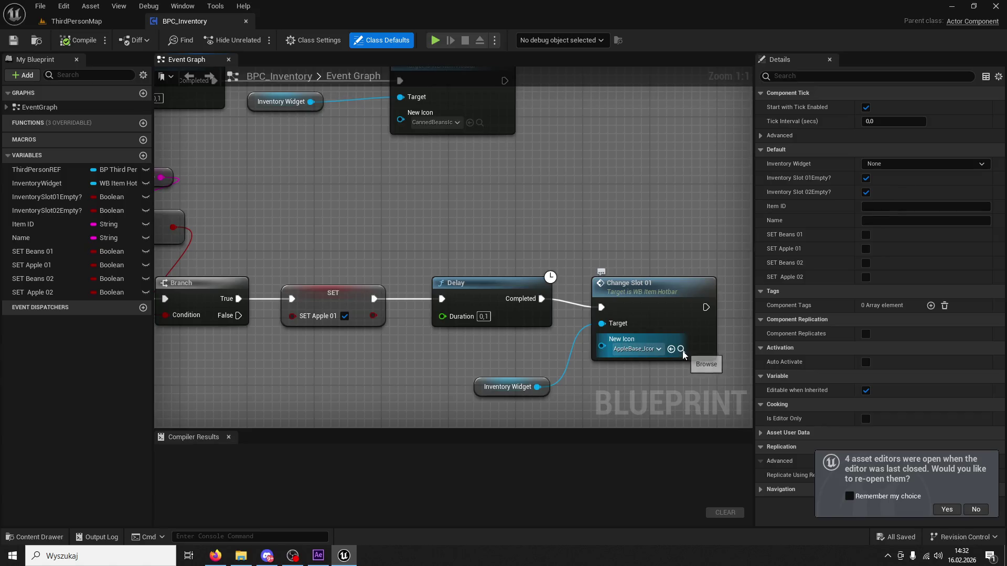
Step: Check which icon asset feeds Change Slot 02's New Icon in BPC_Inventory
click(517, 215)
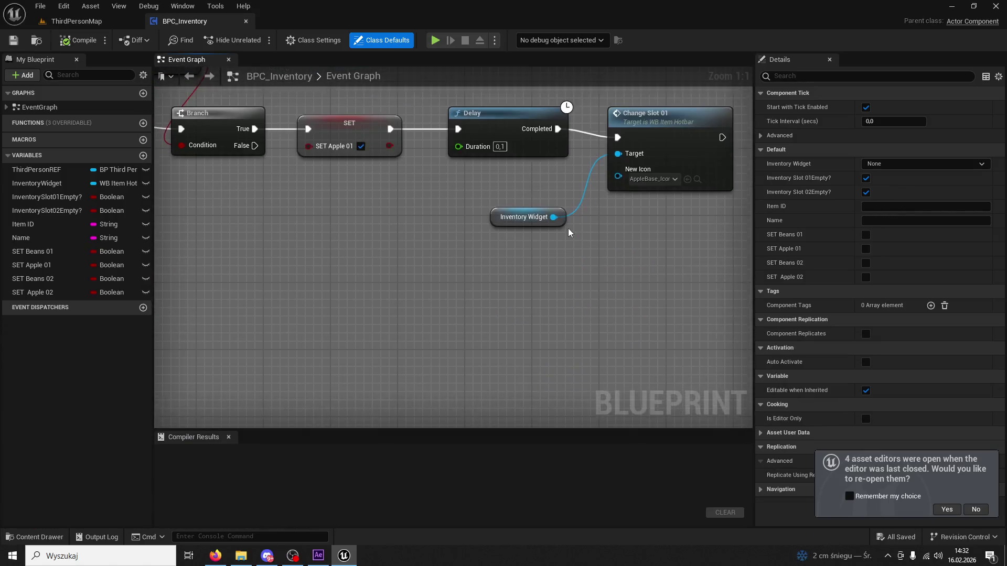
scroll(566, 193, down, 3)
scroll(573, 180, up, 3)
drag(557, 82, 596, 243)
click(647, 267)
click(650, 266)
Step: Open BP_ThirdPersonCharacter at the Apple Initiate event from its call node
mouse_move(649, 266)
mouse_down()
mouse_move(619, 136)
mouse_move(562, 167)
mouse_move(423, 162)
mouse_move(535, 208)
mouse_move(603, 257)
mouse_up()
scroll(562, 168, down, 2)
scroll(535, 208, down, 2)
scroll(614, 268, up, 3)
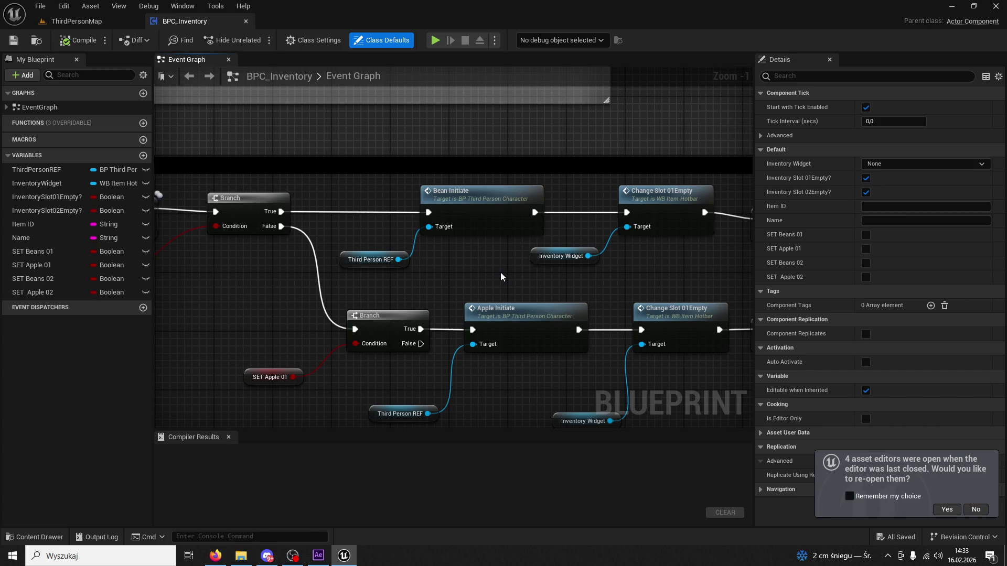
drag(500, 272, 499, 205)
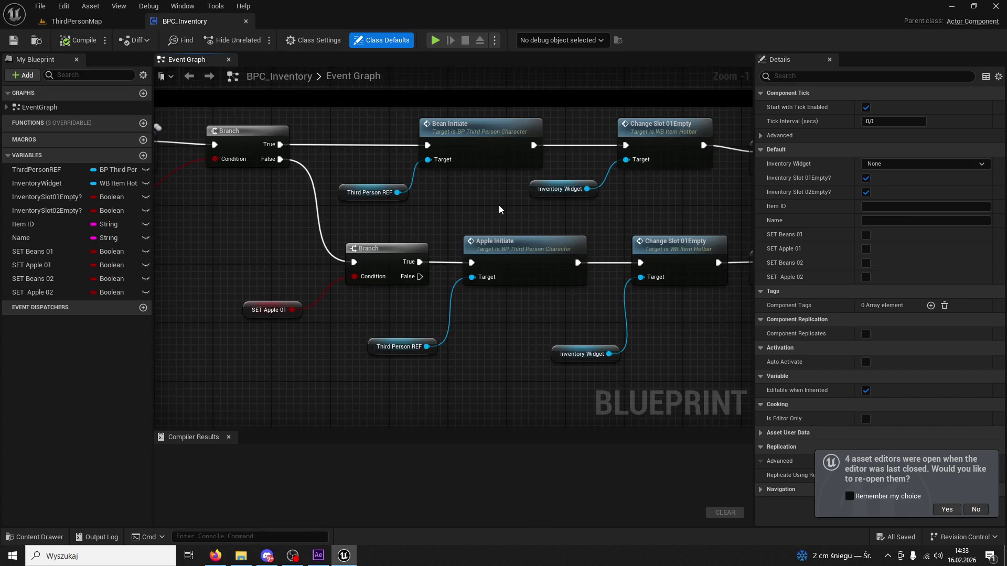
double_click(521, 248)
scroll(521, 247, down, 2)
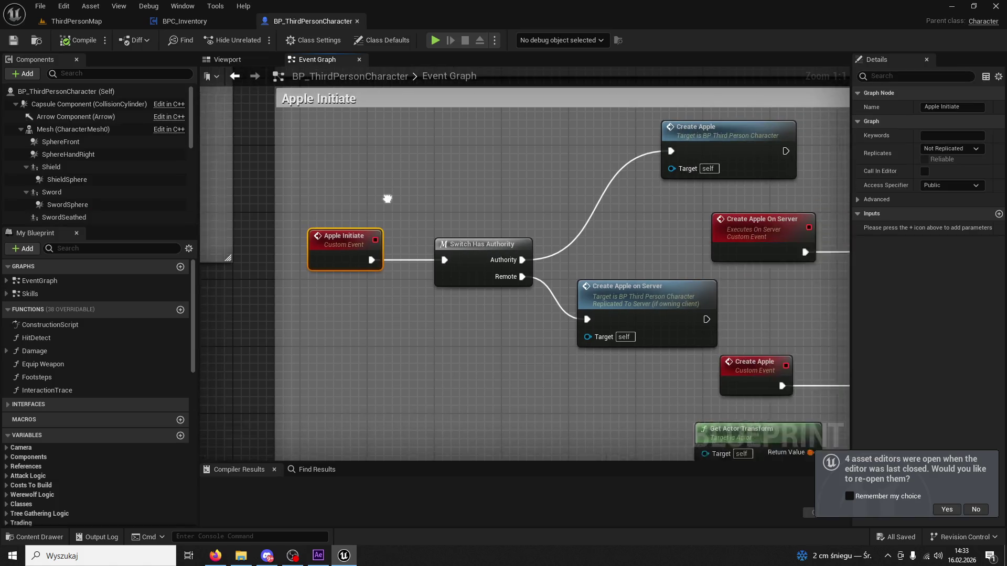
Step: Jump from the Apple Initiate nodes to the Create Beans custom event
mouse_move(628, 214)
mouse_down()
mouse_move(486, 230)
mouse_move(517, 224)
mouse_move(526, 293)
mouse_move(665, 299)
mouse_up()
double_click(729, 231)
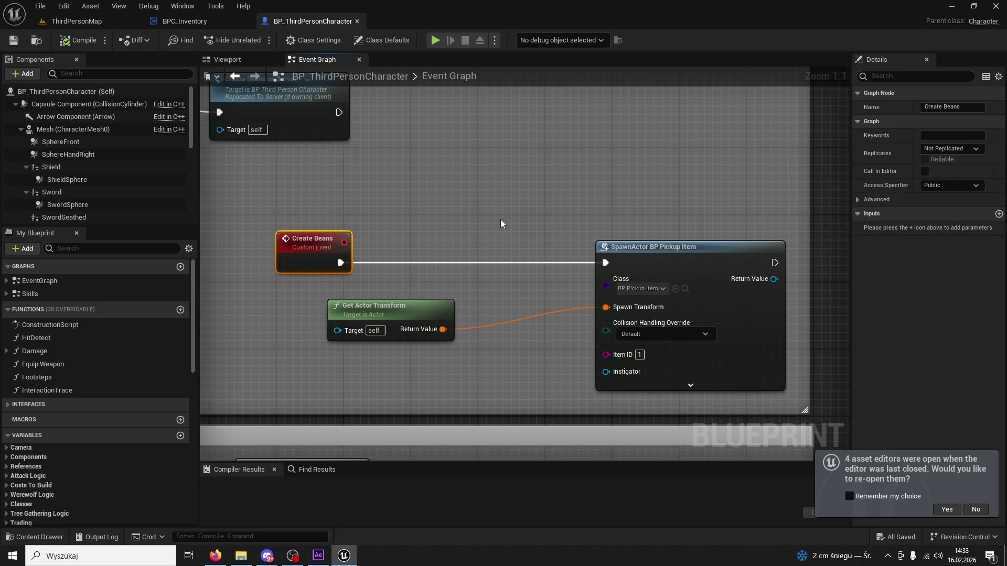
scroll(500, 219, down, 5)
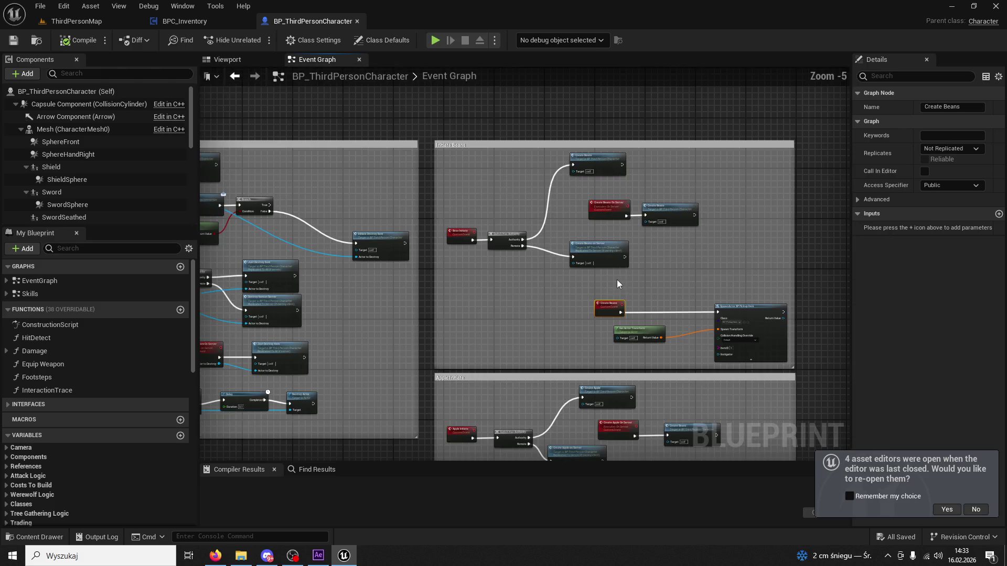
scroll(617, 285, up, 3)
mouse_move(551, 394)
mouse_down()
mouse_move(553, 120)
mouse_move(564, 235)
mouse_move(587, 164)
mouse_up()
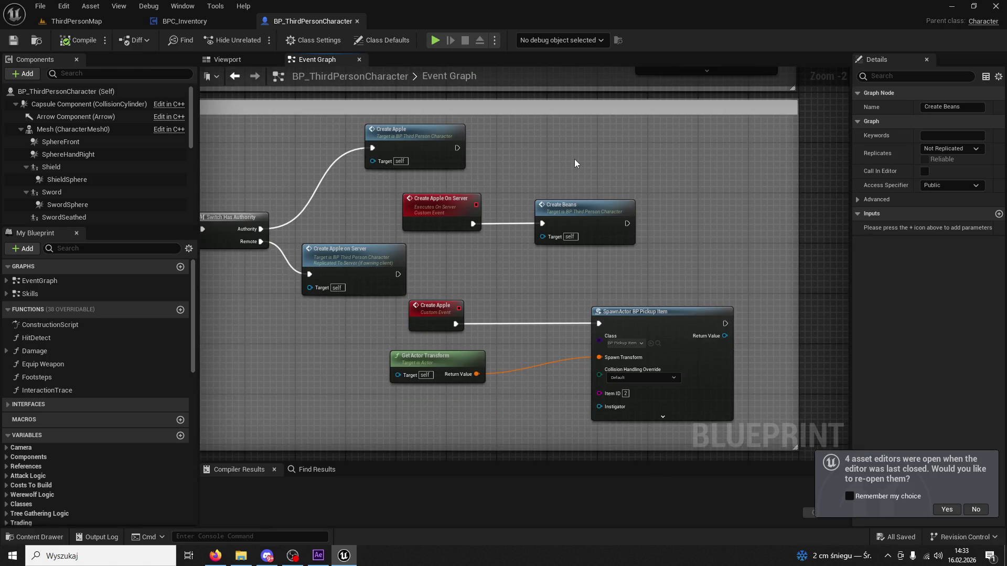
double_click(564, 223)
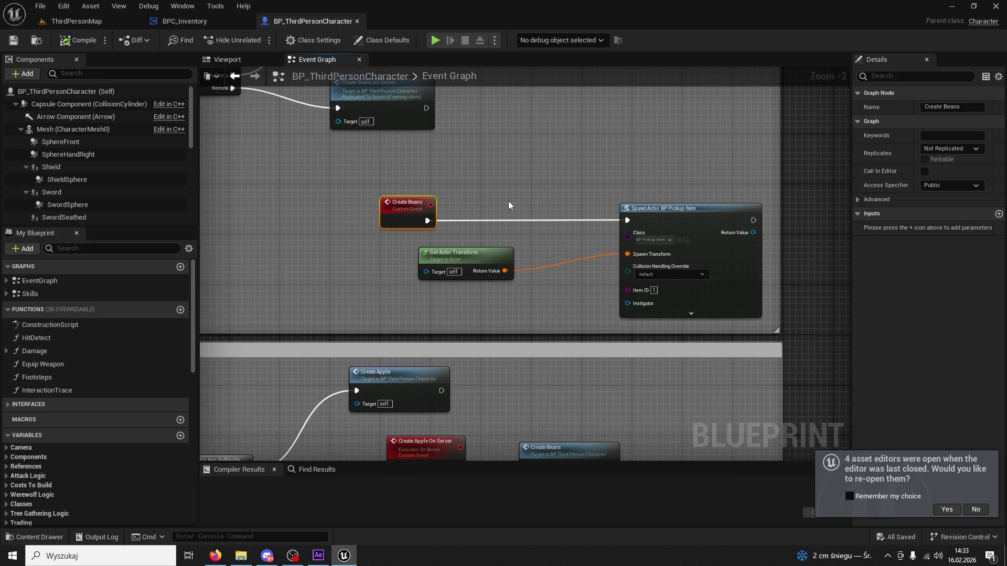
Step: Review the Create Beans On Server nodes and Initiate Beans comment, then return to BPC_Inventory
drag(508, 200, 528, 318)
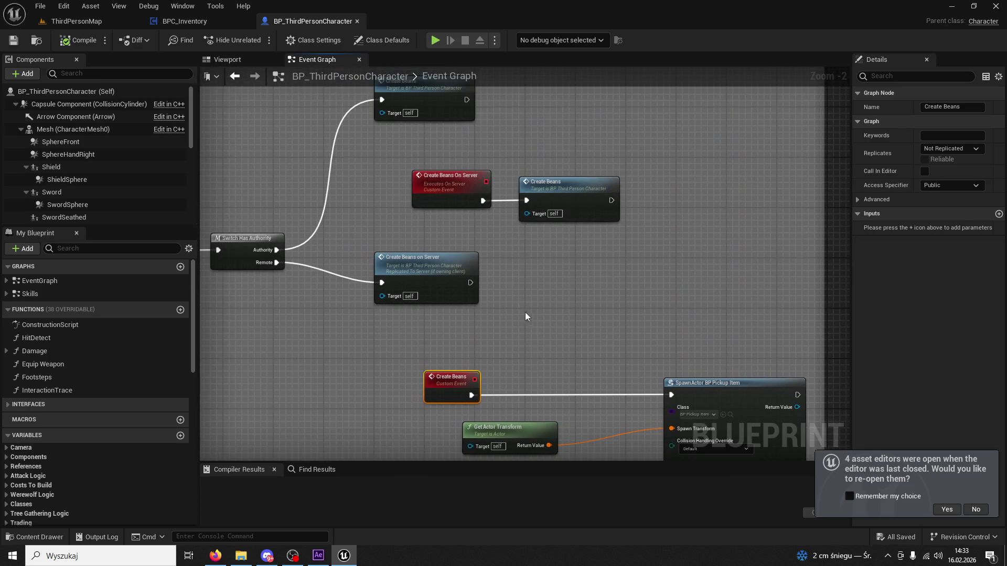
drag(451, 285, 533, 282)
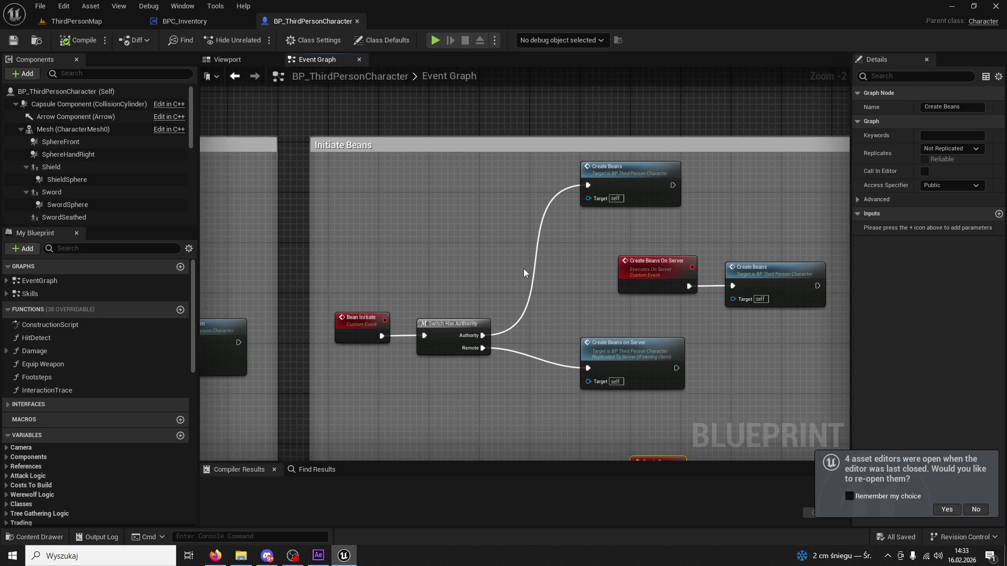
click(187, 22)
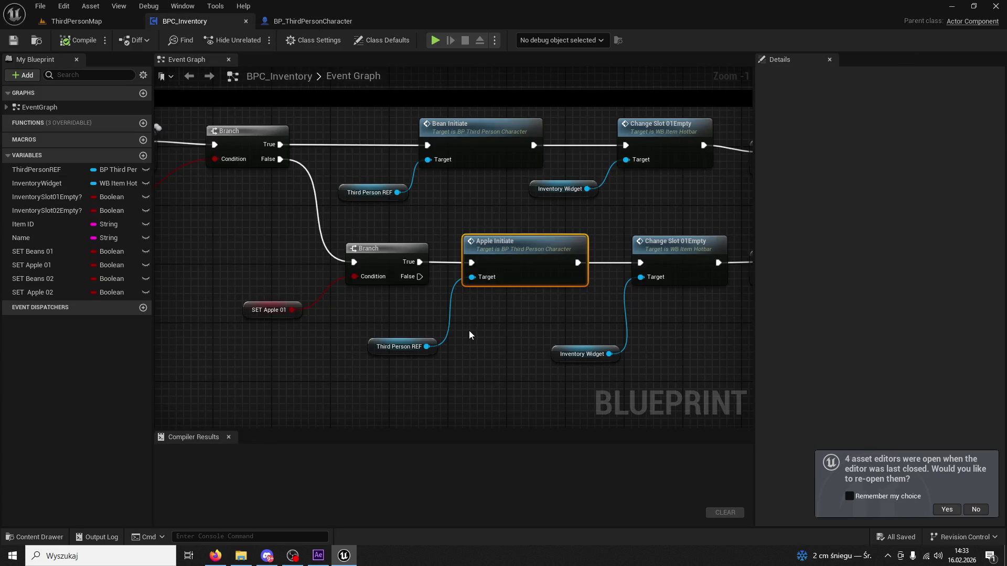
Step: Review the skill input actions, Print String nodes and NOT/AND branch conditions in BPC_Inventory
scroll(493, 332, down, 2)
mouse_move(527, 323)
mouse_down()
mouse_move(494, 235)
mouse_move(459, 247)
mouse_up()
scroll(460, 251, up, 1)
mouse_move(590, 148)
mouse_down()
mouse_move(460, 220)
mouse_move(459, 265)
mouse_move(604, 240)
mouse_up()
scroll(593, 238, down, 4)
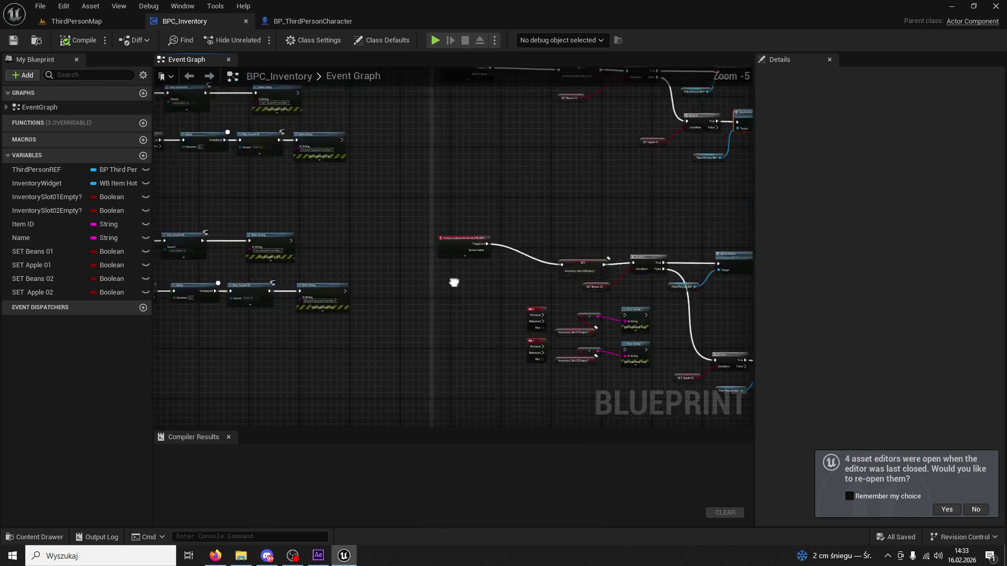
scroll(493, 257, up, 3)
drag(492, 305, 279, 353)
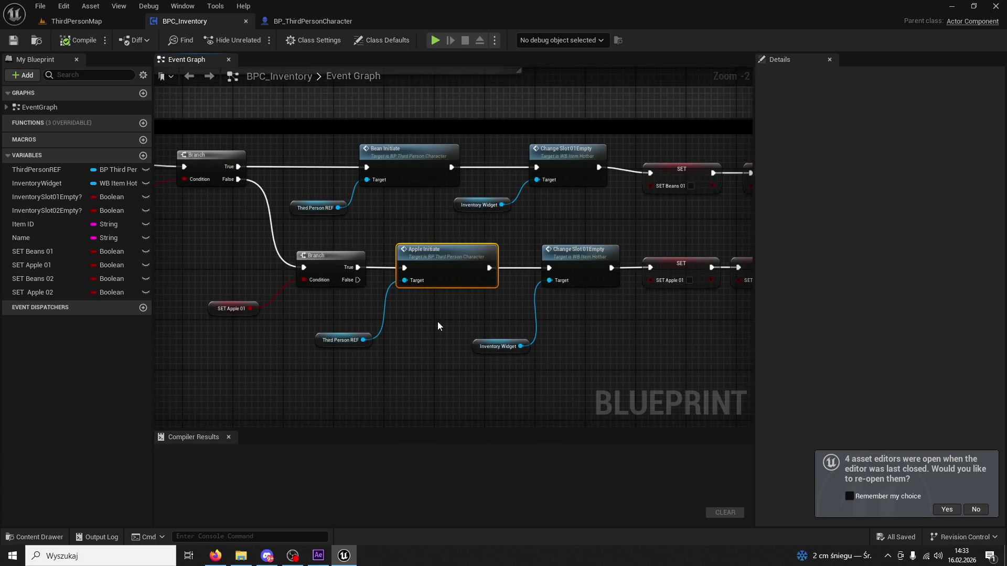
scroll(436, 322, down, 1)
mouse_move(342, 313)
mouse_down()
mouse_move(387, 320)
mouse_move(541, 292)
mouse_move(503, 283)
mouse_up()
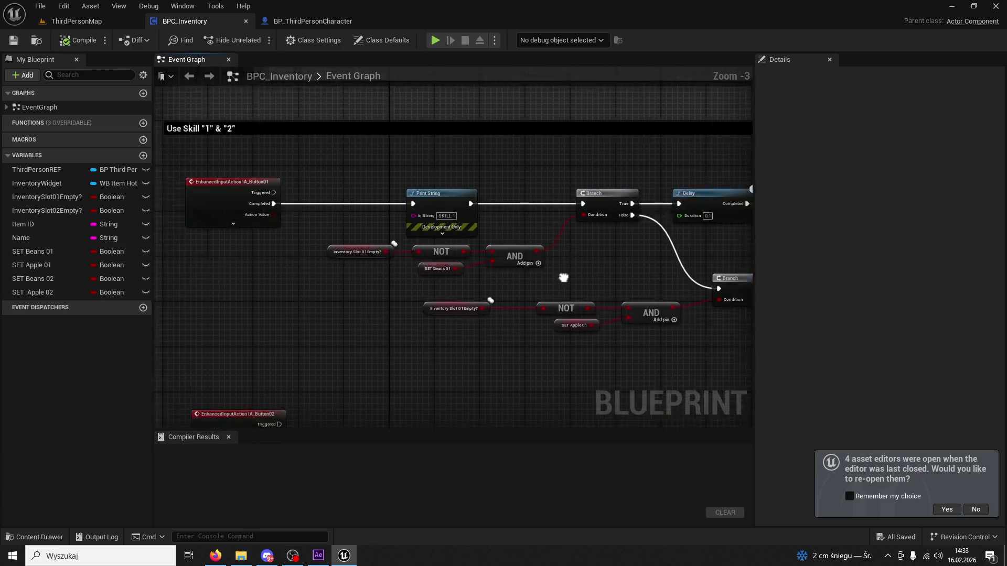
drag(439, 265, 436, 310)
scroll(437, 310, up, 3)
Step: Inspect both slots' Delay and Play Sound 2D chains, then expand EventGraph in My Blueprint
drag(550, 292, 330, 250)
drag(601, 229, 455, 229)
drag(509, 212, 424, 206)
scroll(435, 203, down, 5)
scroll(519, 195, up, 3)
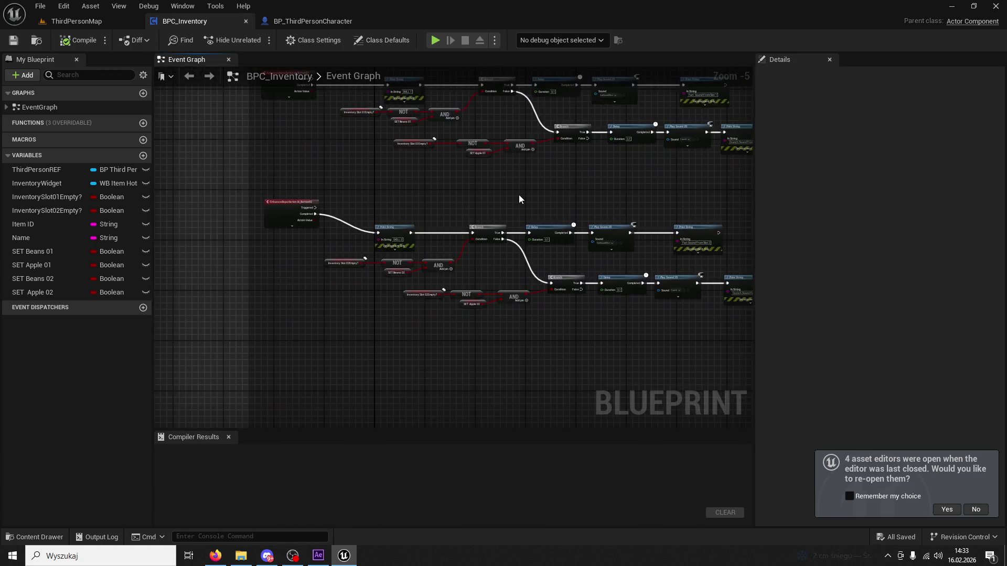
mouse_move(515, 193)
mouse_down()
mouse_move(403, 164)
mouse_move(230, 159)
mouse_up()
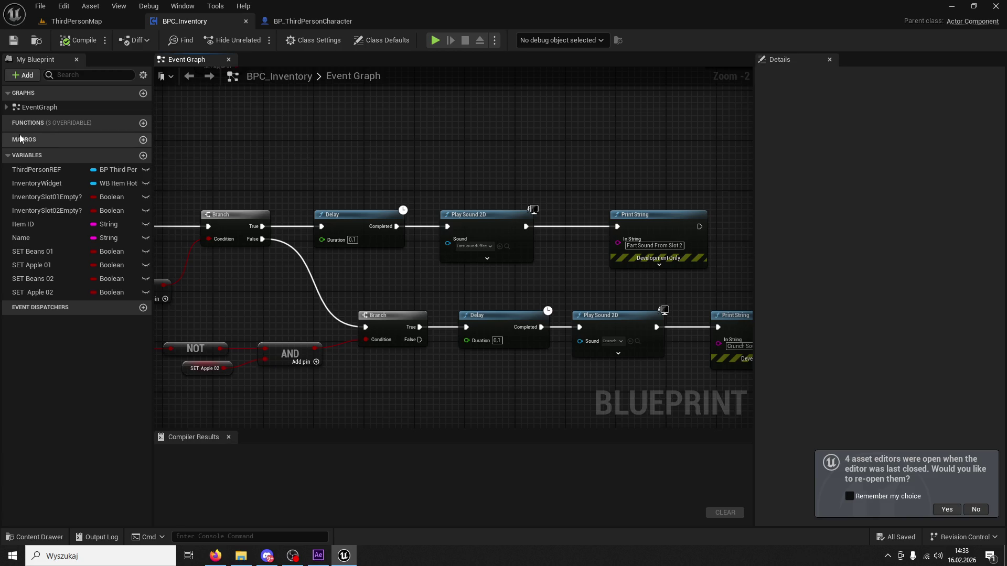
click(7, 107)
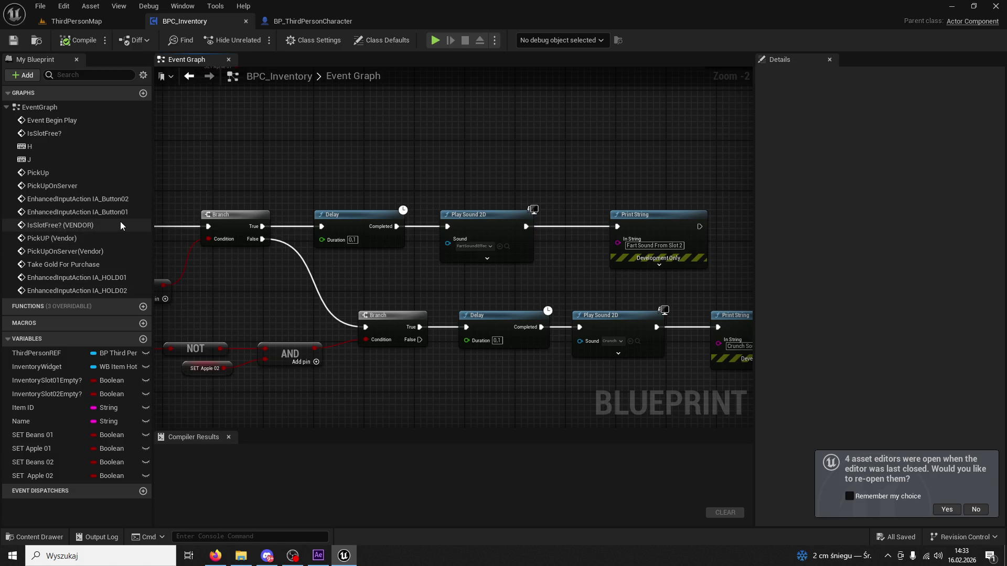
mouse_move(479, 273)
mouse_down()
mouse_move(433, 260)
mouse_move(421, 238)
mouse_move(394, 227)
mouse_up()
scroll(434, 293, down, 3)
mouse_move(434, 294)
mouse_down()
mouse_move(524, 164)
mouse_move(521, 249)
mouse_up()
scroll(522, 250, down, 2)
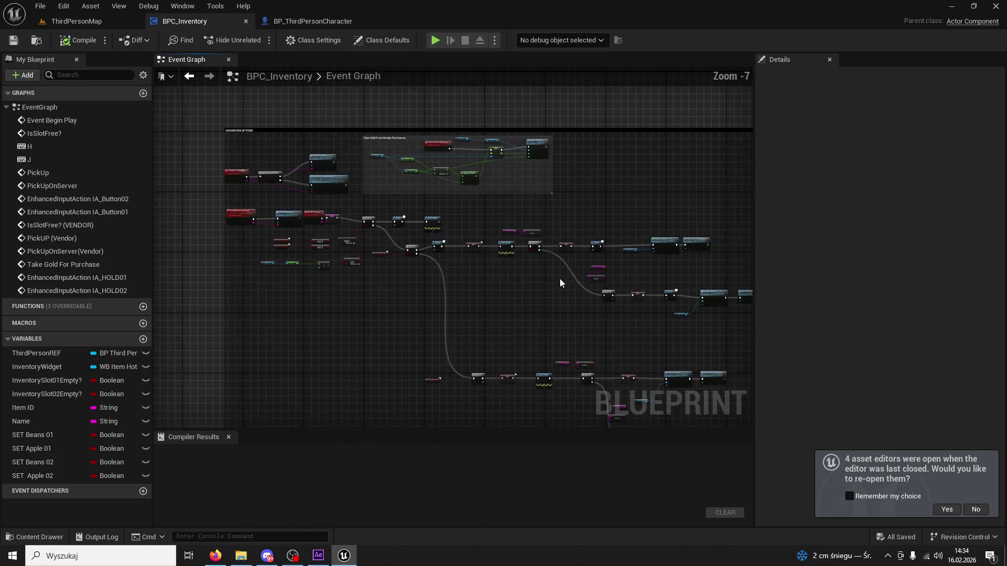
scroll(559, 279, up, 4)
mouse_move(559, 279)
mouse_down()
mouse_move(423, 267)
mouse_move(428, 250)
mouse_up()
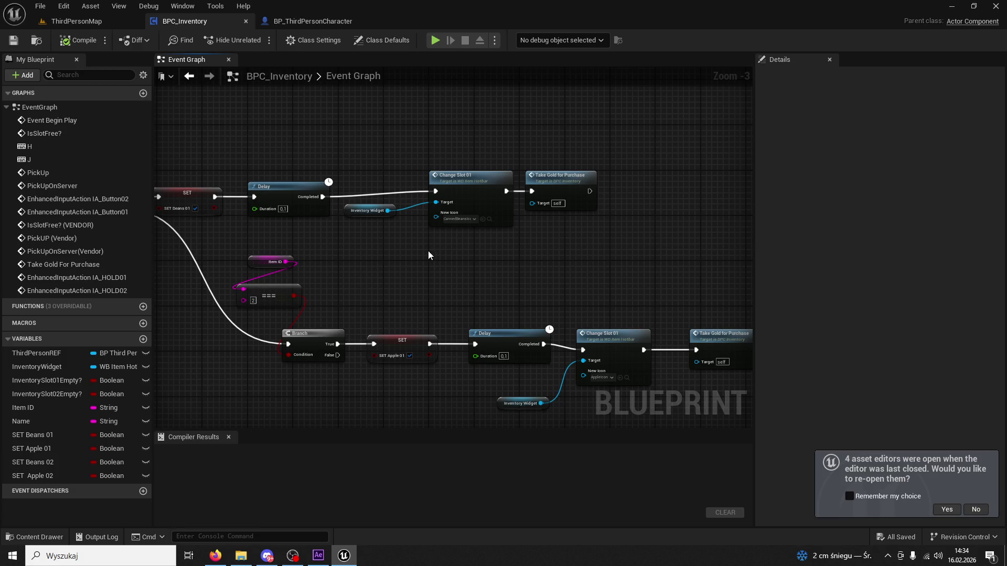
click(479, 199)
scroll(486, 213, up, 3)
scroll(536, 332, down, 10)
scroll(543, 338, up, 9)
drag(543, 338, 278, 347)
scroll(279, 319, down, 2)
scroll(279, 322, up, 2)
mouse_move(427, 322)
mouse_down()
mouse_move(647, 319)
mouse_move(539, 293)
mouse_up()
scroll(420, 209, down, 9)
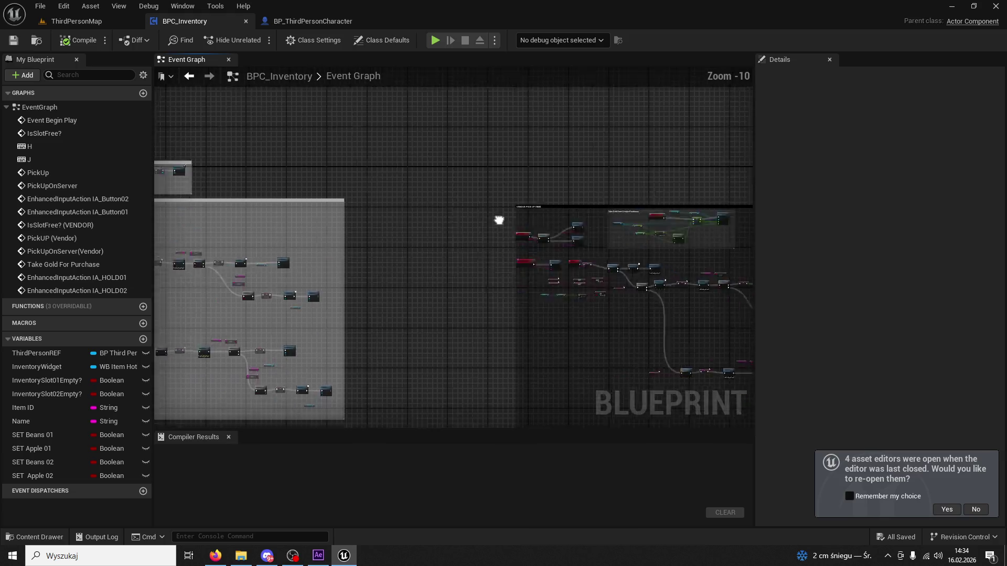
scroll(669, 244, up, 7)
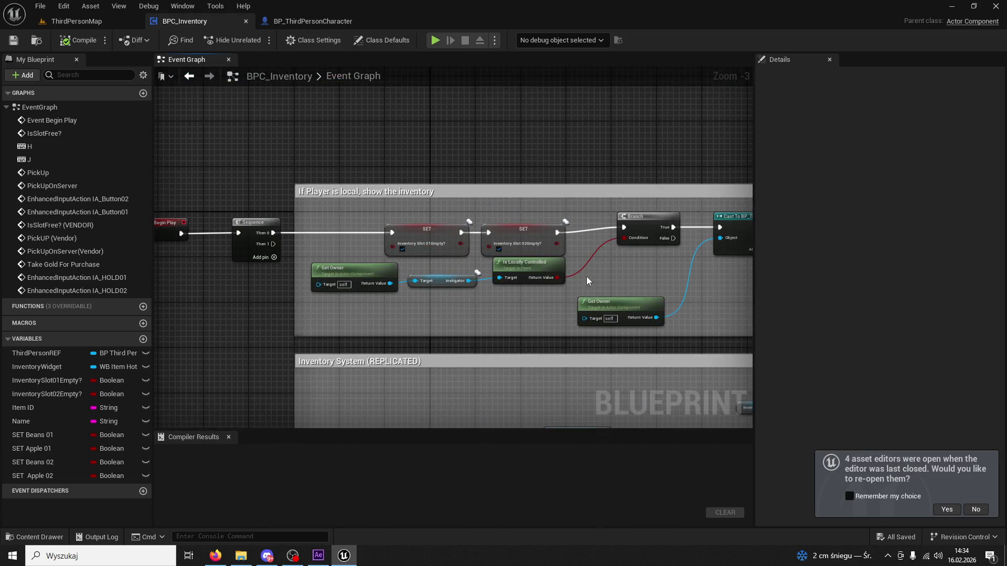
scroll(591, 277, down, 1)
scroll(476, 284, up, 2)
scroll(476, 285, down, 1)
drag(575, 279, 384, 266)
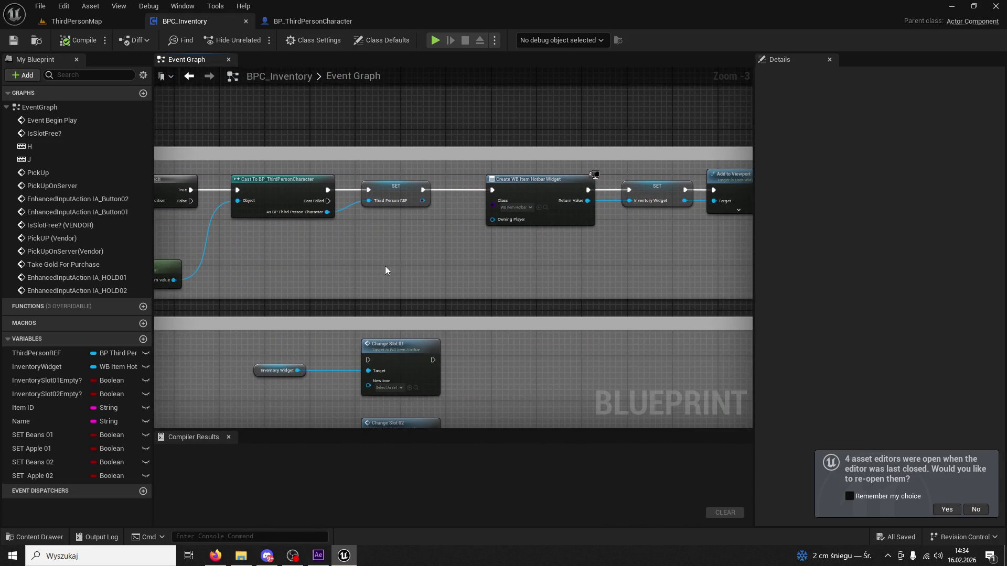
scroll(546, 229, up, 2)
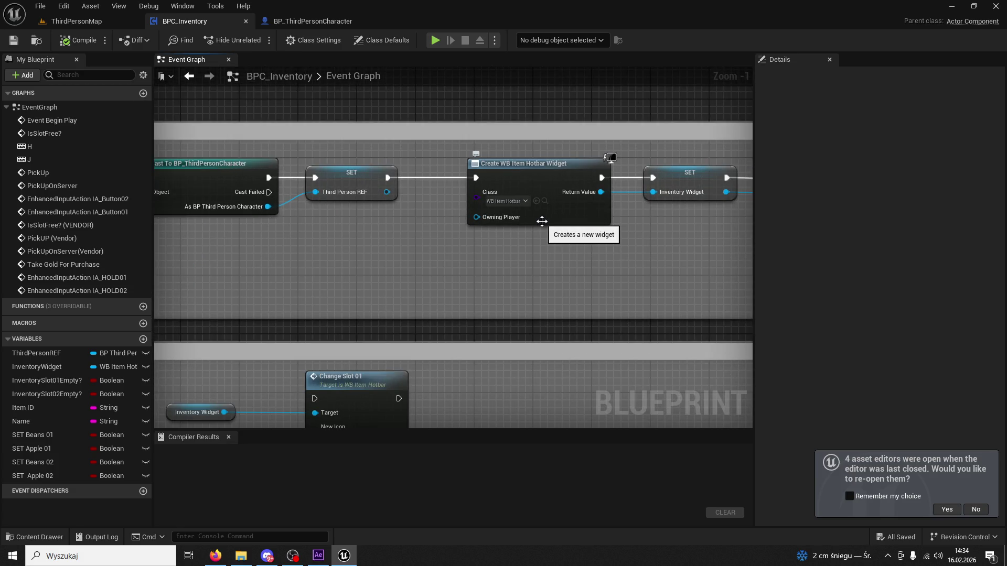
drag(542, 221, 432, 209)
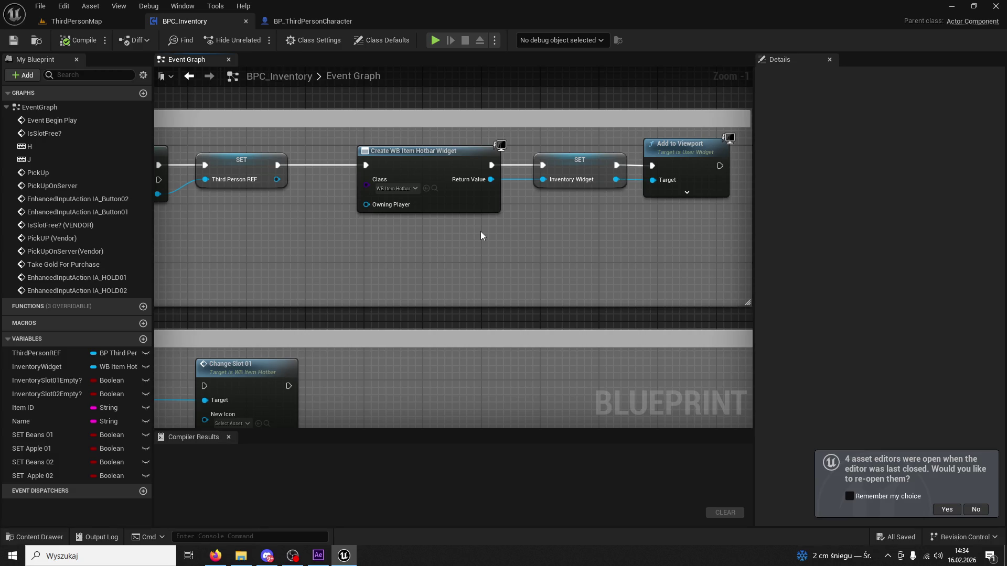
scroll(549, 227, down, 3)
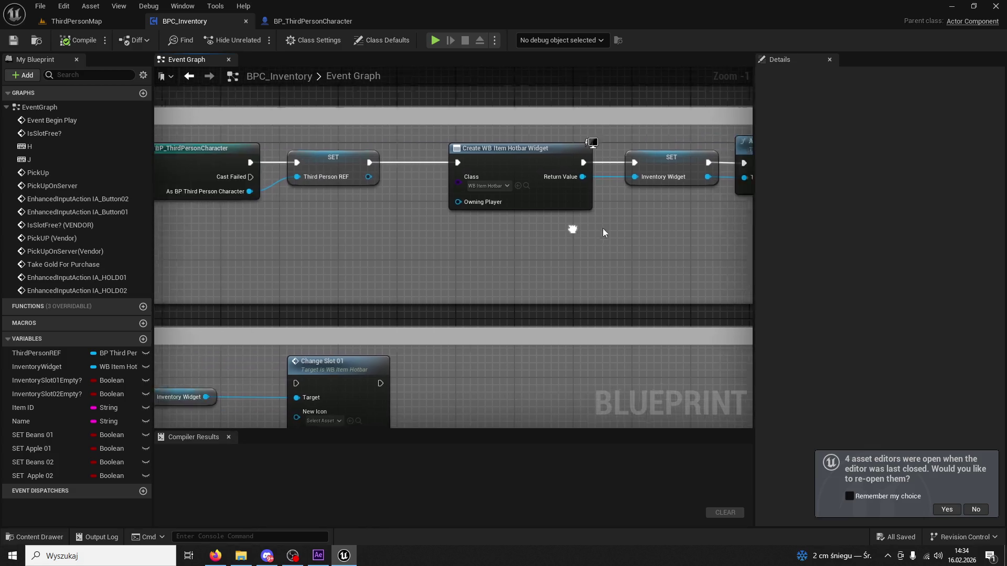
scroll(674, 209, up, 3)
mouse_move(594, 225)
mouse_down()
mouse_move(606, 181)
mouse_move(562, 184)
mouse_move(461, 240)
mouse_move(373, 243)
mouse_up()
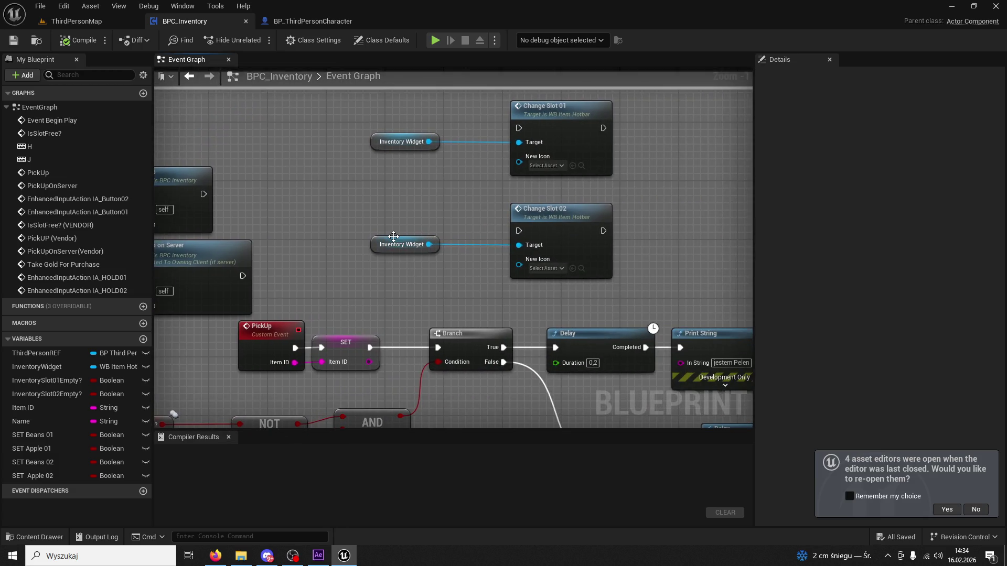
Step: Locate AppleBase_Icon, the icon asset assigned to Change Slot 01's New Icon
mouse_move(587, 179)
mouse_down()
mouse_move(571, 114)
mouse_move(598, 261)
mouse_move(577, 217)
mouse_move(780, 177)
mouse_move(848, 178)
mouse_move(424, 149)
mouse_up()
drag(696, 197, 425, 171)
drag(572, 176, 372, 170)
click(578, 243)
click(521, 290)
drag(596, 392, 523, 268)
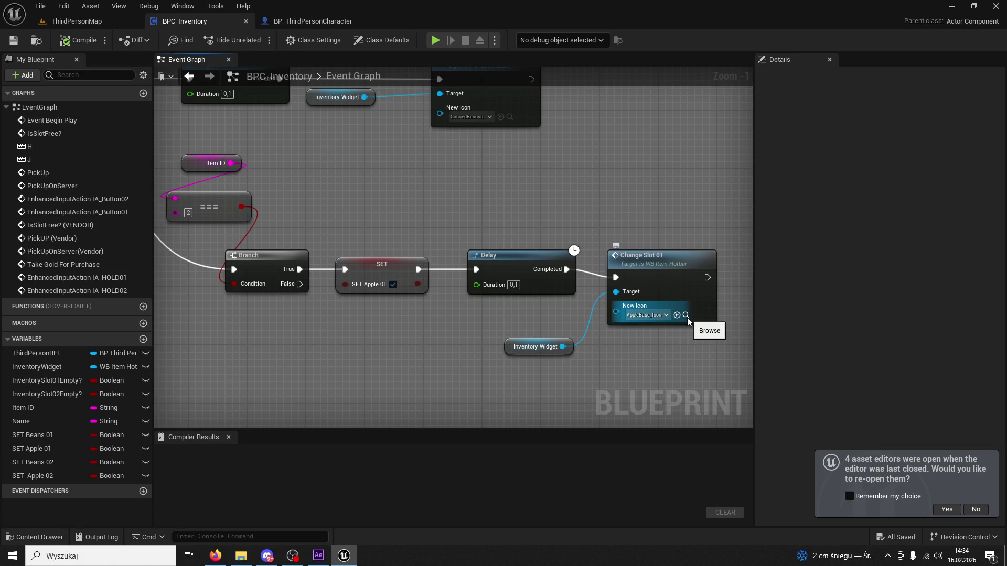
click(686, 315)
scroll(688, 317, down, 2)
Step: Open WB_ItemHotbar at ChangeSlot02 from the Change Slot 02 node beside SET Beans 02
mouse_move(697, 322)
mouse_down()
mouse_move(730, 265)
mouse_move(458, 214)
mouse_up()
scroll(459, 213, up, 3)
mouse_move(726, 209)
mouse_down()
mouse_move(565, 226)
mouse_move(353, 157)
mouse_move(381, 203)
mouse_move(298, 201)
mouse_up()
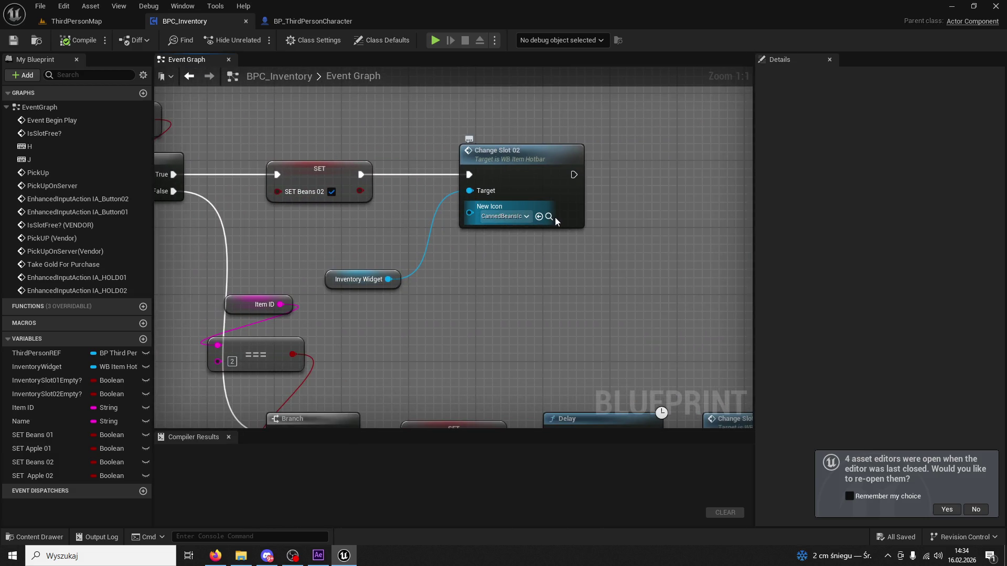
double_click(549, 217)
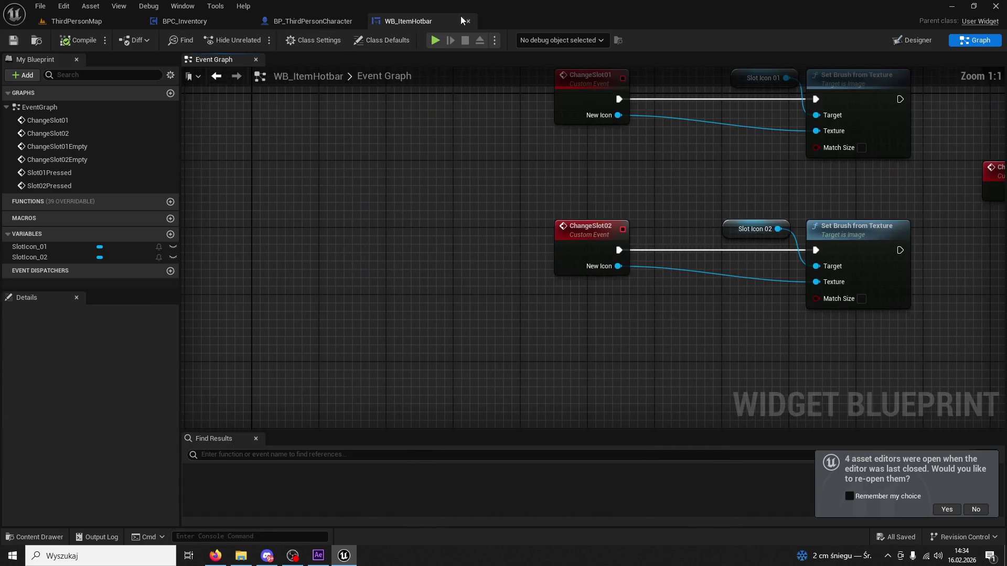
click(469, 21)
mouse_move(720, 266)
mouse_down()
mouse_move(539, 157)
mouse_move(487, 172)
mouse_move(521, 198)
mouse_up()
click(194, 21)
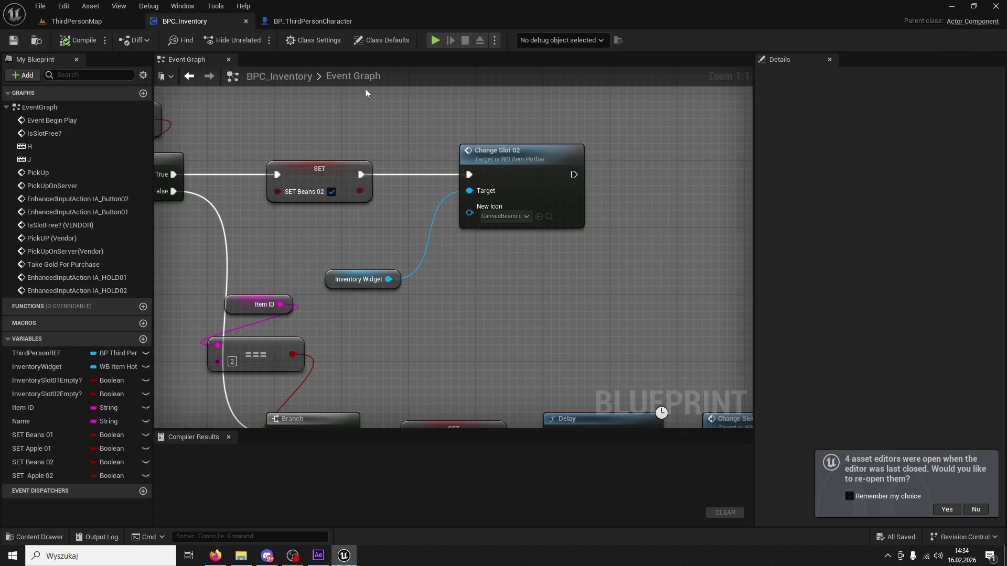
click(549, 218)
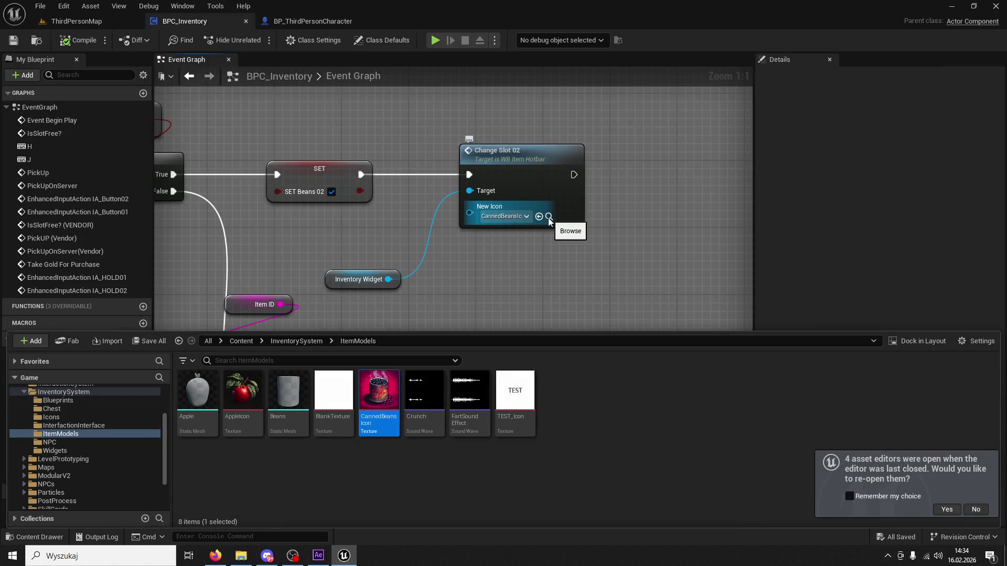
drag(549, 218, 464, 19)
click(707, 285)
scroll(583, 294, down, 7)
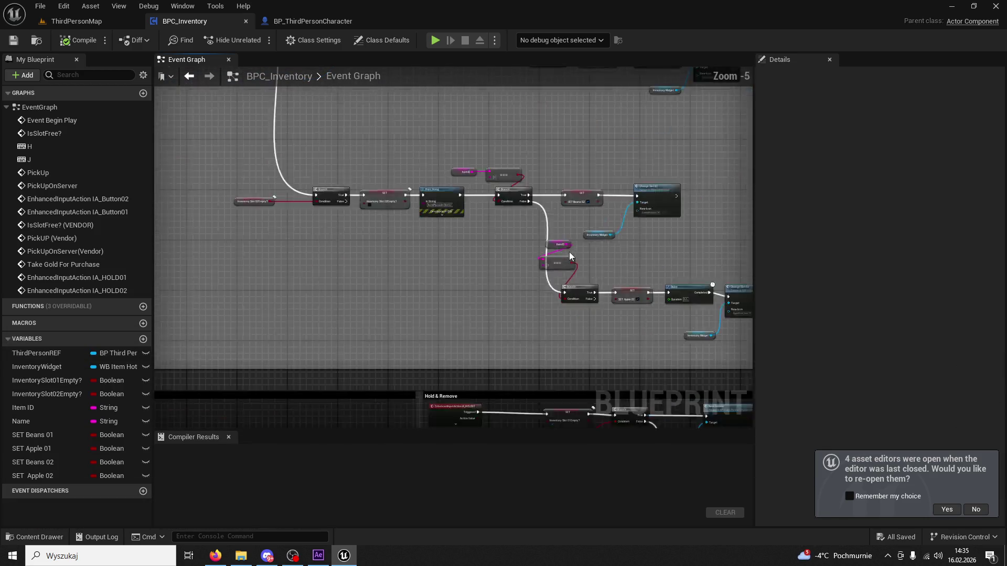
Step: Inspect the Item ID variable's properties in BPC_Inventory
scroll(561, 267, up, 3)
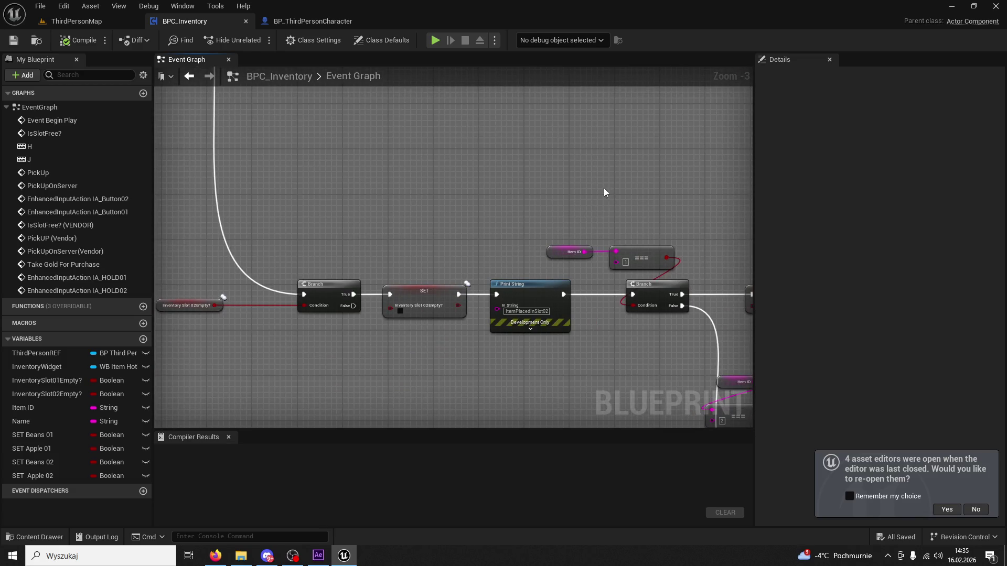
scroll(495, 177, down, 1)
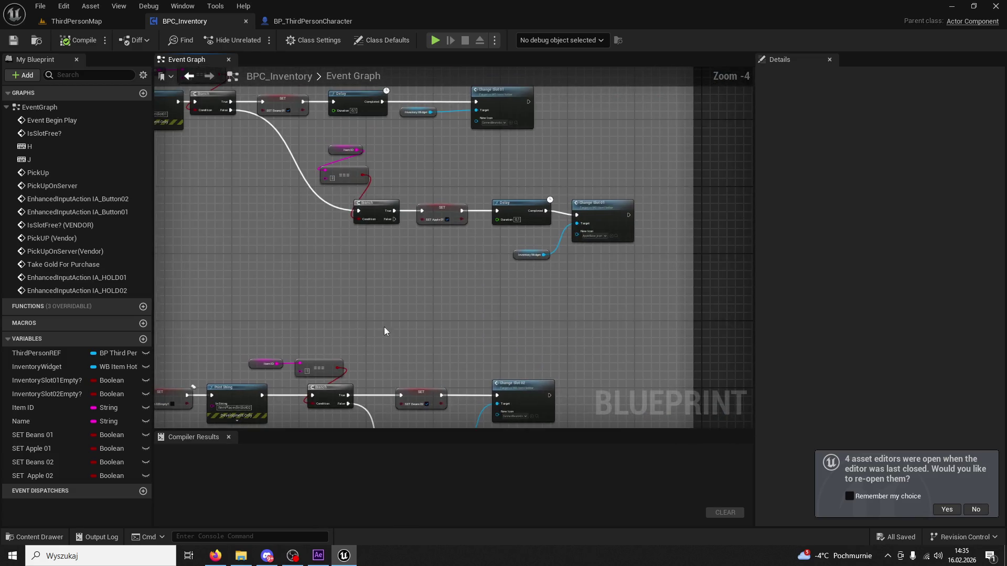
scroll(499, 260, up, 2)
scroll(499, 260, up, 1)
scroll(451, 248, up, 1)
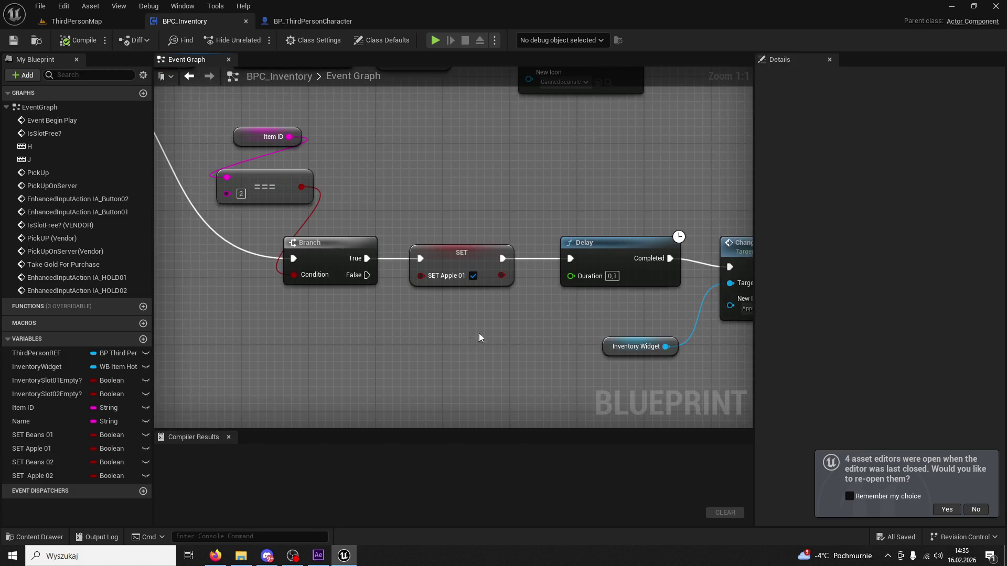
click(246, 137)
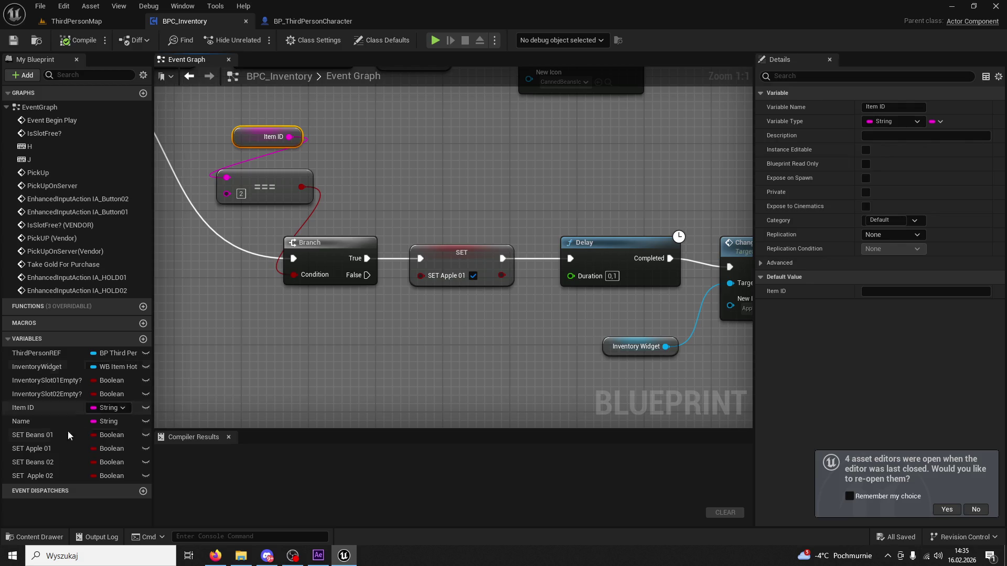
Step: Check the beans and apple slot icon textures, then show InventorySystem in the Content Drawer
scroll(355, 247, down, 3)
scroll(445, 157, up, 3)
click(550, 195)
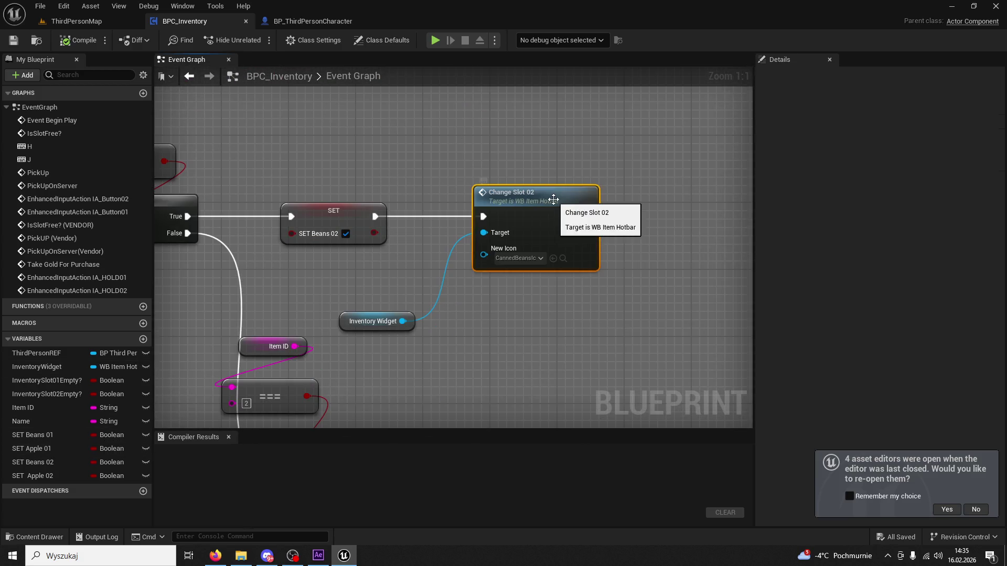
click(564, 261)
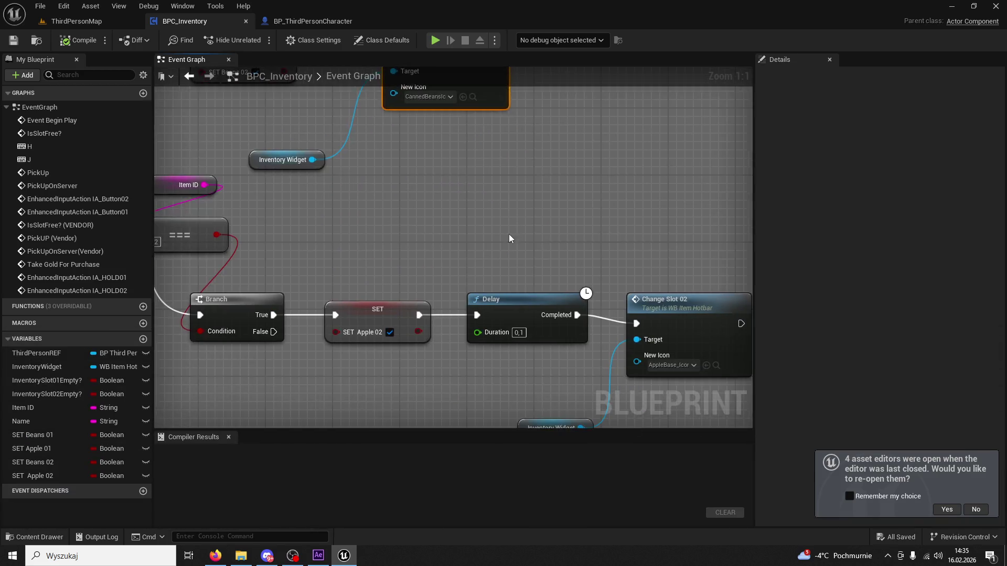
click(613, 286)
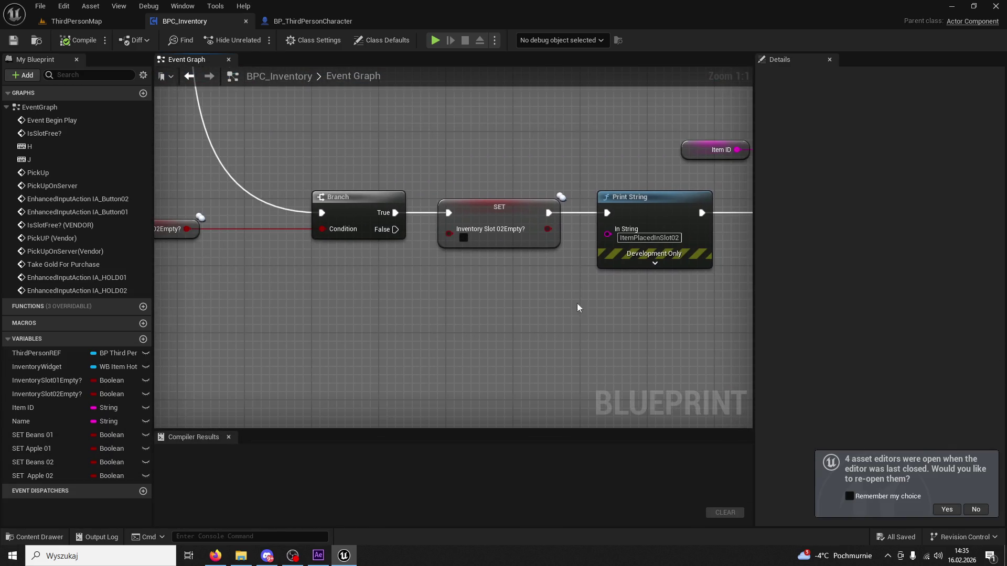
scroll(582, 308, down, 9)
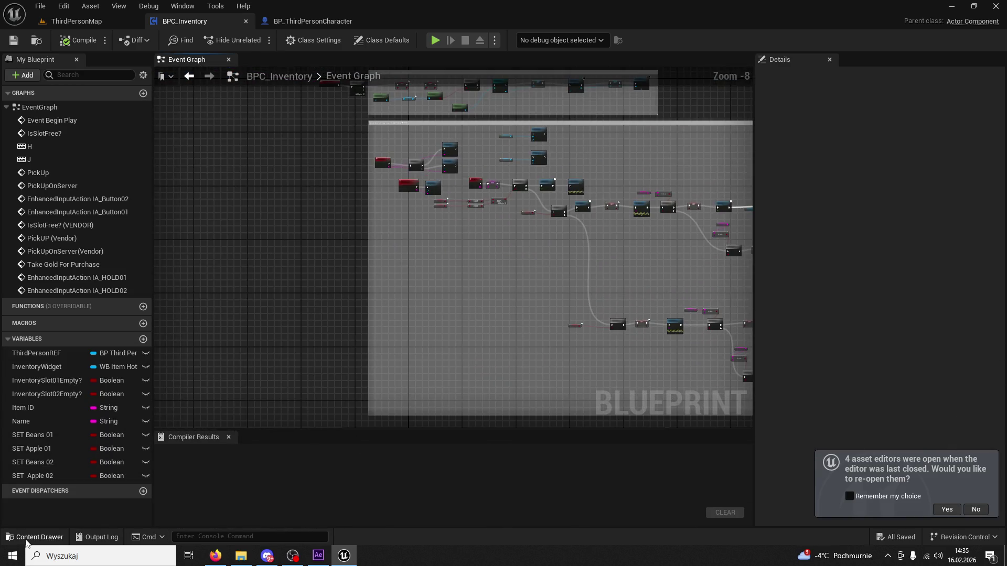
click(26, 540)
click(291, 341)
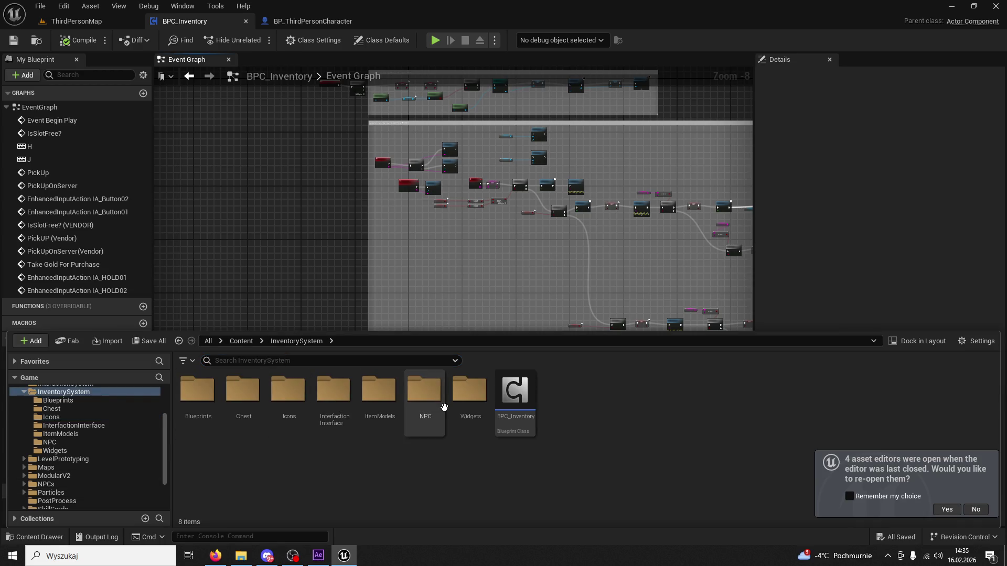
Step: Browse the InterfactionInterface, Icons and Chest folders inside InventorySystem
double_click(333, 391)
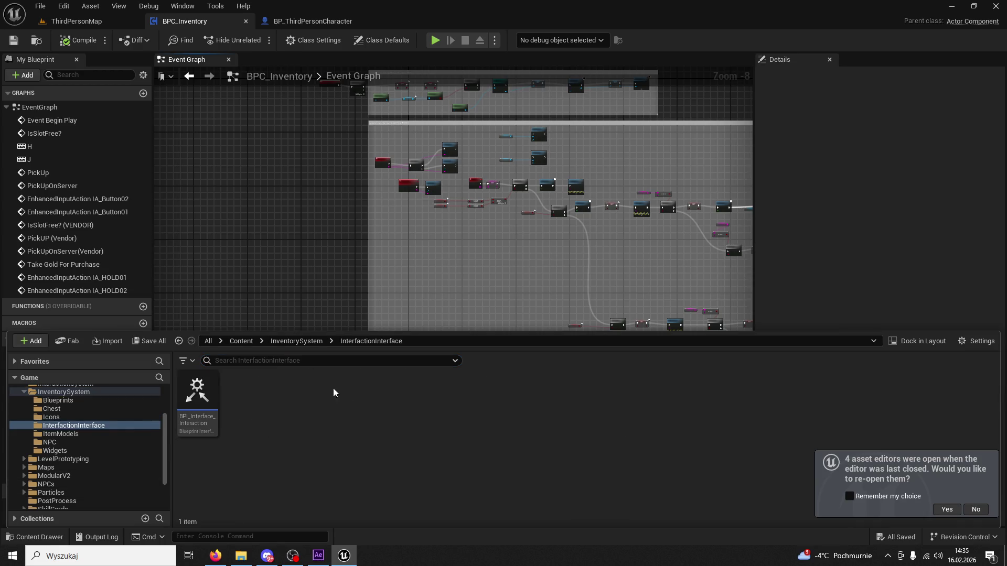
click(308, 344)
double_click(287, 390)
click(295, 344)
double_click(237, 398)
click(295, 342)
Step: Look through ItemModels and NPC, then open WB_InteractPointer from the Widgets folder
double_click(379, 390)
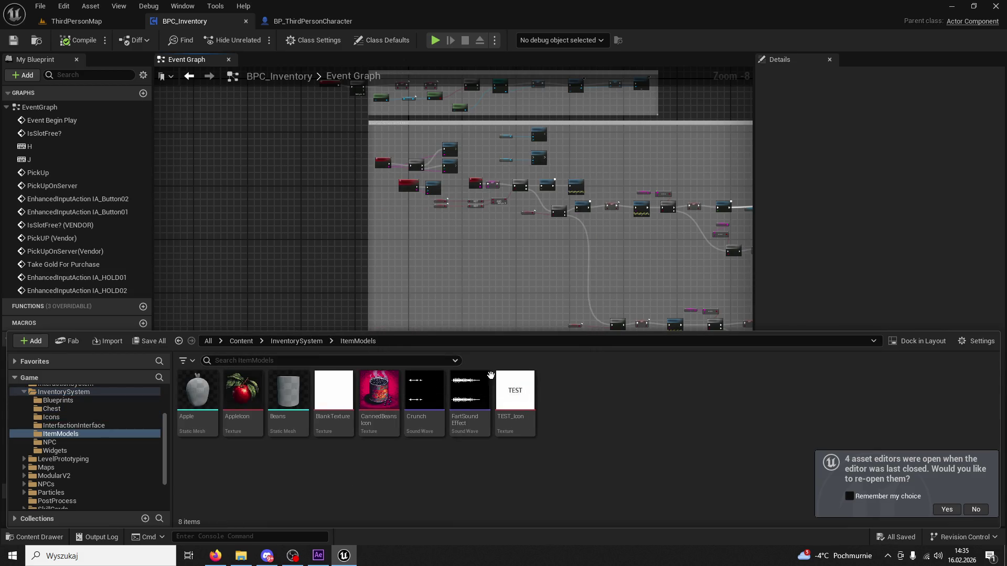
click(296, 342)
double_click(425, 391)
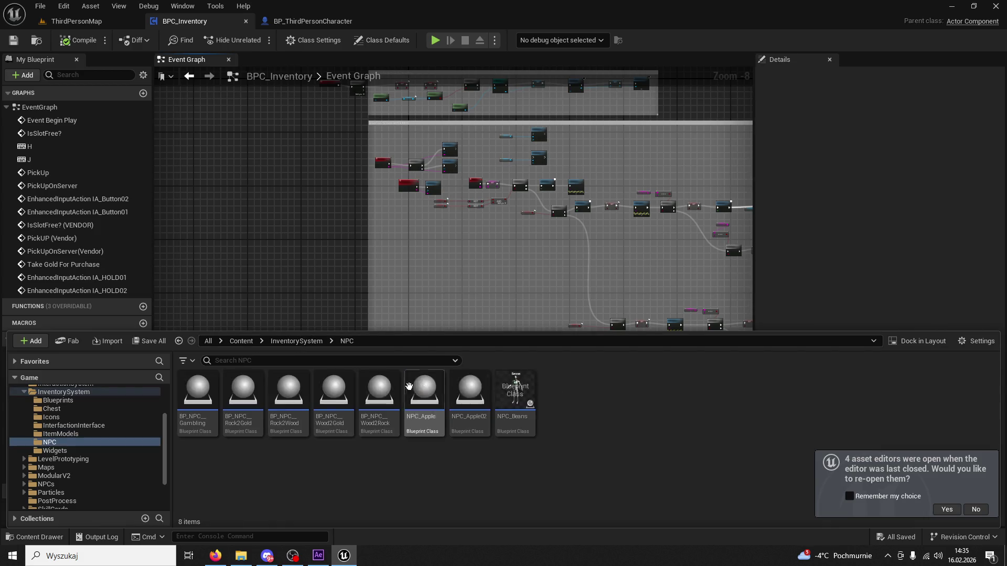
click(300, 341)
double_click(455, 391)
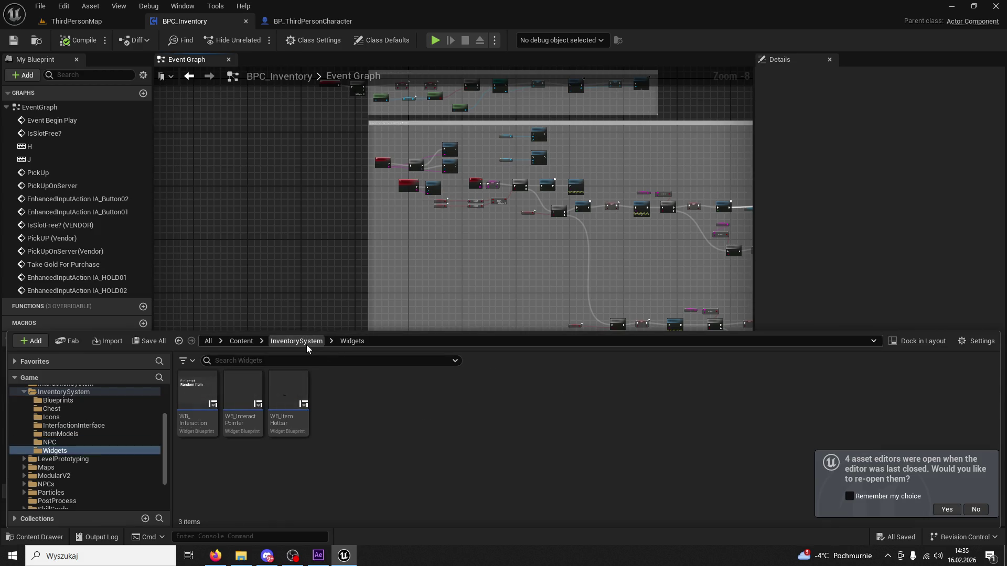
double_click(242, 391)
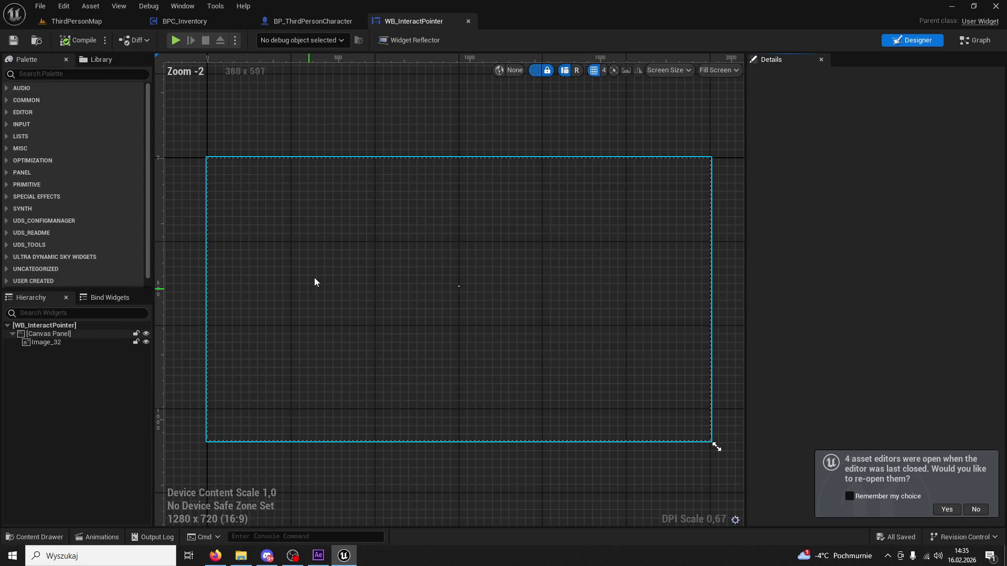
Step: Check the Graph views of WB_InteractPointer and WB_InteractionFeedback, closing both editors
click(975, 40)
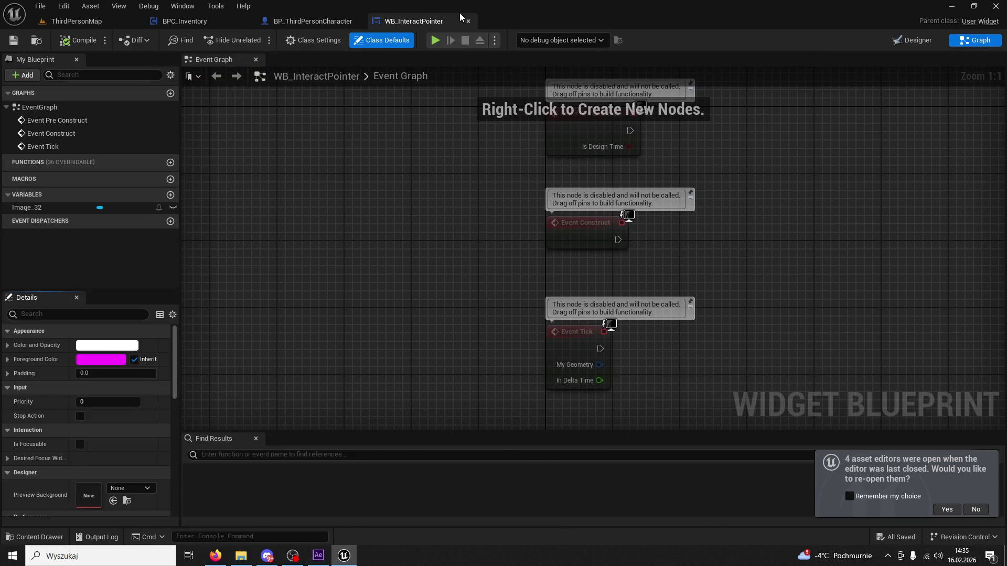
click(468, 21)
click(41, 539)
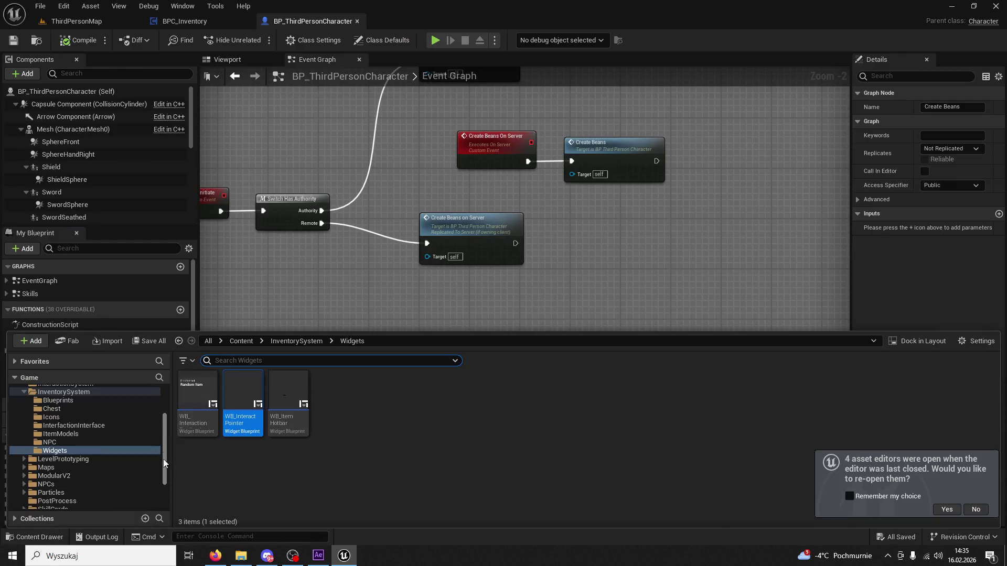
double_click(197, 404)
mouse_move(440, 124)
mouse_down()
mouse_move(448, 45)
mouse_move(425, 30)
mouse_up()
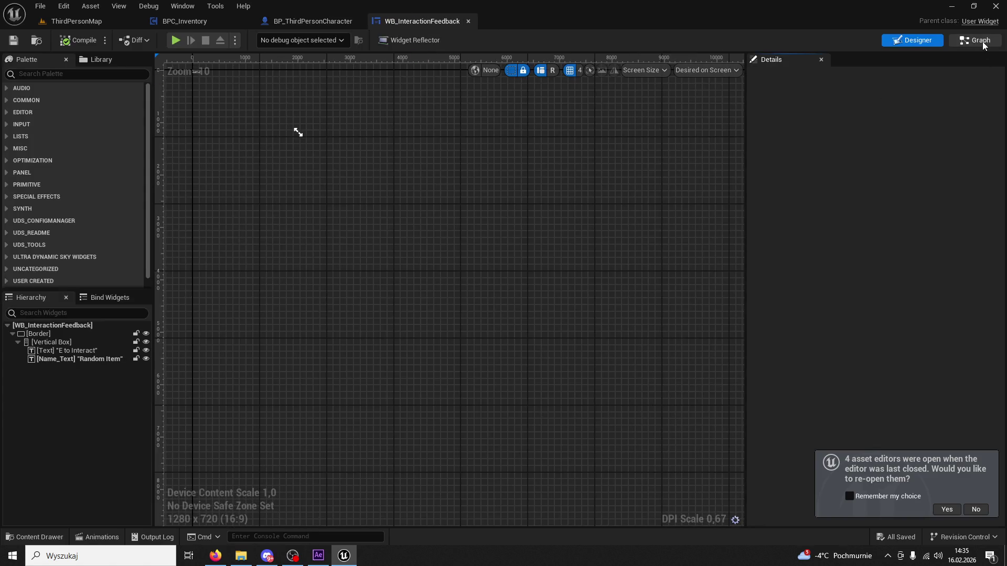
click(981, 41)
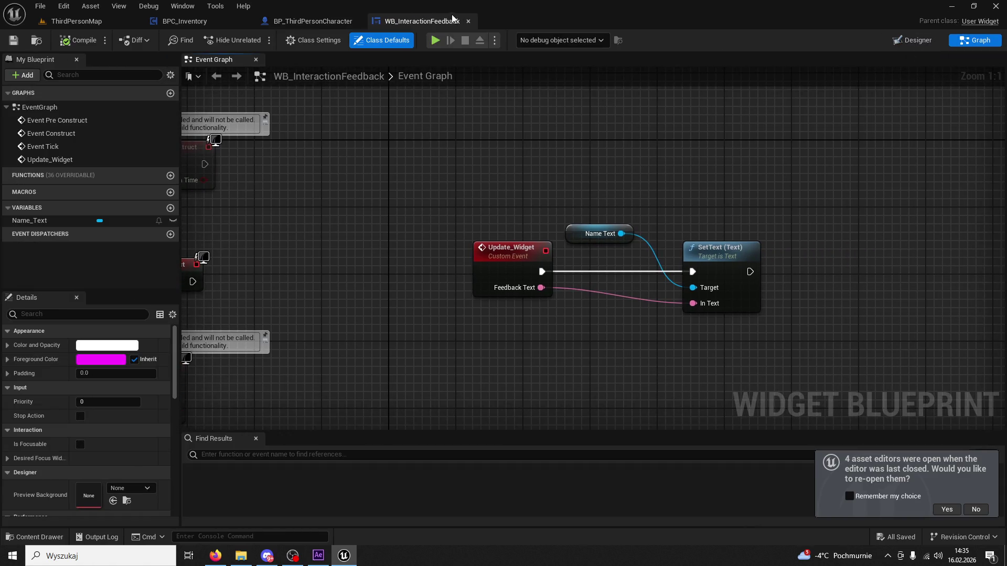
click(469, 21)
Step: Show the InventorySystem Blueprints folder in the Content Drawer
mouse_move(743, 441)
mouse_down()
mouse_move(731, 363)
mouse_move(718, 352)
mouse_up()
click(48, 537)
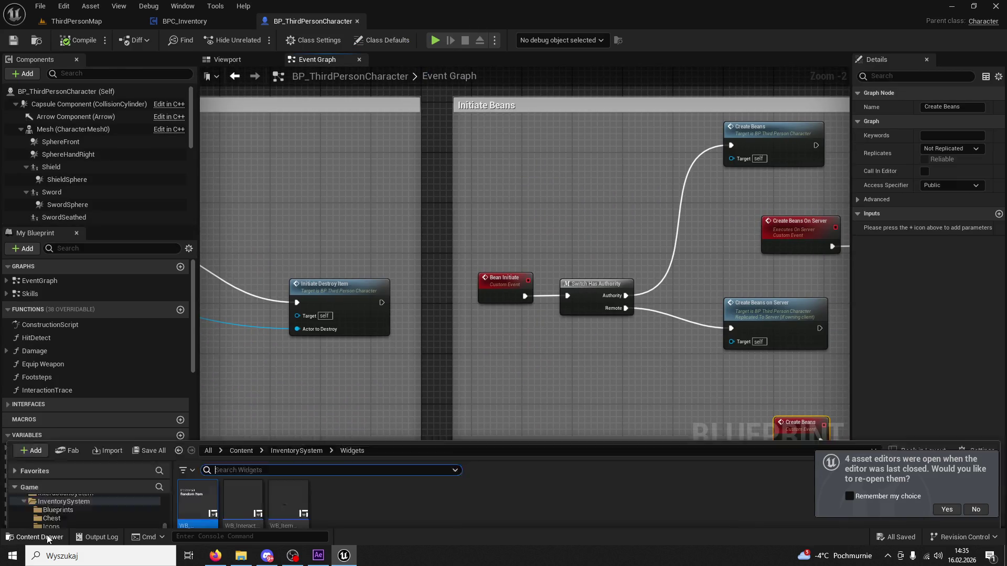
click(296, 341)
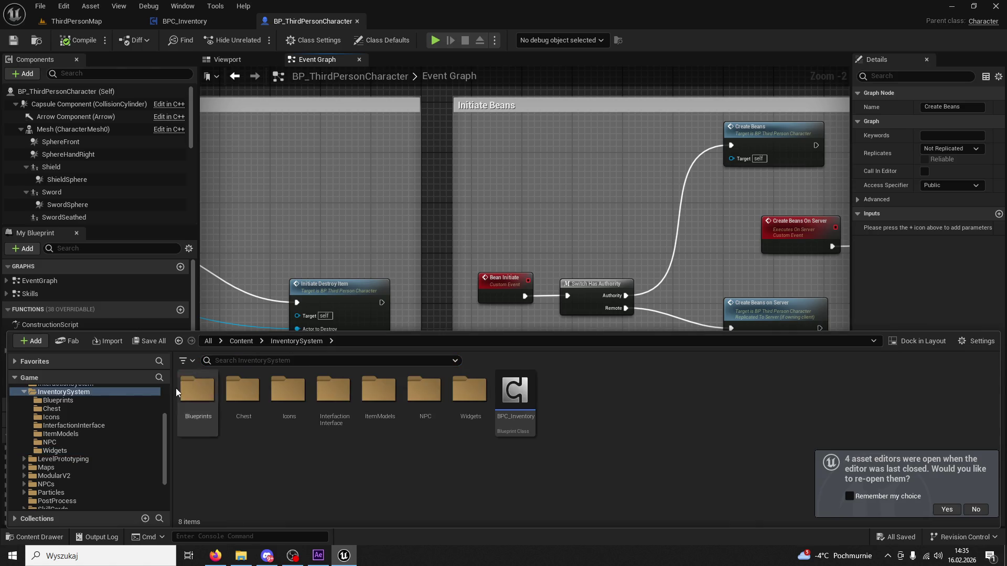
double_click(199, 394)
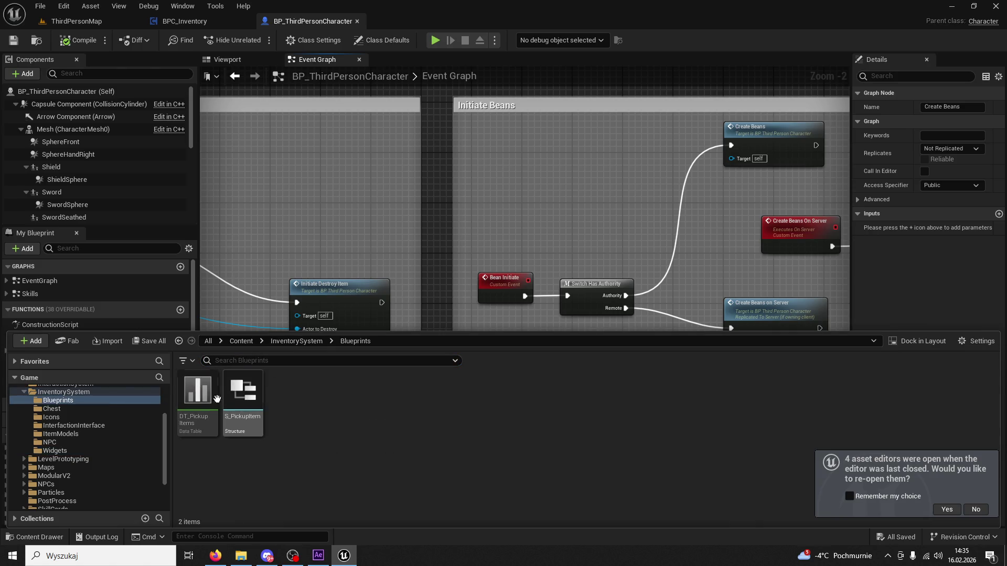
Step: Inspect DT_PickupItems' Apple and Beans rows and Data Table Details, then close it
double_click(208, 400)
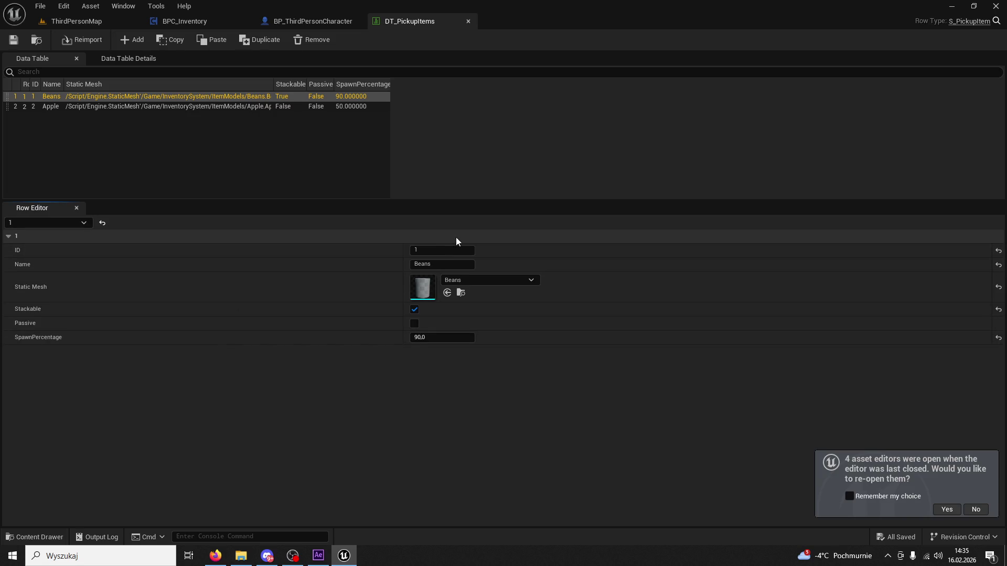
click(441, 251)
click(250, 99)
click(243, 106)
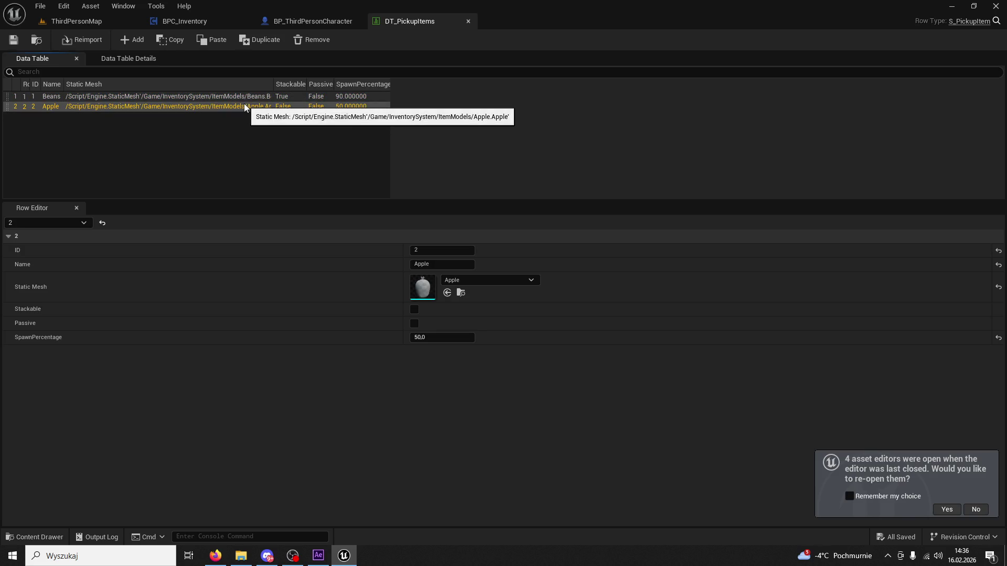
click(223, 95)
click(222, 106)
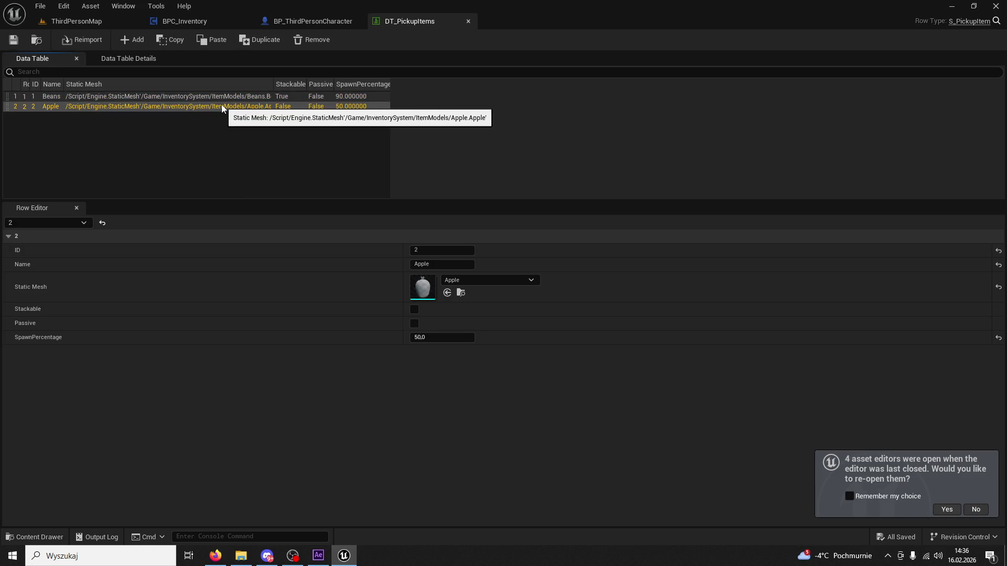
click(109, 63)
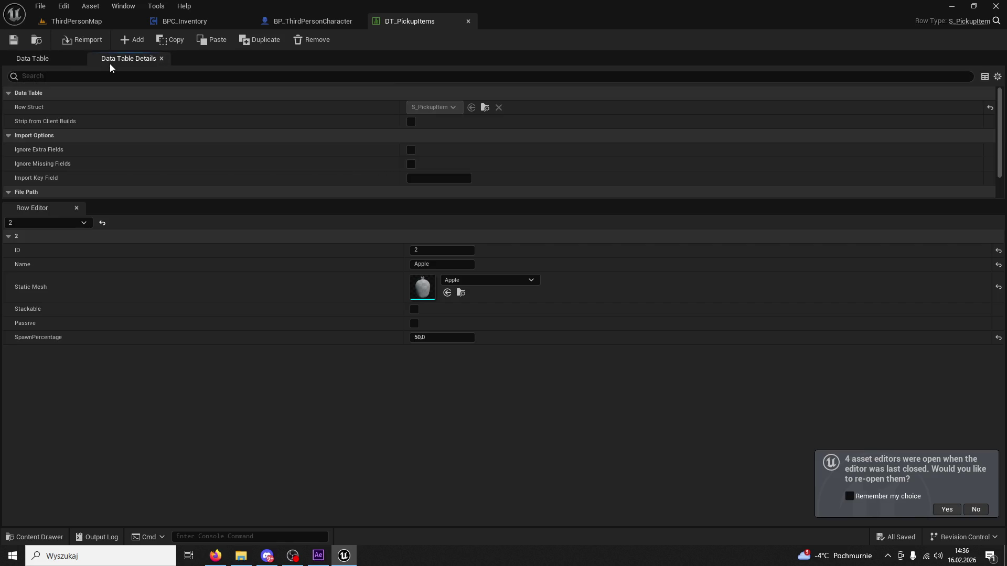
scroll(143, 141, down, 3)
scroll(142, 146, up, 2)
scroll(141, 146, down, 2)
mouse_move(237, 204)
mouse_down()
mouse_move(202, 328)
mouse_move(179, 300)
mouse_up()
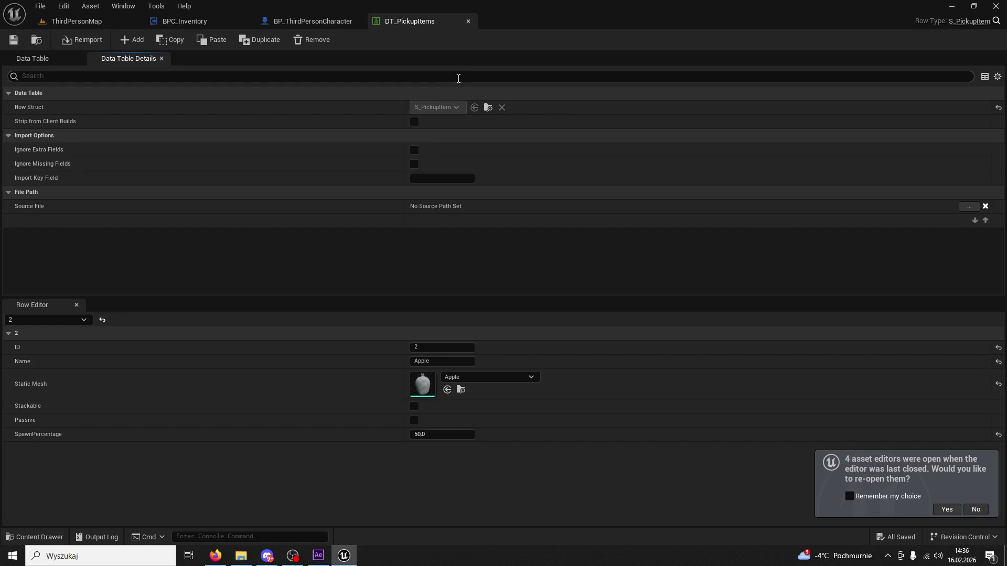
click(469, 21)
Step: Check S_PickupItem's Default Values and close the structure
click(51, 535)
double_click(231, 389)
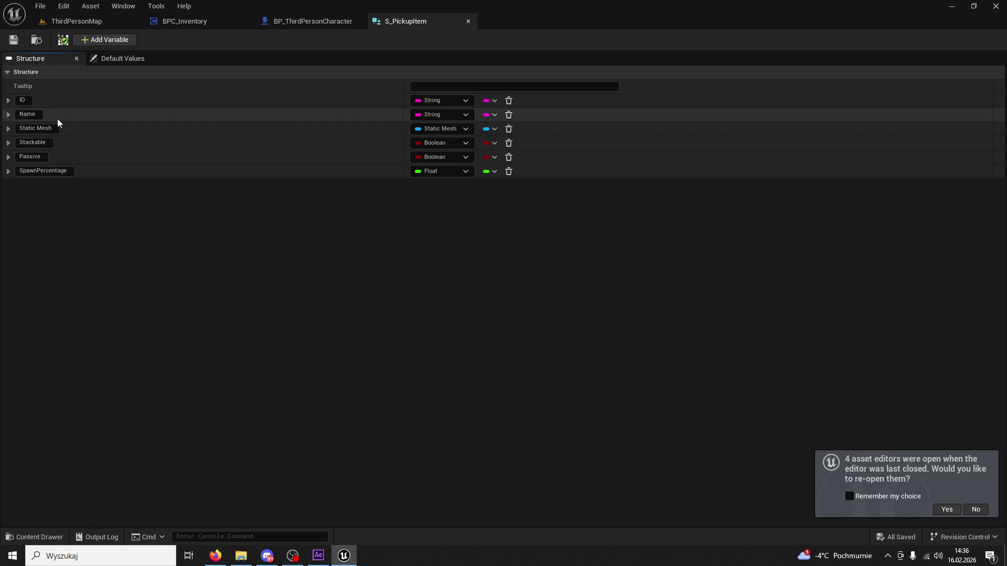
click(117, 59)
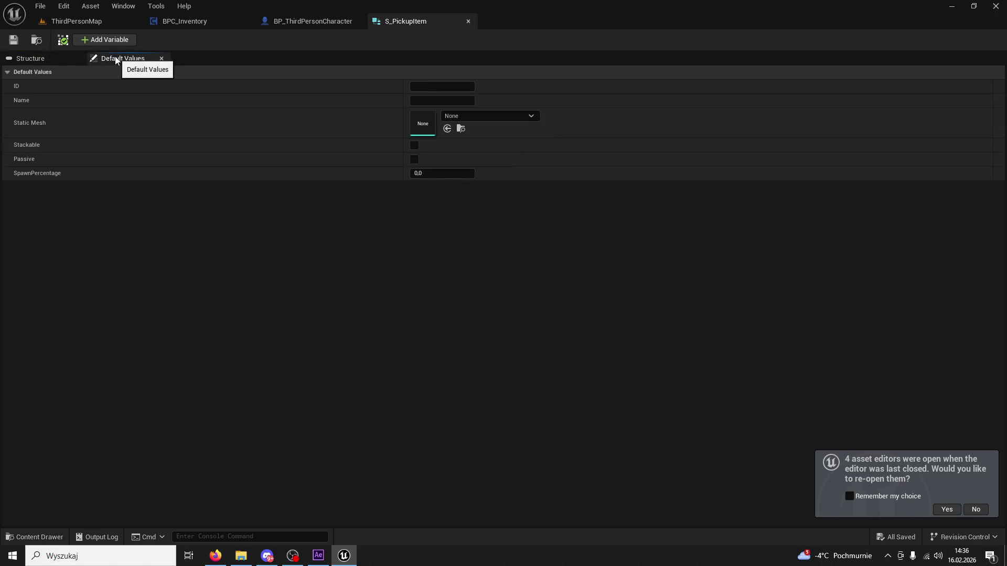
click(471, 21)
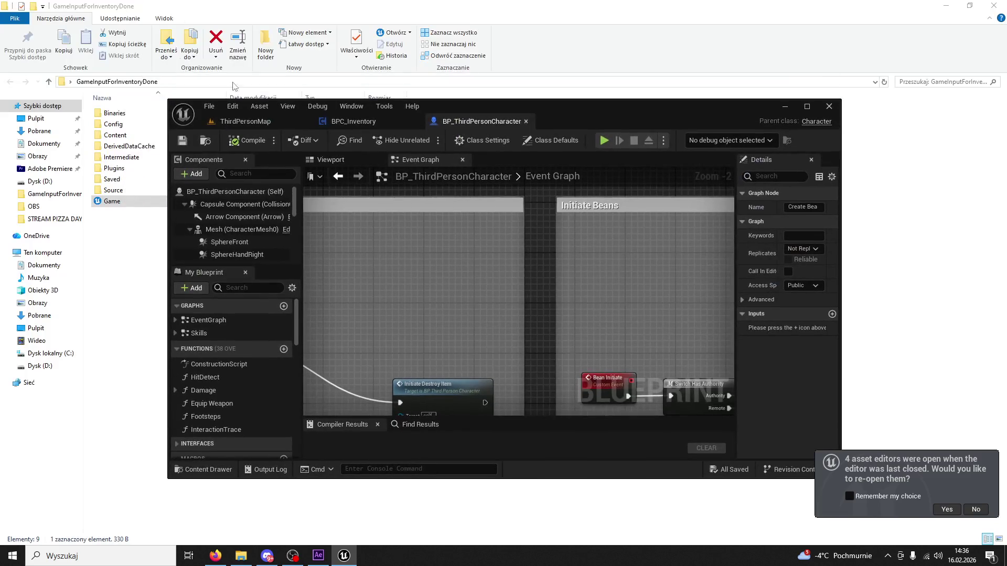
Step: Return to ThirdPersonMap and browse the InventorySystem and Icons folders in the Content Drawer
double_click(512, 105)
click(83, 22)
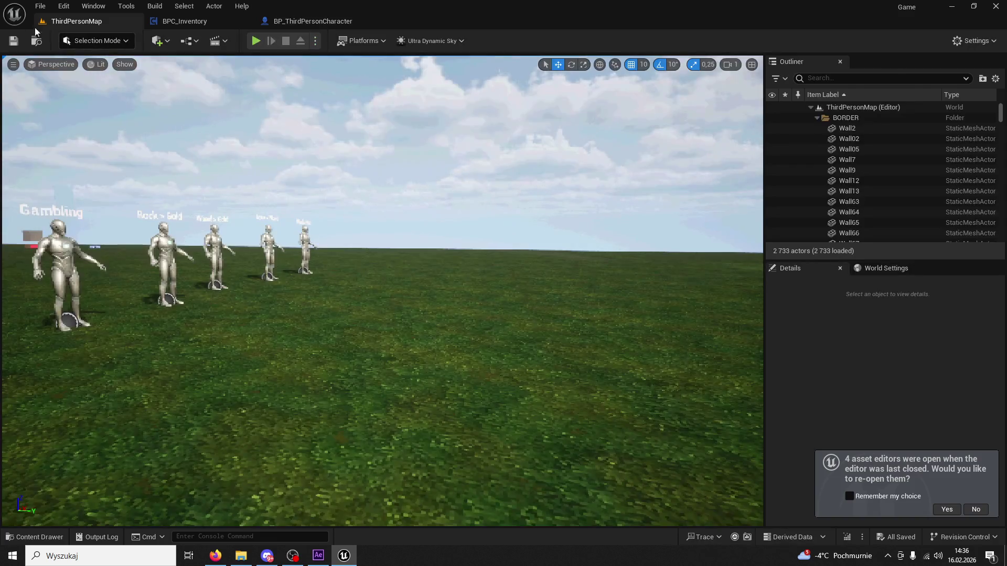
click(40, 538)
click(295, 310)
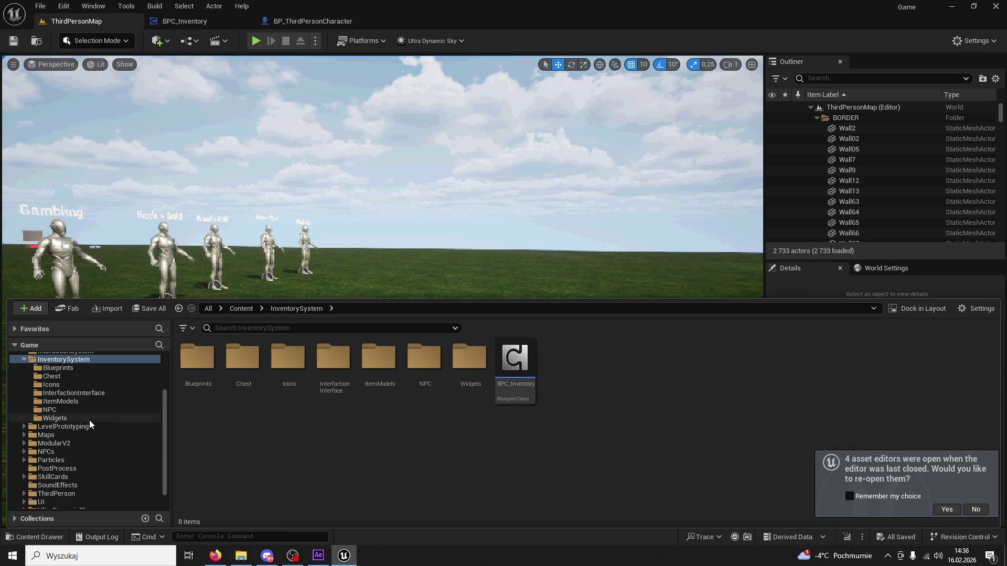
scroll(90, 423, down, 1)
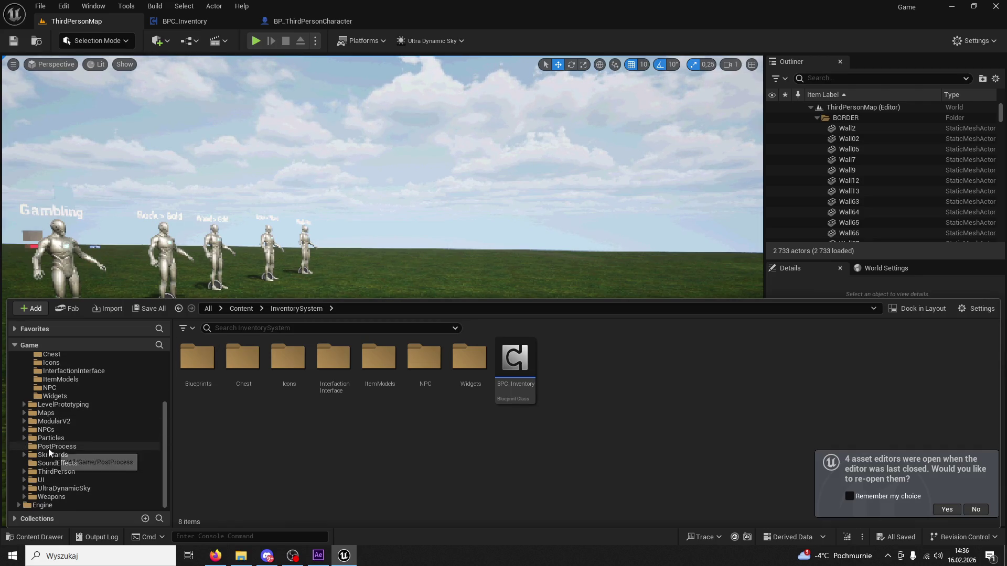
scroll(61, 446, up, 2)
click(55, 415)
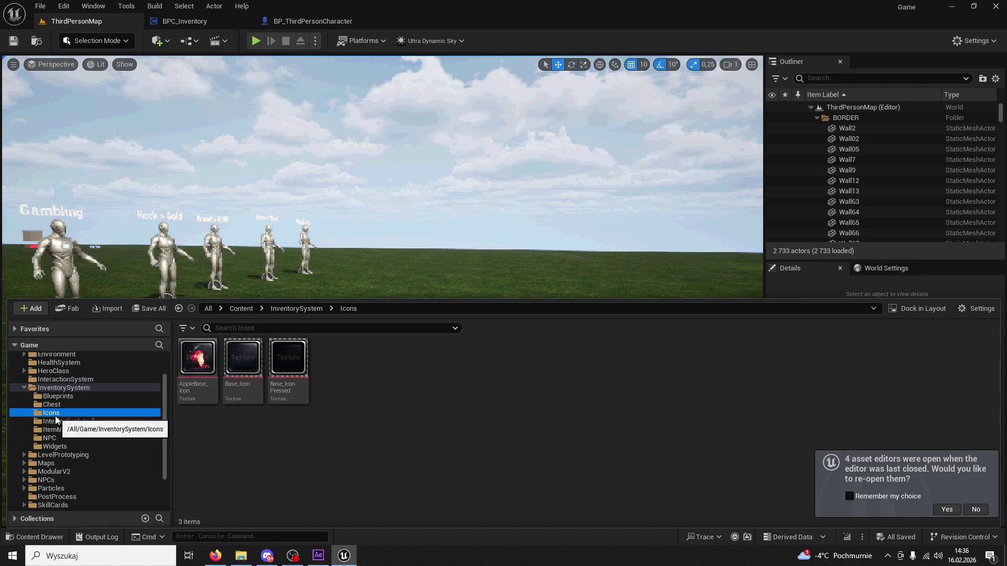
click(309, 309)
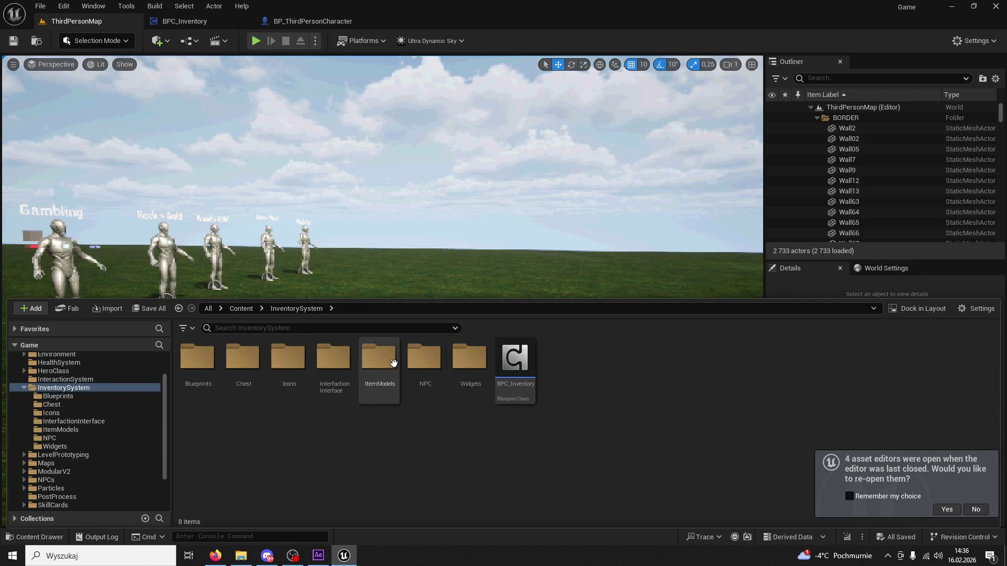
Step: Force Delete the AppleIcon texture from the ItemModels folder
double_click(391, 362)
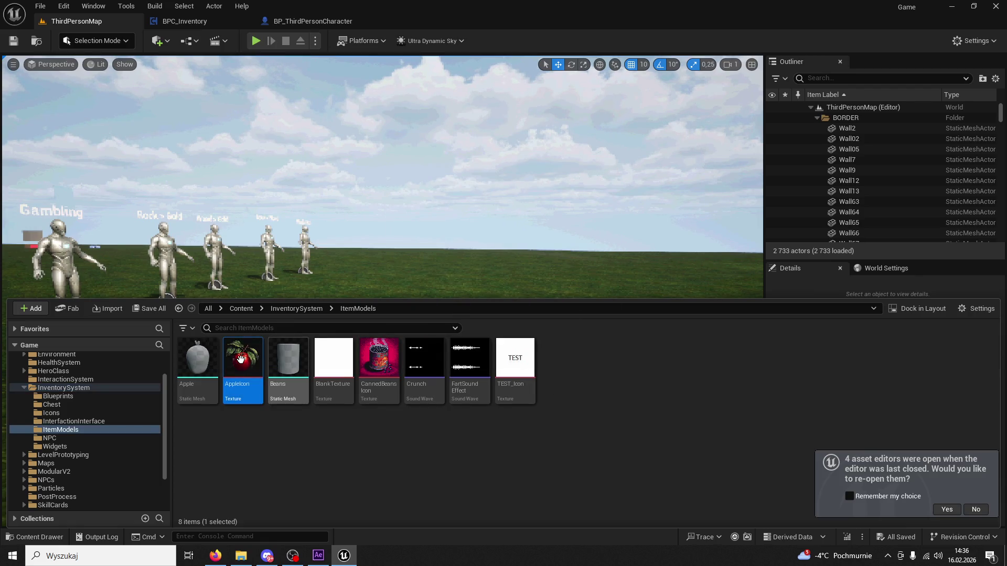
key(Delete)
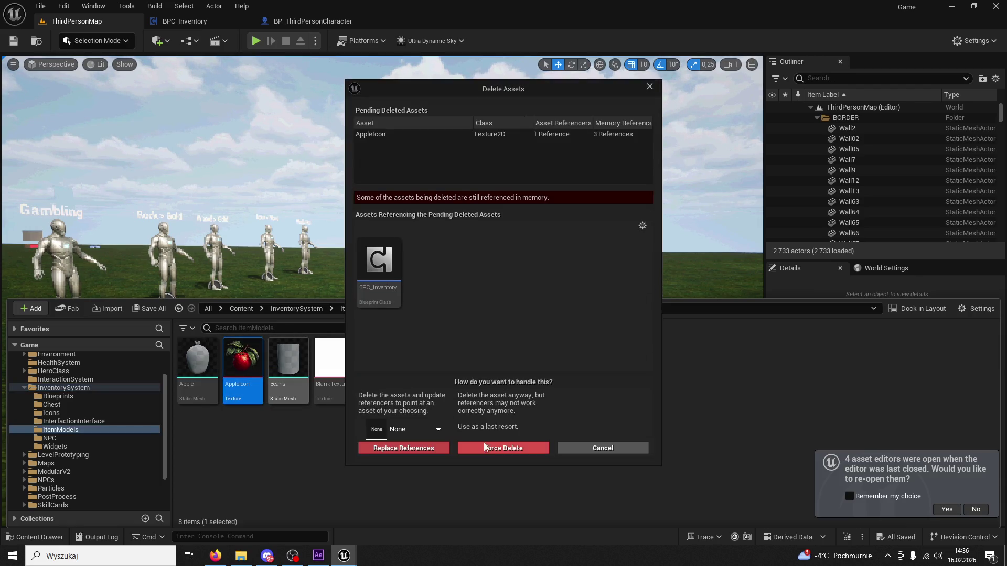
click(491, 450)
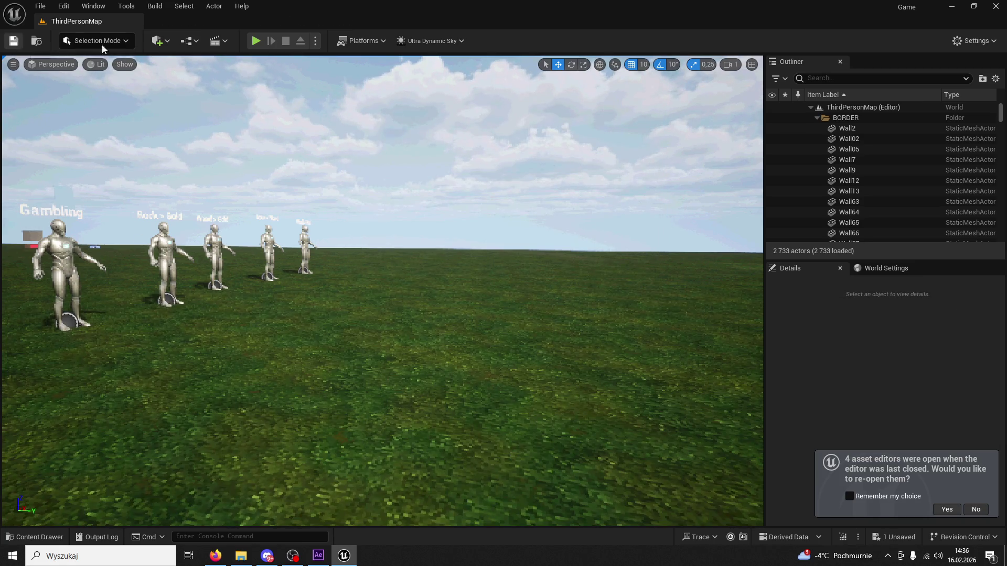
Step: Play the level and collect apples from the Apple NPC with E
click(253, 43)
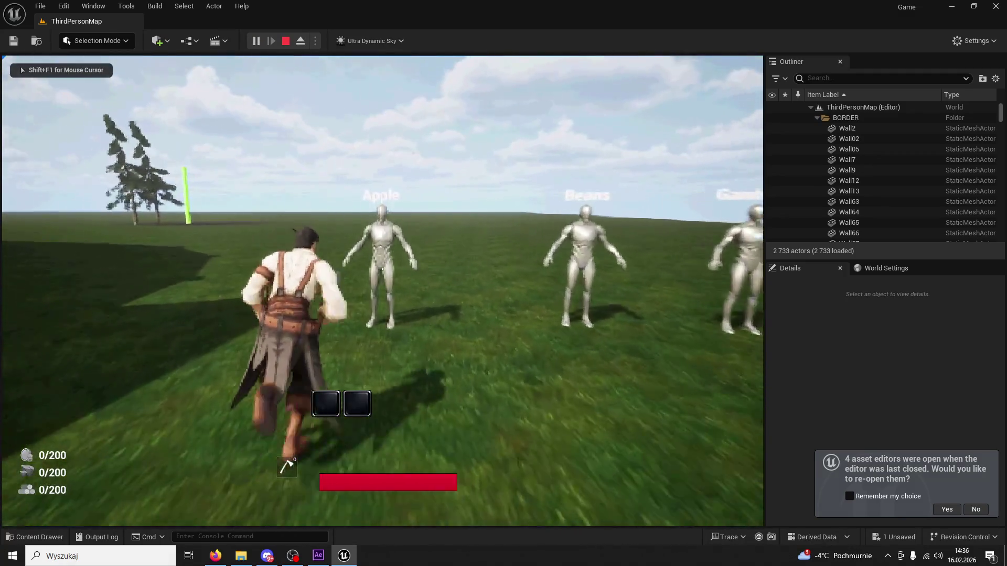
key(e)
key(e)
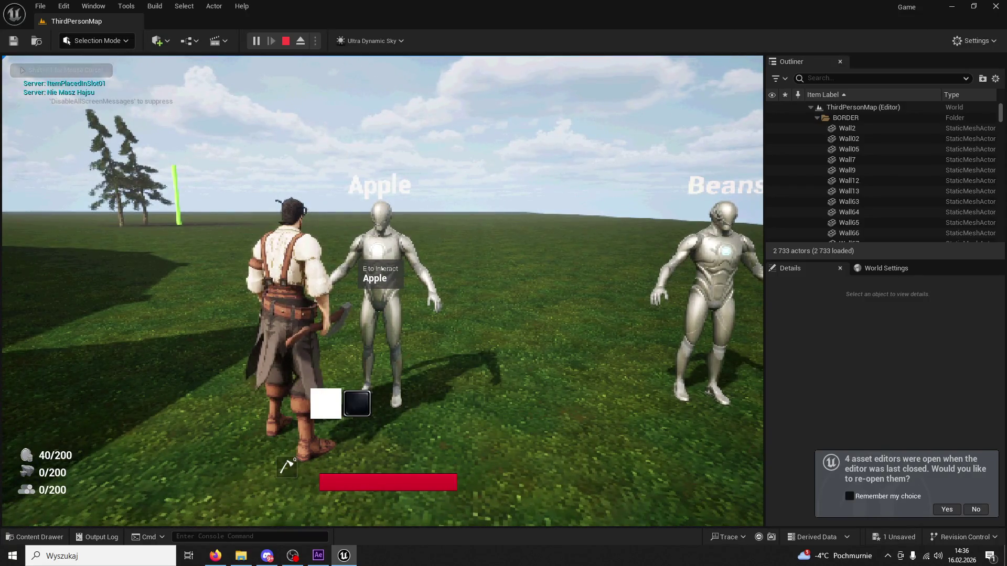
key(w)
key(e)
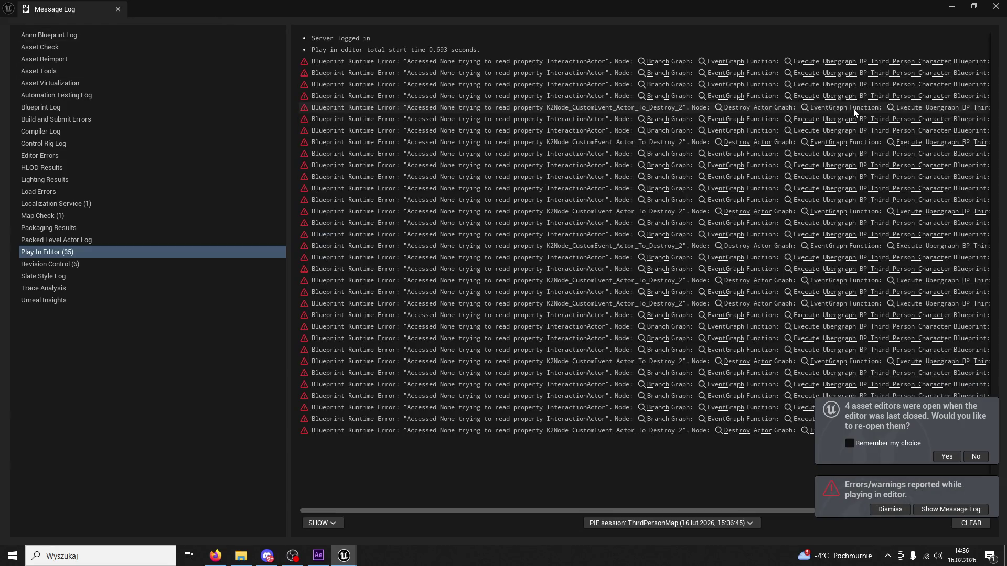
Step: Follow an InteractionActor runtime error to BP_ThirdPersonCharacter and close the Message Log
click(719, 96)
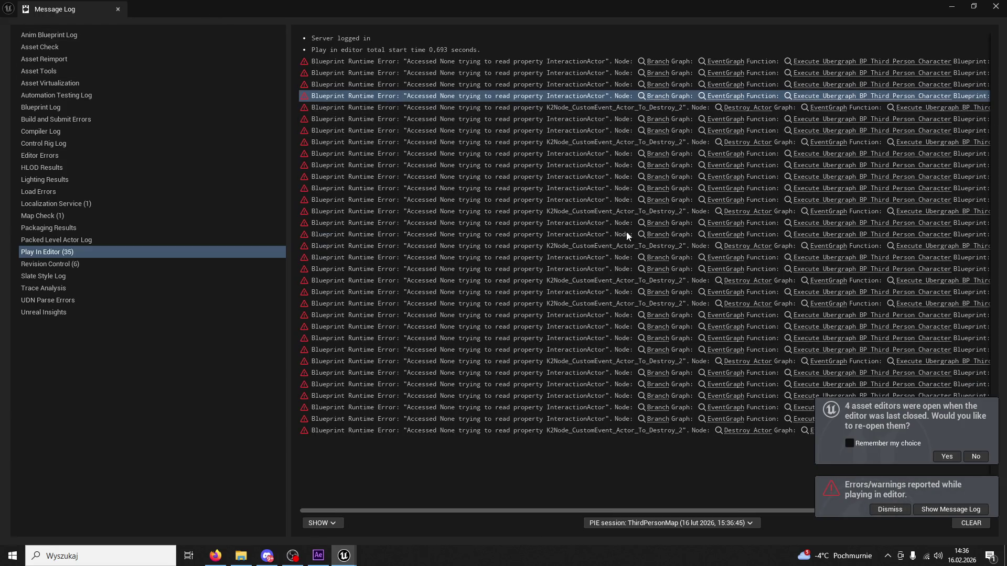
drag(567, 515, 763, 496)
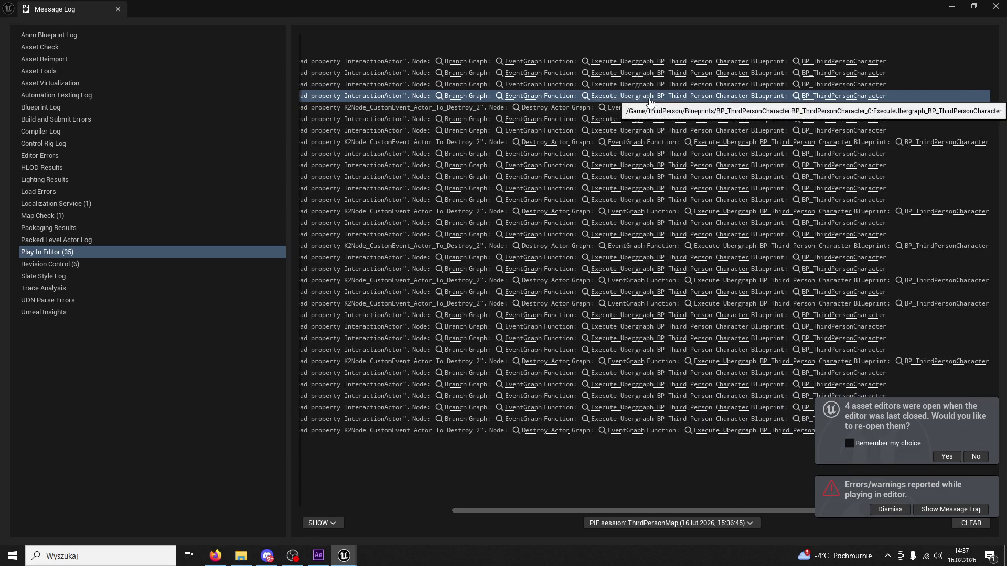
click(994, 8)
click(107, 24)
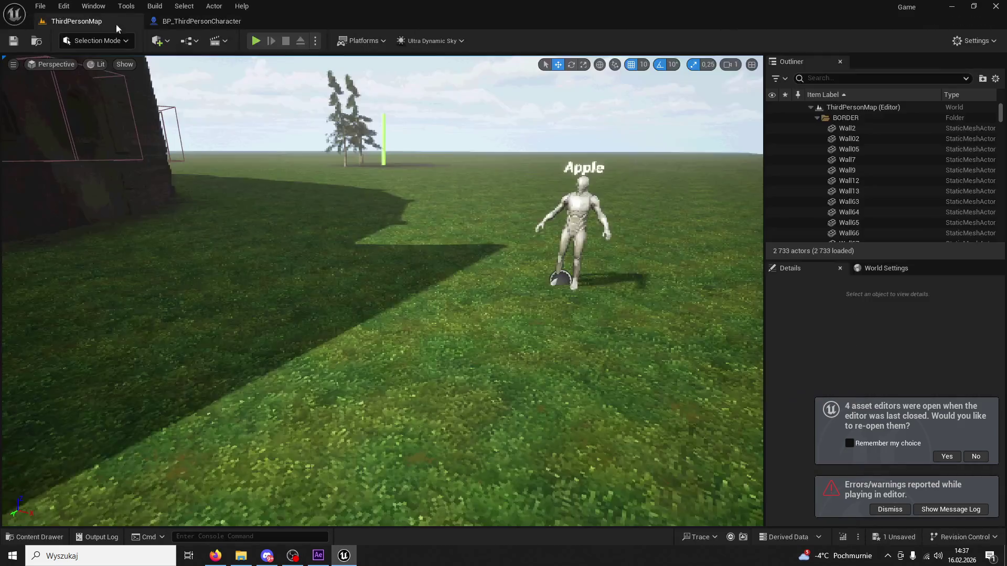
Step: Play-test the level, run to the Apple figure and pick up the apple with E
key(alt+p)
key(w)
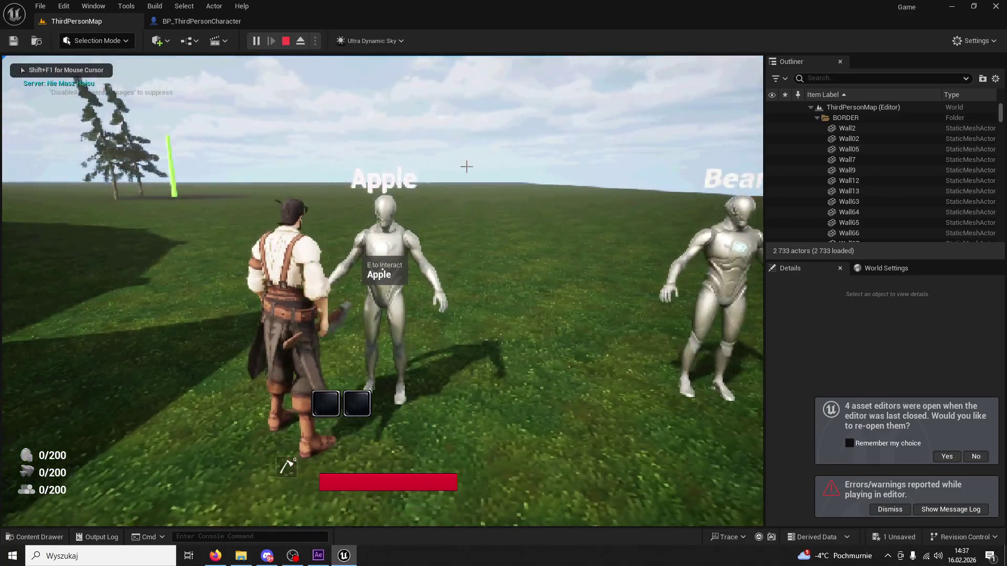
key(Escape)
key(alt+p)
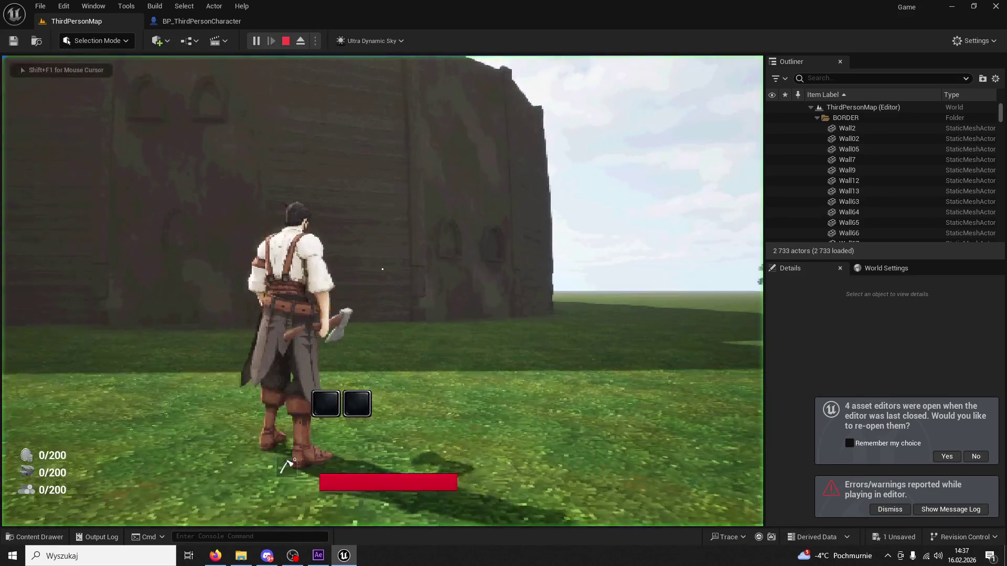
key(w)
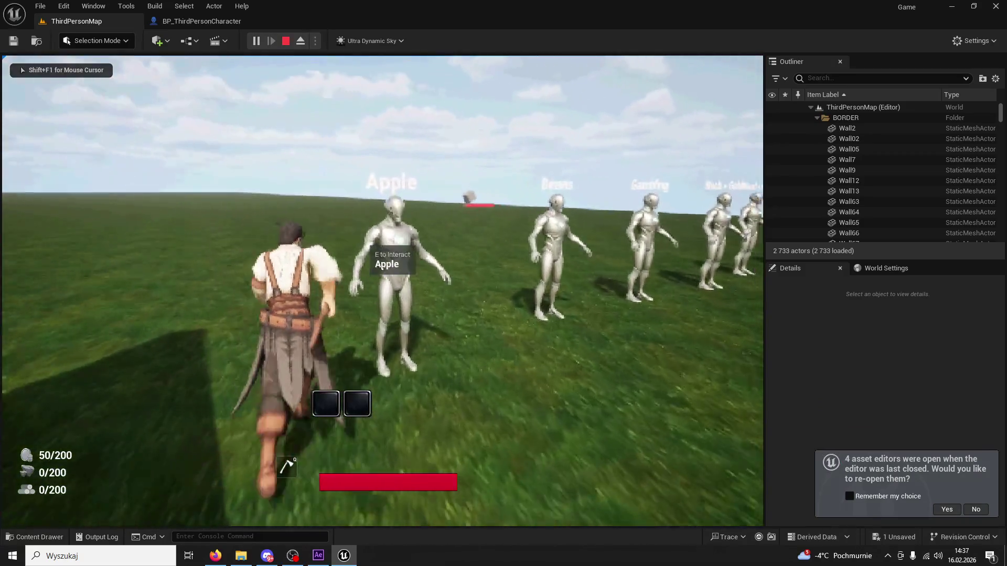
key(e)
key(Escape)
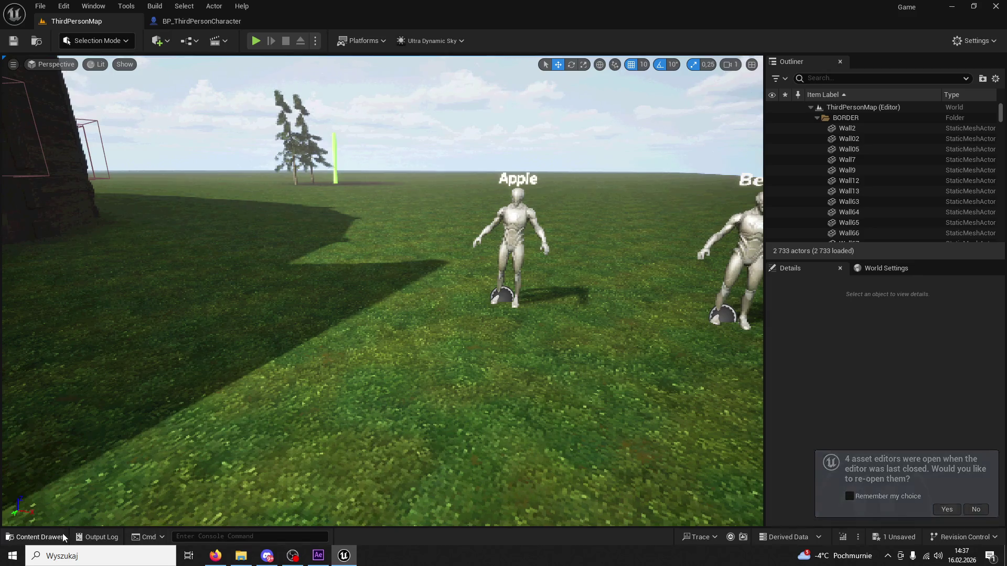
Step: Open the BPC_Inventory blueprint from the InventorySystem folder
click(34, 537)
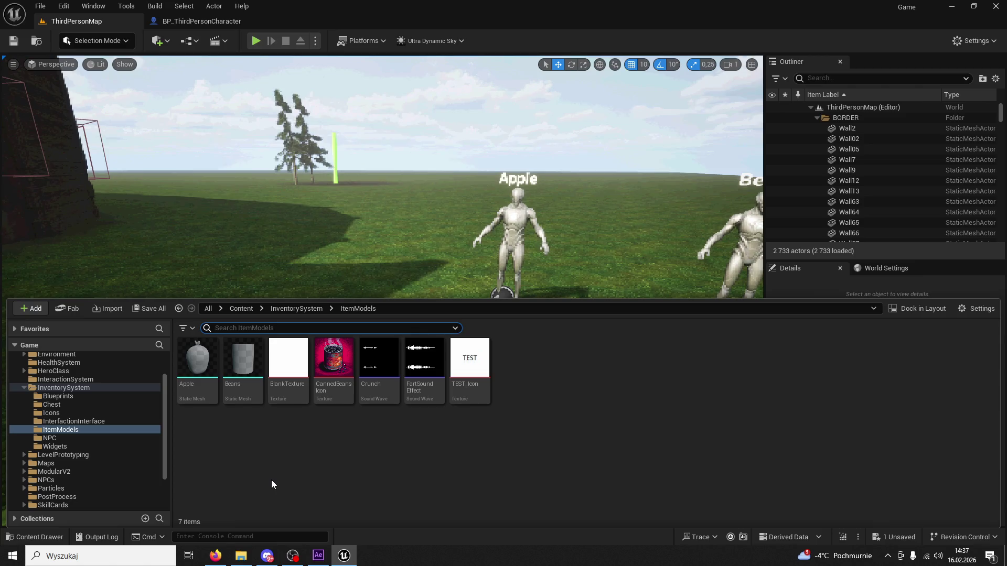
click(297, 309)
double_click(522, 359)
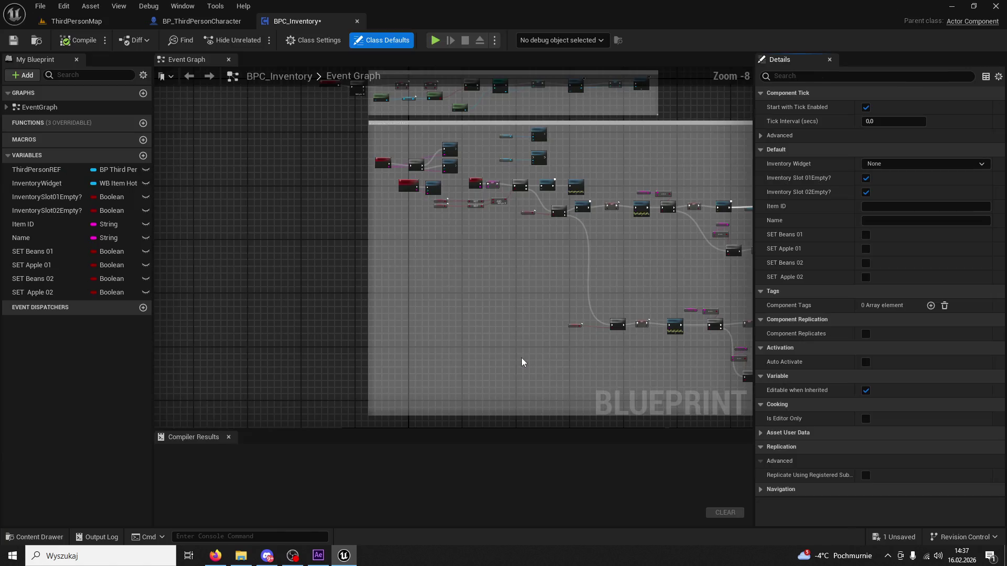
scroll(530, 348, up, 8)
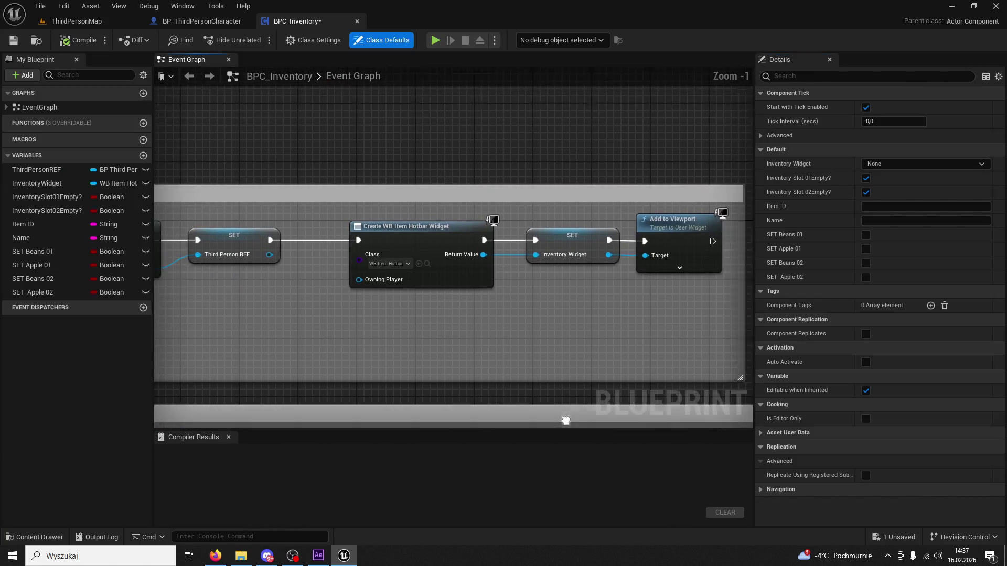
scroll(416, 301, down, 3)
Step: Pan BPC_Inventory's graph to the Create WB Item Hotbar Widget and Inventory System nodes
click(411, 235)
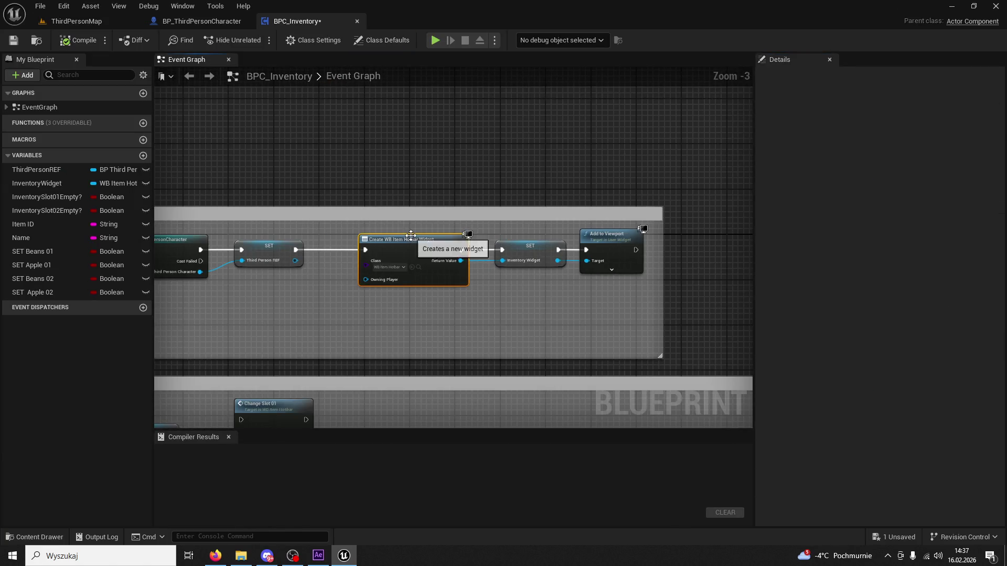
scroll(592, 306, down, 4)
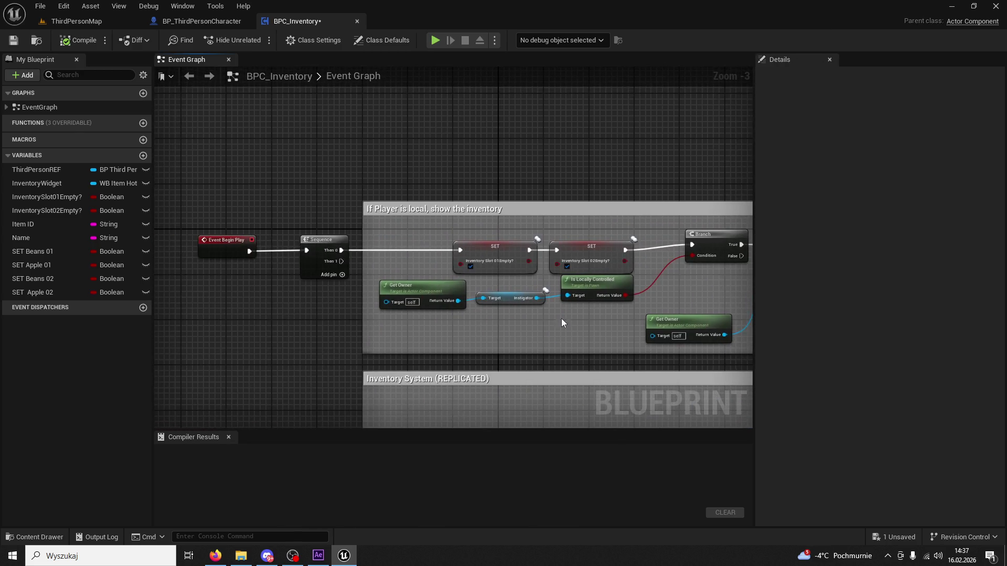
scroll(357, 317, up, 4)
scroll(358, 316, down, 1)
mouse_move(357, 317)
mouse_down()
mouse_move(495, 275)
mouse_move(483, 234)
mouse_move(525, 153)
mouse_up()
drag(419, 213, 493, 235)
click(37, 537)
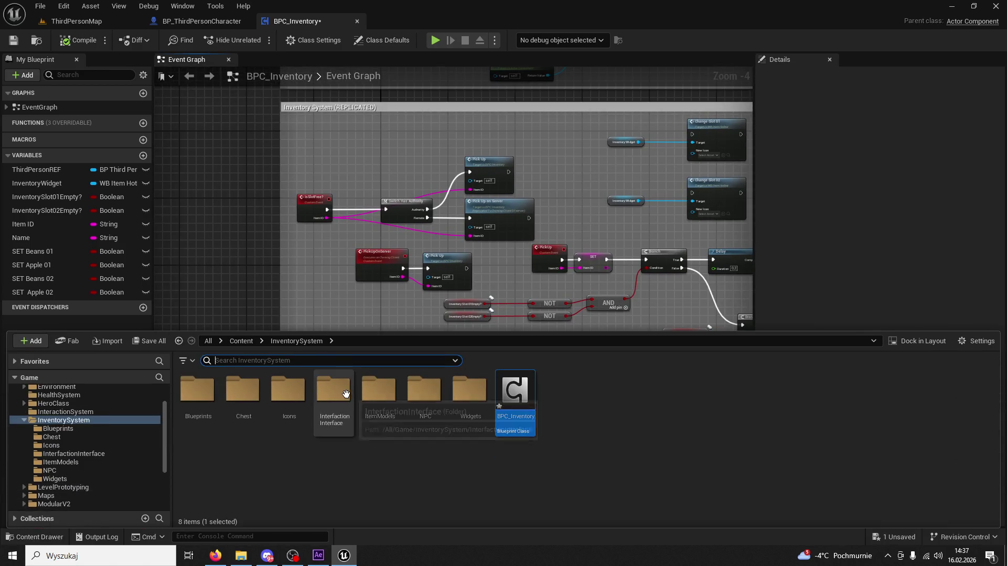
Step: Browse the ItemModels, InterfactionInterface, Blueprints, Chest and Icons folders, then open NPC_Apple02 from NPC
double_click(379, 391)
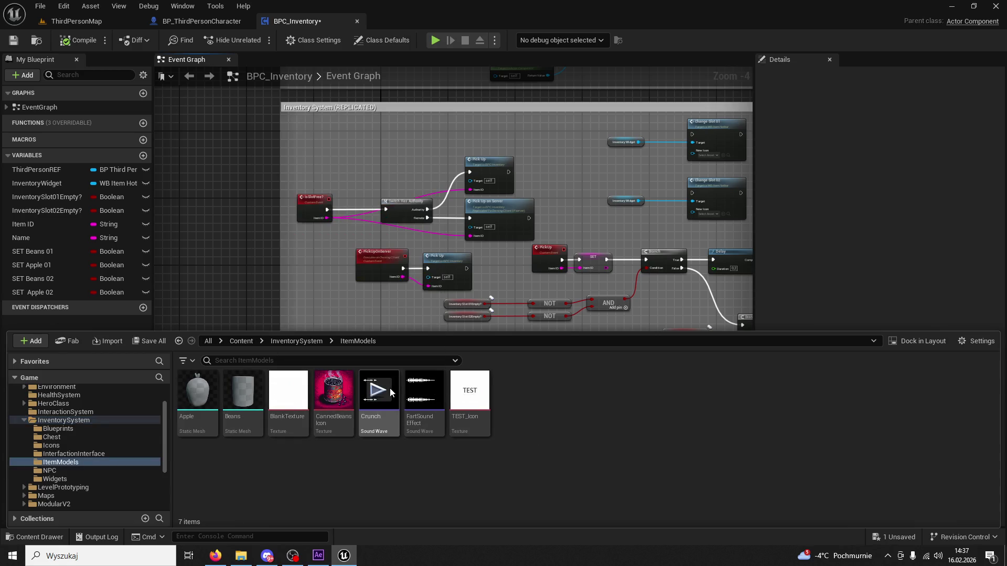
click(304, 341)
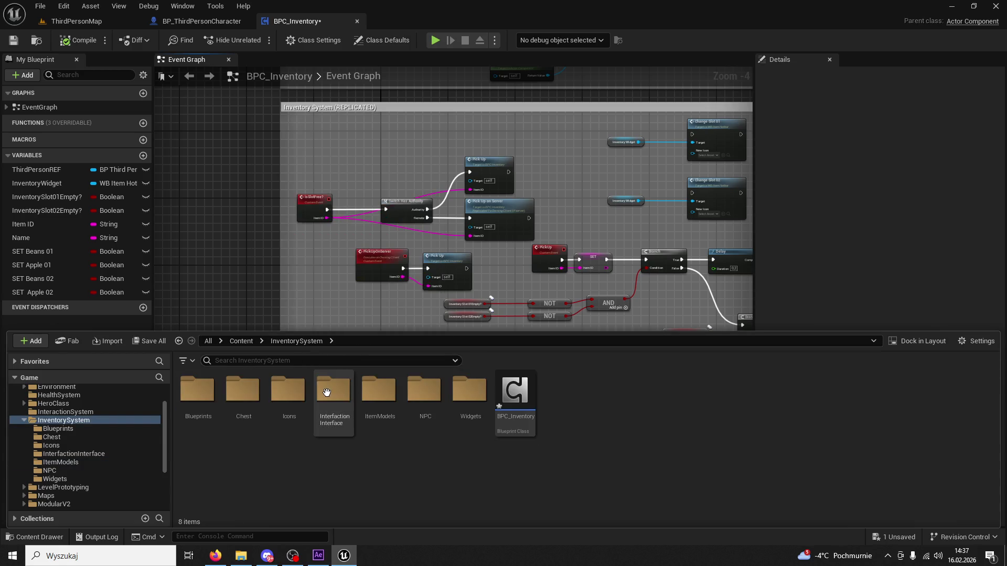
double_click(327, 393)
click(299, 341)
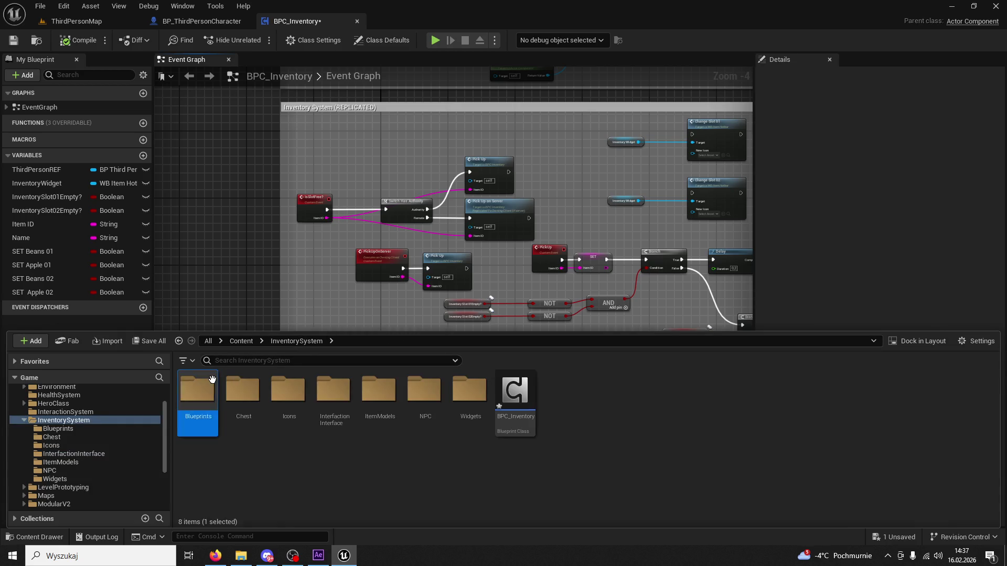
double_click(198, 390)
click(297, 342)
double_click(243, 391)
click(297, 341)
double_click(286, 388)
click(297, 341)
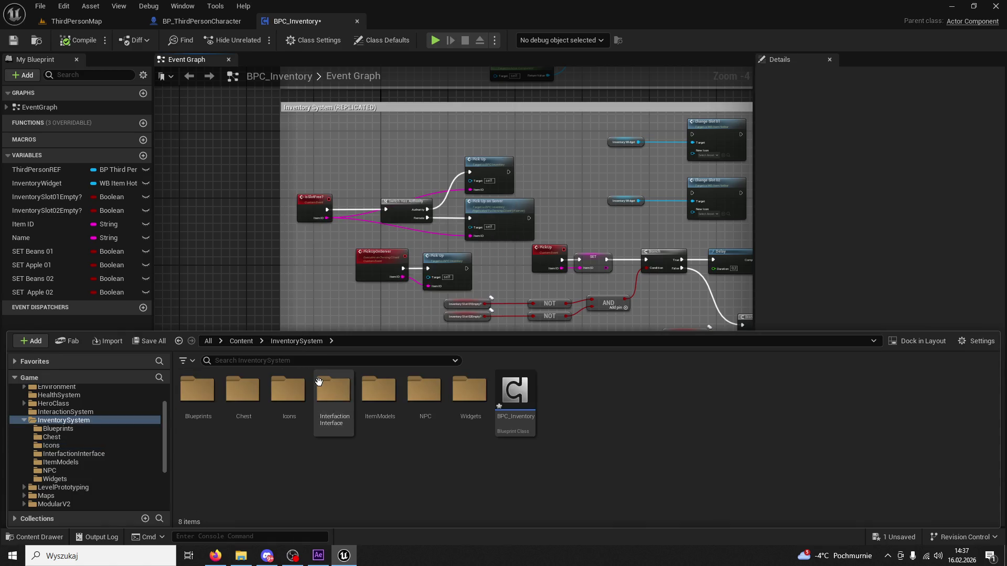
double_click(423, 391)
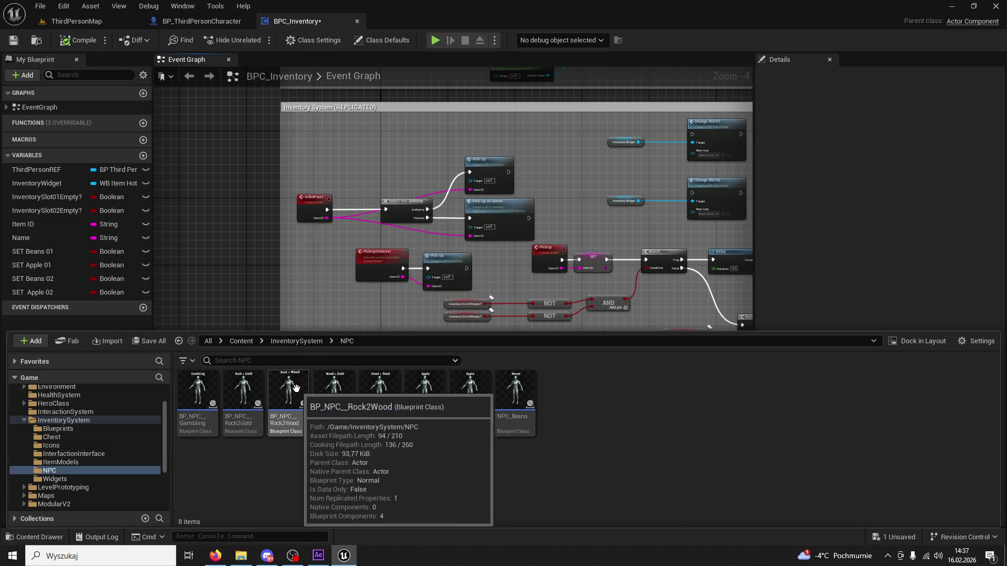
double_click(471, 394)
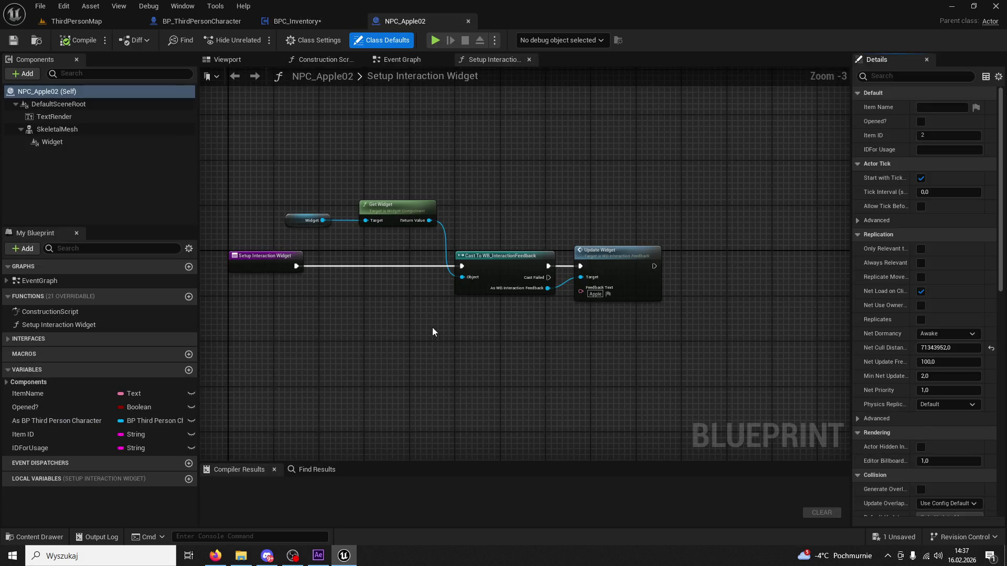
Step: Inspect the interaction feedback widget's Update Widget event, then close that widget editor
scroll(433, 332, up, 2)
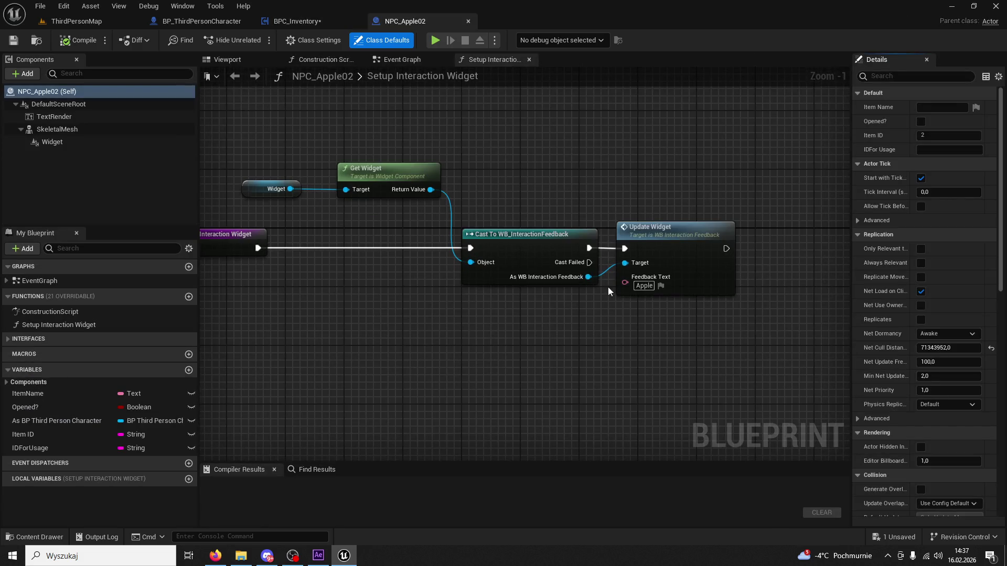
click(658, 237)
double_click(657, 237)
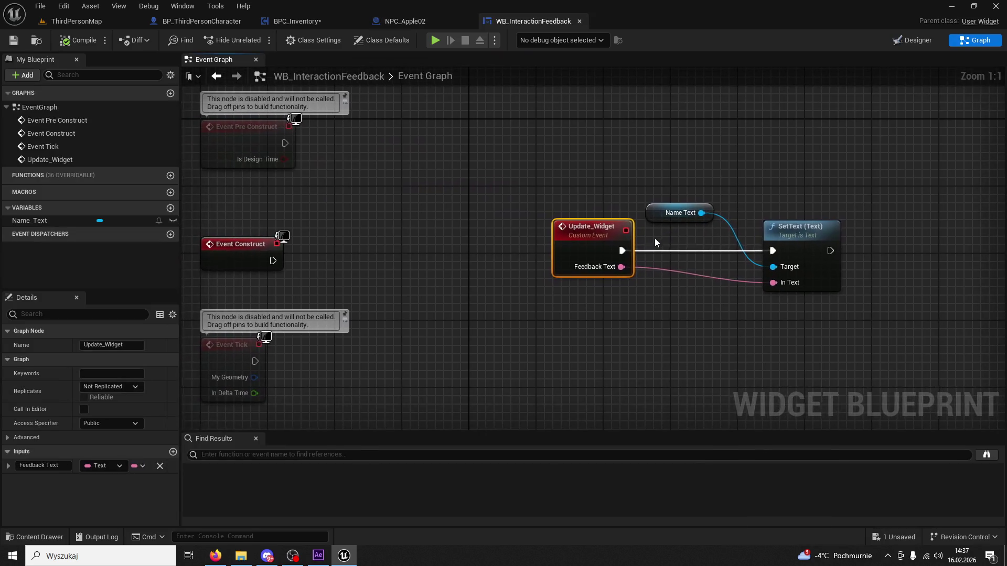
click(581, 21)
Step: Review NPC_Apple02's event graph and Setup Interaction Widget function, then close it to return to BPC_Inventory
scroll(666, 186, down, 7)
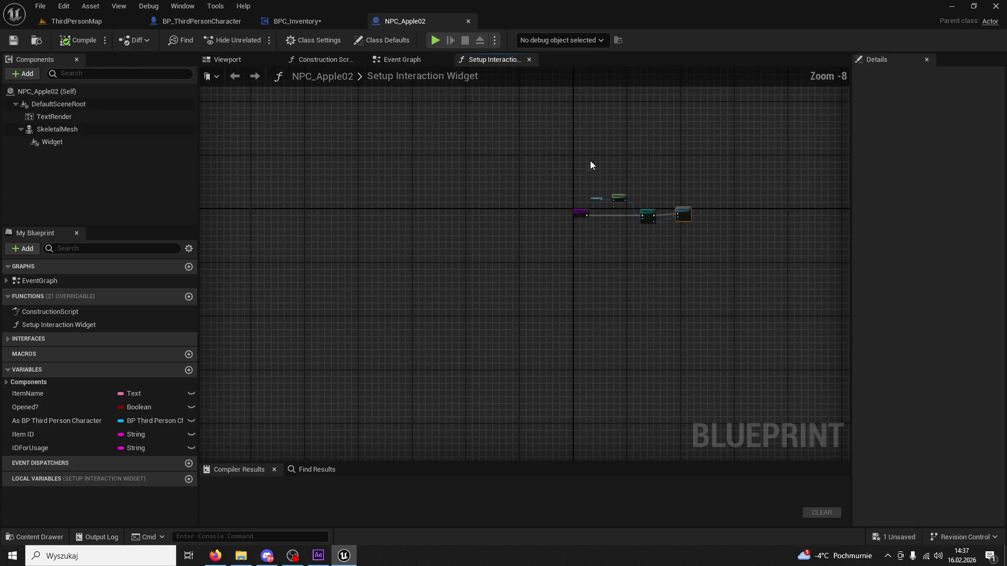
click(406, 63)
scroll(484, 194, up, 6)
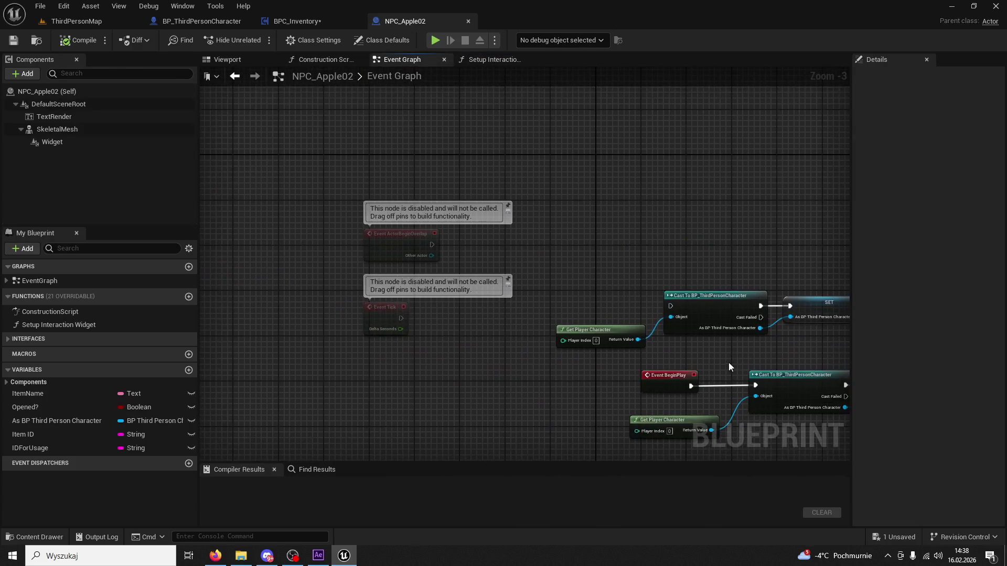
mouse_move(537, 281)
mouse_down()
mouse_move(476, 337)
mouse_move(548, 350)
mouse_move(512, 348)
mouse_up()
double_click(667, 208)
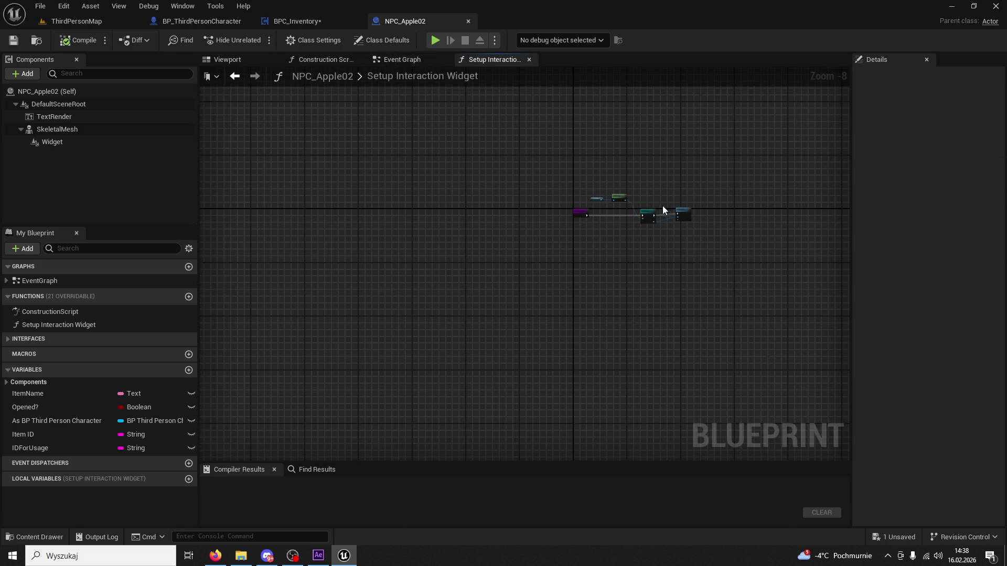
click(466, 21)
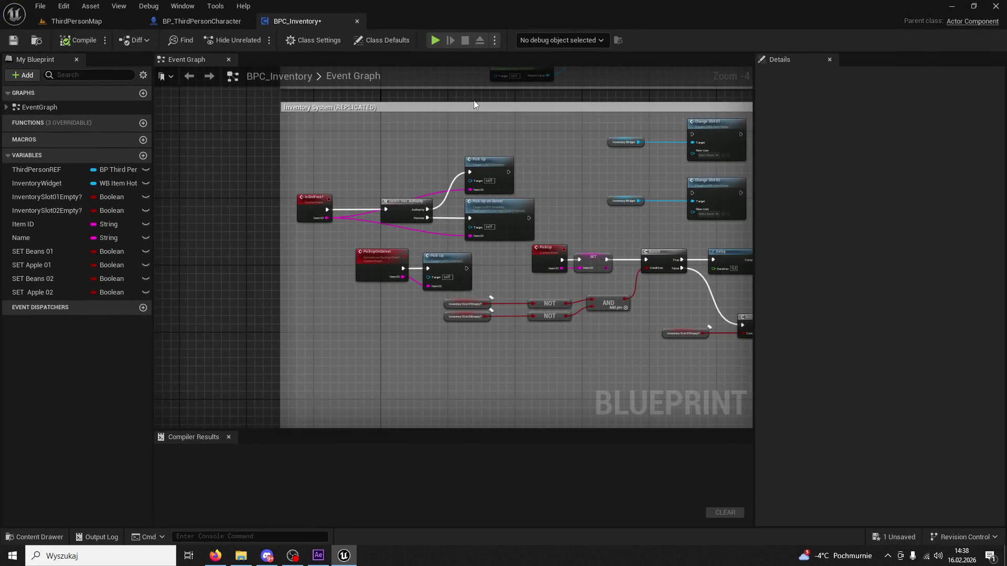
drag(474, 104, 445, 212)
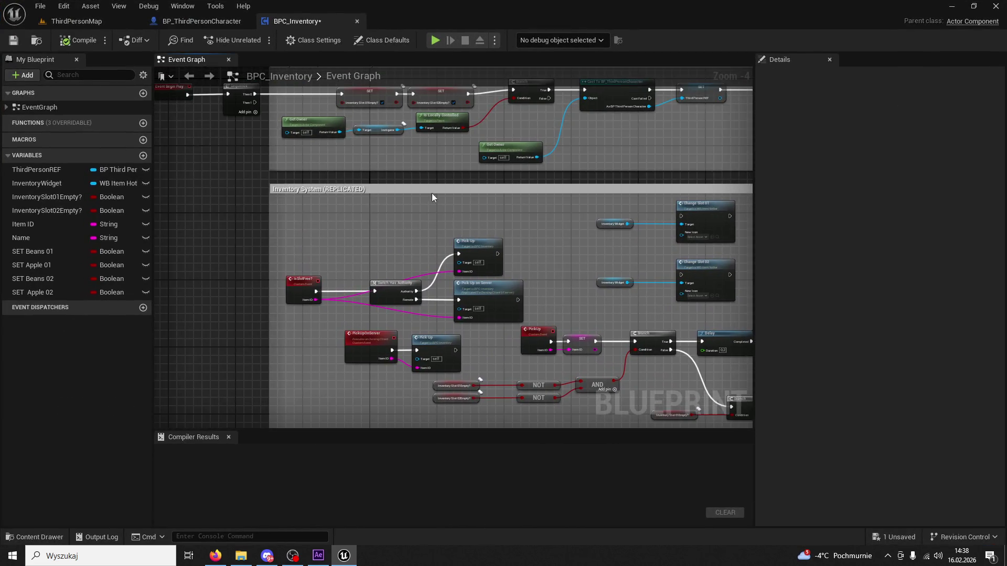
Step: Reopen NPC_Apple02's event graph and review the Event Set Focused, Clamp, Update Gold UI and Event Interact nodes
click(37, 538)
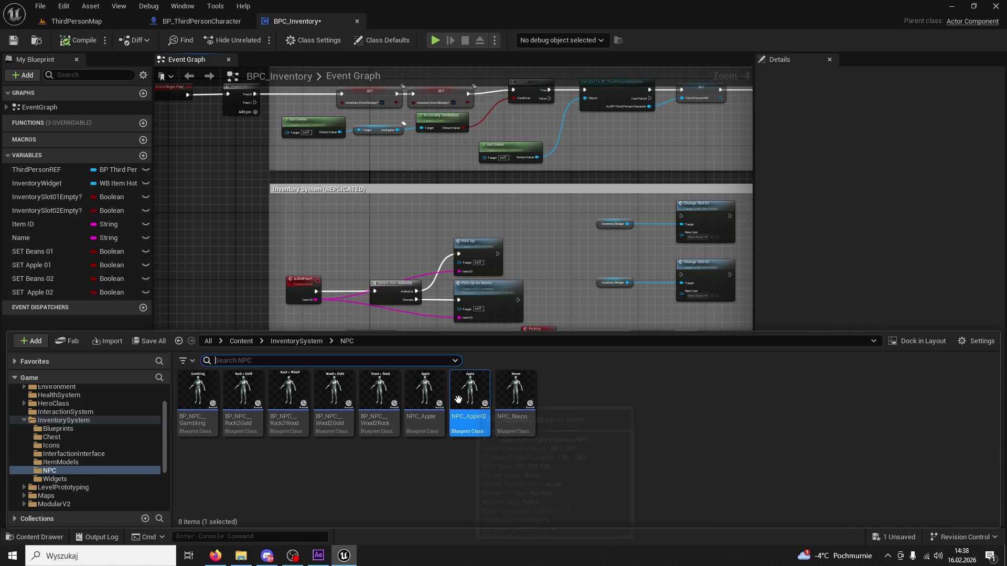
double_click(458, 400)
click(403, 59)
scroll(525, 272, down, 5)
scroll(577, 238, up, 9)
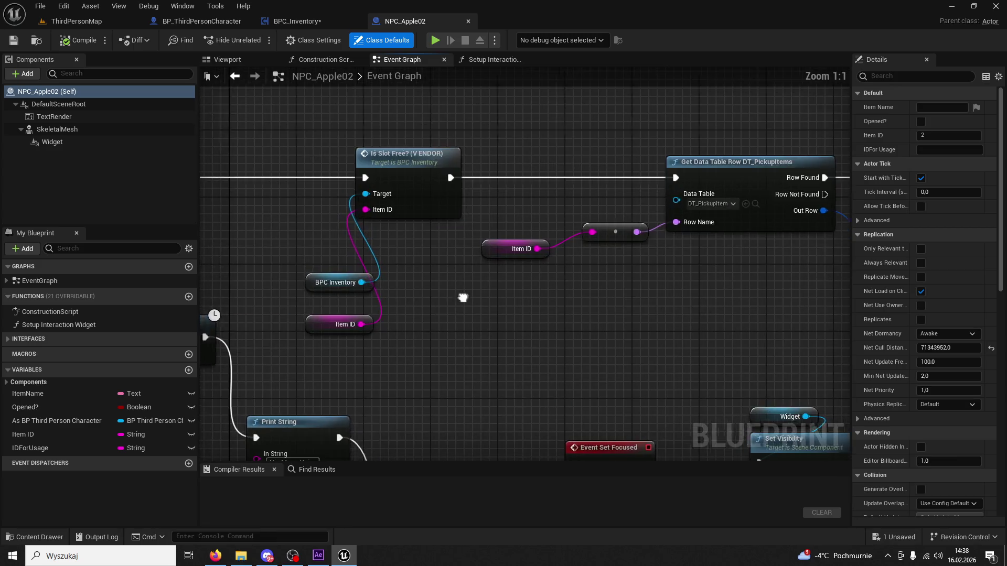
scroll(745, 368, down, 3)
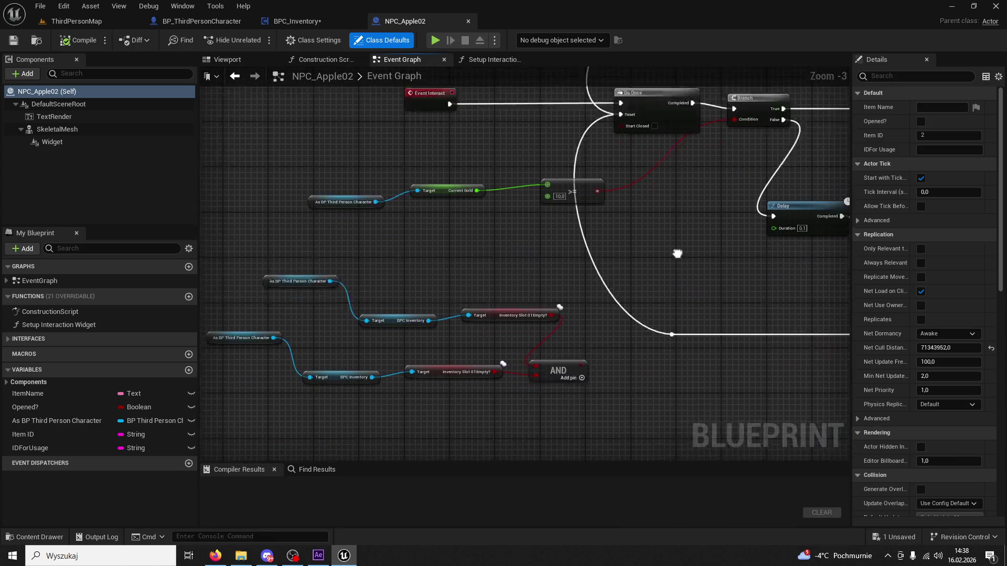
drag(632, 240, 347, 218)
scroll(345, 260, up, 2)
mouse_move(507, 288)
mouse_down()
mouse_move(393, 311)
mouse_move(290, 304)
mouse_move(299, 353)
mouse_move(402, 422)
mouse_move(457, 392)
mouse_up()
scroll(458, 388, down, 2)
mouse_move(611, 327)
mouse_down()
mouse_move(656, 241)
mouse_move(735, 227)
mouse_move(467, 229)
mouse_up()
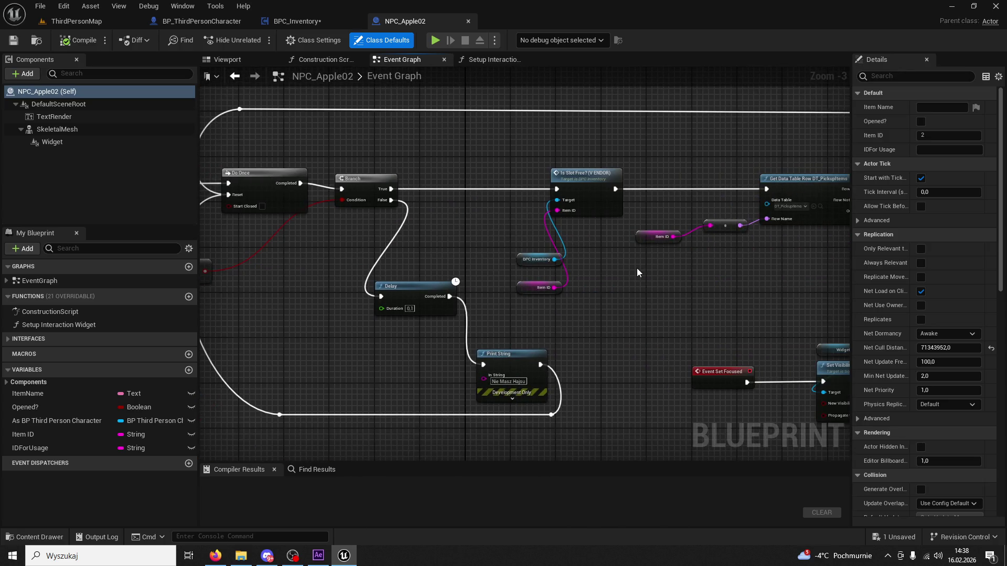
Step: Pan through the Break S_PickupItem, Set Visibility, Delay and Print String nodes to see the whole graph
drag(637, 269, 491, 279)
scroll(597, 282, up, 2)
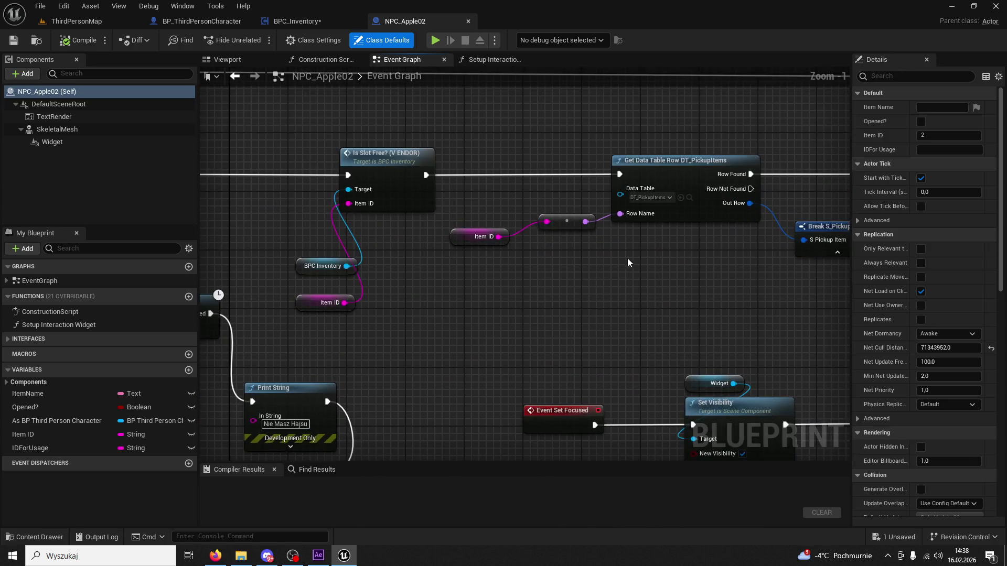
drag(625, 260, 468, 260)
drag(527, 246, 414, 246)
drag(649, 253, 512, 254)
scroll(513, 257, down, 2)
mouse_move(603, 380)
mouse_down()
mouse_move(616, 285)
mouse_move(540, 304)
mouse_move(464, 222)
mouse_up()
scroll(528, 222, up, 3)
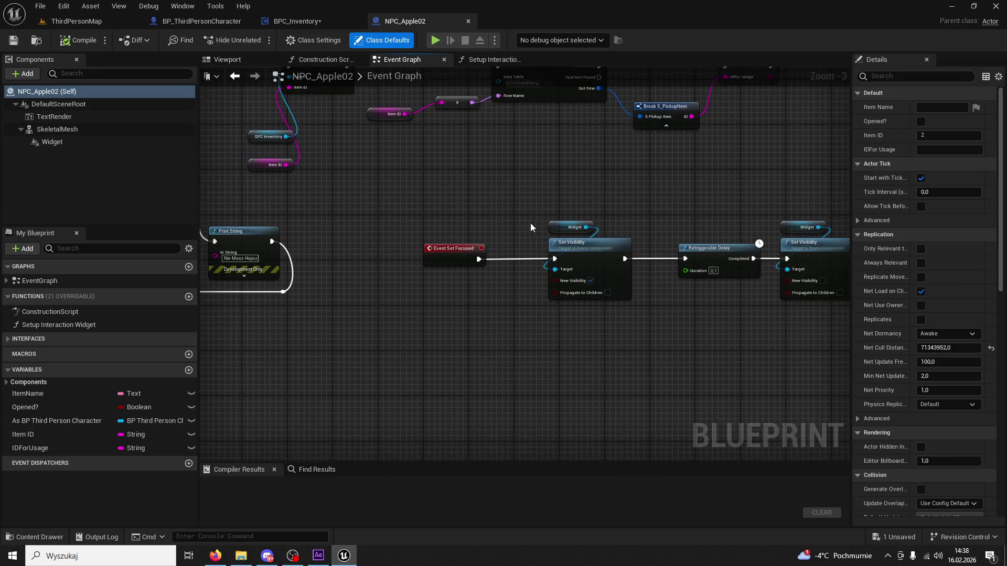
mouse_move(533, 223)
mouse_down()
mouse_move(400, 199)
mouse_move(433, 190)
mouse_move(287, 168)
mouse_up()
click(433, 210)
mouse_move(432, 210)
mouse_down()
mouse_move(340, 189)
mouse_move(238, 189)
mouse_move(406, 236)
mouse_move(306, 330)
mouse_up()
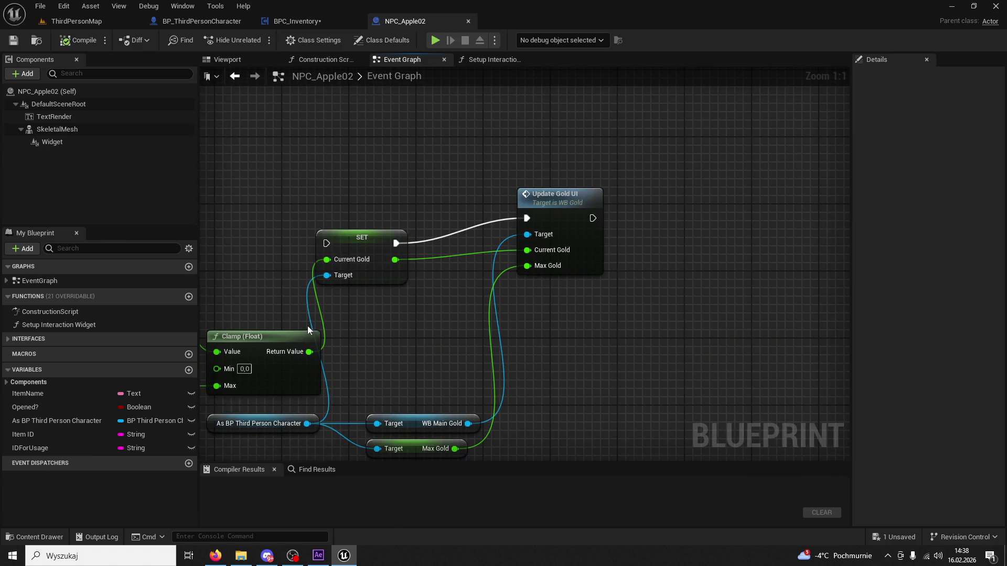
scroll(573, 234, down, 5)
scroll(653, 344, up, 5)
mouse_move(558, 372)
mouse_down()
mouse_move(579, 456)
mouse_move(683, 400)
mouse_up()
scroll(543, 363, down, 10)
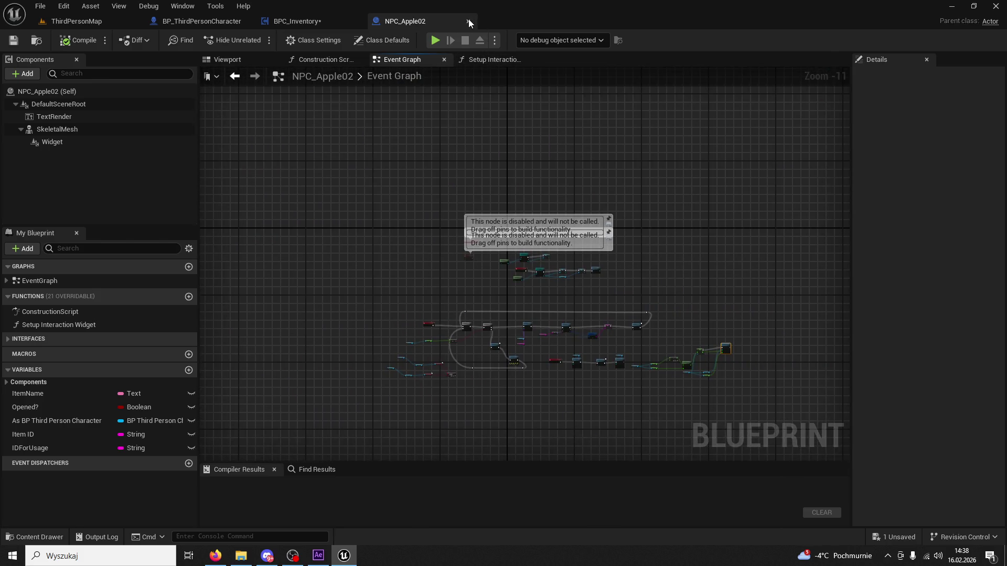
Step: Close NPC_Apple02 and browse the ItemModels, Widgets, Chest and Blueprints folders under InventorySystem
click(468, 21)
click(31, 542)
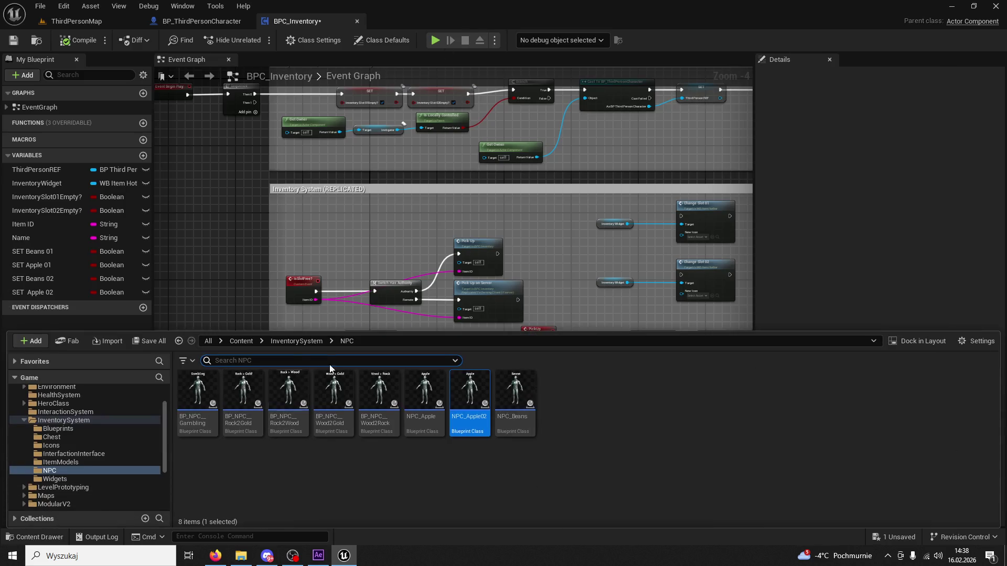
click(302, 342)
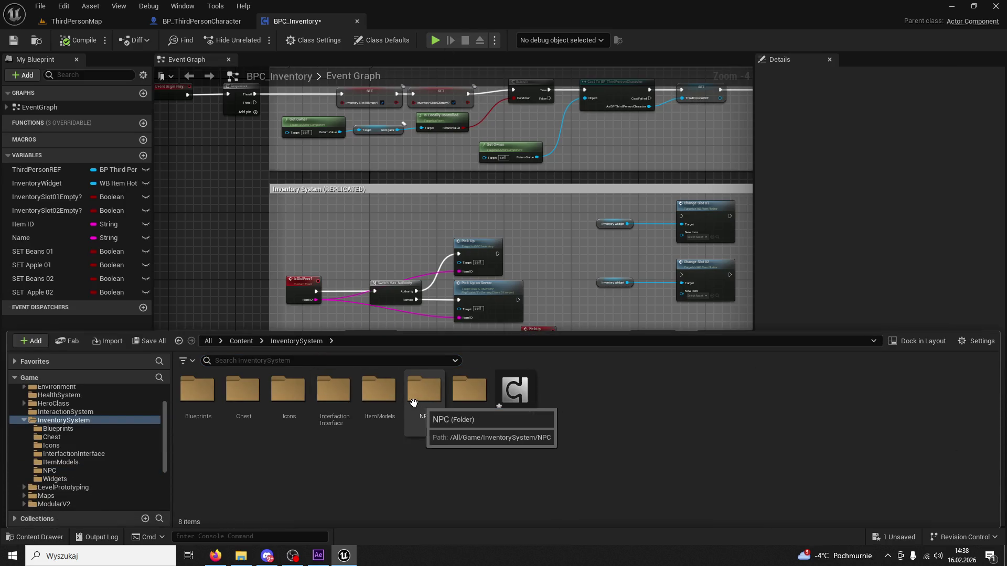
double_click(390, 402)
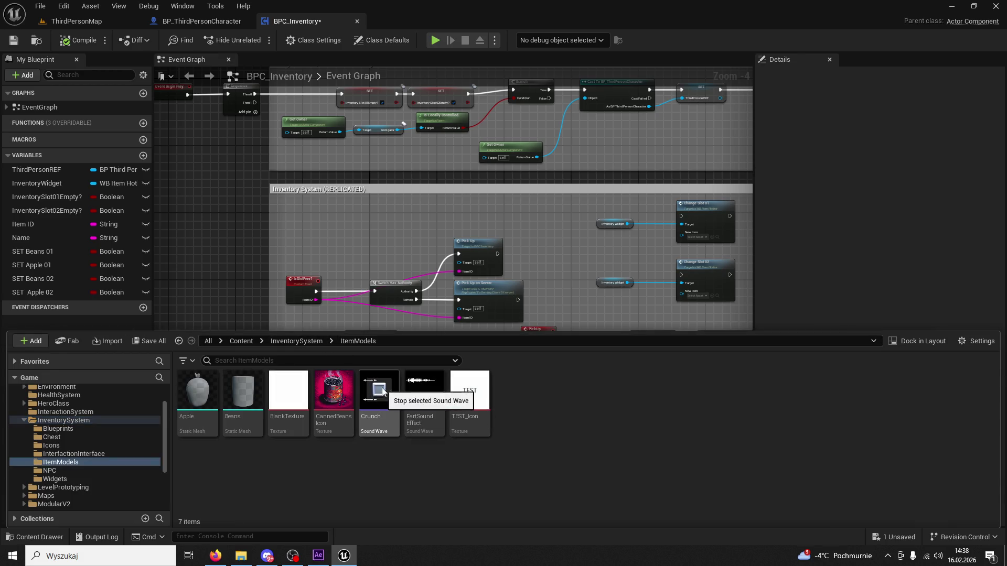
click(297, 341)
double_click(468, 392)
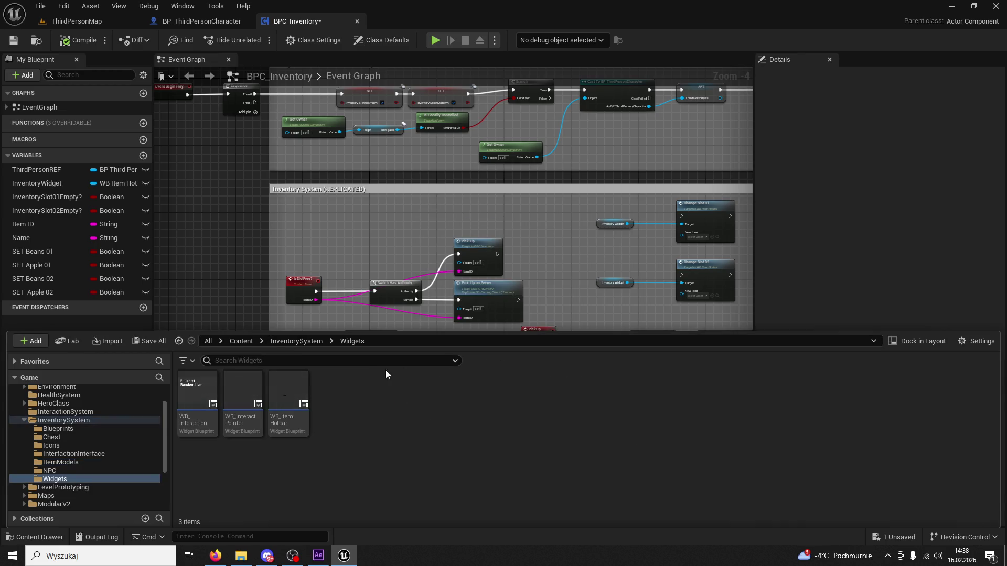
click(296, 342)
double_click(243, 396)
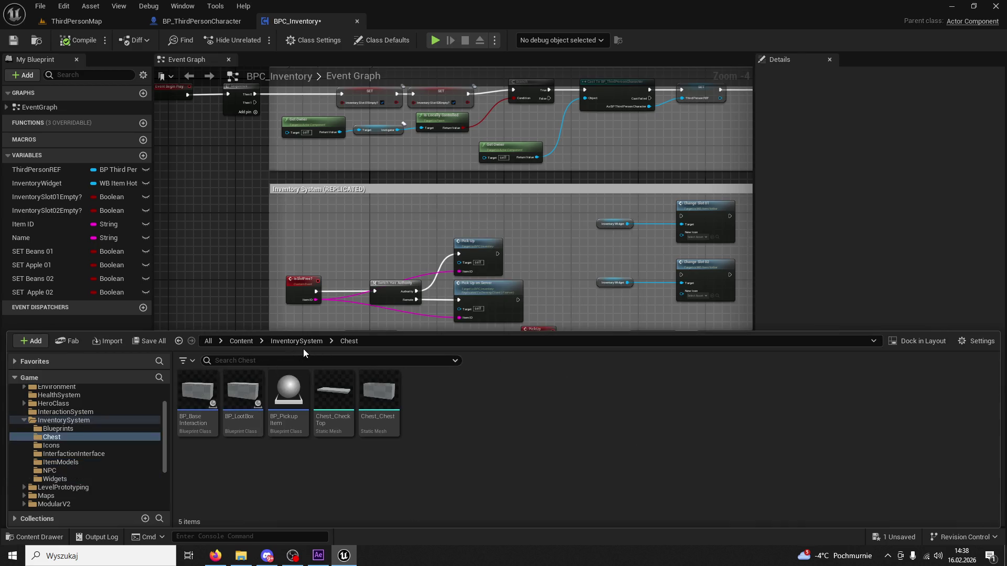
click(297, 341)
double_click(197, 392)
Step: Check the ItemModels, InterfactionInterface and Icons folders, then open BP_PickupItem from Chest
click(298, 342)
click(298, 342)
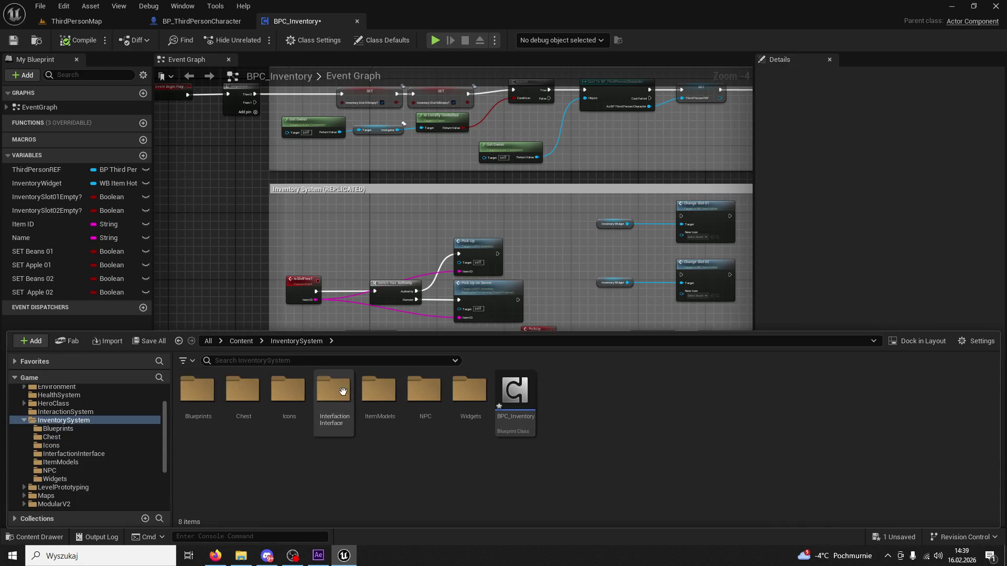
double_click(370, 401)
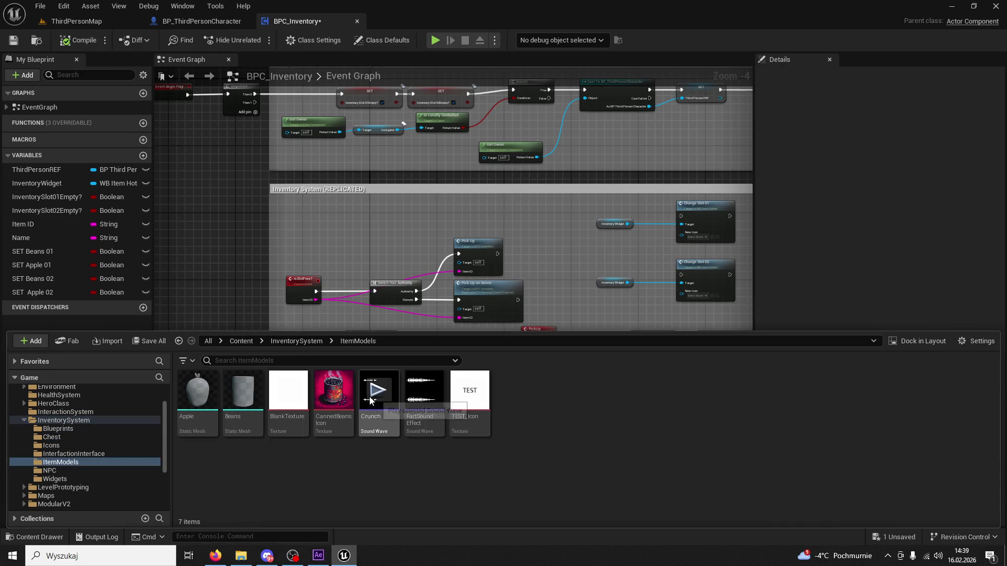
click(307, 344)
double_click(335, 392)
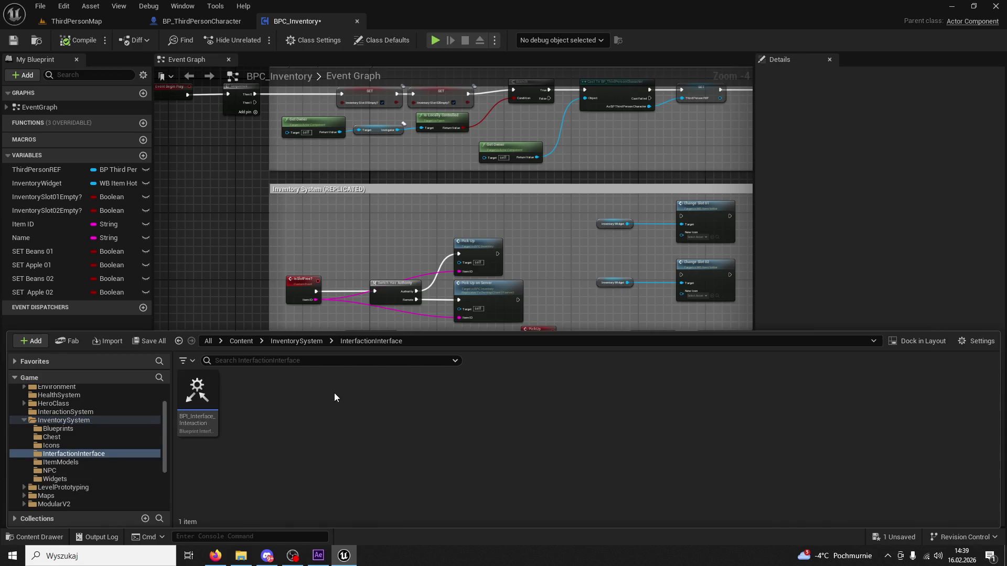
click(310, 342)
double_click(289, 391)
click(293, 342)
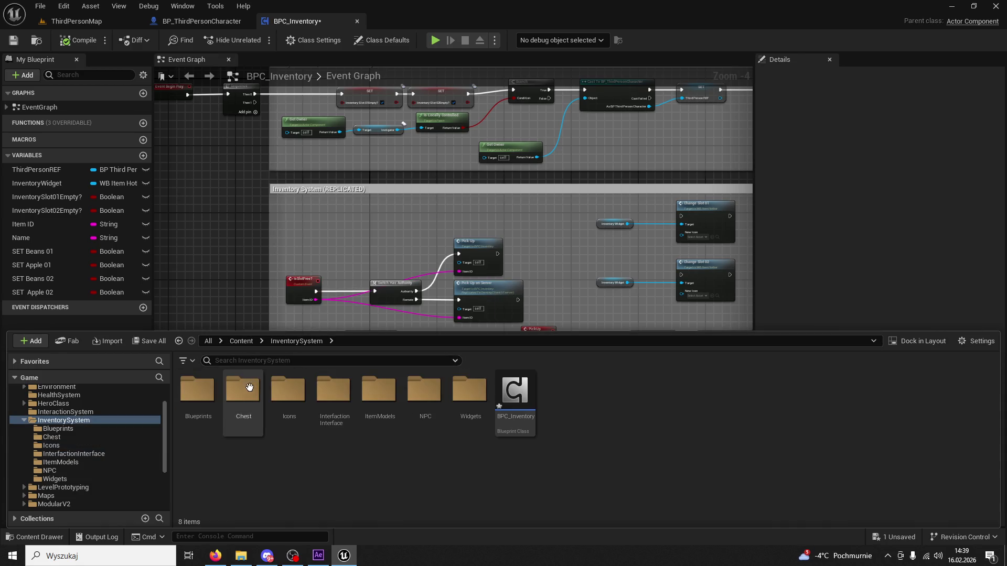
double_click(252, 387)
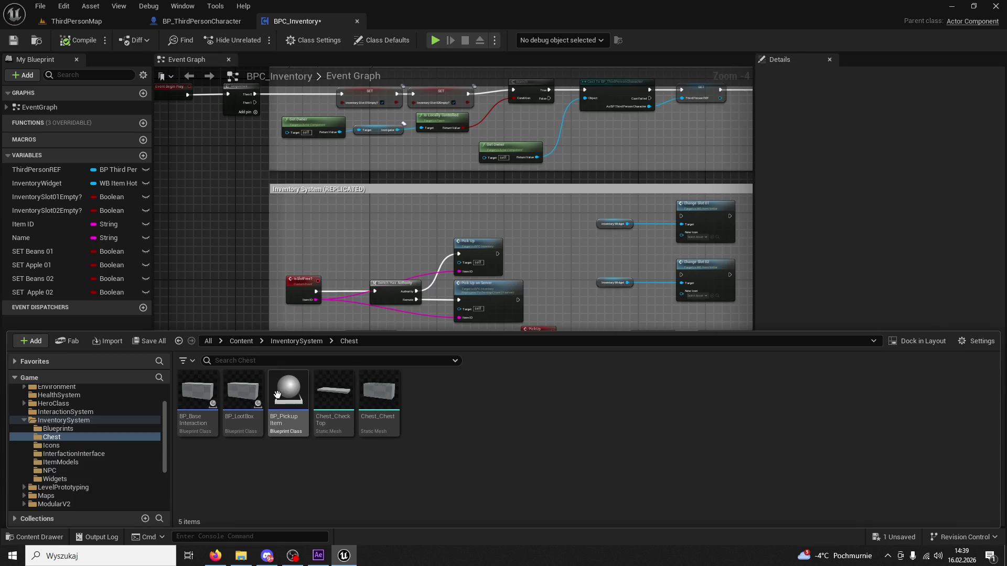
double_click(278, 396)
Step: Locate the apple icon texture used by the Set Brush from Texture node's Texture pin
scroll(489, 362, up, 12)
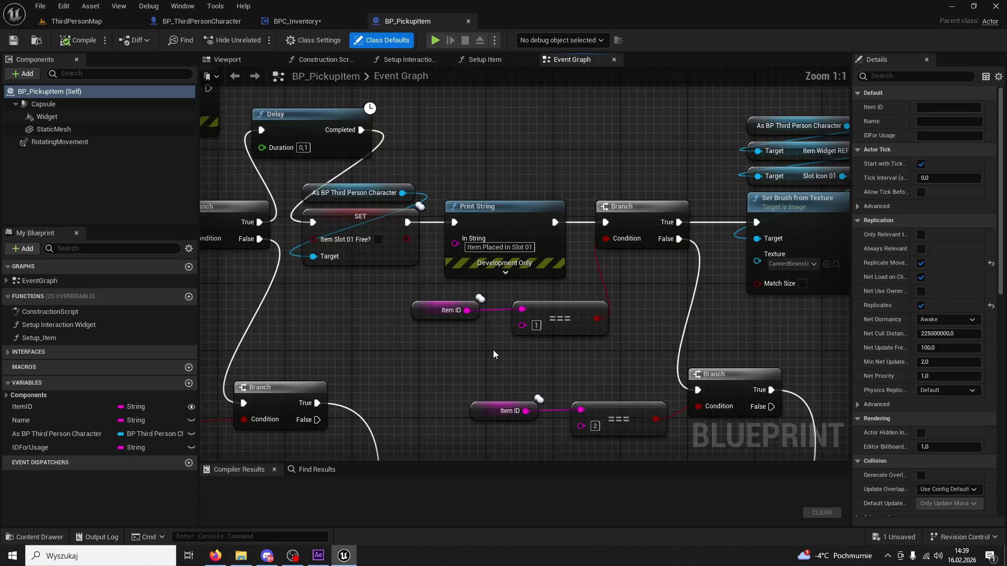
drag(493, 354, 401, 342)
drag(611, 330, 521, 175)
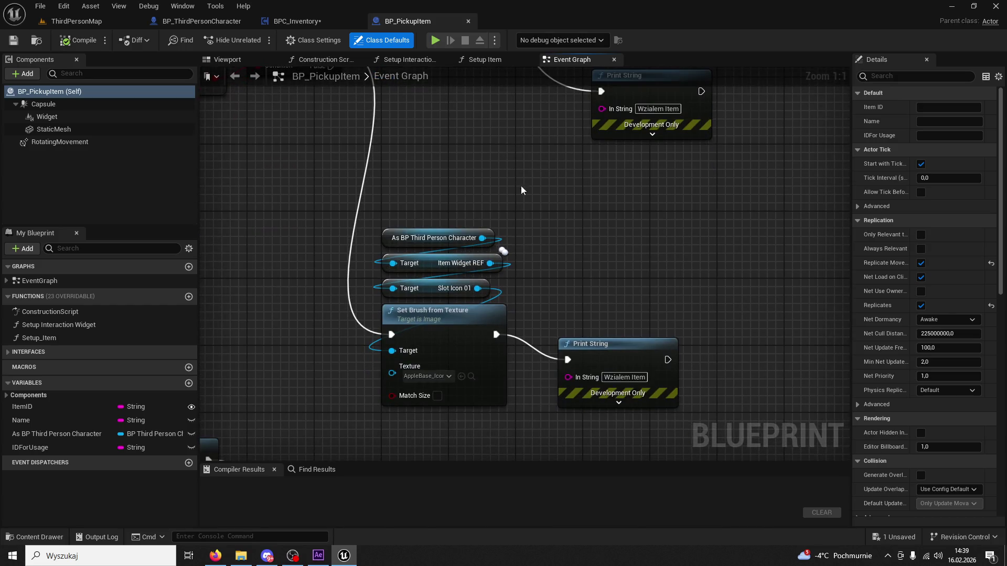
drag(524, 224, 558, 176)
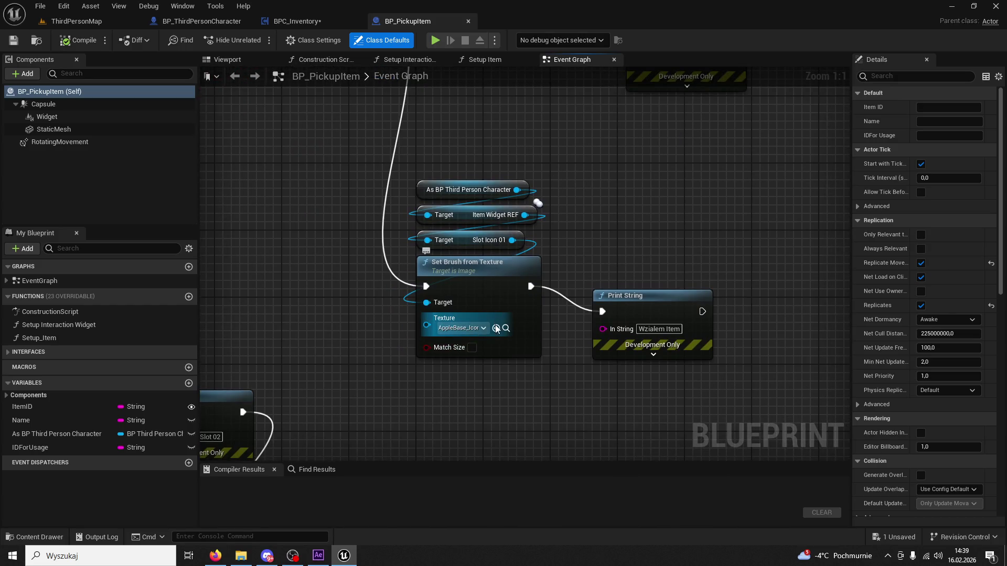
click(507, 330)
scroll(379, 269, down, 5)
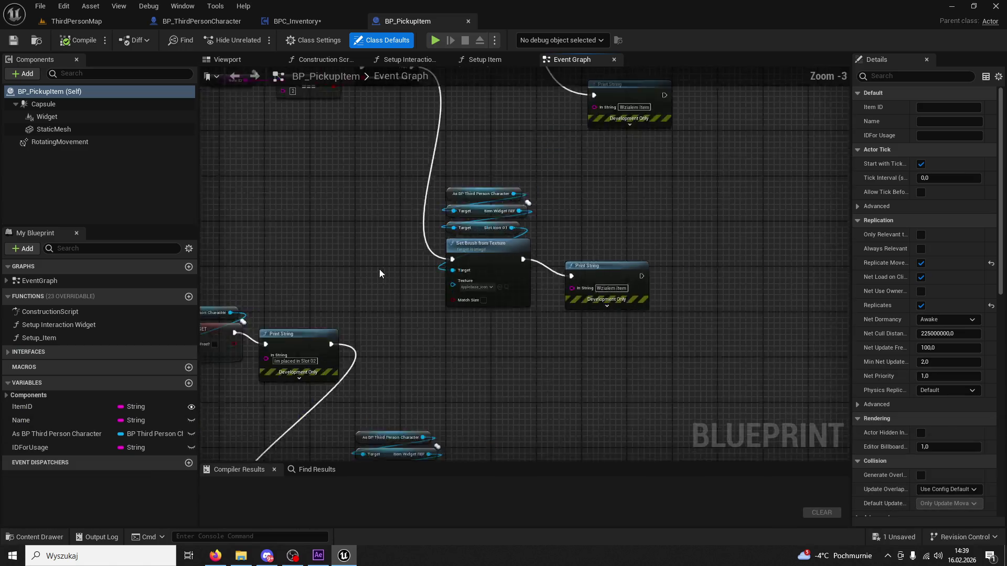
scroll(549, 332, up, 3)
Step: Pan across the Is Slot Free, Set Visibility, Branch, Delay and Print String nodes
mouse_move(550, 333)
mouse_down()
mouse_move(607, 365)
mouse_move(706, 372)
mouse_move(783, 349)
mouse_up()
scroll(615, 303, down, 3)
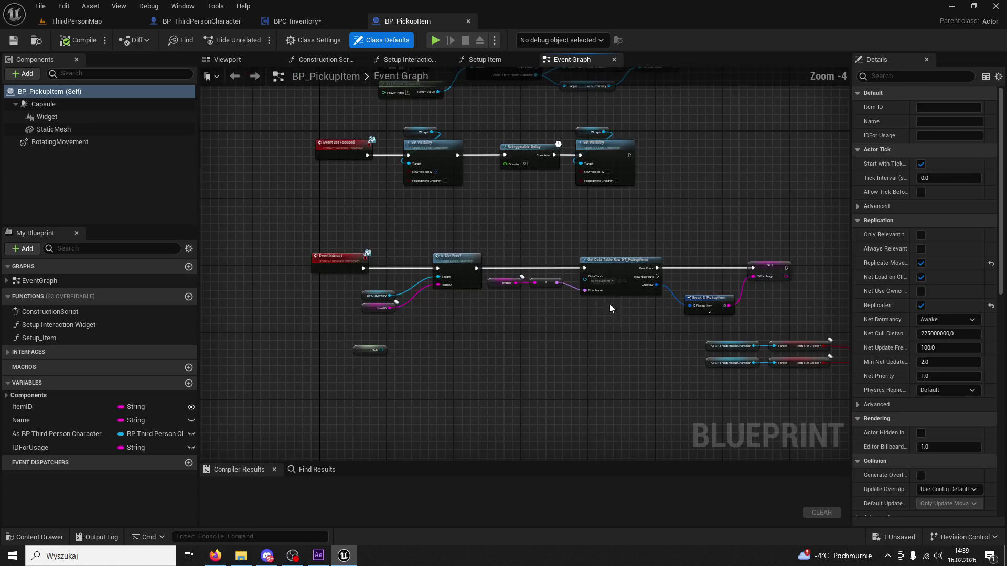
drag(616, 303, 643, 392)
scroll(584, 300, up, 3)
mouse_move(584, 300)
mouse_down()
mouse_move(566, 375)
mouse_move(563, 461)
mouse_move(577, 421)
mouse_move(556, 336)
mouse_up()
drag(533, 319, 333, 261)
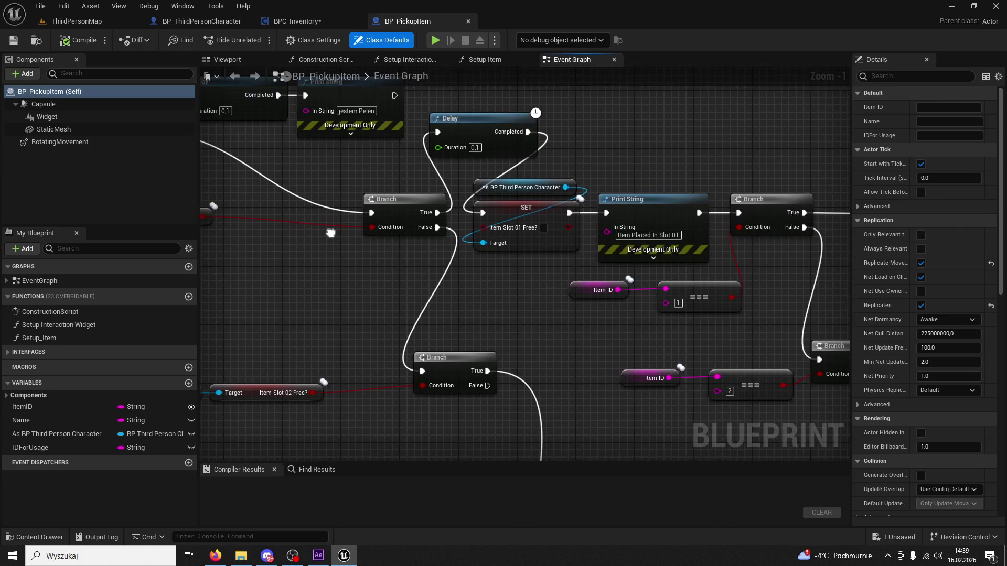
drag(527, 282, 292, 223)
drag(499, 294, 451, 233)
mouse_move(522, 256)
mouse_down()
mouse_move(445, 239)
mouse_move(476, 246)
mouse_move(466, 243)
mouse_move(473, 170)
mouse_up()
Step: Confirm both slot Set Brush nodes use AppleBase_Icon, then play-test ThirdPersonMap
scroll(473, 174, up, 1)
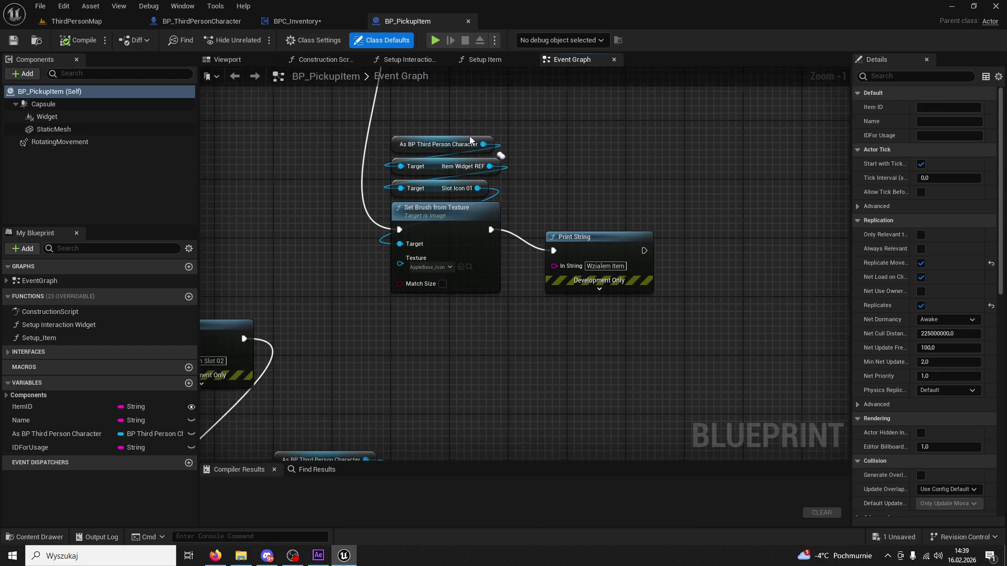
click(469, 284)
click(469, 287)
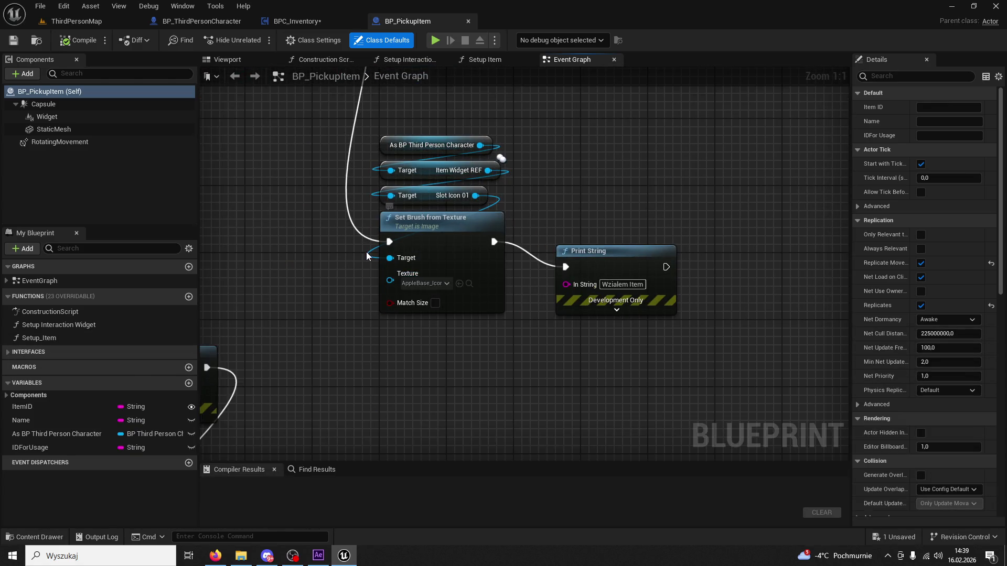
scroll(590, 259, down, 5)
mouse_move(565, 257)
mouse_down()
mouse_move(544, 210)
mouse_move(461, 245)
mouse_up()
scroll(543, 210, up, 3)
click(446, 269)
drag(472, 284, 384, 81)
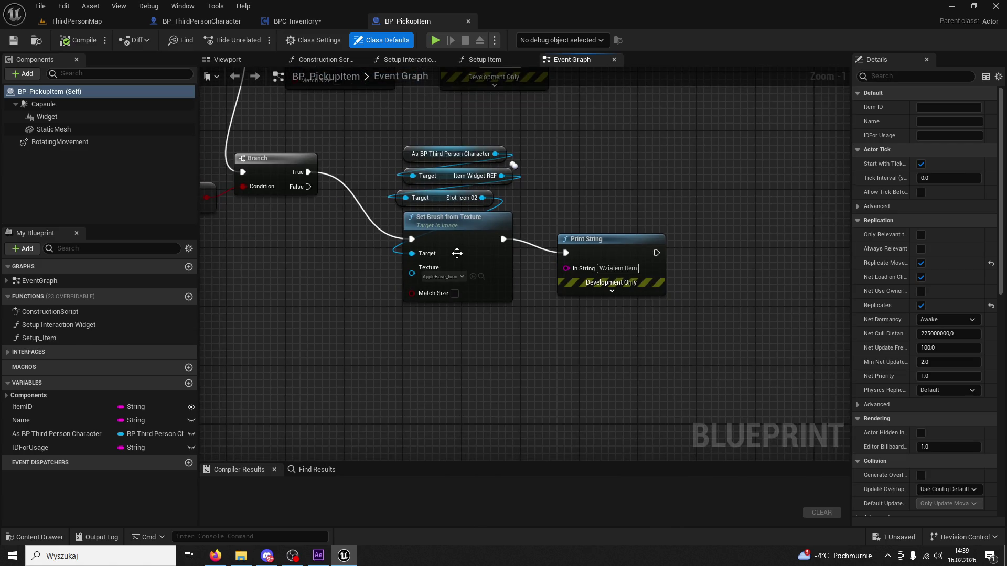
click(483, 277)
click(377, 247)
scroll(420, 240, down, 6)
click(76, 21)
click(255, 40)
key(w)
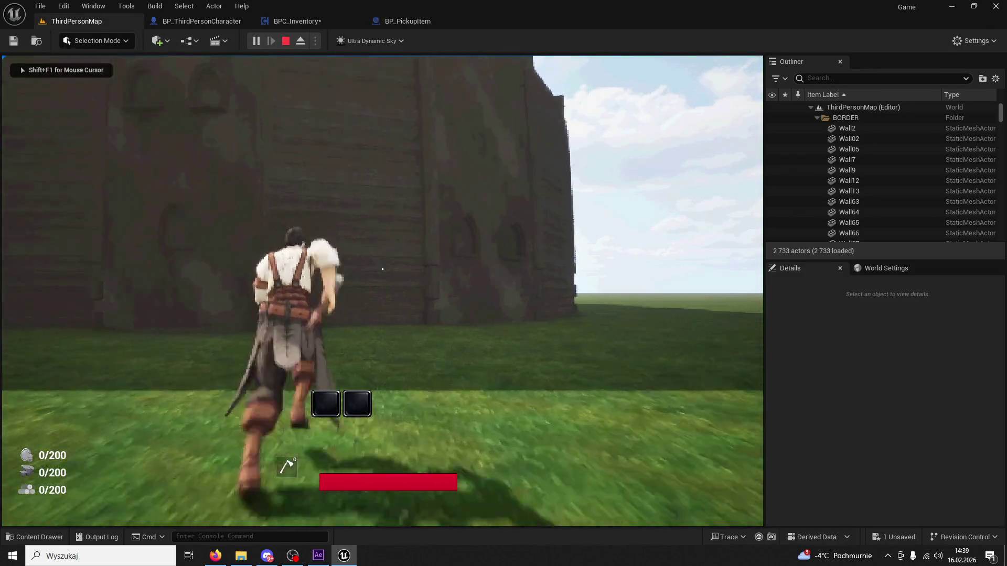
key(1)
key(2)
key(1)
key(e)
key(e)
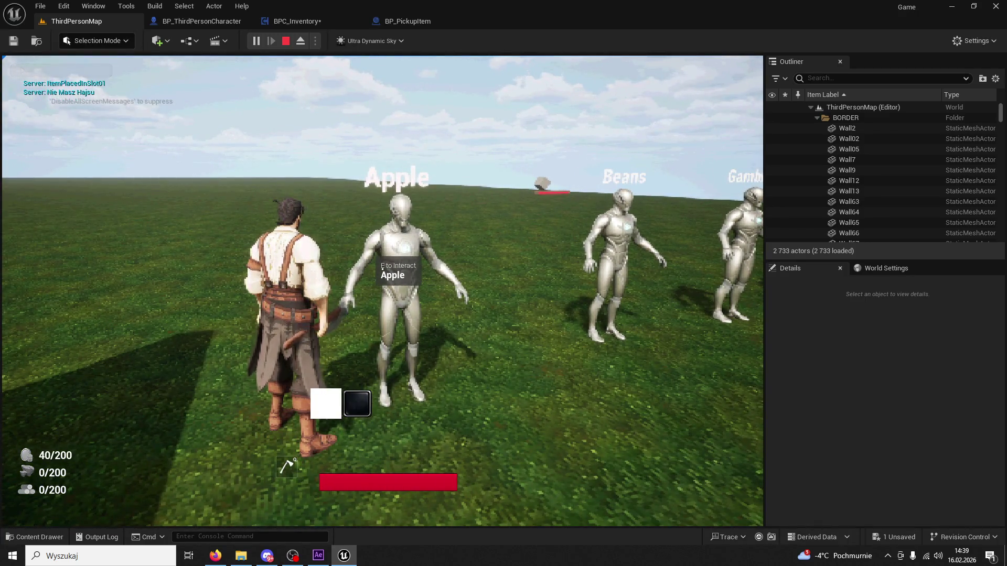
key(w)
key(Escape)
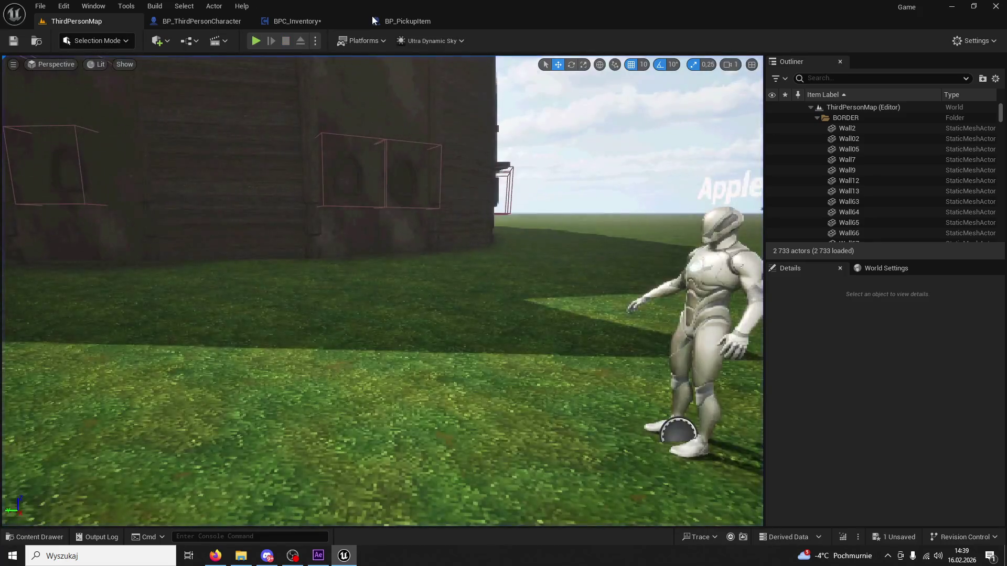
click(390, 21)
Step: Glance at BP_ThirdPersonCharacter's Event Tick nodes, then zoom BPC_Inventory to its PickUp and slot-check nodes
click(291, 22)
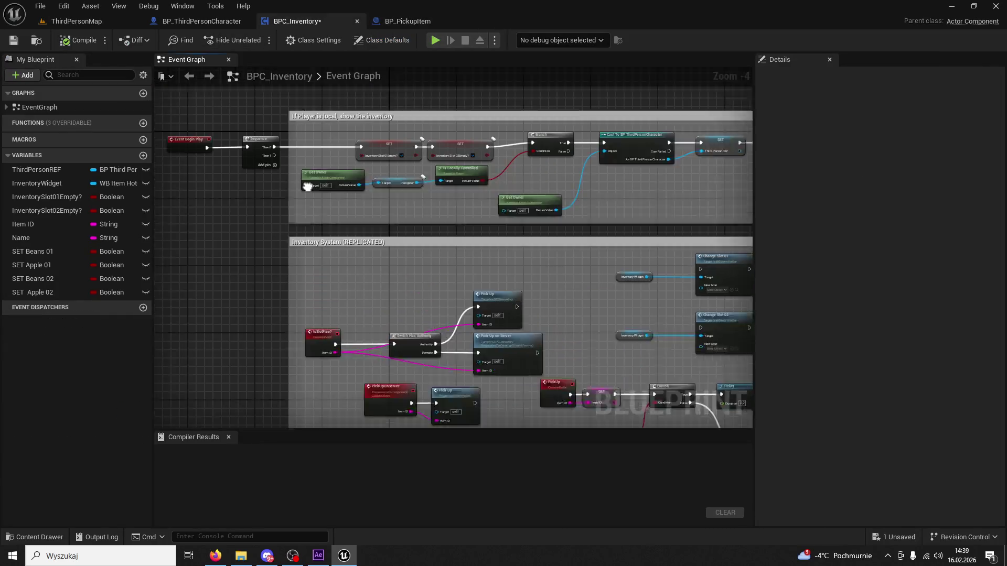
click(203, 21)
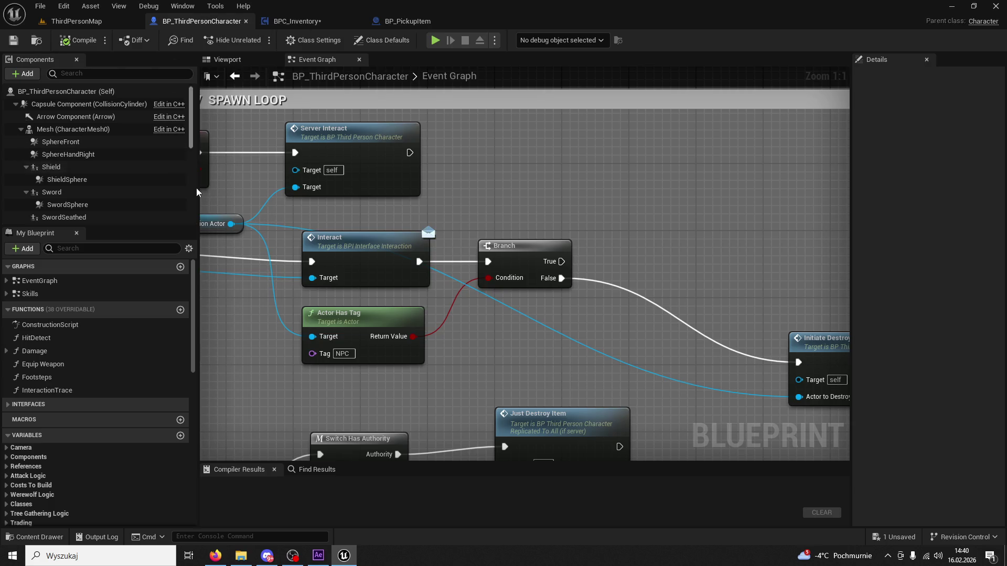
scroll(593, 242, down, 4)
mouse_move(583, 238)
mouse_down()
mouse_move(590, 402)
mouse_move(499, 123)
mouse_up()
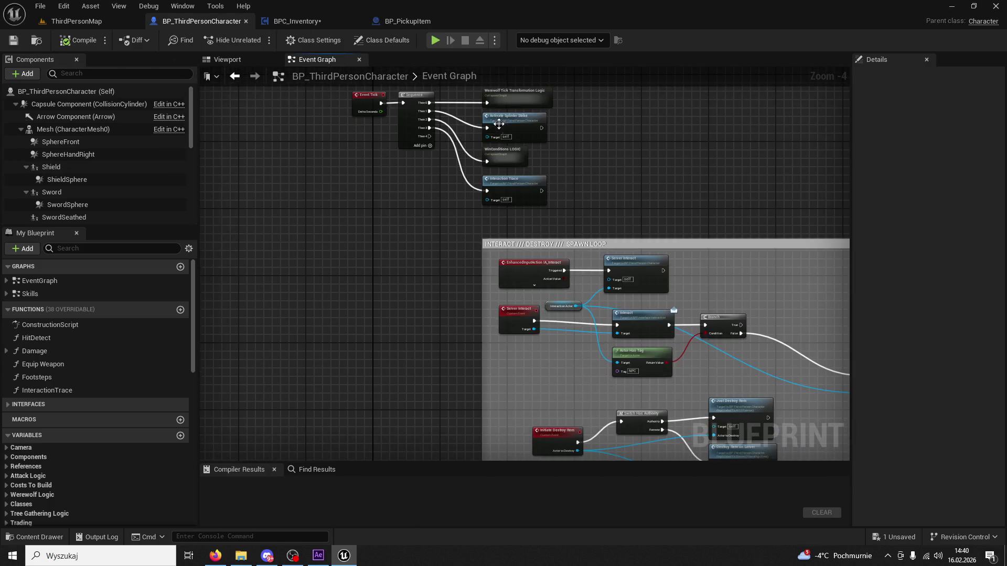
click(297, 21)
scroll(447, 205, down, 6)
scroll(441, 292, up, 10)
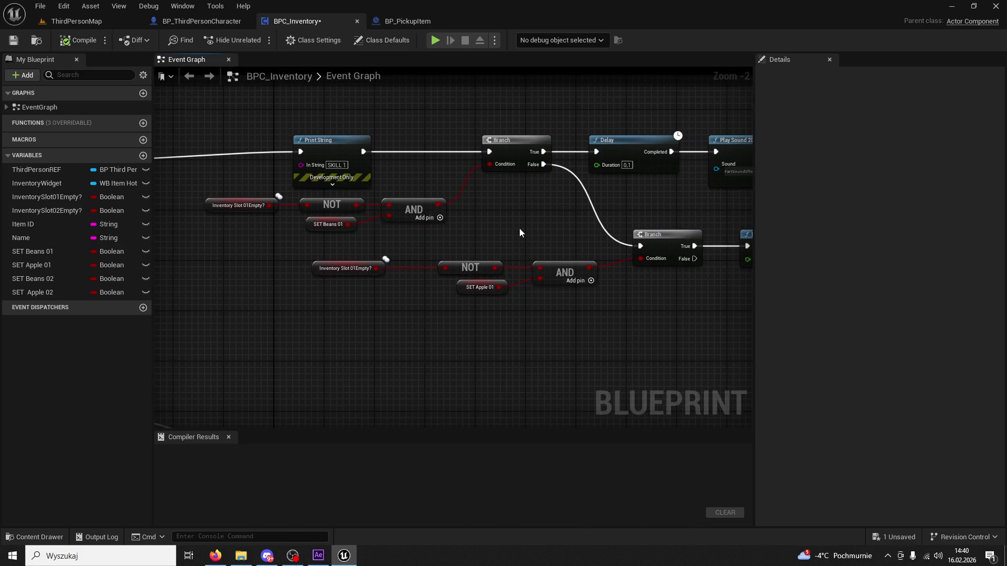
scroll(431, 217, up, 2)
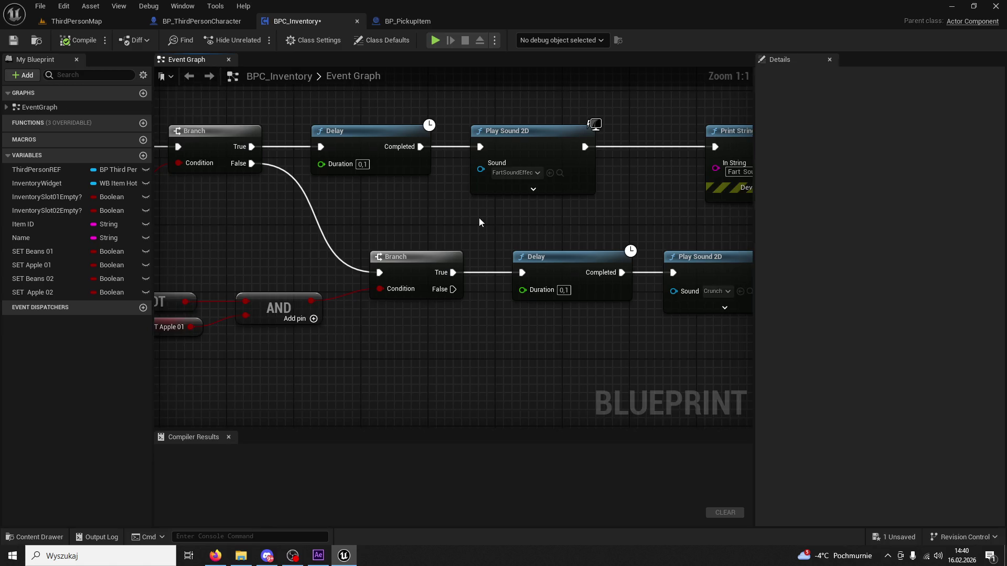
scroll(479, 218, down, 11)
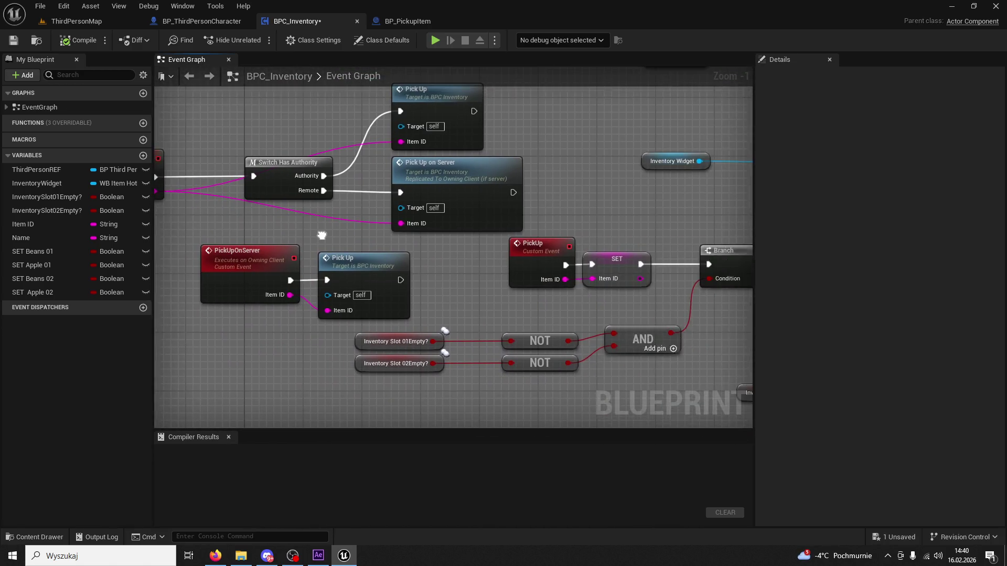
Step: Jump to the PickUp custom event and check the apple slot's New Icon texture
drag(401, 288, 356, 253)
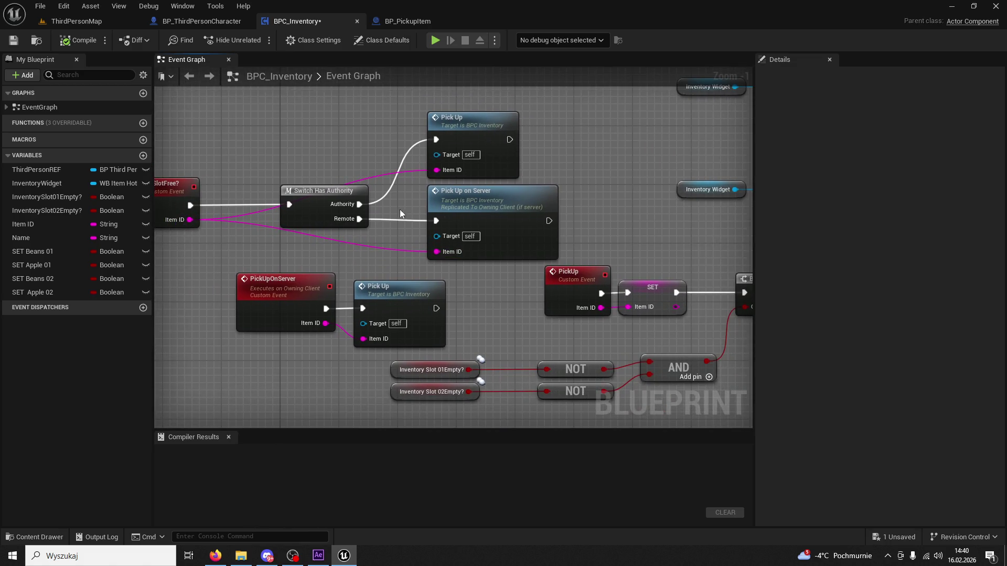
double_click(488, 150)
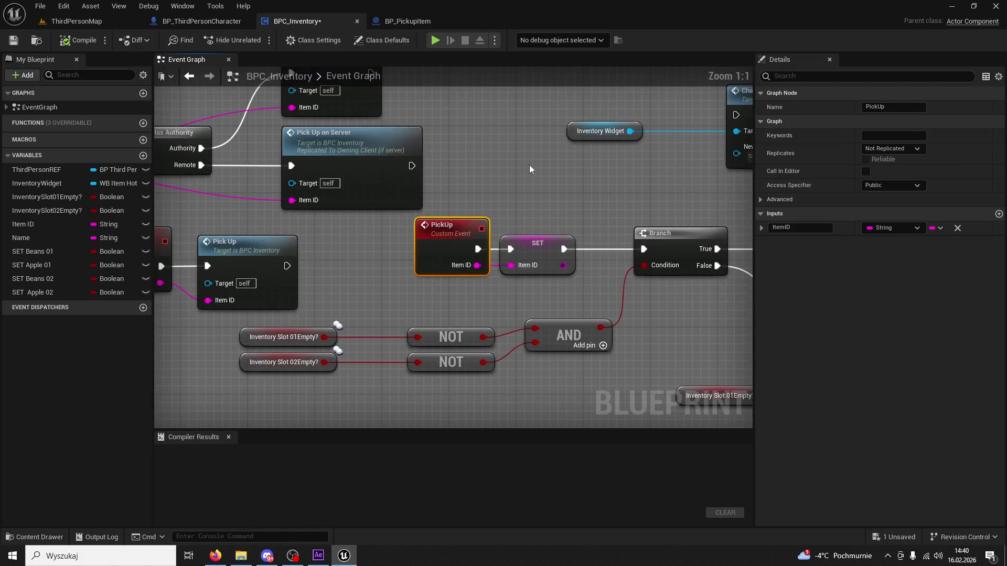
scroll(433, 130, down, 2)
drag(449, 130, 325, 130)
mouse_move(412, 134)
mouse_down()
mouse_move(489, 246)
mouse_move(452, 151)
mouse_move(508, 175)
mouse_up()
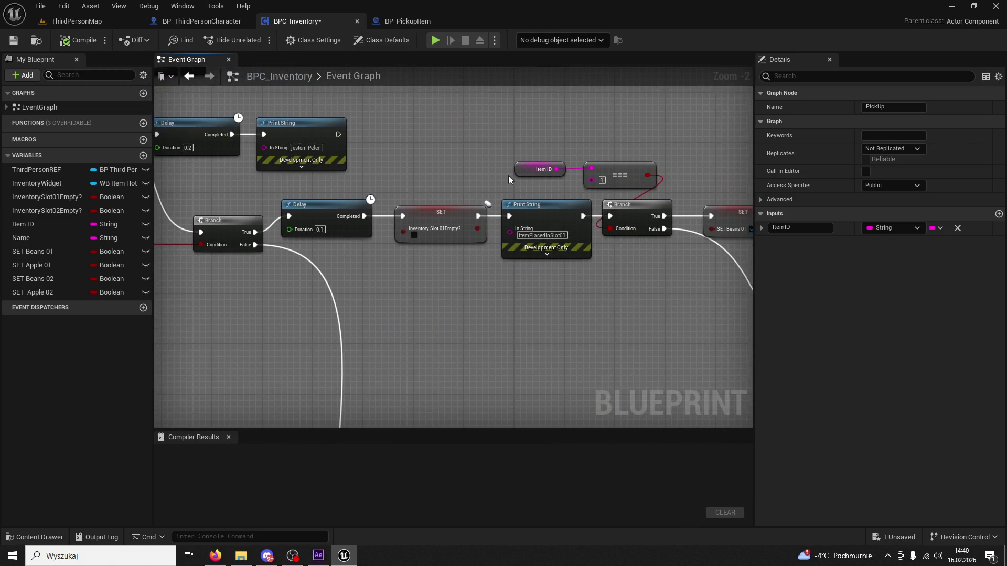
drag(568, 326, 735, 298)
mouse_move(425, 258)
mouse_down()
mouse_move(449, 263)
mouse_move(292, 252)
mouse_move(346, 269)
mouse_up()
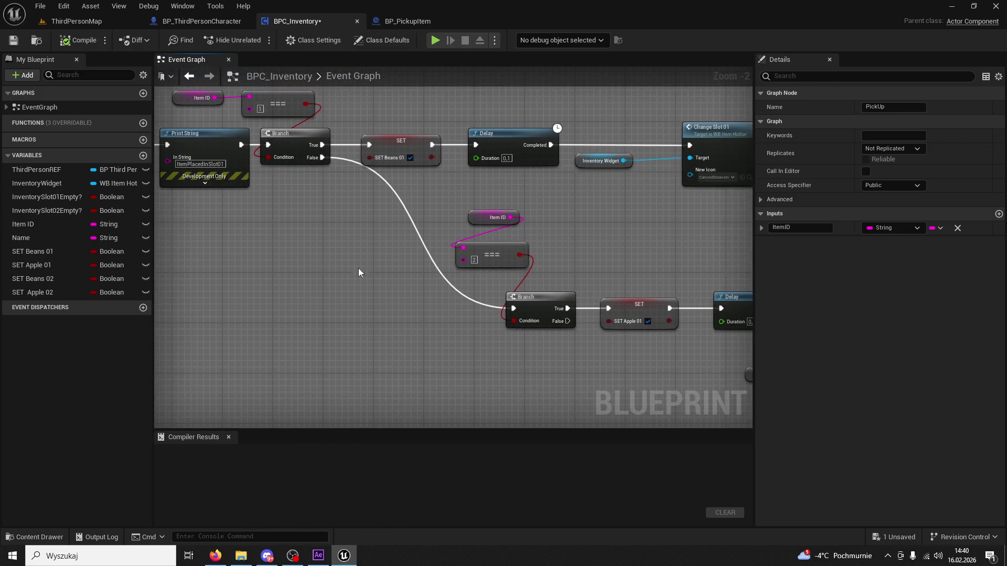
mouse_move(423, 201)
mouse_down()
mouse_move(320, 209)
mouse_move(383, 211)
mouse_up()
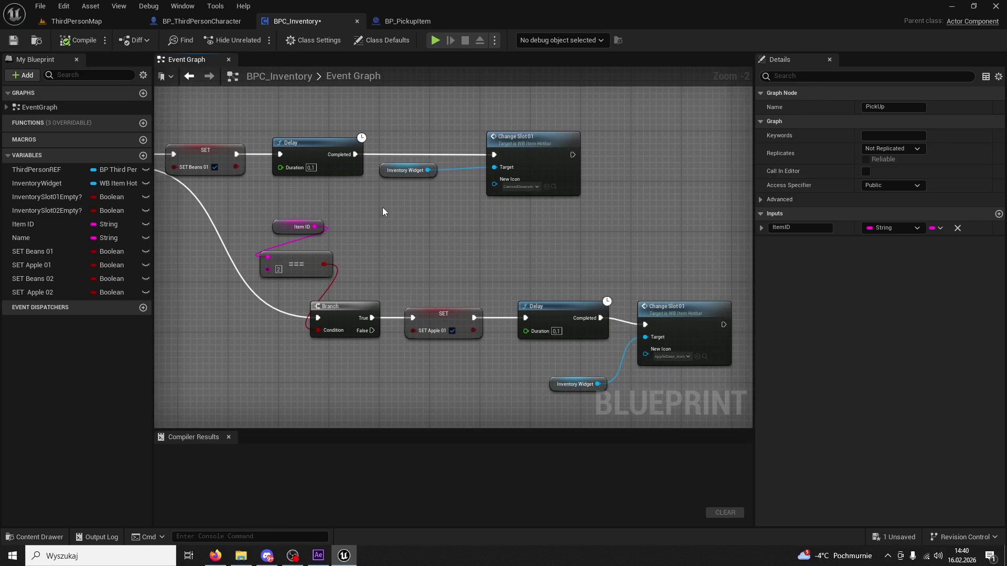
click(553, 186)
click(549, 210)
drag(549, 210, 496, 207)
Step: Follow the Apple branch to Change Slot 01 and review its apple icon texture
drag(376, 218, 602, 249)
drag(510, 237, 557, 271)
mouse_move(643, 302)
mouse_down()
mouse_move(498, 194)
mouse_move(433, 163)
mouse_move(535, 204)
mouse_up()
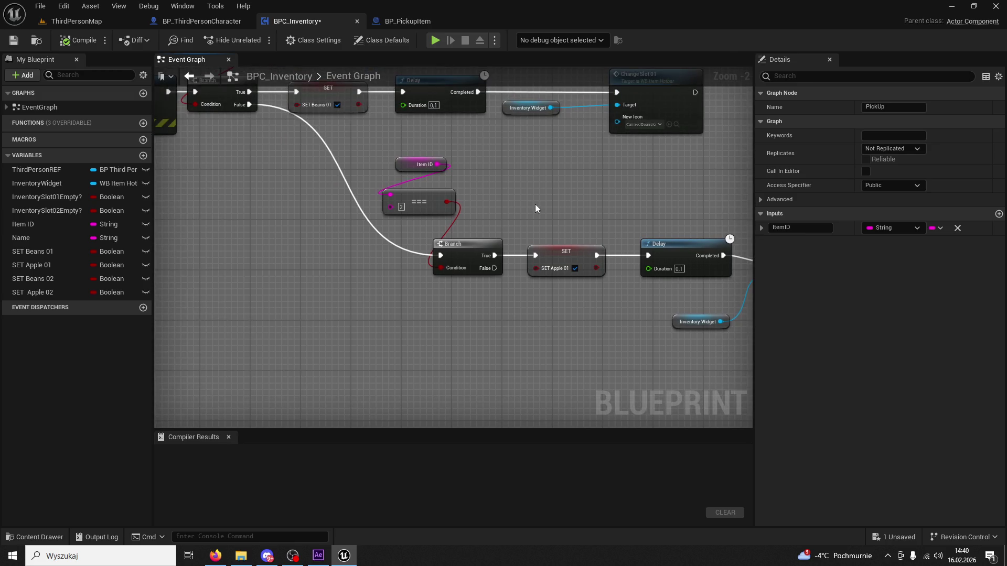
drag(523, 198, 341, 139)
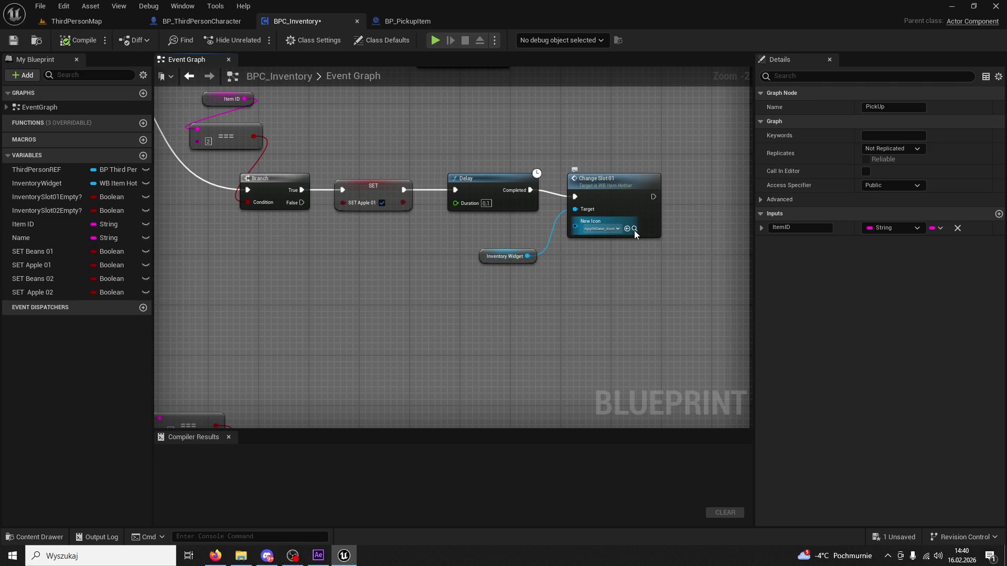
click(634, 230)
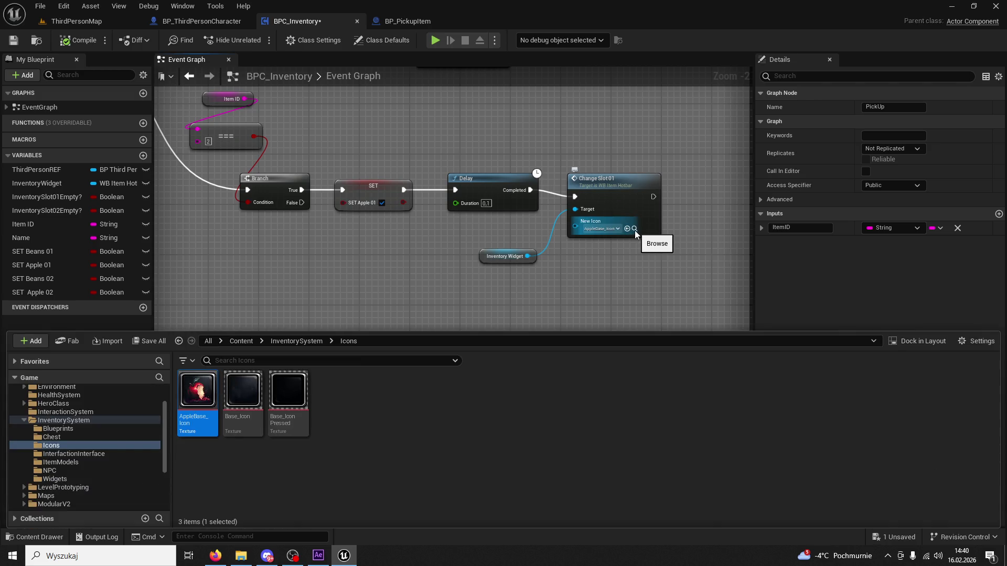
click(634, 231)
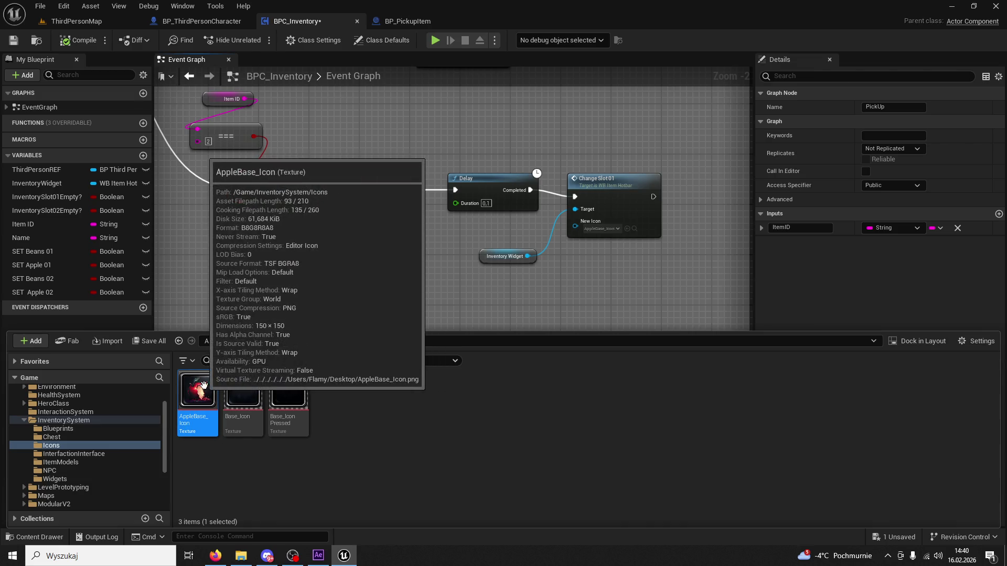
click(449, 252)
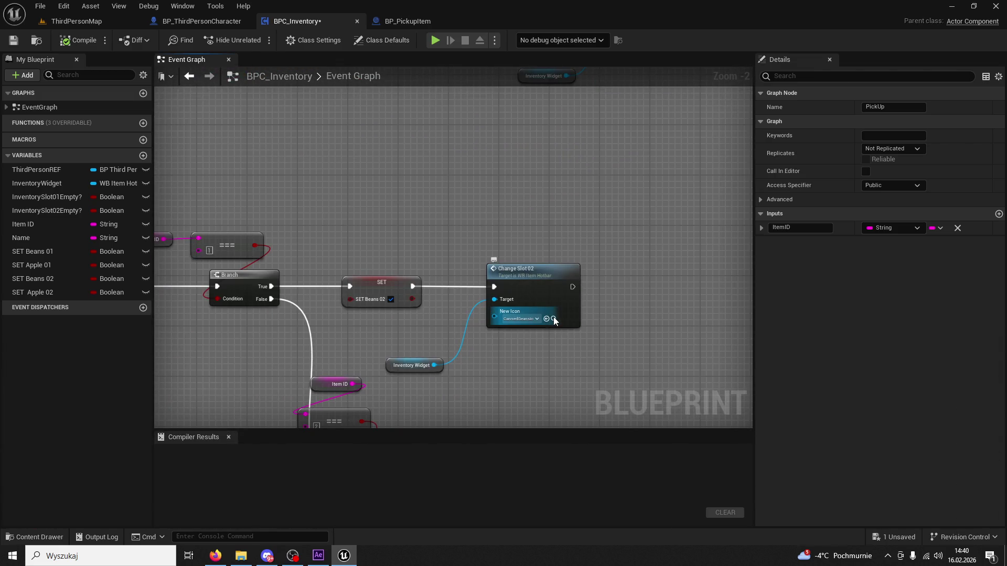
Step: Review the beans and apple icon textures assigned to slot 2
click(554, 320)
click(554, 319)
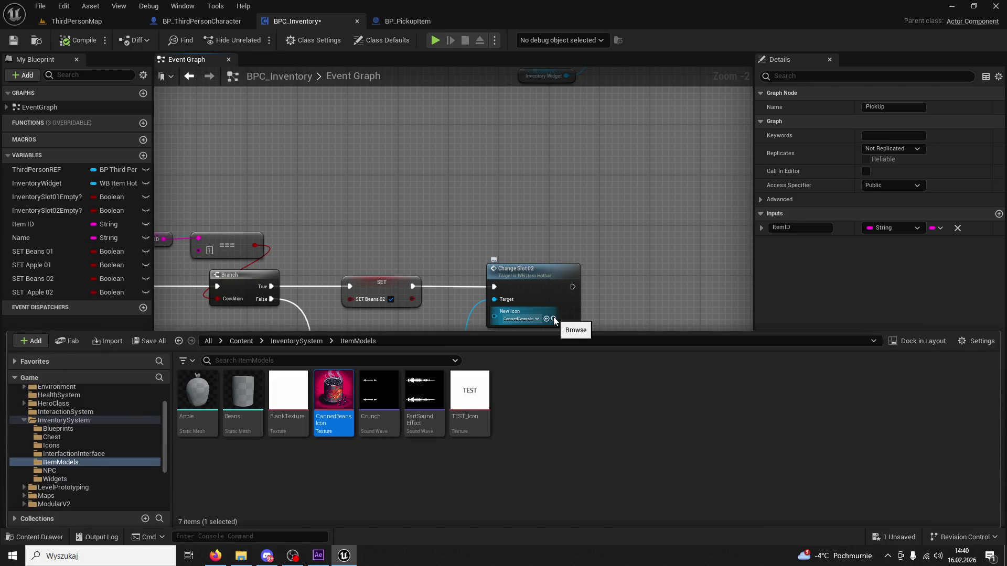
click(554, 320)
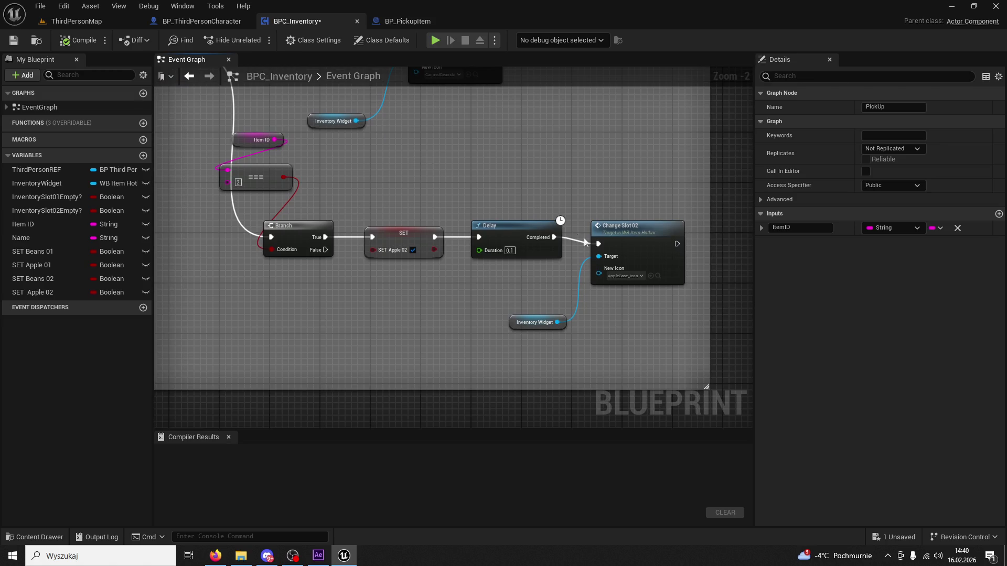
click(657, 277)
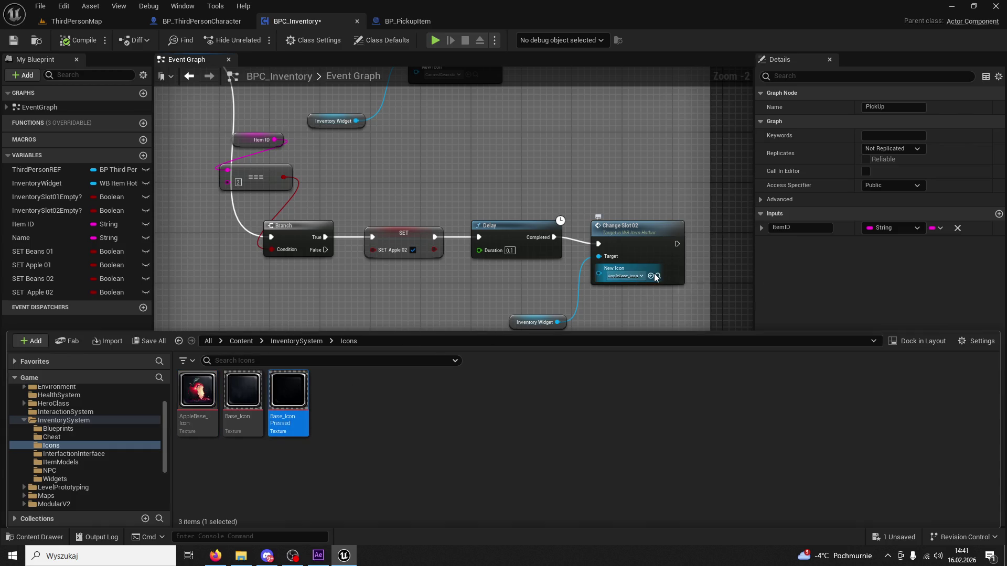
click(651, 276)
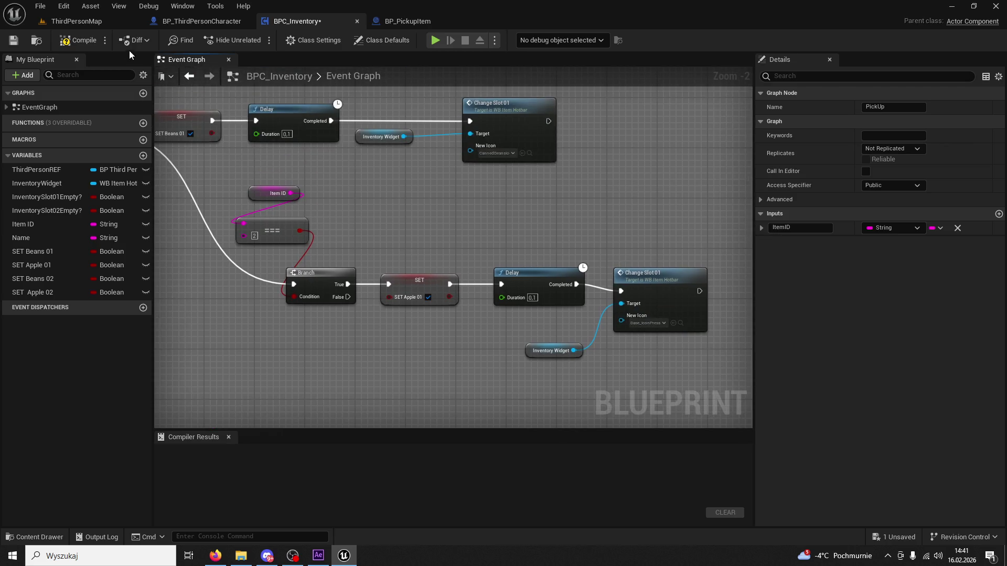
Step: Compile BPC_Inventory with F7, test-play ThirdPersonMap, then bring up BP_PickupItem
key(F7)
click(92, 17)
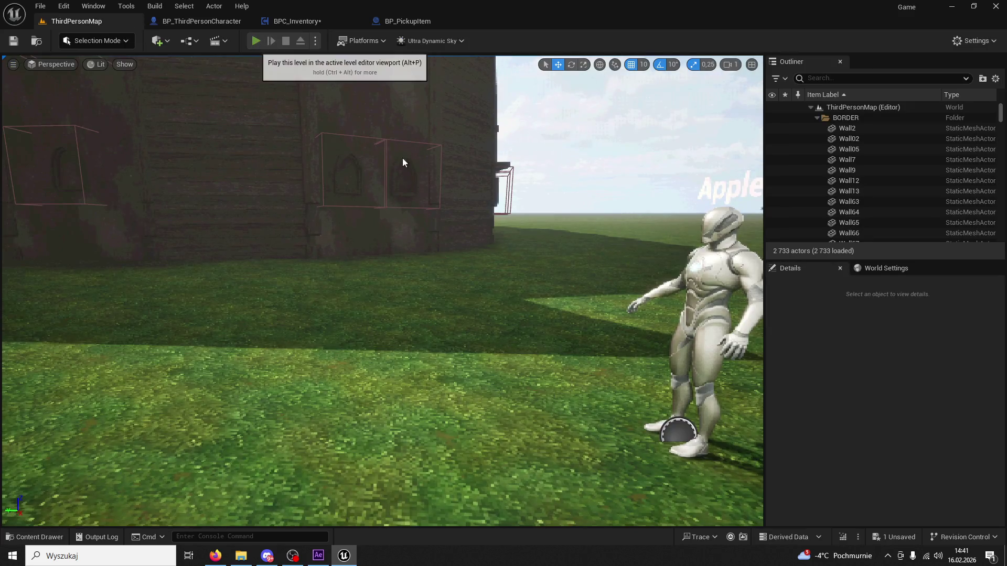
key(alt+p)
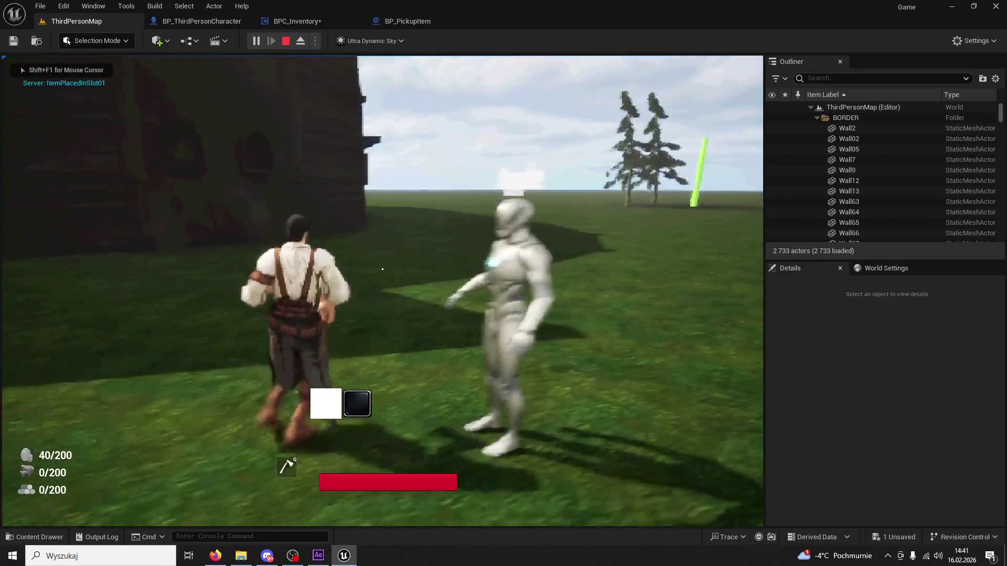
key(Escape)
click(414, 21)
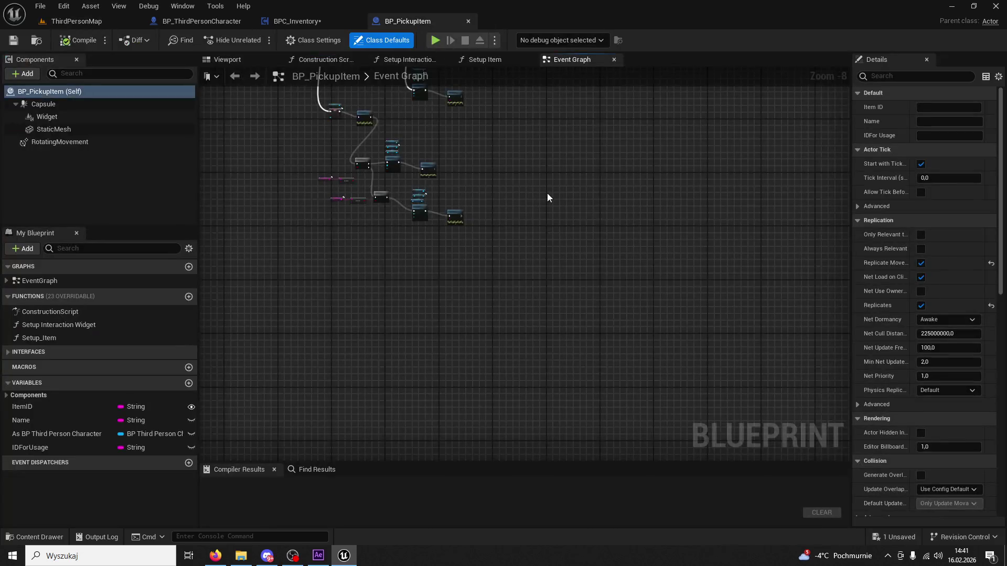
Step: Undo the last icon pin change and compile BPC_Inventory
scroll(612, 344, up, 4)
key(ctrl+z)
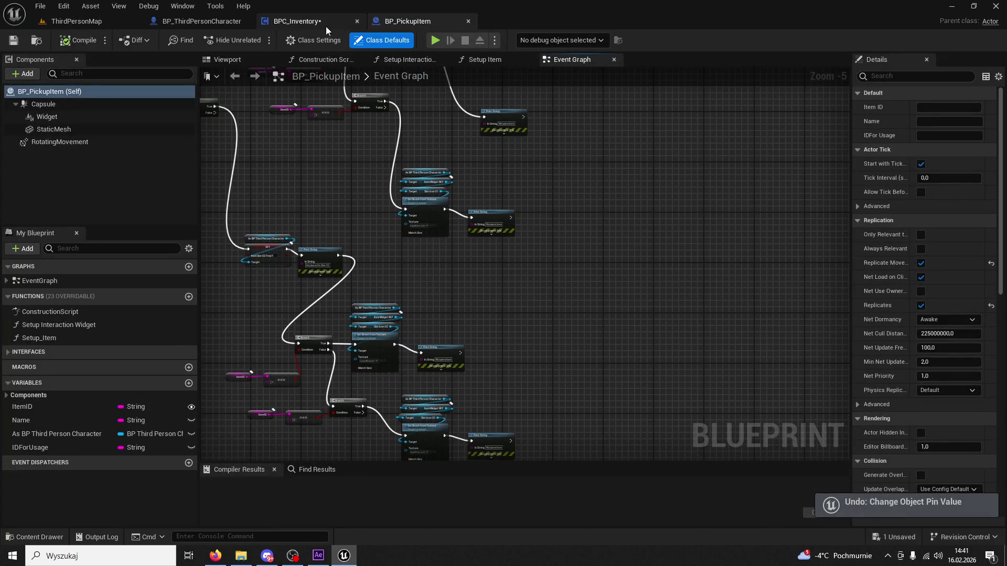
click(297, 21)
scroll(556, 220, up, 2)
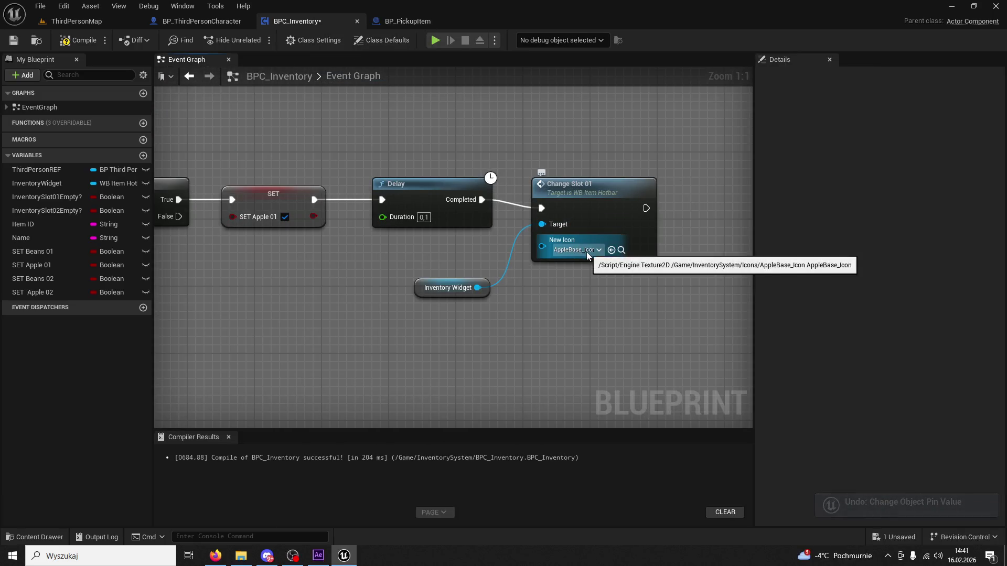
scroll(519, 262, down, 7)
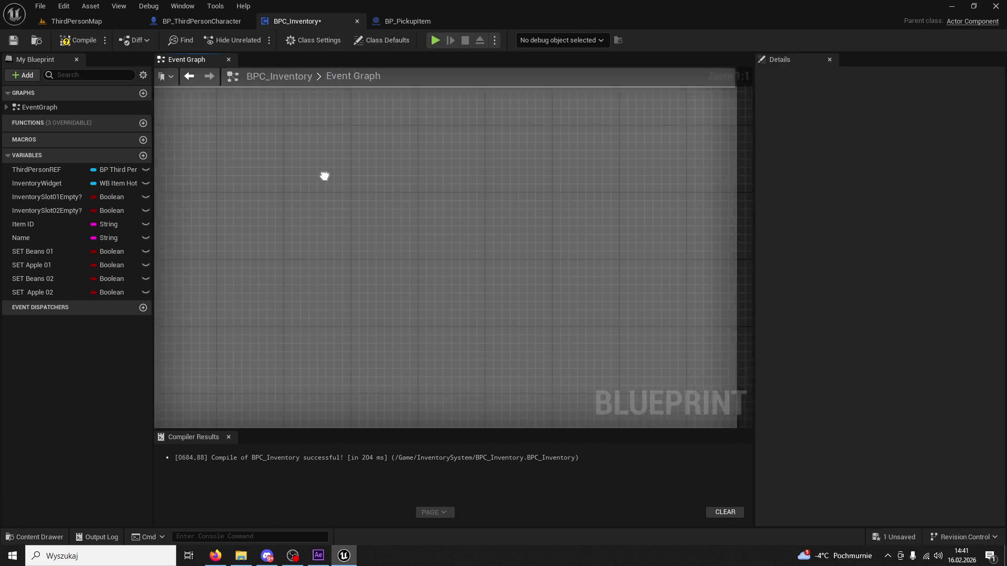
scroll(467, 252, up, 7)
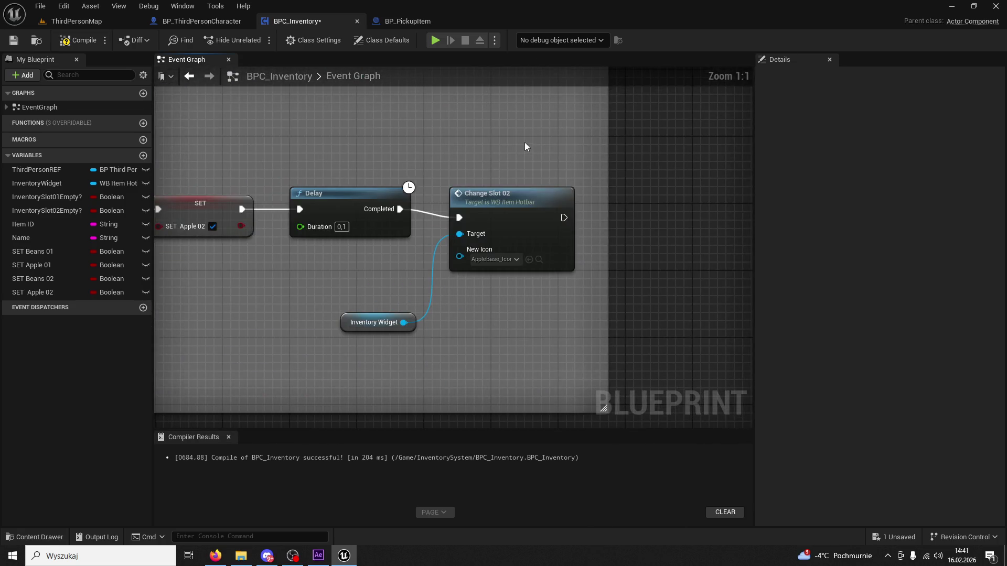
click(94, 46)
Step: Inspect the Apple Initiate row and its Change Slot 01Empty node
scroll(452, 159, down, 5)
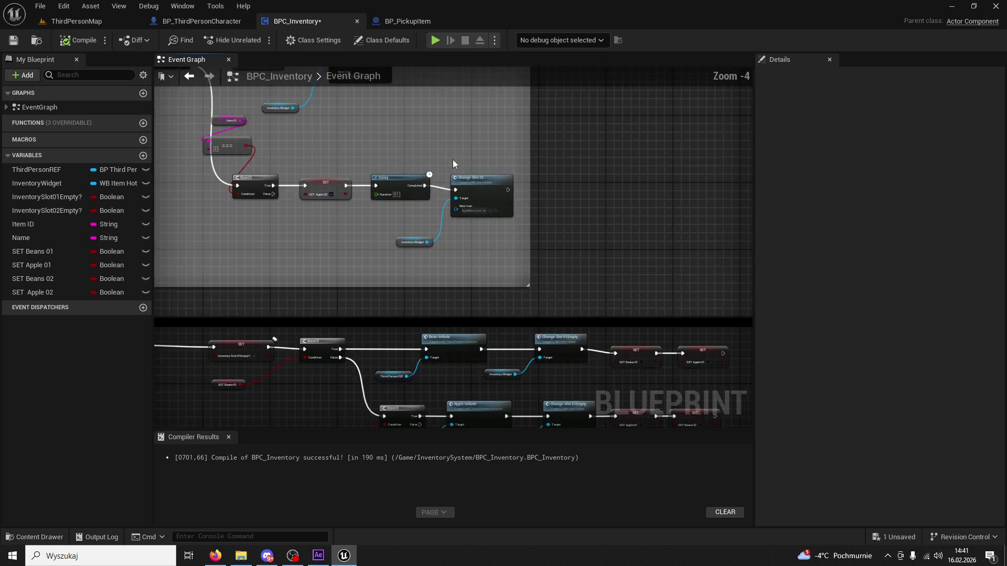
scroll(489, 284, up, 4)
scroll(489, 284, down, 5)
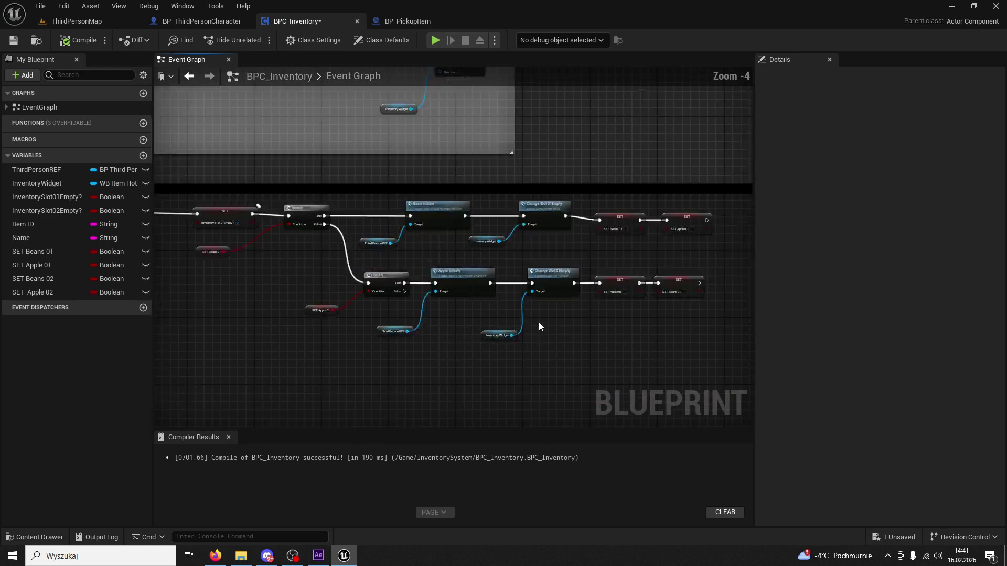
scroll(519, 328, up, 6)
drag(517, 330, 568, 296)
click(546, 242)
mouse_move(546, 242)
mouse_down()
mouse_move(577, 237)
mouse_move(578, 272)
mouse_move(644, 279)
mouse_up()
scroll(556, 290, down, 2)
Step: Review the IA_HOLD01 Hold & Remove group and Bean Initiate row, then return to ThirdPersonMap
mouse_move(556, 292)
mouse_down()
mouse_move(605, 282)
mouse_move(578, 263)
mouse_up()
scroll(674, 261, up, 2)
scroll(615, 278, down, 3)
scroll(539, 222, up, 1)
mouse_move(540, 222)
mouse_down()
mouse_move(405, 200)
mouse_move(336, 165)
mouse_up()
scroll(417, 212, up, 1)
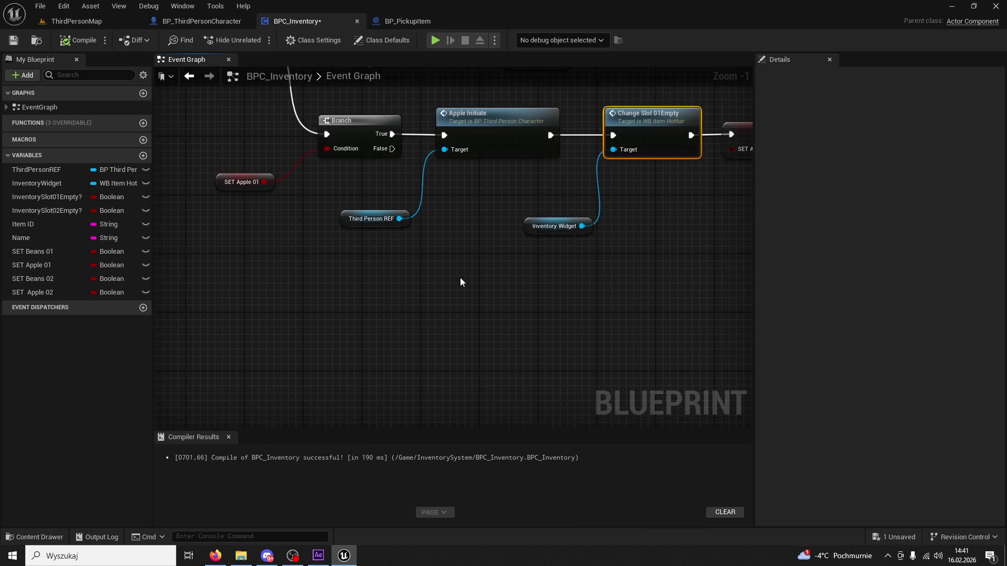
drag(453, 270, 378, 178)
click(76, 21)
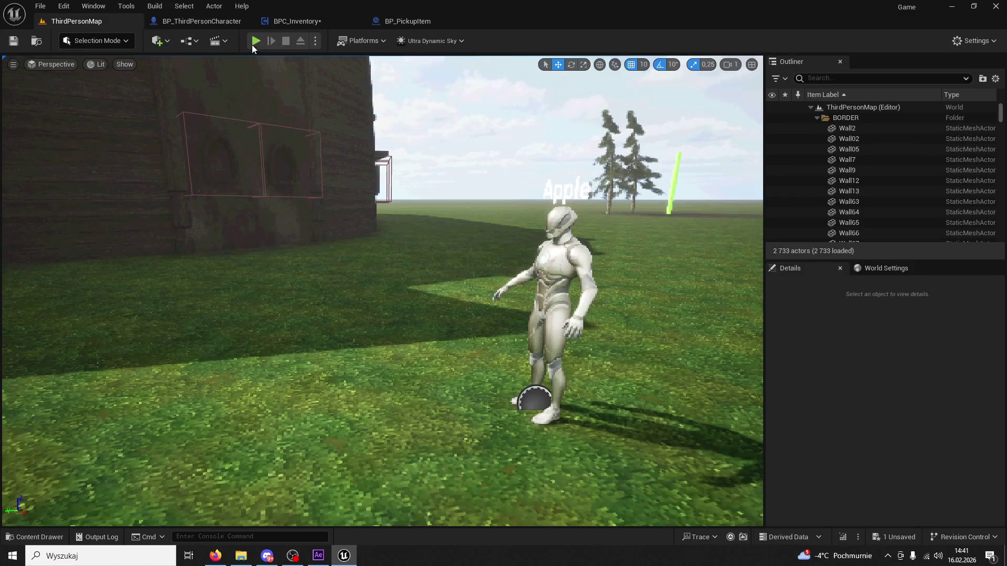
Step: Test-play picking up the item into hotbar slot 1 and using skill 1
key(alt+p)
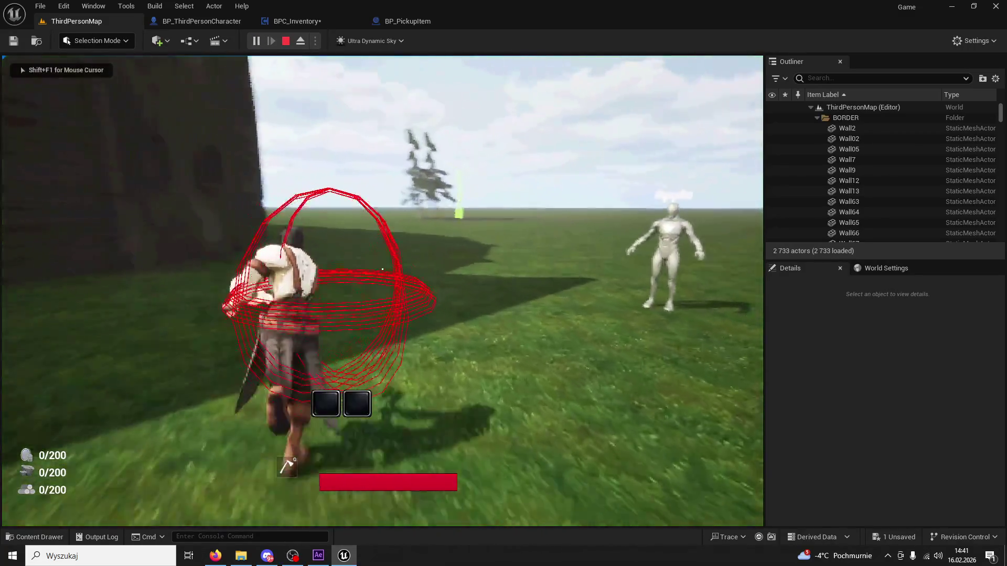
key(w)
key(e)
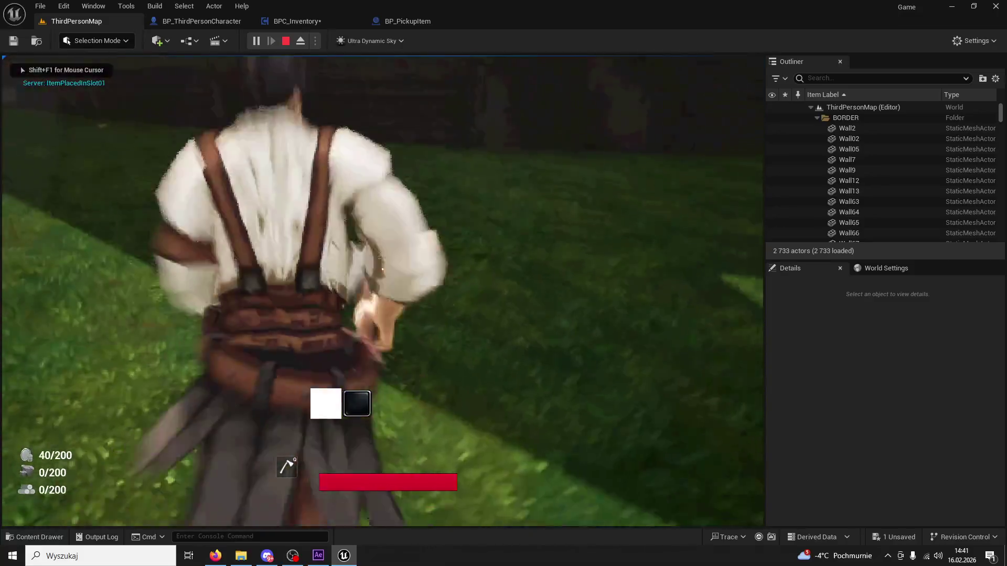
key(1)
key(w)
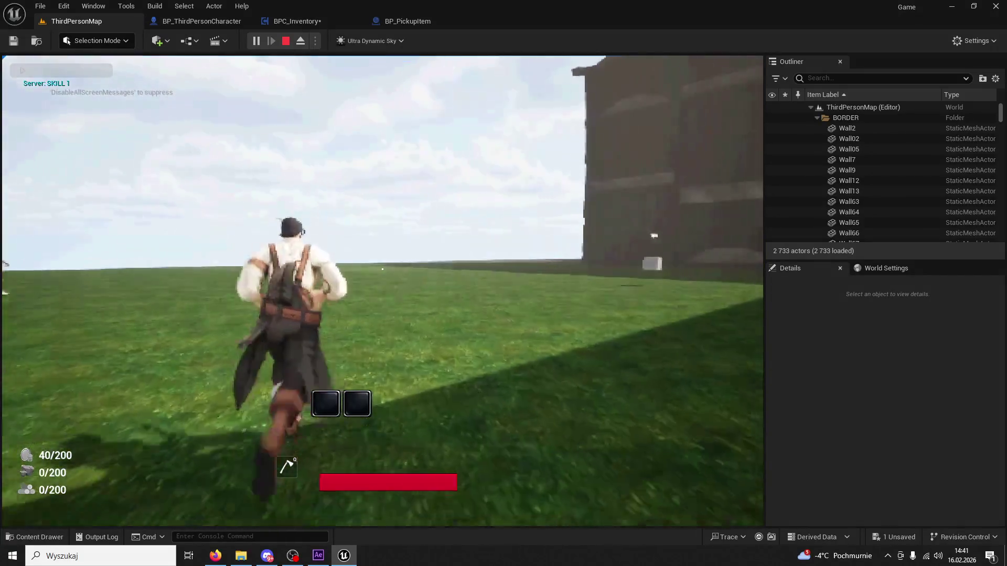
key(Escape)
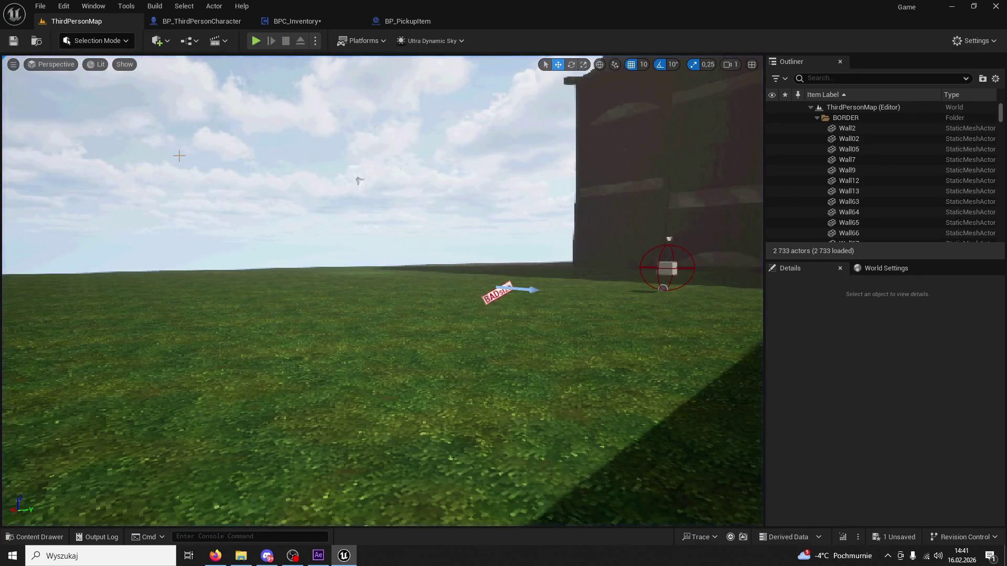
Step: Raise the PlayerStart to Z 207, then bring up BP_PickupItem's Event Graph
click(498, 281)
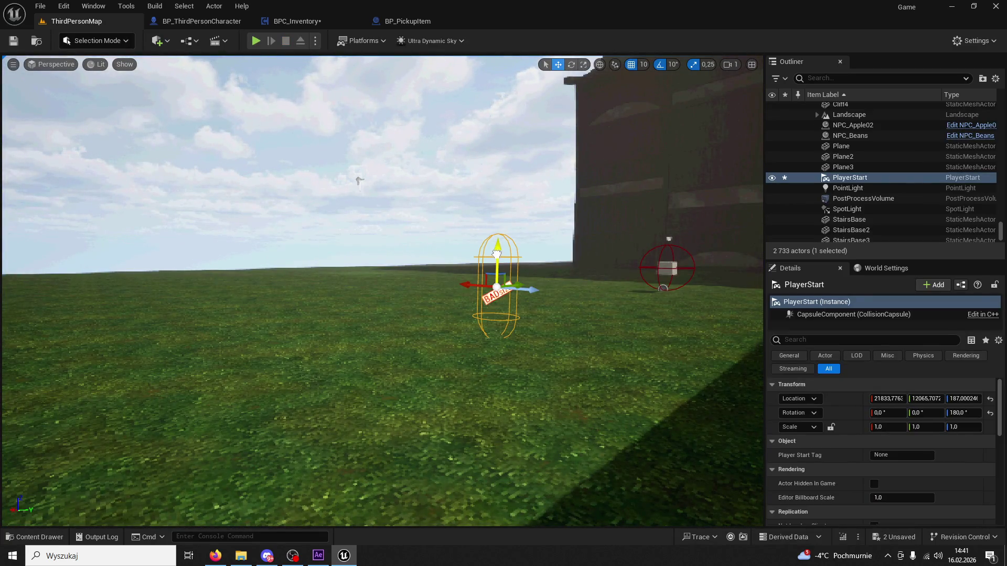
drag(496, 253, 499, 243)
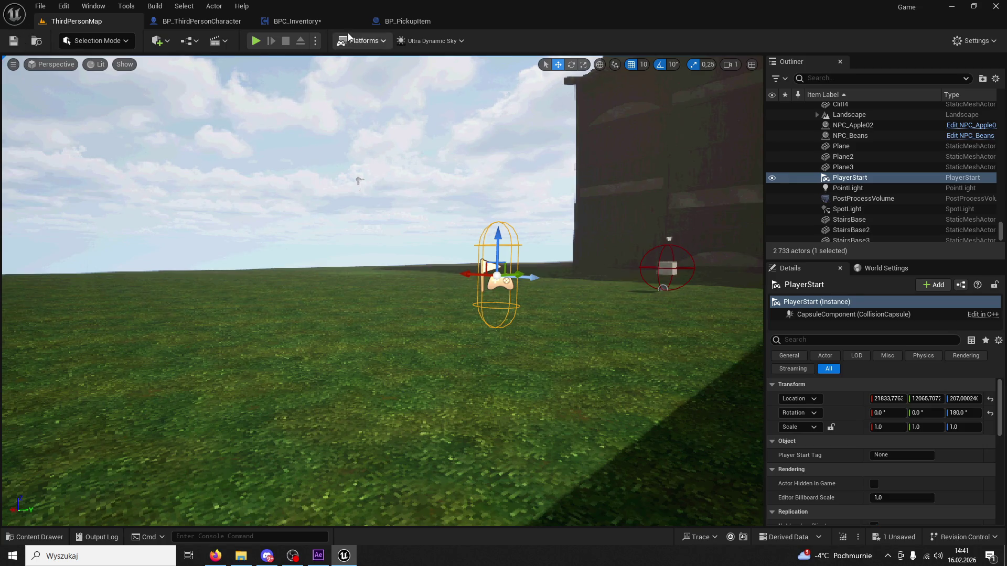
click(403, 21)
scroll(653, 251, up, 5)
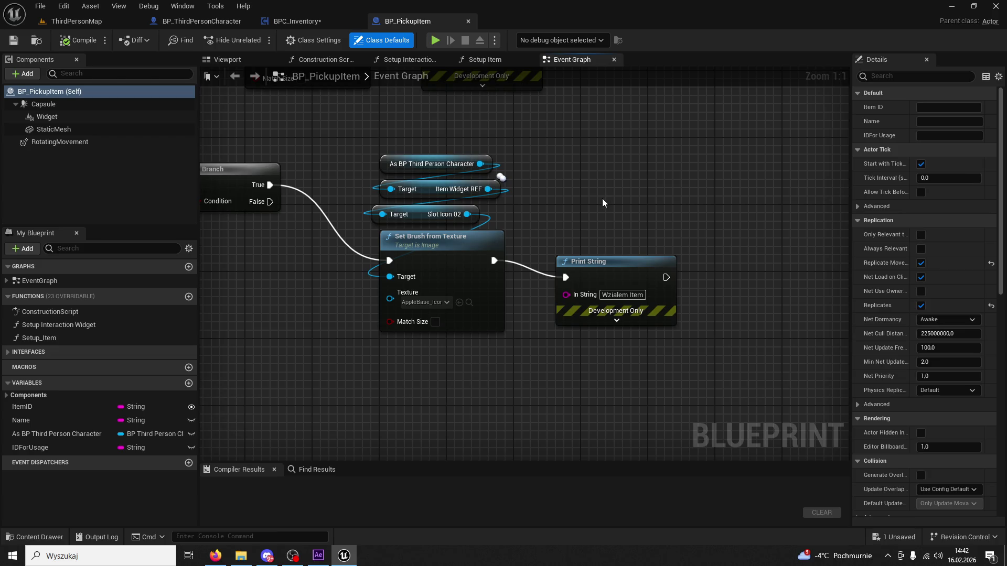
Step: Inspect the Slot Icon 02 getter, Set Brush from Texture node and its AppleBase texture
drag(602, 198, 526, 93)
mouse_move(442, 206)
mouse_down()
mouse_move(498, 273)
mouse_move(572, 304)
mouse_up()
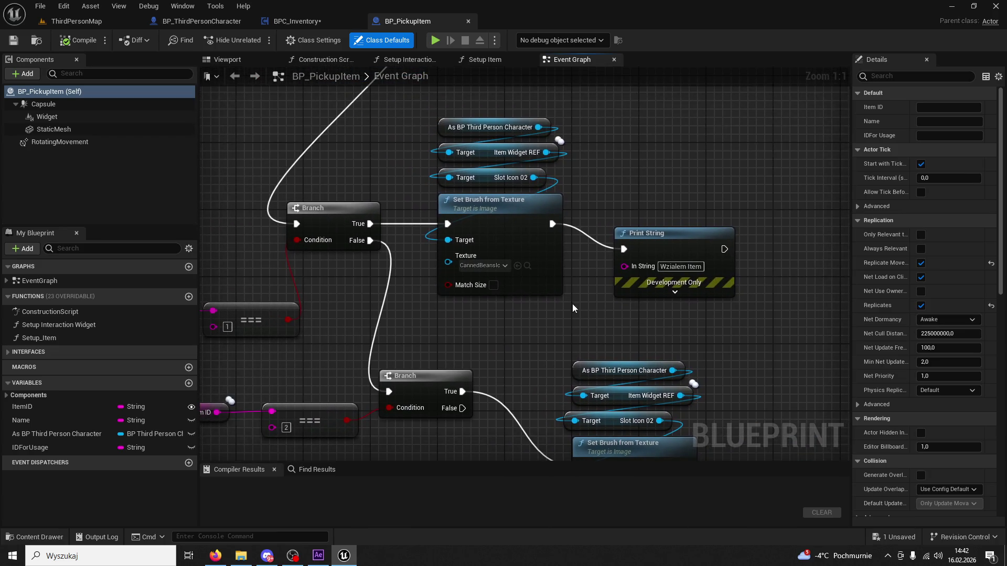
click(489, 179)
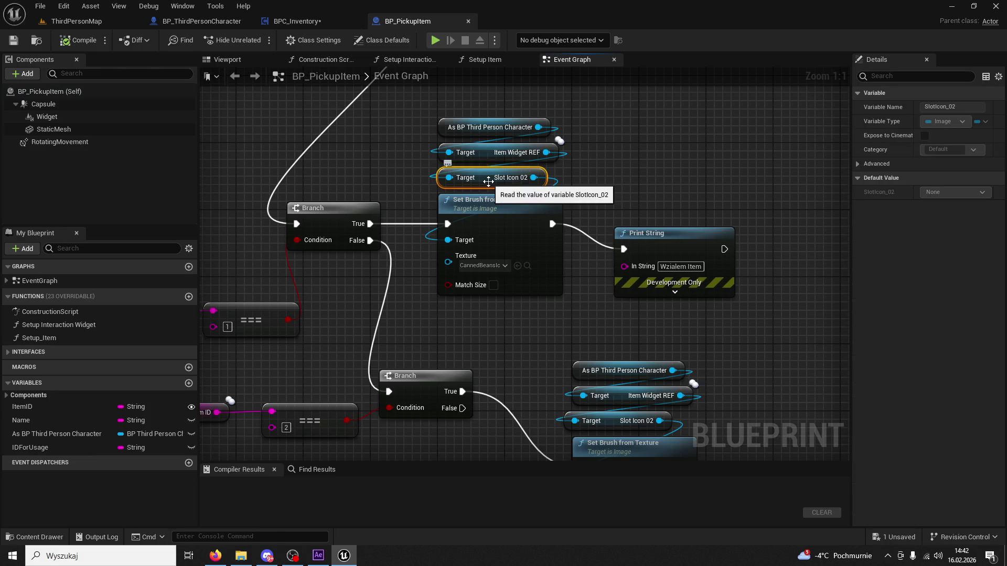
click(520, 214)
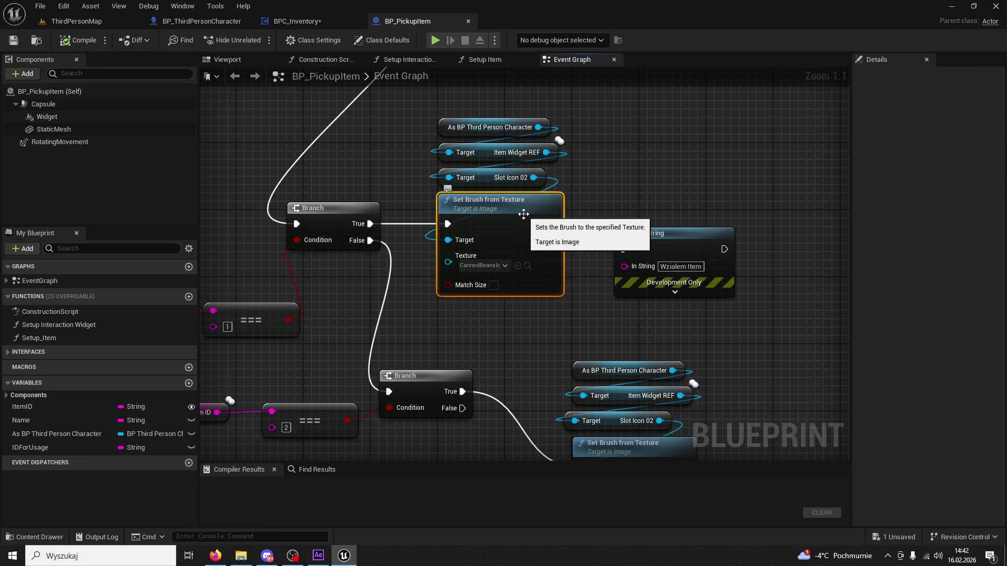
drag(671, 283, 564, 123)
click(556, 348)
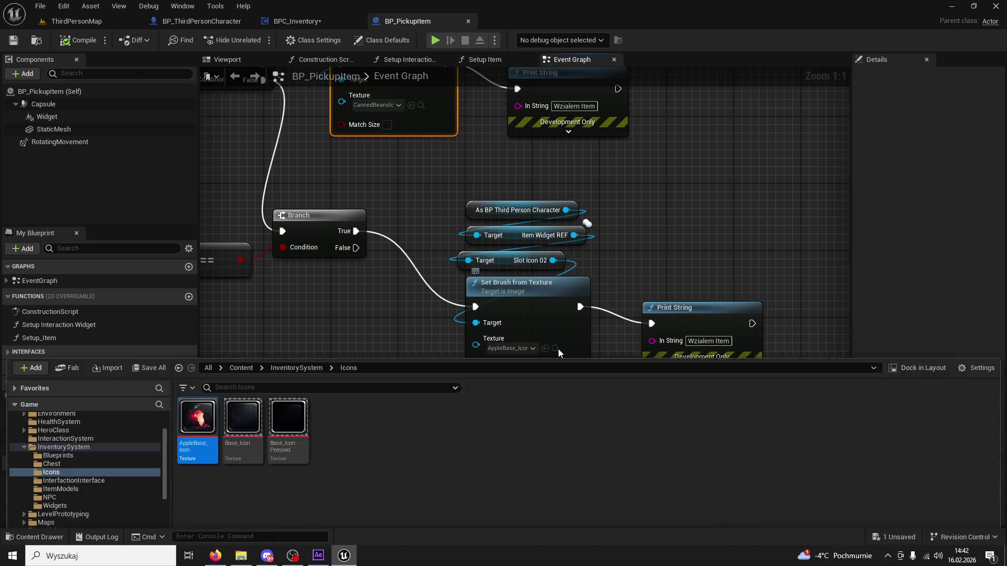
click(634, 246)
Step: Survey the Branch, Delay, Set Visibility and Print String nodes, then return to BPC_Inventory
scroll(634, 241, down, 4)
mouse_move(359, 225)
mouse_down()
mouse_move(515, 281)
mouse_move(525, 307)
mouse_move(468, 298)
mouse_up()
scroll(468, 298, up, 2)
drag(470, 353, 323, 177)
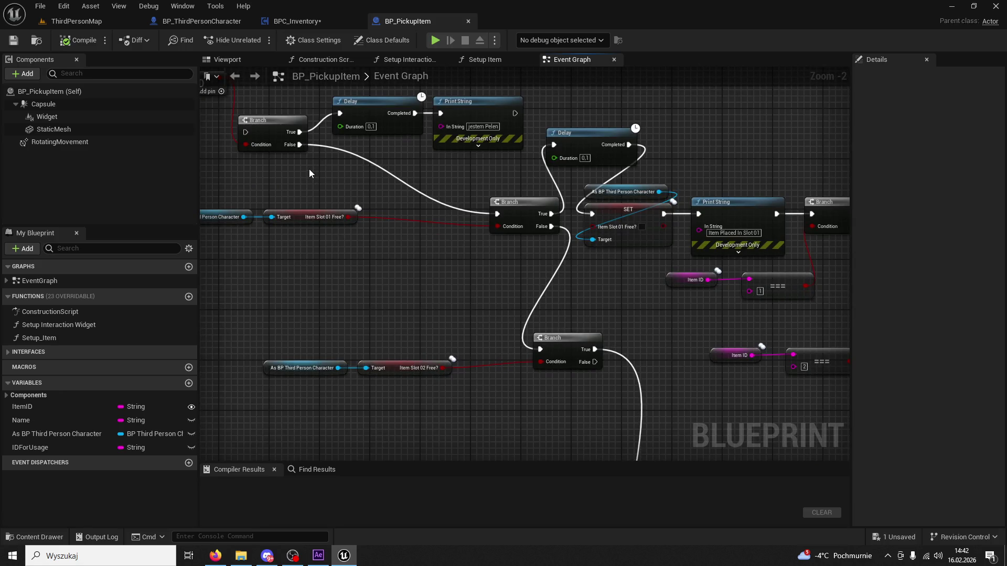
scroll(321, 319, down, 4)
drag(322, 319, 466, 364)
scroll(549, 342, up, 6)
drag(549, 347, 388, 312)
drag(451, 310, 451, 222)
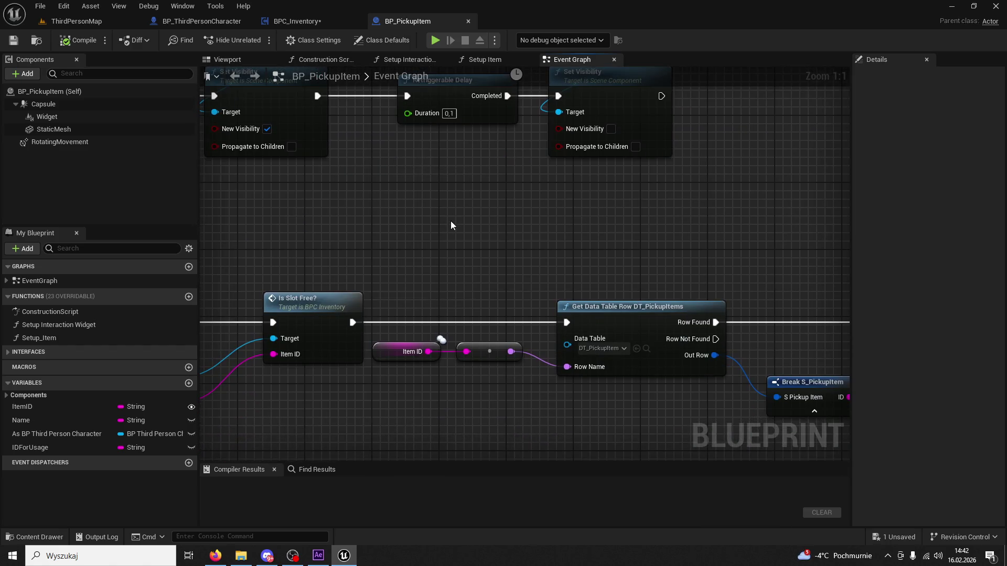
scroll(451, 221, down, 8)
scroll(581, 251, up, 8)
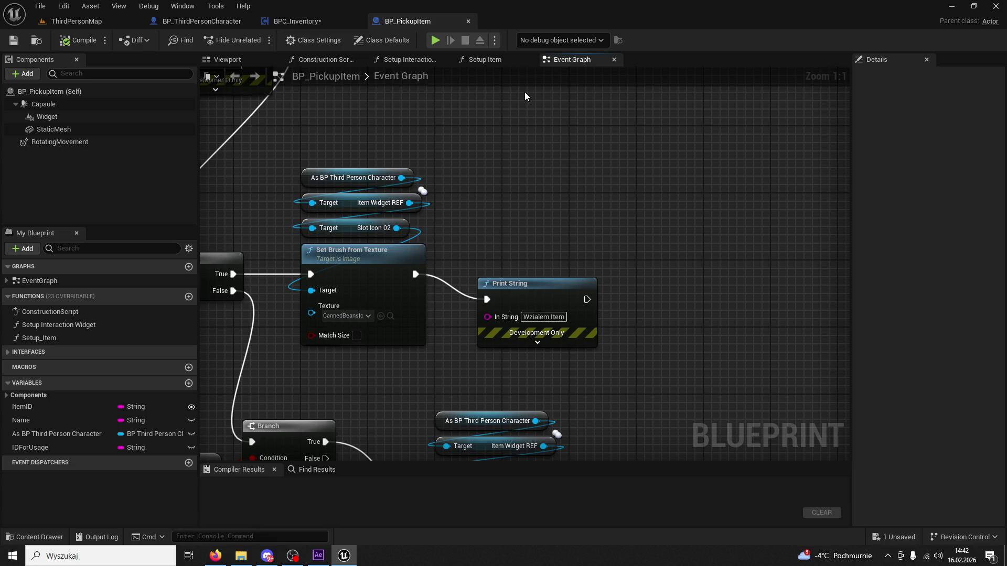
scroll(541, 150, down, 3)
click(293, 21)
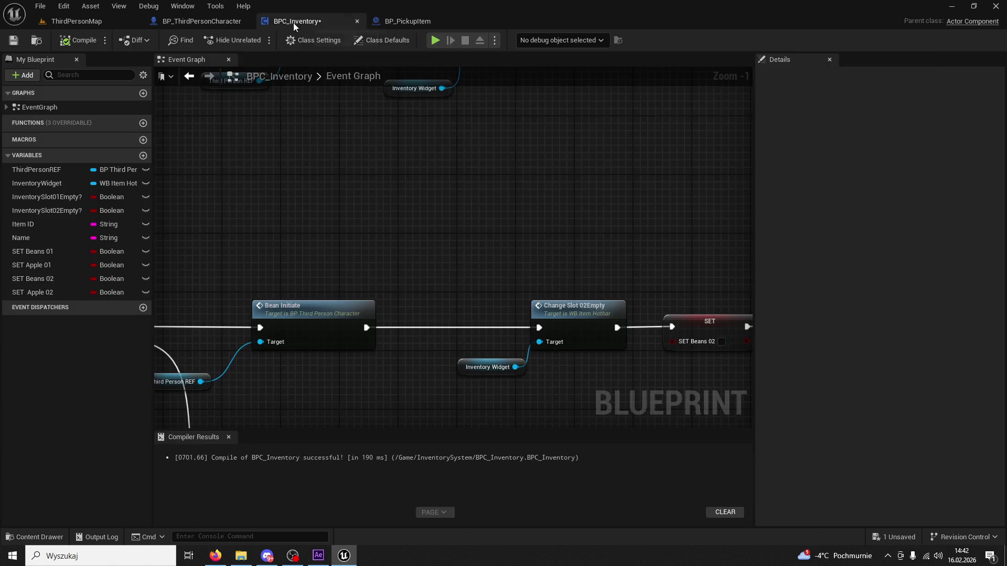
Step: Inspect Apple Initiate's definition and the Create Apple On Server event in the character blueprint
scroll(450, 195, down, 2)
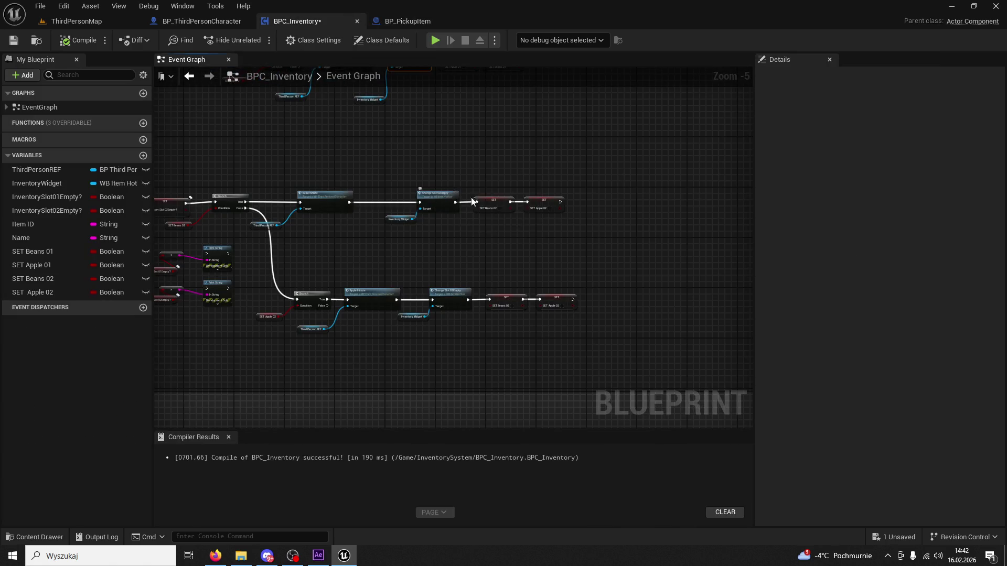
scroll(460, 194, down, 3)
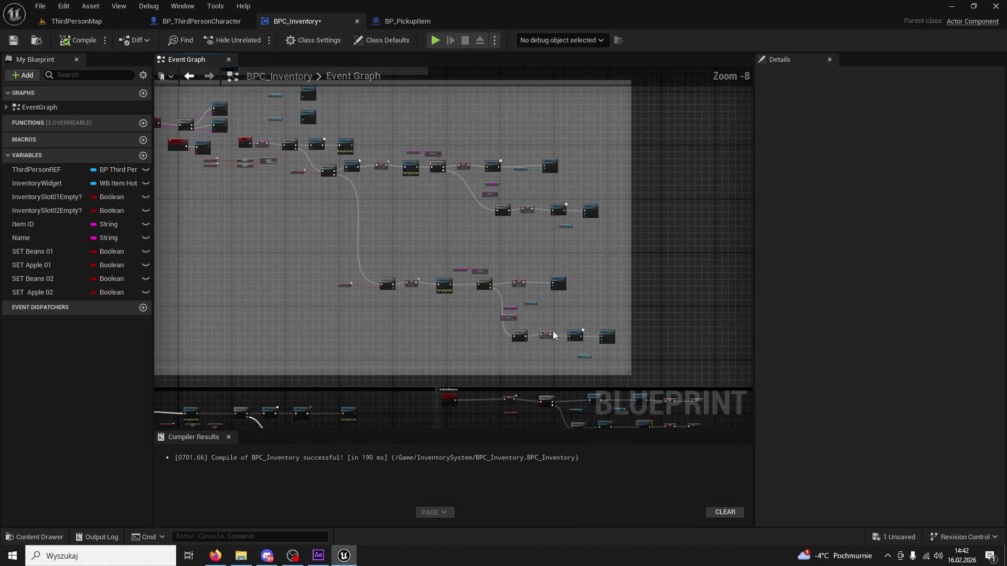
scroll(557, 336, up, 7)
mouse_move(621, 248)
mouse_down()
mouse_move(549, 70)
mouse_move(479, 292)
mouse_up()
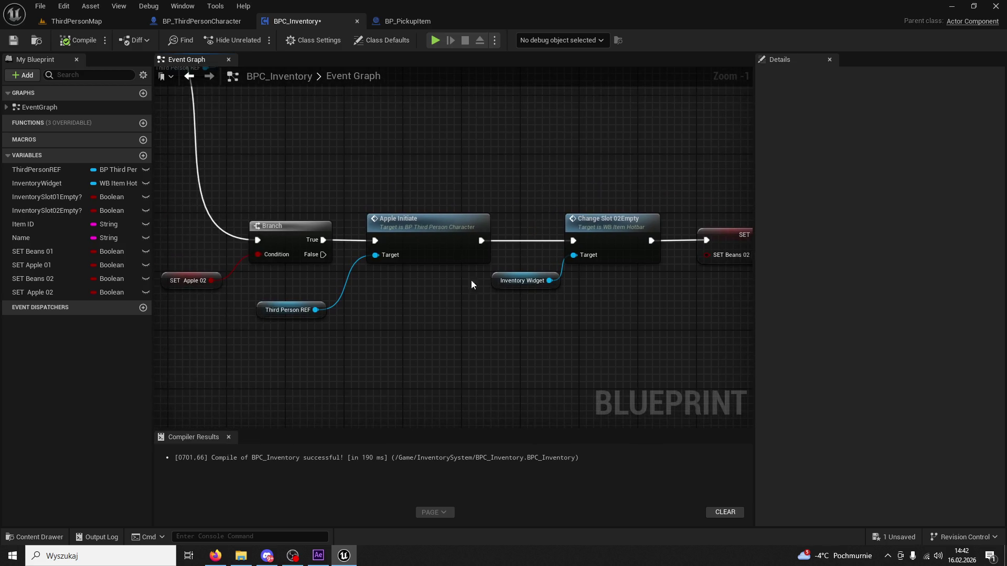
click(427, 229)
double_click(427, 228)
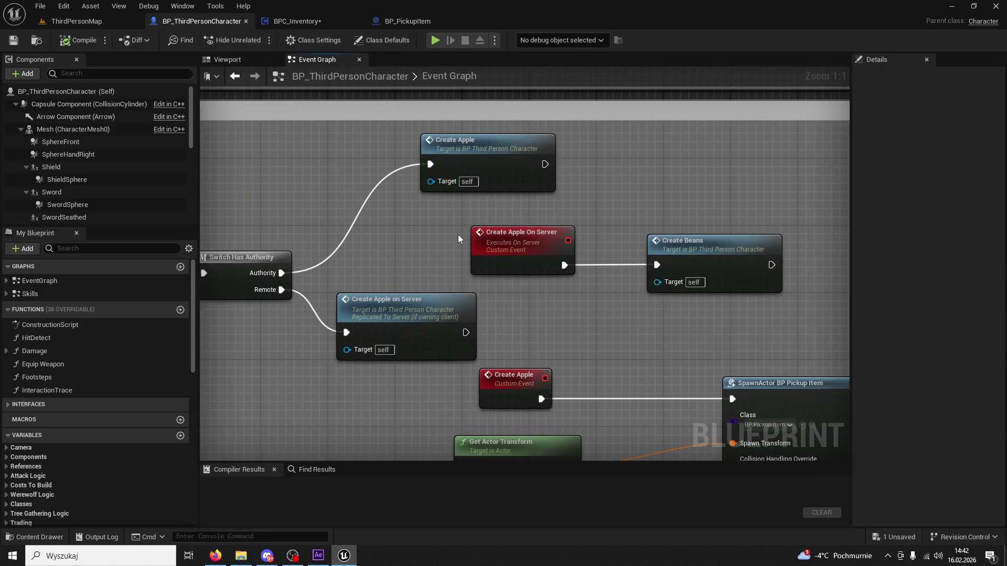
double_click(433, 299)
scroll(467, 198, down, 5)
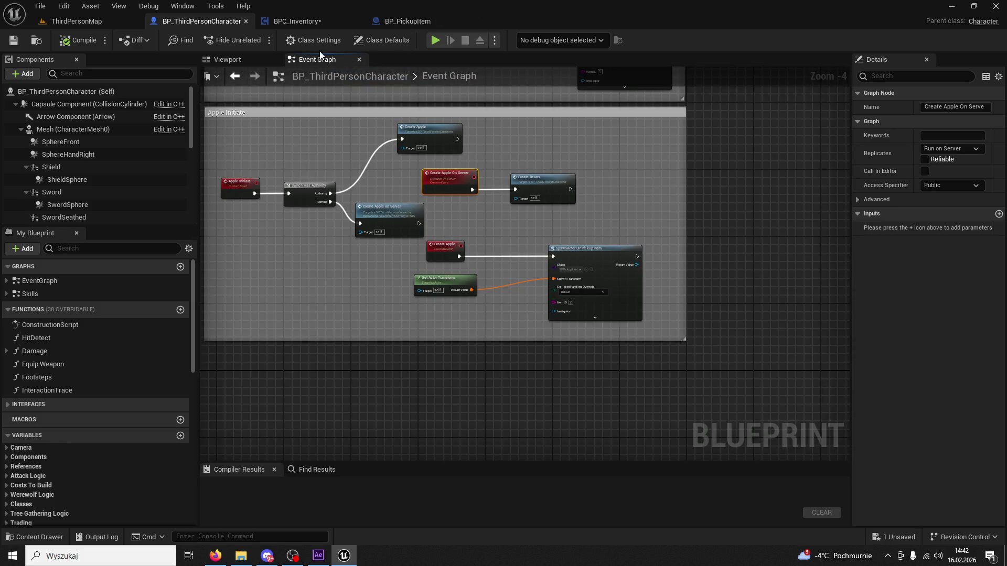
click(297, 21)
Step: Survey BPC_Inventory's comment groups, Item ID comparison, SET, Branch, Delay and AND nodes
scroll(519, 224, down, 5)
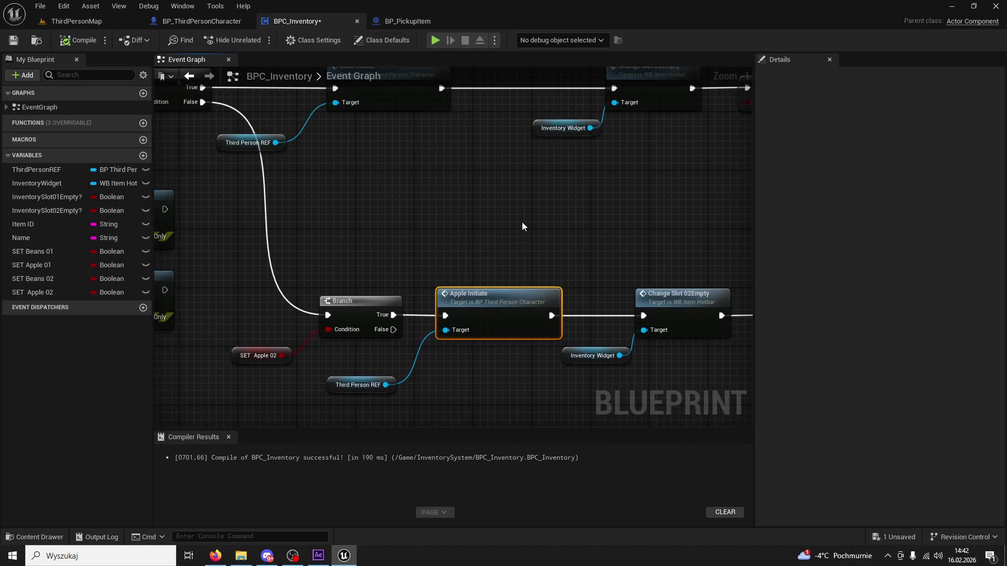
drag(505, 217, 402, 199)
mouse_move(403, 198)
mouse_down()
mouse_move(600, 332)
mouse_move(511, 253)
mouse_move(613, 369)
mouse_up()
scroll(511, 252, down, 7)
scroll(491, 326, up, 2)
scroll(547, 420, up, 3)
scroll(499, 373, up, 1)
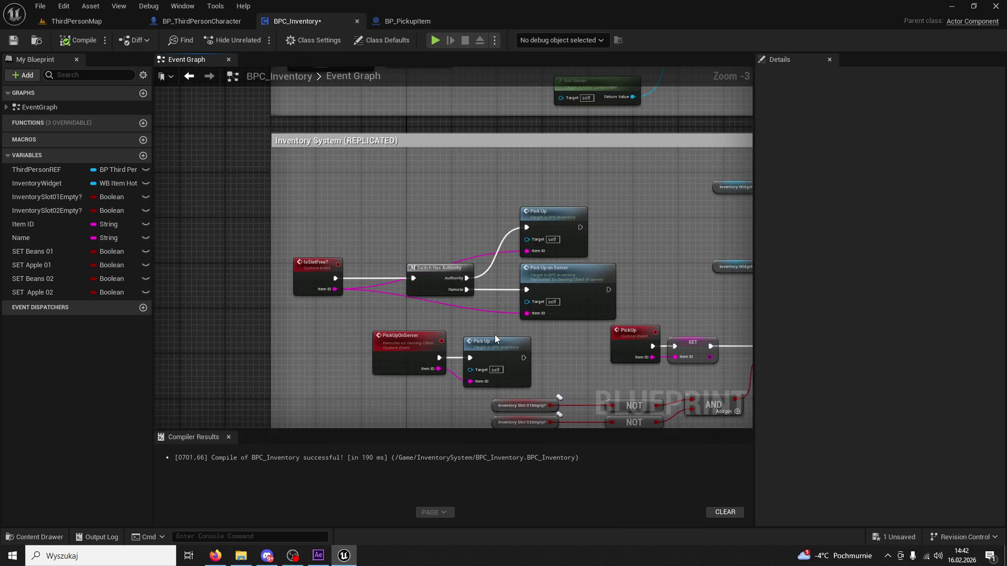
drag(460, 323, 478, 259)
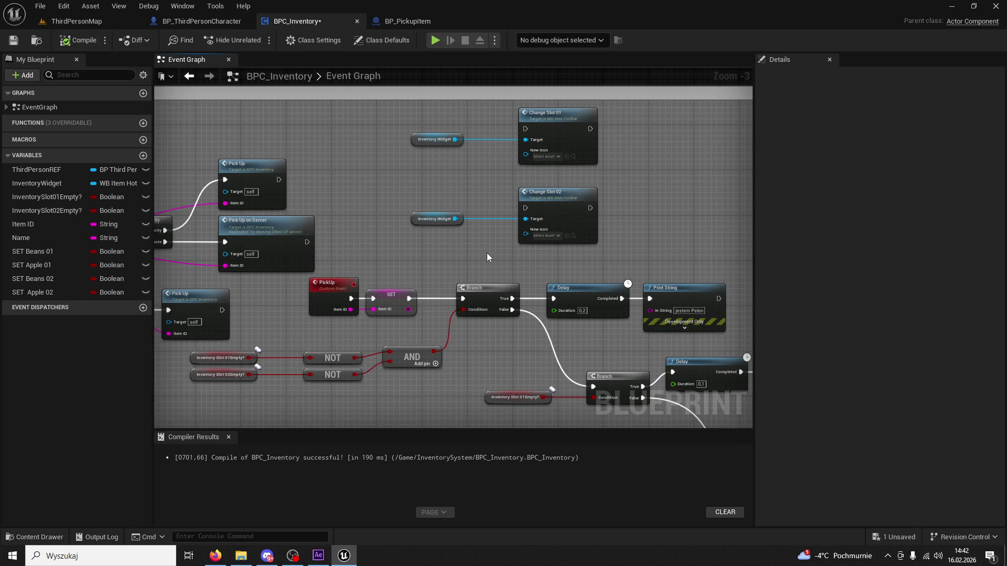
scroll(511, 223, up, 2)
drag(511, 224, 407, 134)
drag(508, 194, 417, 158)
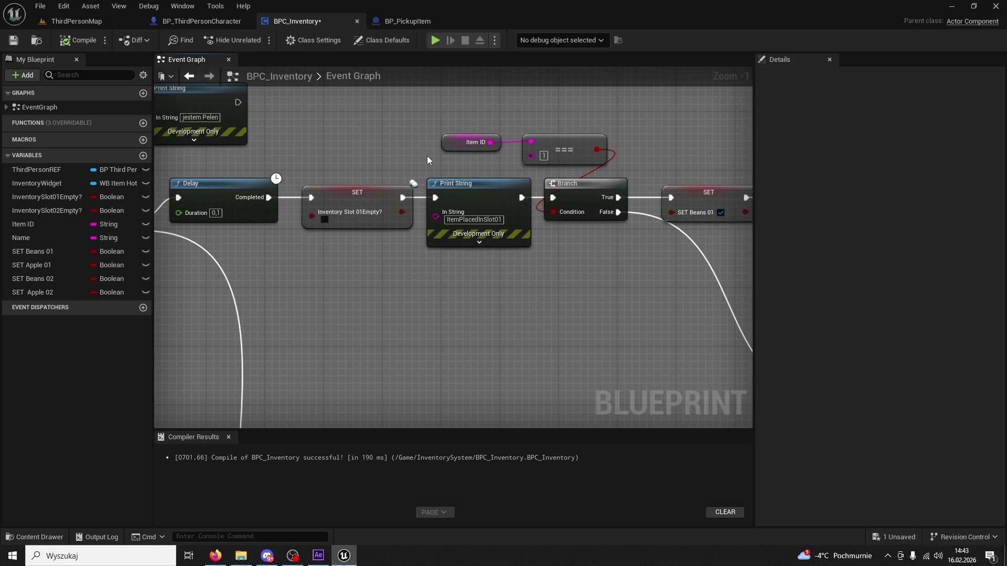
mouse_move(564, 278)
mouse_down()
mouse_move(515, 257)
mouse_move(408, 327)
mouse_move(599, 294)
mouse_move(473, 288)
mouse_move(580, 285)
mouse_move(546, 217)
mouse_up()
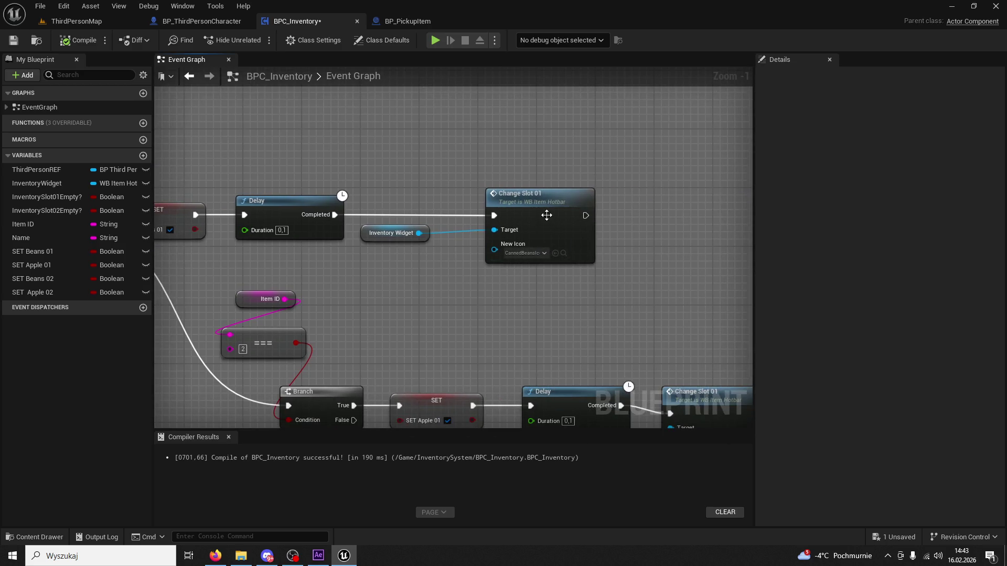
Step: Locate the Change Slot 01 rows, slot-empty checks and the Change Slot 02 chain
drag(502, 257, 391, 166)
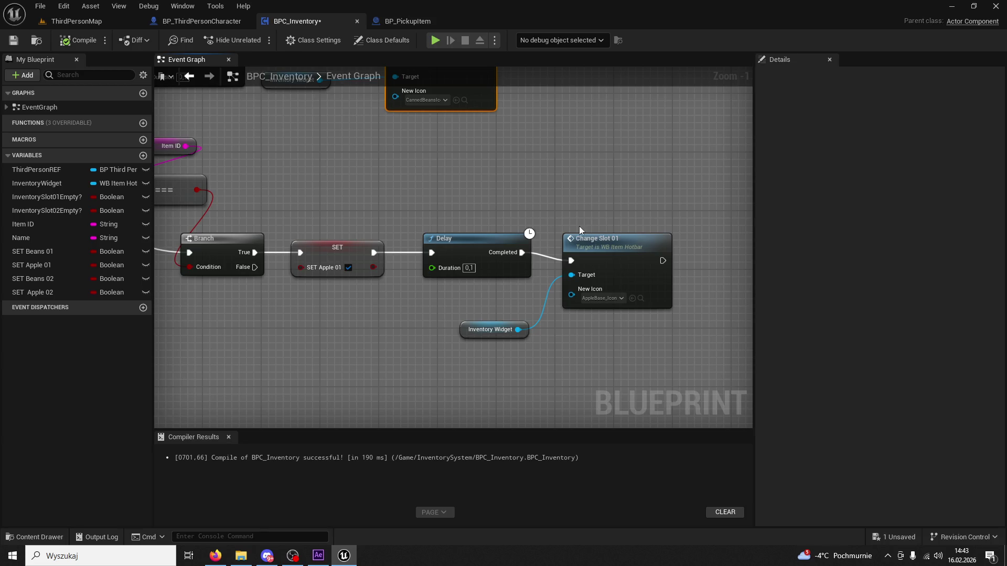
click(612, 242)
scroll(501, 203, down, 3)
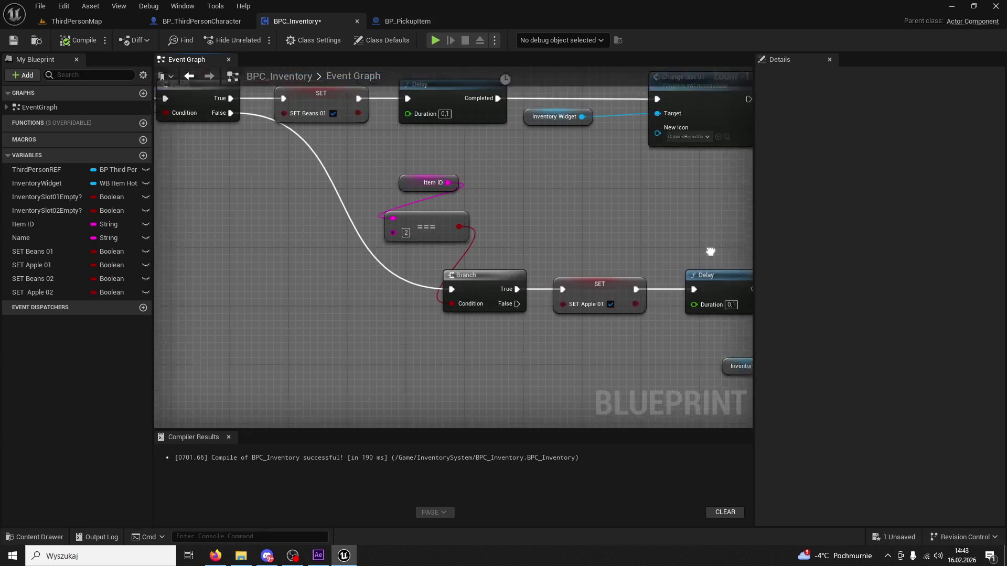
scroll(502, 265, up, 3)
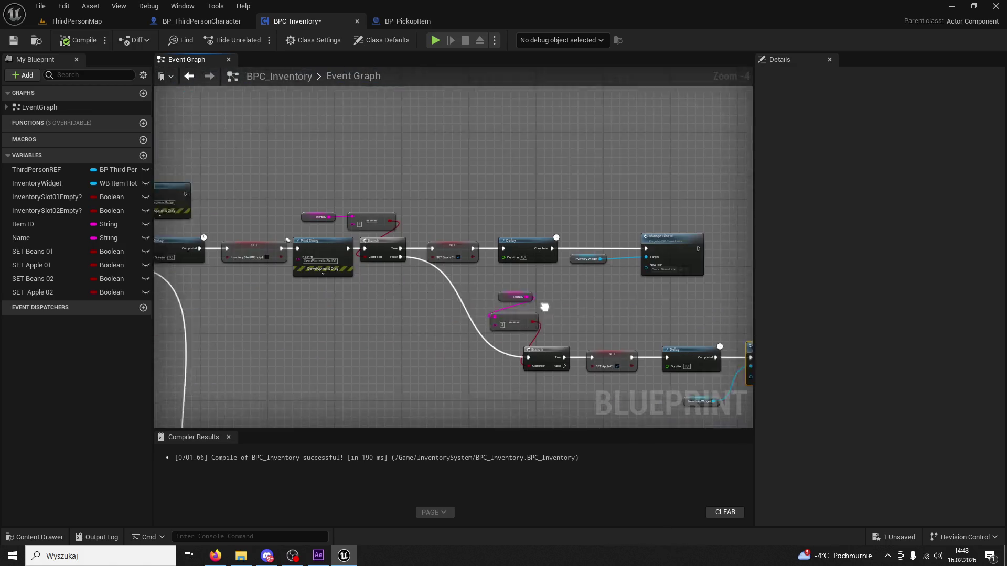
mouse_move(502, 265)
mouse_down()
mouse_move(360, 259)
mouse_move(407, 227)
mouse_move(513, 306)
mouse_up()
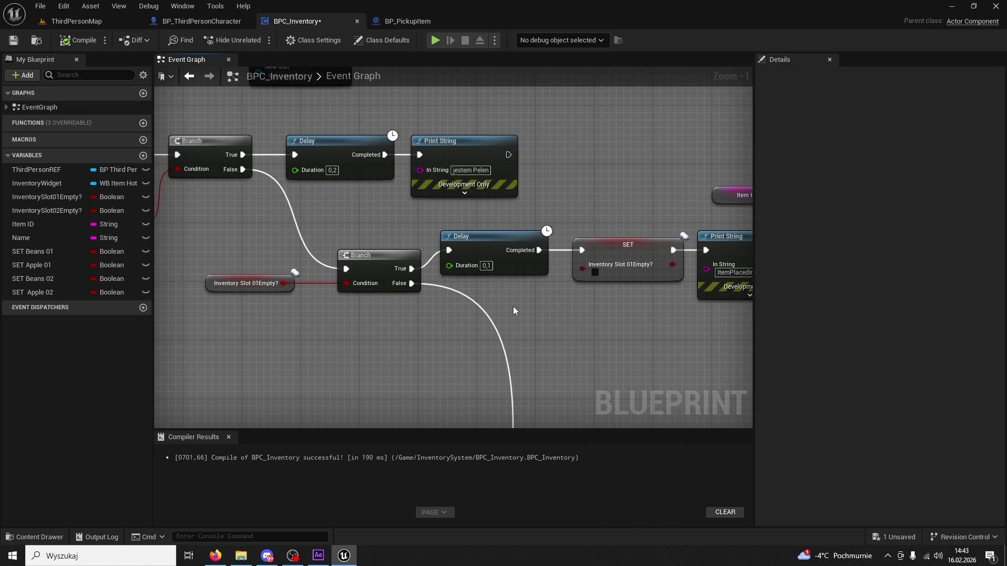
mouse_move(585, 315)
mouse_down()
mouse_move(569, 313)
mouse_move(486, 199)
mouse_move(449, 175)
mouse_move(288, 147)
mouse_up()
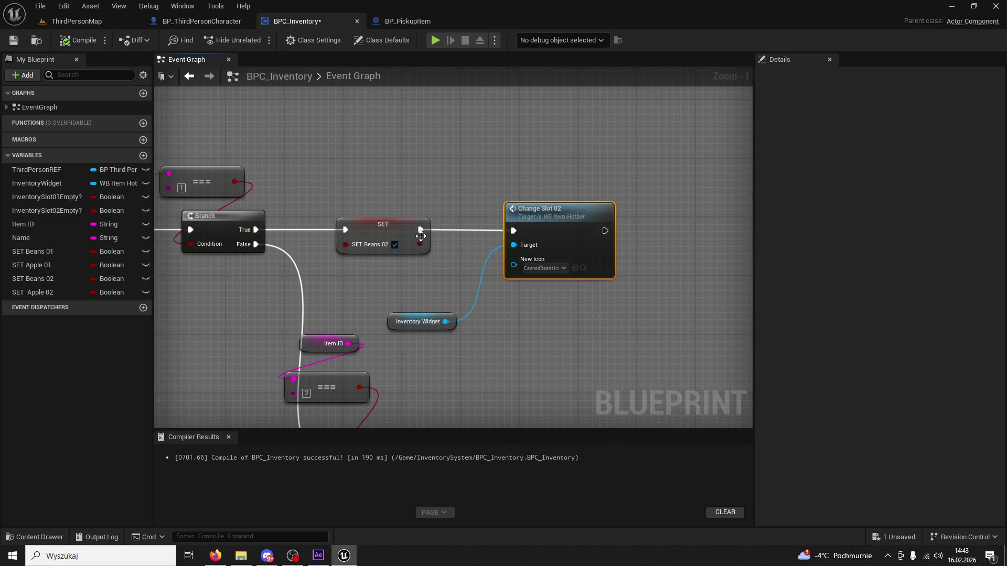
Step: Try wires from SET and Inventory Widget, then locate the Apple path's Change Slot node
drag(509, 165, 509, 166)
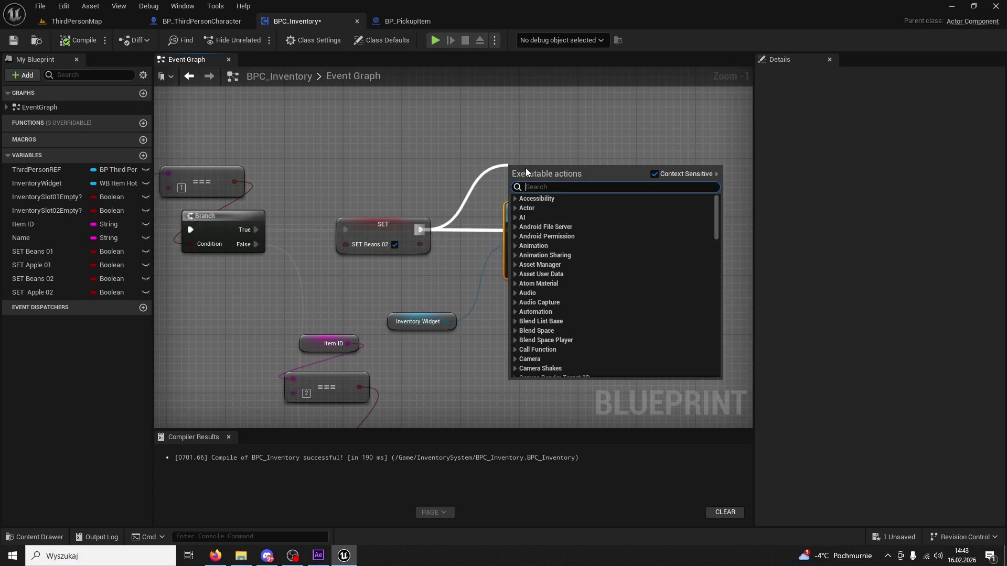
click(455, 242)
drag(443, 323, 540, 340)
scroll(469, 152, down, 6)
scroll(470, 169, up, 7)
mouse_move(503, 196)
mouse_down()
mouse_move(300, 116)
mouse_move(367, 130)
mouse_move(461, 396)
mouse_move(455, 367)
mouse_move(429, 345)
mouse_up()
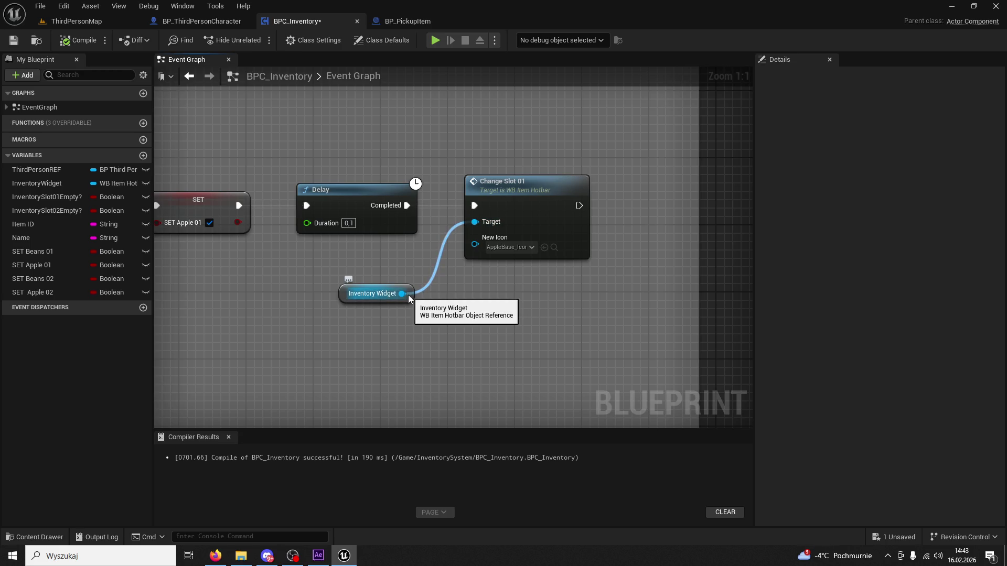
mouse_move(481, 307)
mouse_down()
mouse_move(533, 401)
mouse_move(385, 319)
mouse_move(454, 351)
mouse_up()
scroll(534, 383, down, 3)
scroll(534, 383, up, 3)
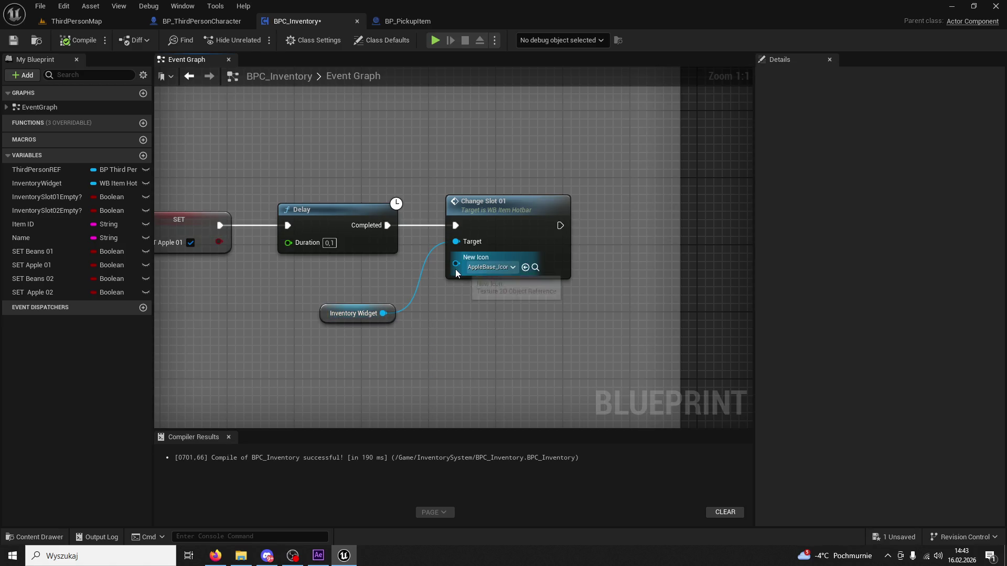
Step: Add a new 'change slot 01' call from Inventory Widget, position it, and delete the old one
drag(383, 314, 449, 343)
mouse_move(384, 314)
mouse_down()
mouse_move(487, 344)
mouse_move(477, 344)
mouse_up()
text(change slot 0)
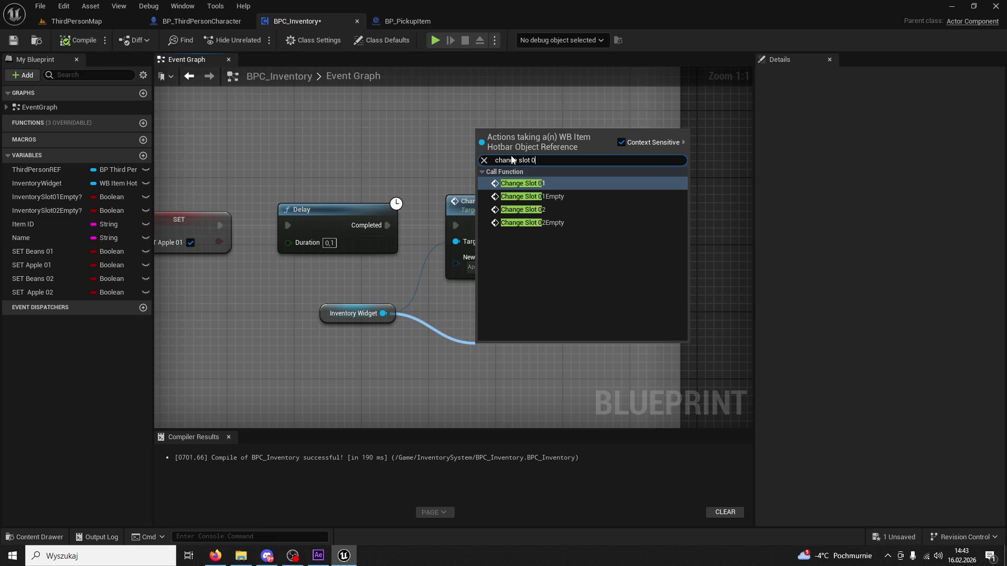
text(1)
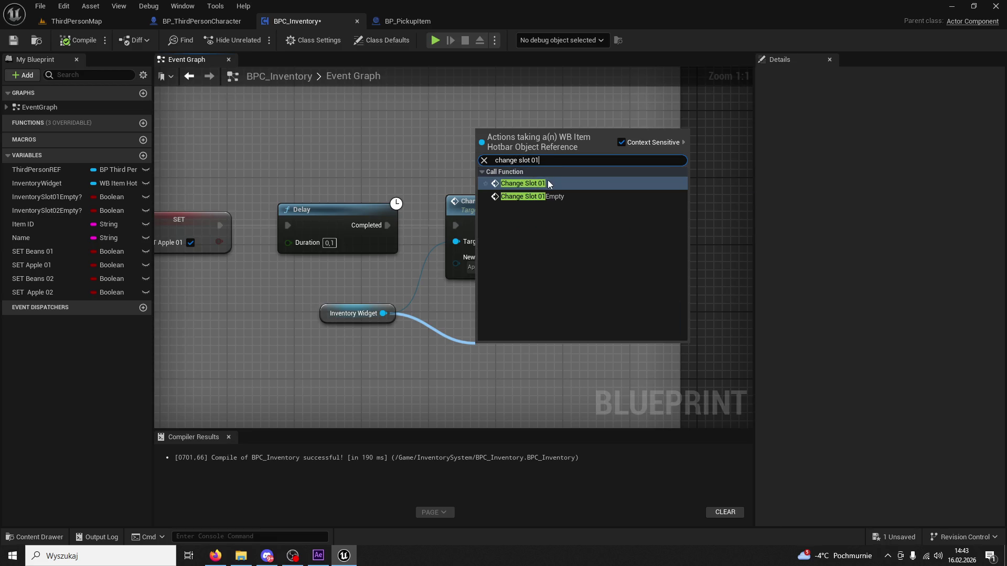
click(548, 184)
drag(535, 351, 478, 205)
key(Delete)
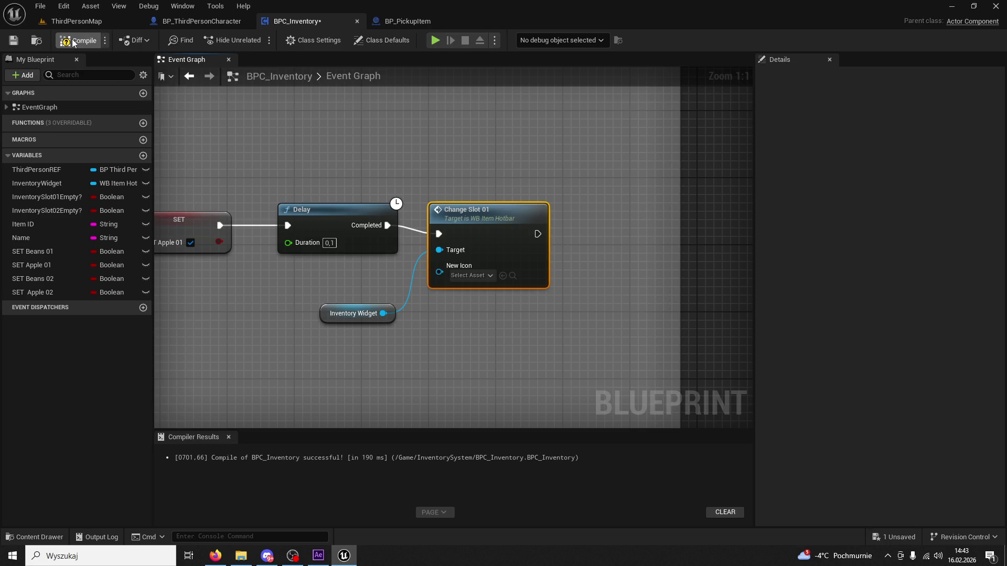
click(79, 22)
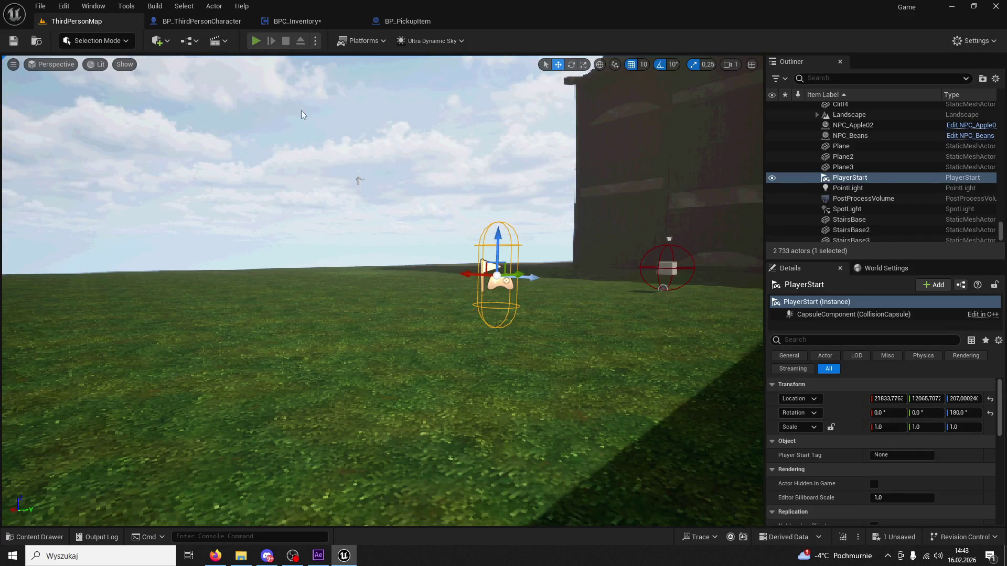
Step: Playtest picking up an apple from the Apple NPC
key(alt+p)
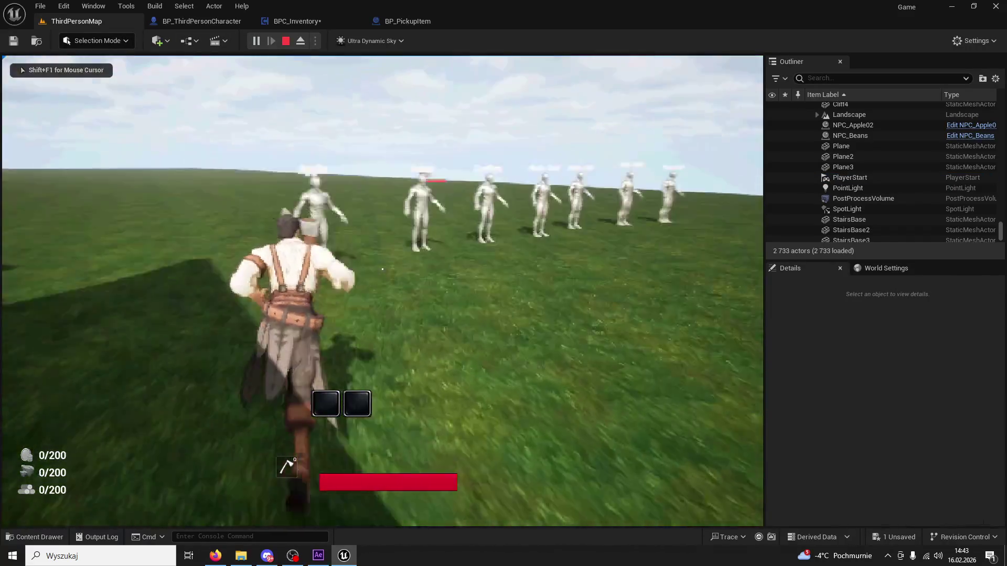
key(e)
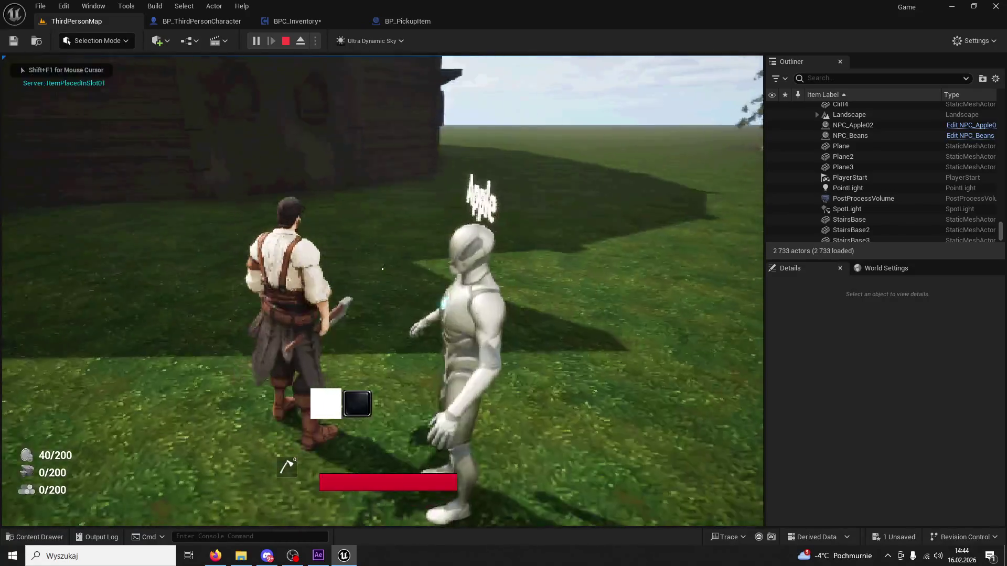
key(Escape)
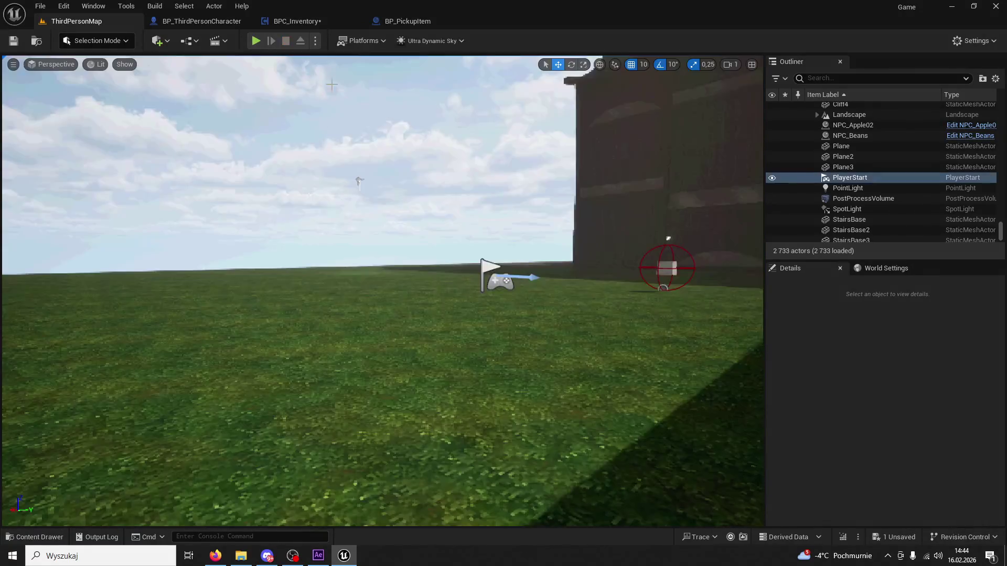
click(408, 21)
Step: Set the new Change Slot 01 New Icon to AICON-Green in BPC_Inventory
click(288, 20)
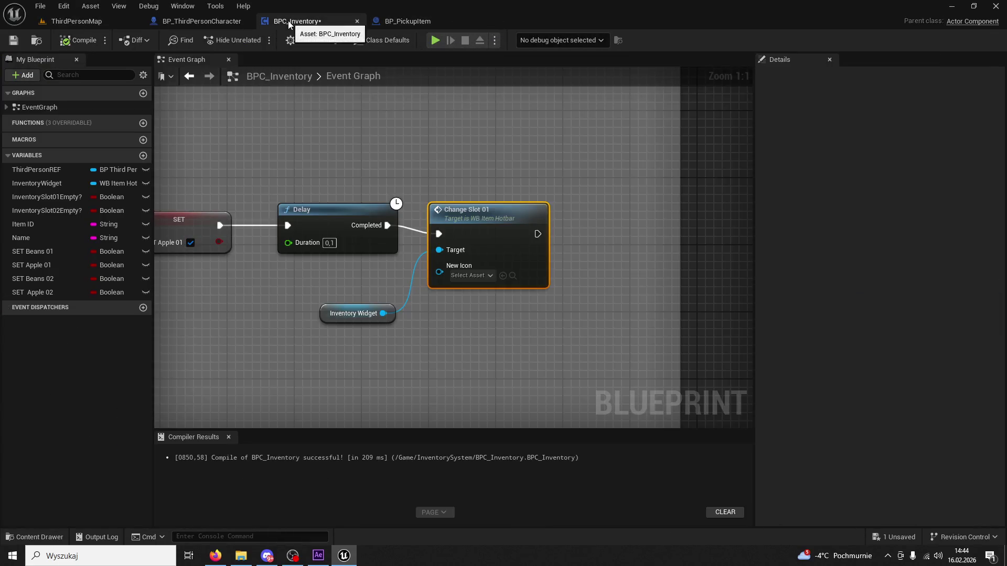
click(471, 275)
scroll(525, 376, down, 5)
click(526, 376)
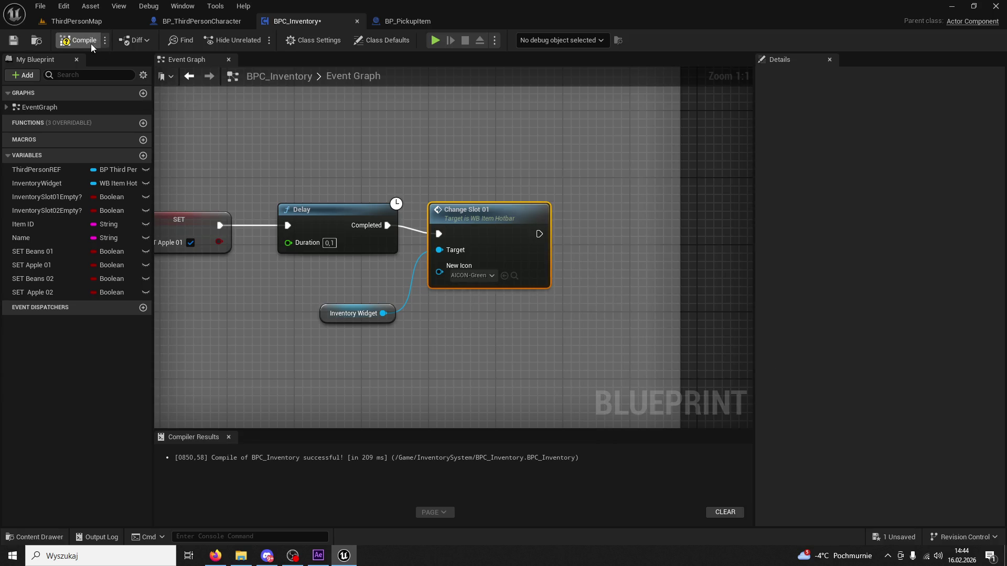
Step: Playtest again, picking up an apple and using skill 1, then open BP_PickupItem
click(131, 23)
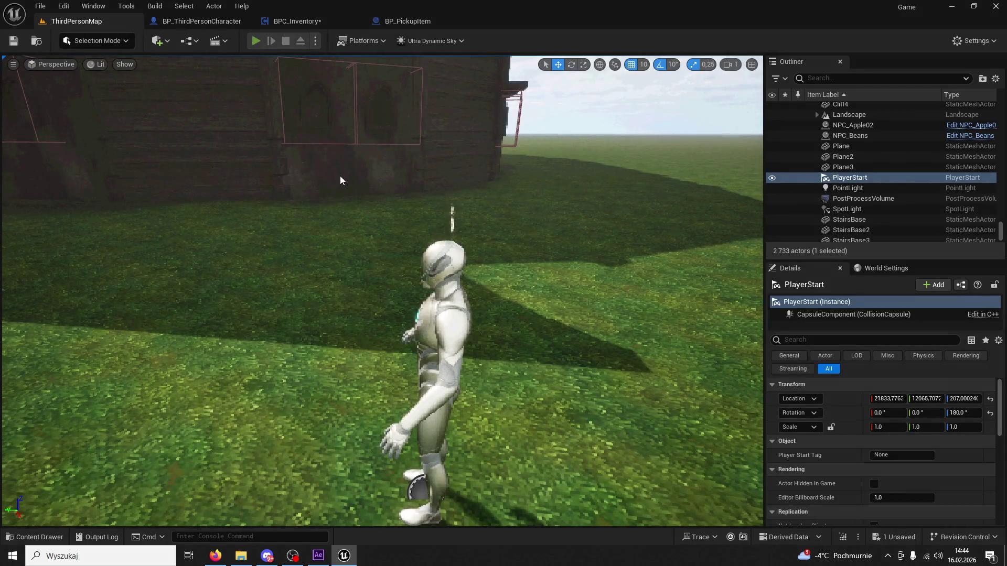
key(alt+p)
key(w)
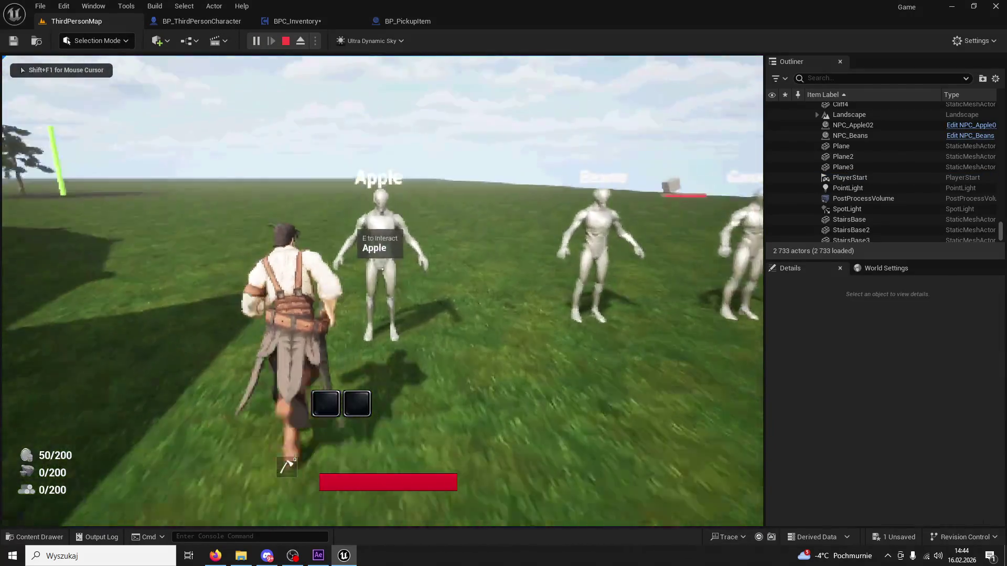
key(1)
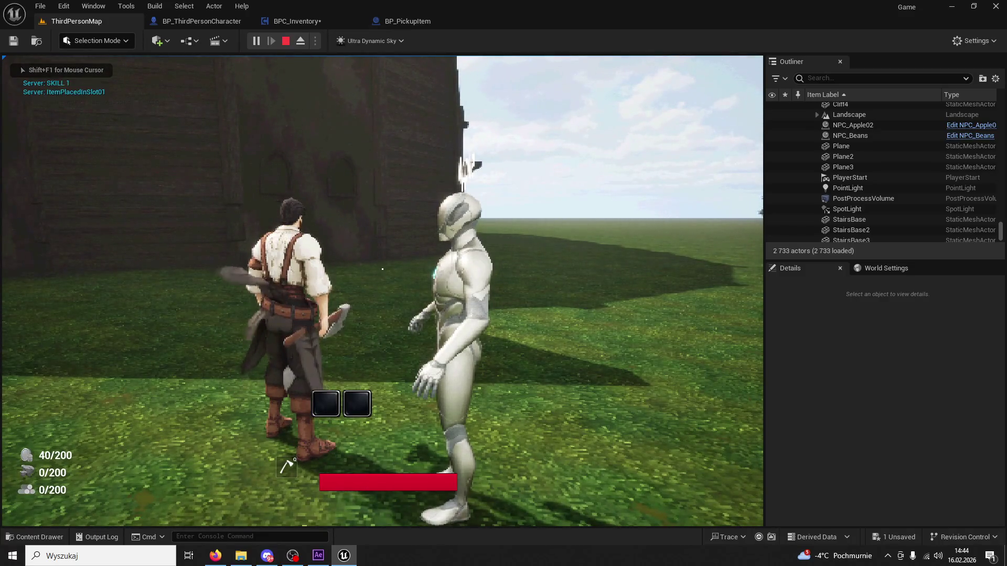
key(Escape)
click(414, 23)
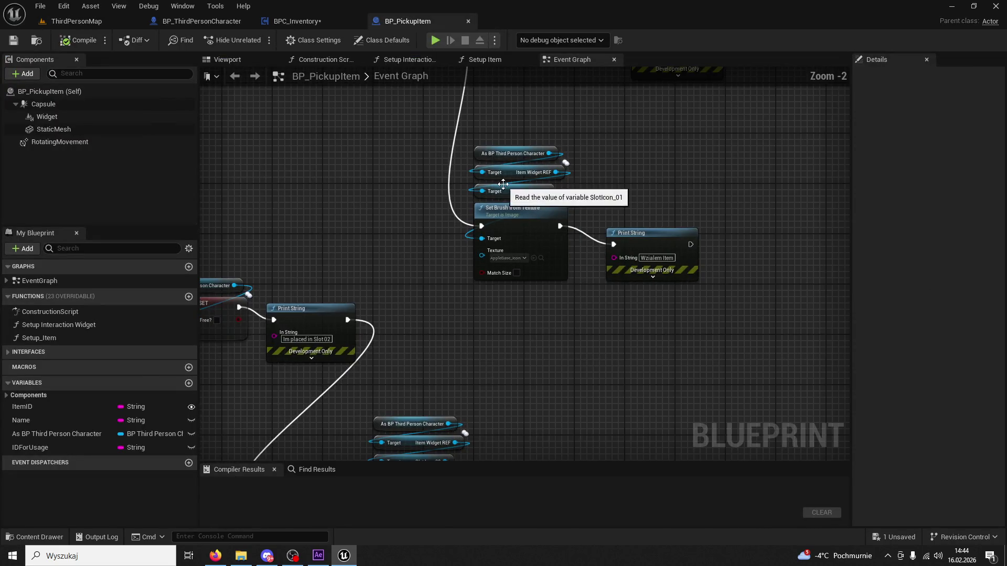
Step: In BPC_Inventory, set the upper Beans Change Slot 01 New Icon to the 3D Cells texture
scroll(492, 190, down, 4)
click(322, 21)
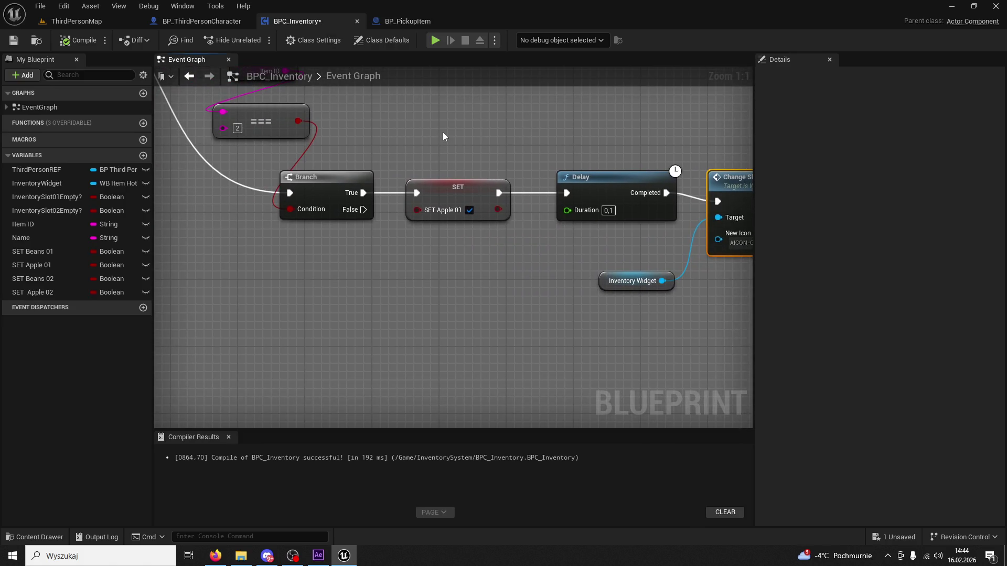
scroll(443, 142, down, 3)
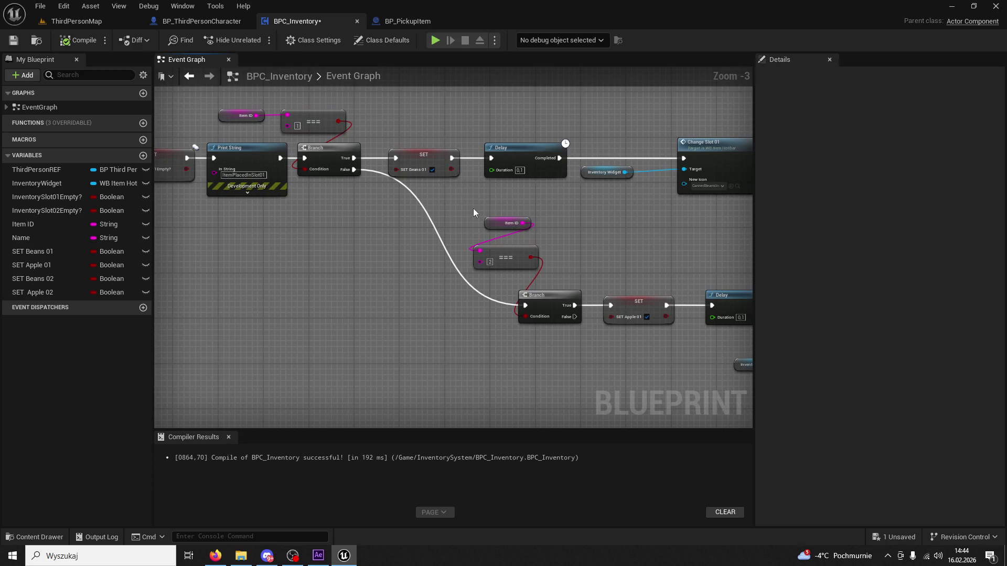
drag(397, 210, 210, 257)
scroll(515, 267, up, 2)
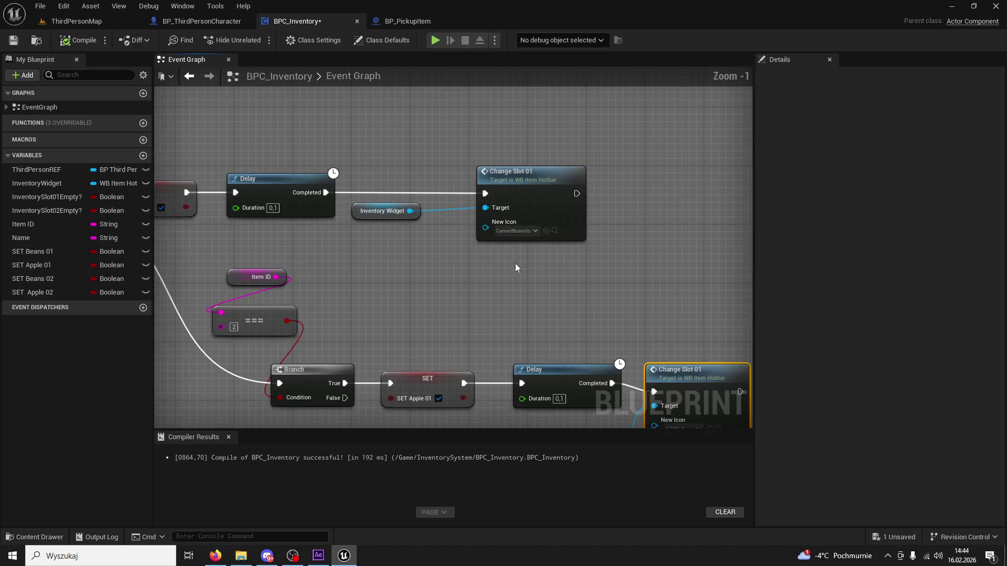
click(536, 230)
click(558, 325)
Step: Playtest picking up two items into the hotbar and using skill 1, then return to BP_PickupItem
click(91, 22)
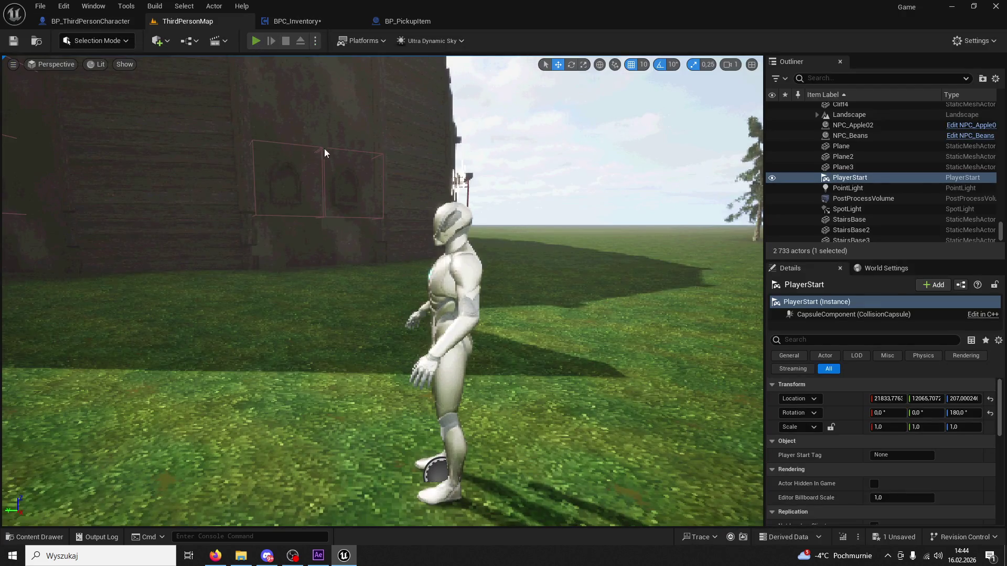
key(alt+p)
key(w)
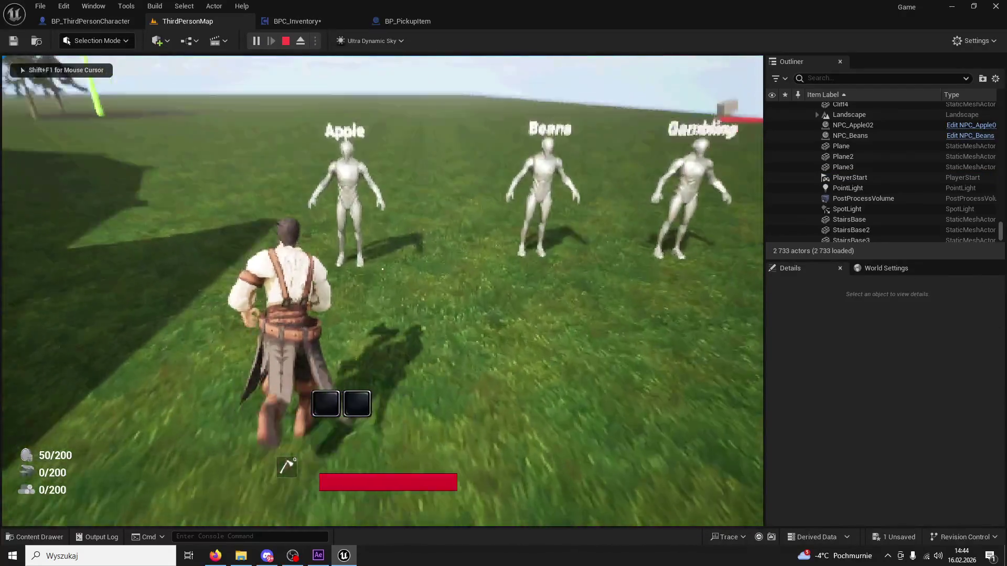
key(e)
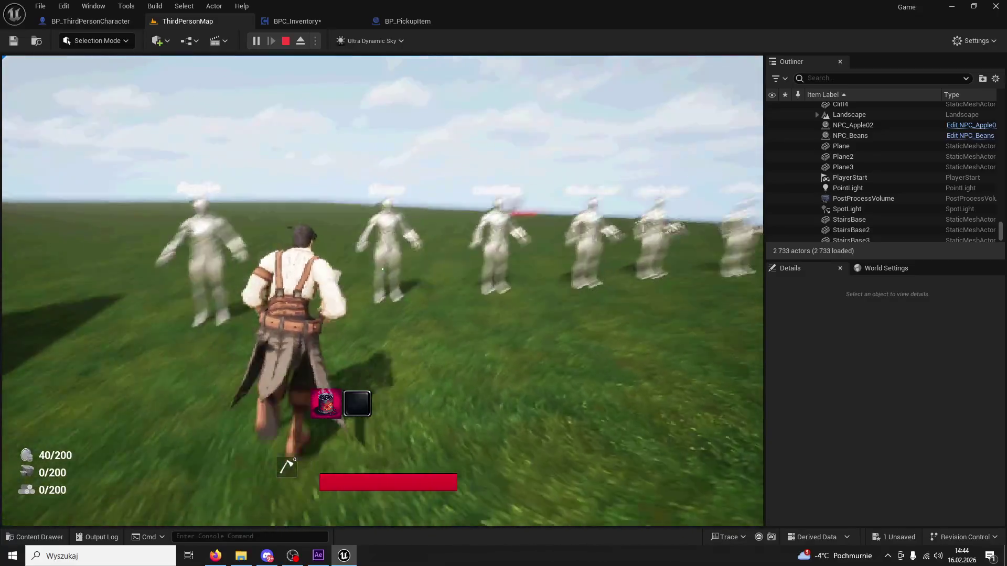
key(e)
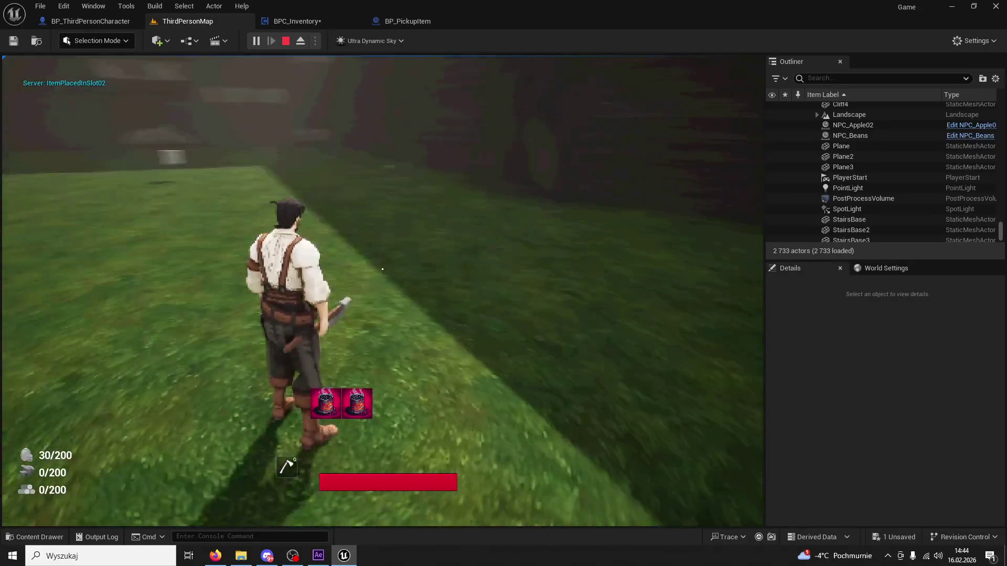
key(1)
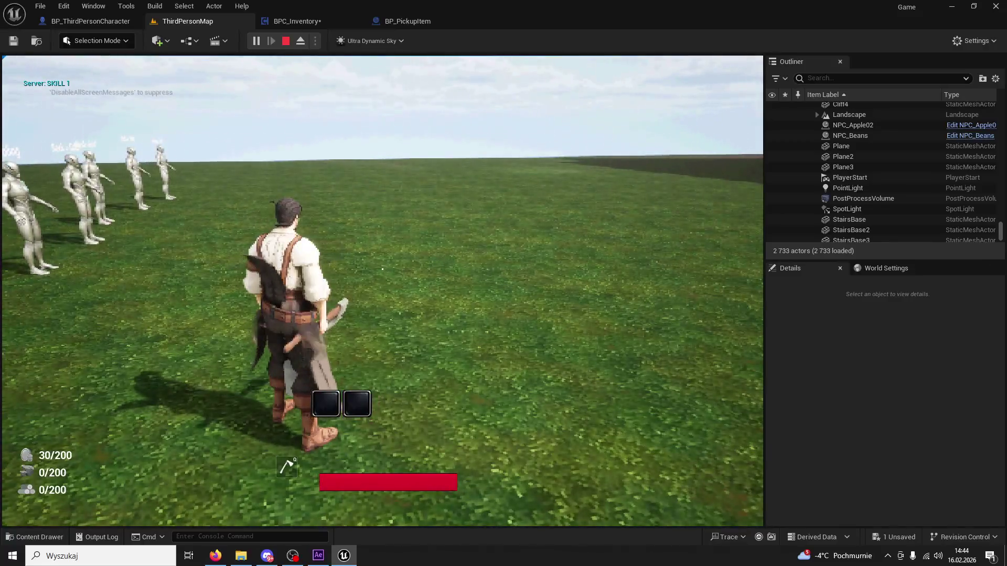
key(Escape)
click(426, 22)
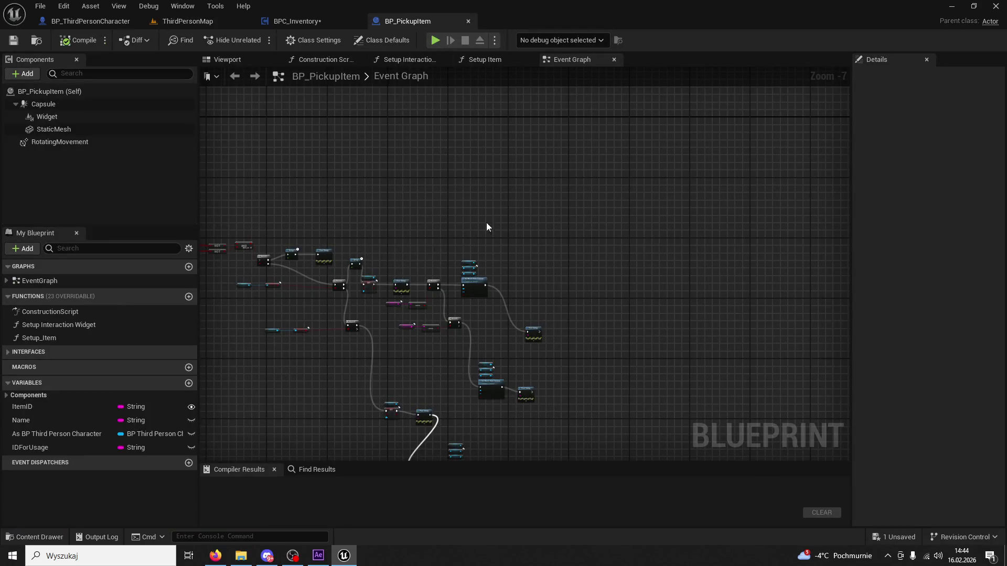
Step: Delete the upper Change Slot 01 and Inventory Widget nodes in BPC_Inventory
click(316, 15)
mouse_move(537, 304)
mouse_down()
mouse_move(417, 191)
mouse_move(451, 268)
mouse_move(472, 268)
mouse_move(521, 297)
mouse_move(436, 193)
mouse_move(420, 195)
mouse_up()
scroll(451, 268, up, 1)
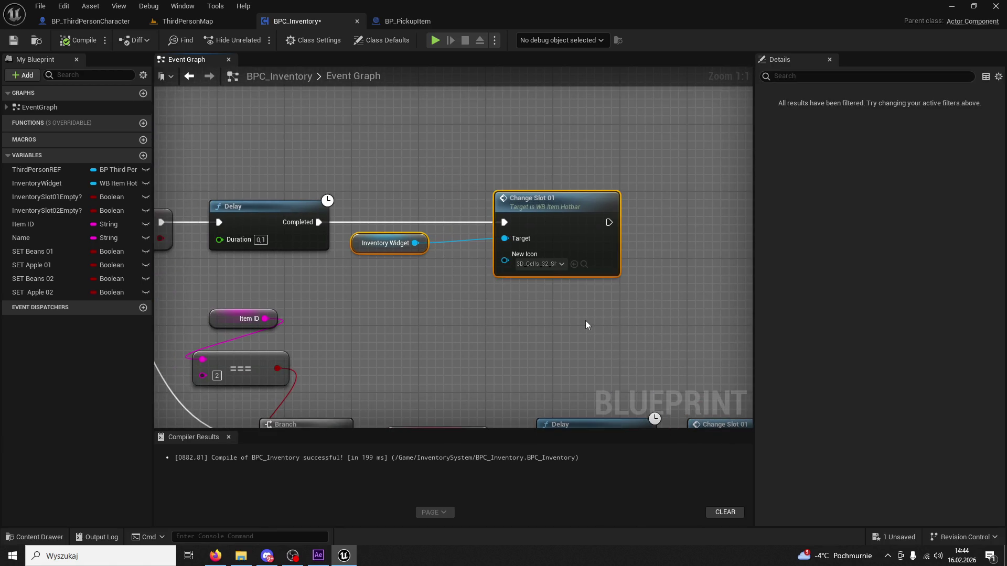
drag(585, 320, 520, 285)
scroll(521, 285, down, 3)
key(Delete)
Step: Delete the Change Slot 02 nodes and the remaining Inventory Widget nodes
drag(550, 344, 516, 236)
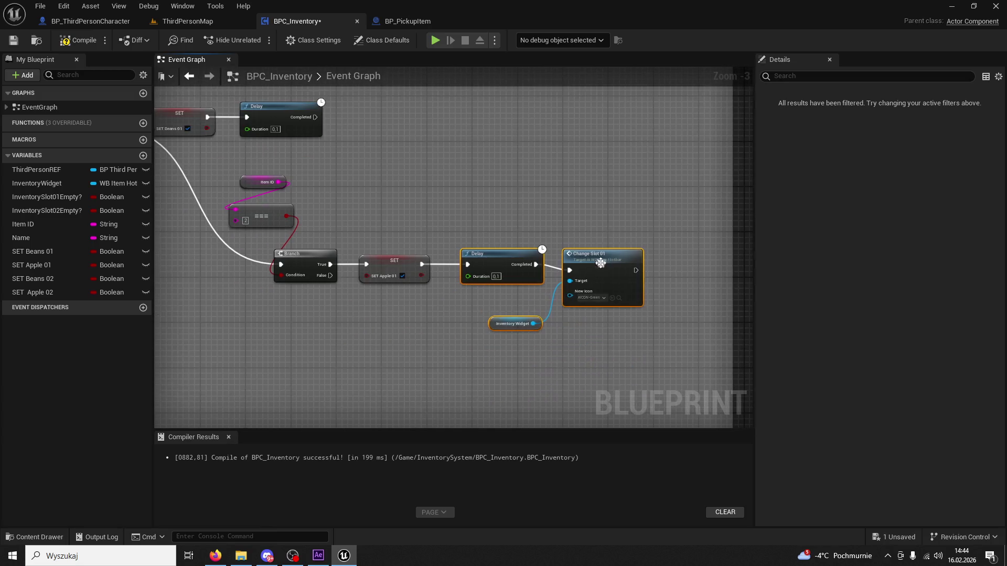
click(495, 324)
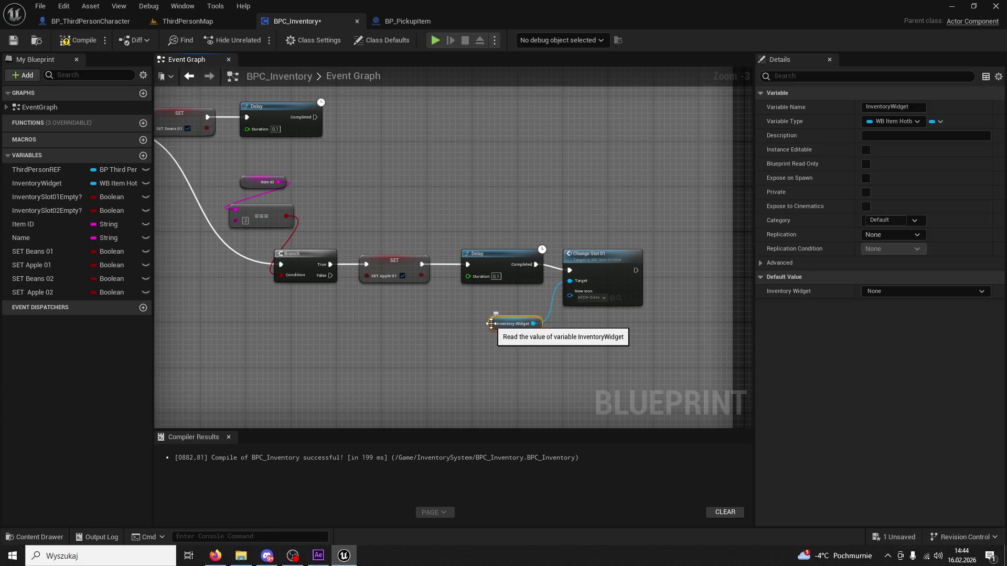
scroll(576, 259, down, 3)
scroll(546, 256, up, 3)
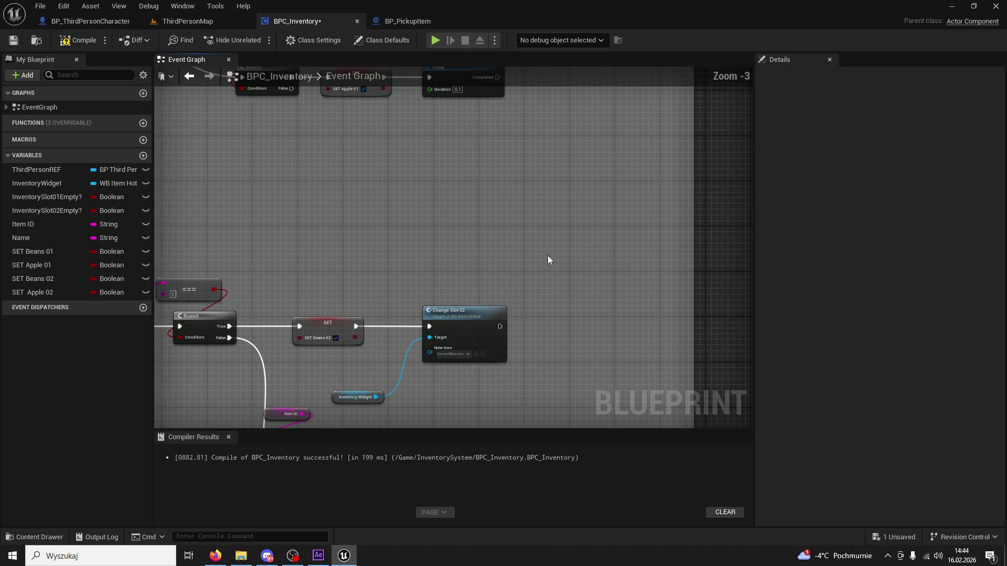
key(Delete)
click(333, 245)
key(Delete)
click(559, 273)
ctrl+click(493, 334)
key(Delete)
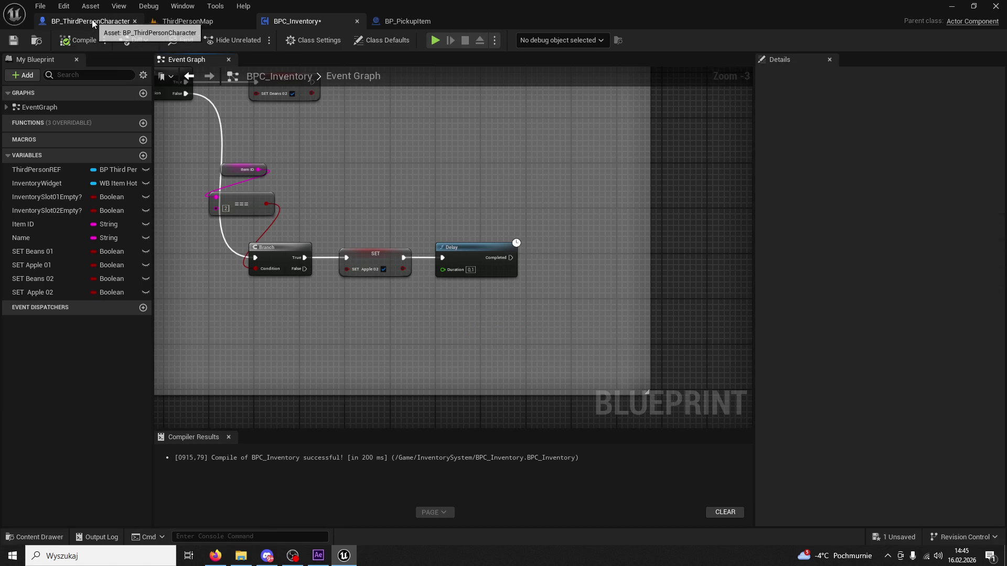
Step: Playtest picking up the apple and beans into both slots, then reopen BP_PickupItem
click(90, 21)
click(185, 23)
click(259, 37)
key(w)
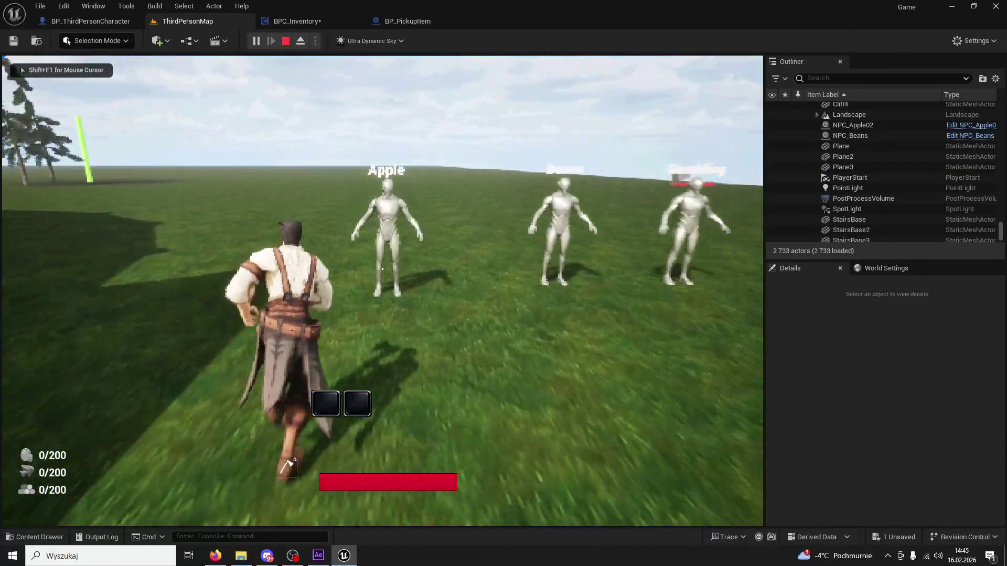
key(e)
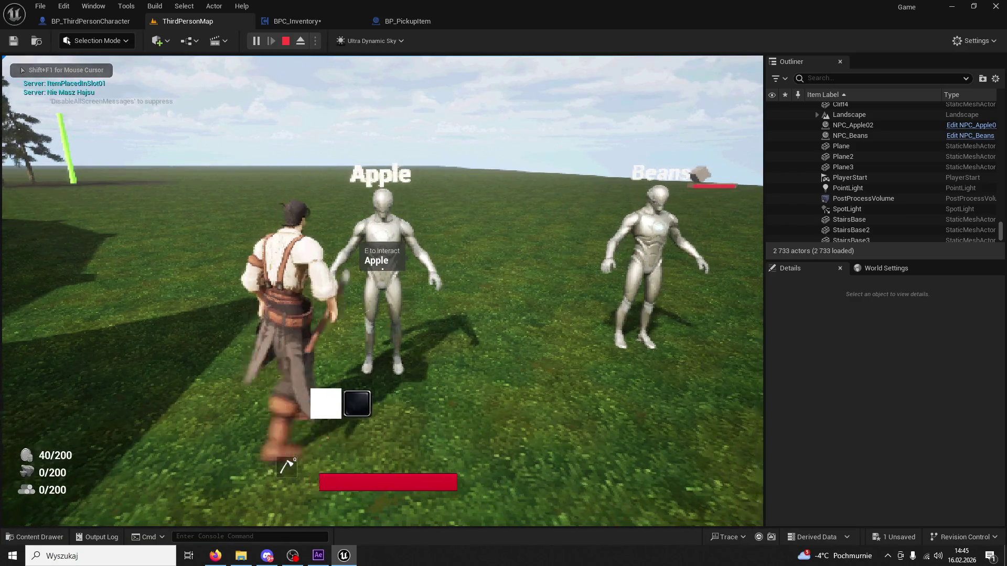
key(w)
key(e)
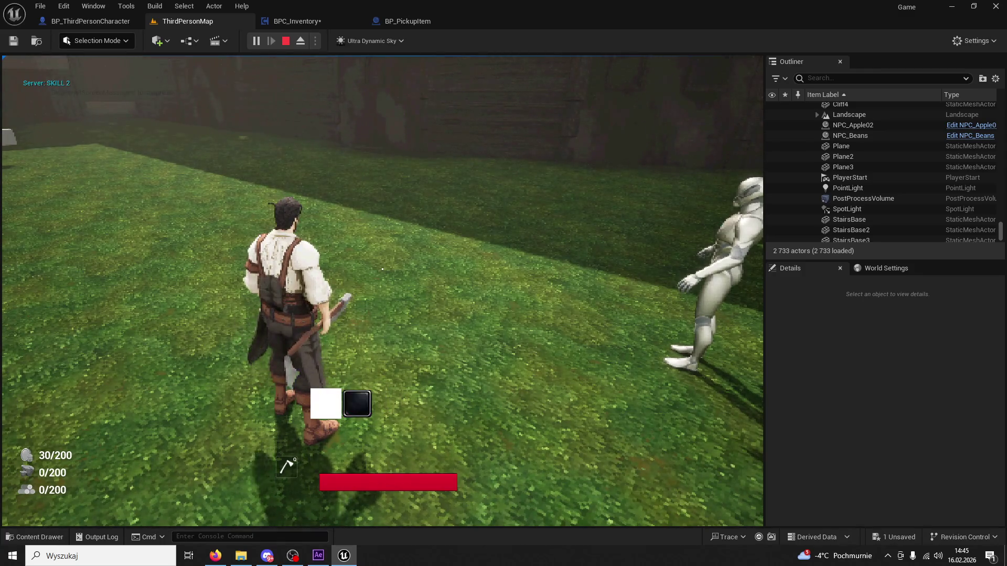
key(Escape)
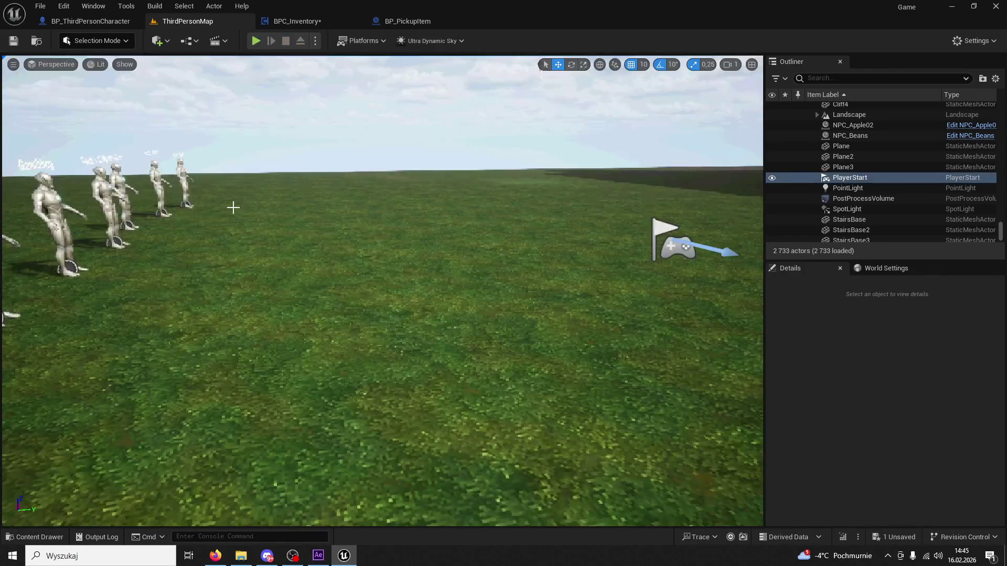
click(424, 22)
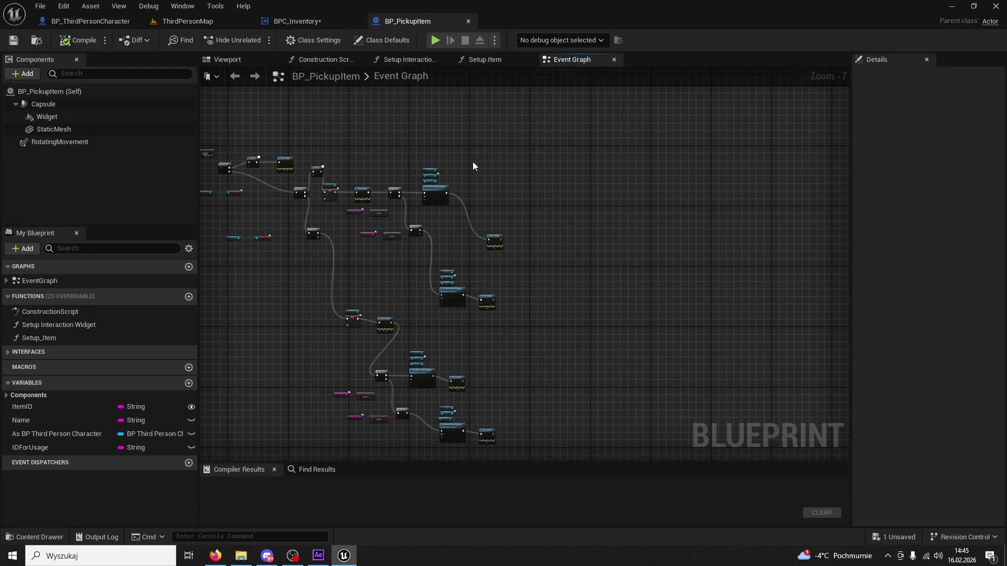
Step: Delete the Delay after SET Apple 02 in BPC_Inventory and compile
click(336, 28)
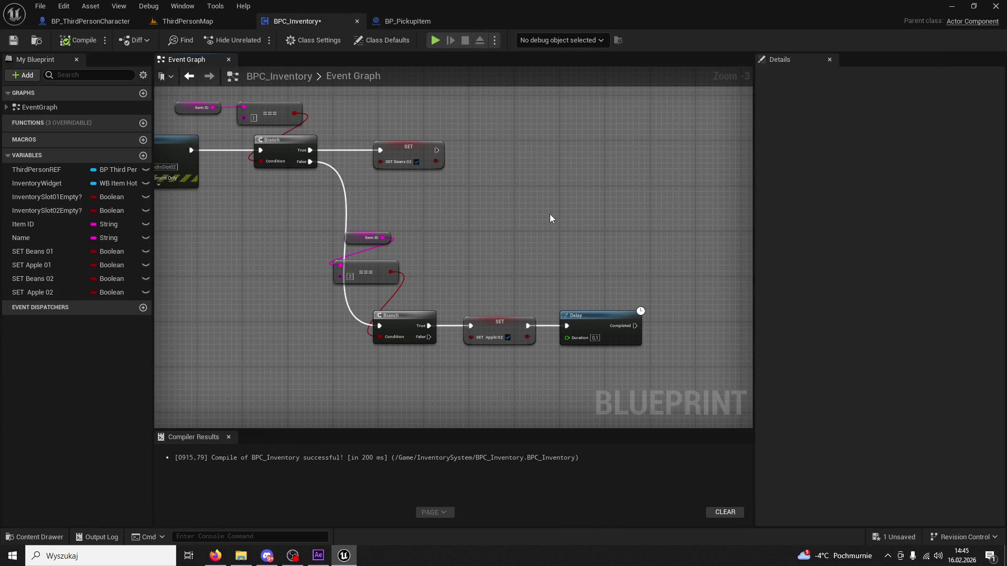
click(599, 314)
key(Delete)
scroll(483, 257, down, 3)
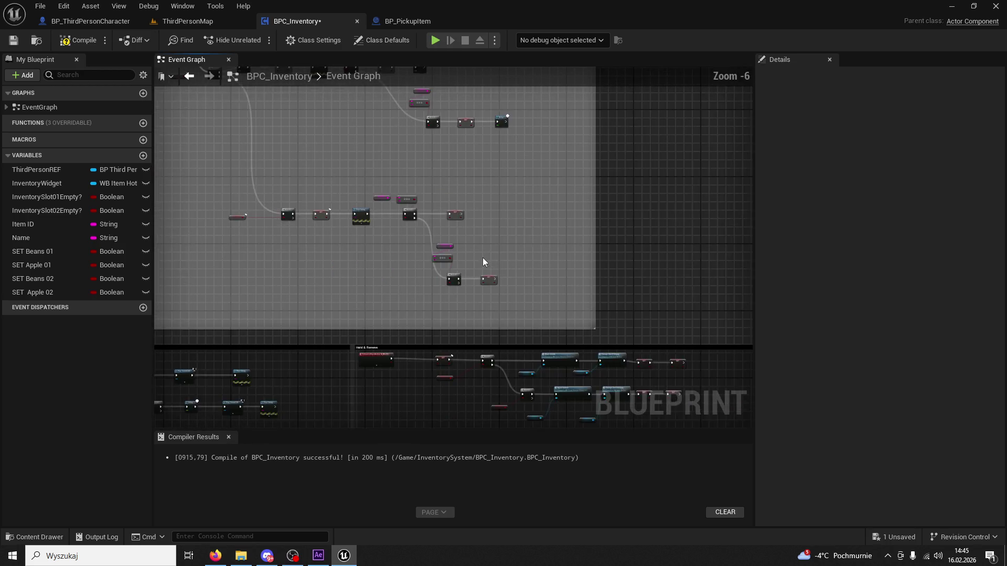
scroll(541, 217, up, 3)
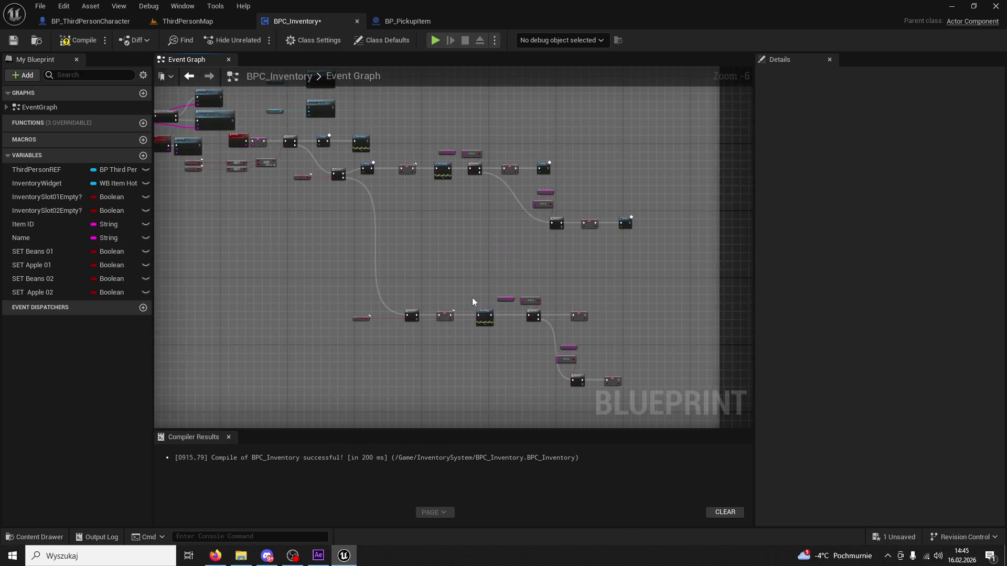
click(89, 45)
Step: Delete the four unused Change Slot and Inventory Widget nodes and recompile
scroll(373, 99, down, 4)
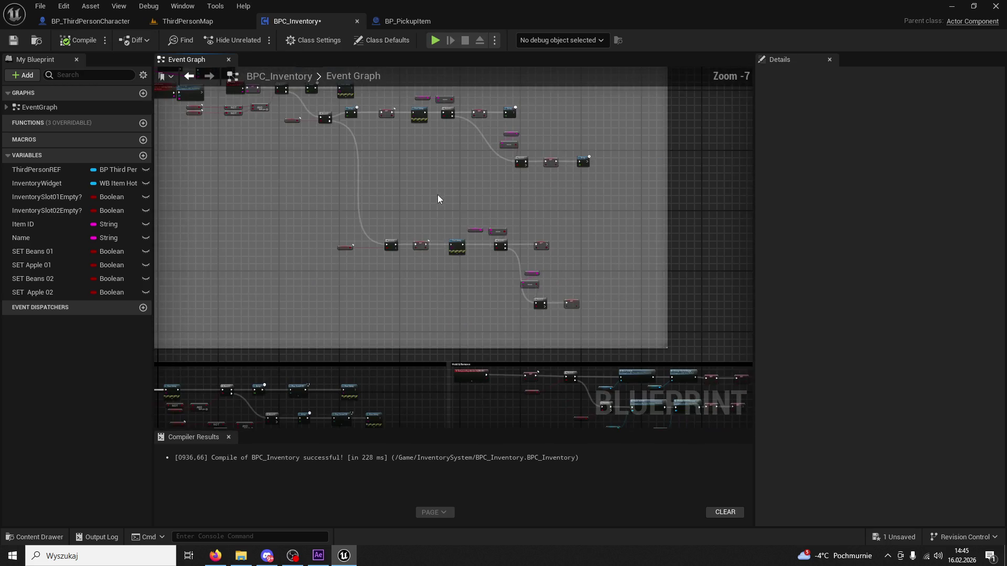
scroll(564, 333, up, 5)
mouse_move(483, 87)
mouse_down()
mouse_move(572, 161)
mouse_move(572, 226)
mouse_move(419, 243)
mouse_move(433, 226)
mouse_up()
click(325, 228)
mouse_move(325, 229)
mouse_down()
mouse_move(325, 189)
mouse_move(304, 145)
mouse_up()
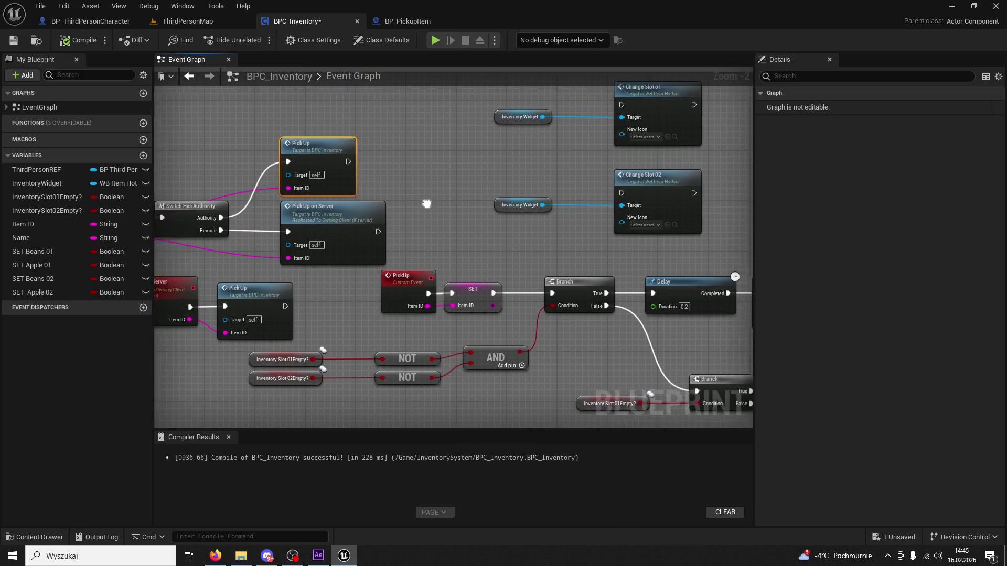
drag(203, 305, 361, 260)
click(420, 246)
scroll(433, 244, up, 2)
mouse_move(433, 244)
mouse_down()
mouse_move(270, 244)
mouse_move(362, 241)
mouse_up()
drag(544, 187, 363, 173)
mouse_move(445, 168)
mouse_down()
mouse_move(545, 222)
mouse_move(557, 291)
mouse_move(297, 127)
mouse_up()
key(Delete)
click(78, 41)
Step: Playtest picking up apple and beans, using skills 2 and 1, then return to BP_PickupItem
drag(91, 21, 199, 21)
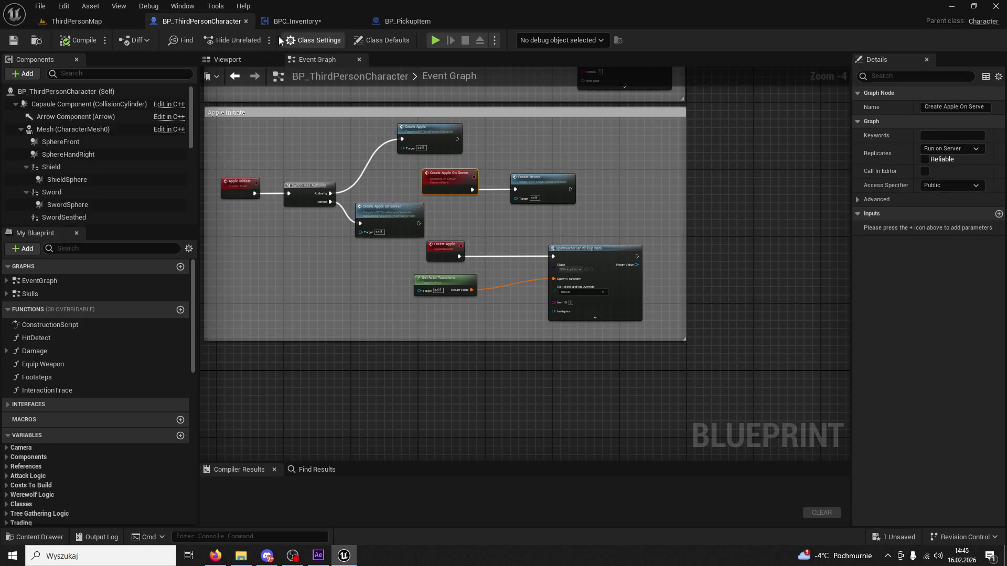
mouse_move(74, 27)
mouse_down()
mouse_move(276, 45)
mouse_move(255, 42)
mouse_up()
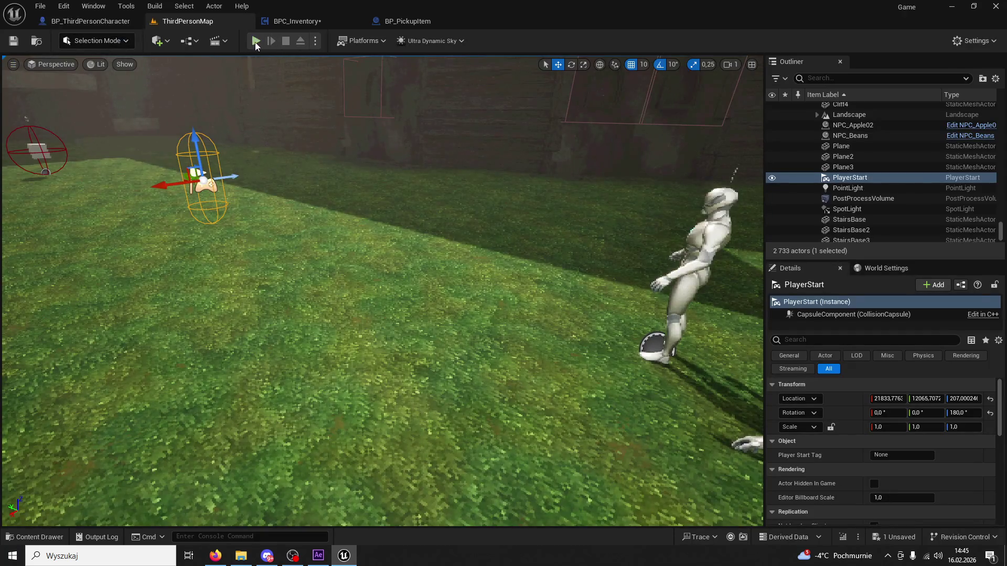
key(alt+p)
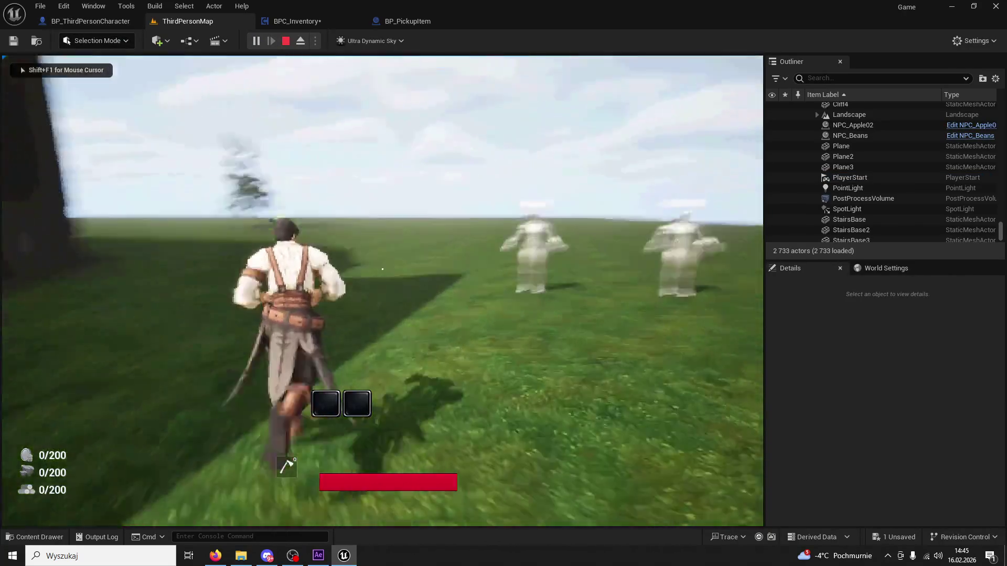
key(2)
key(e)
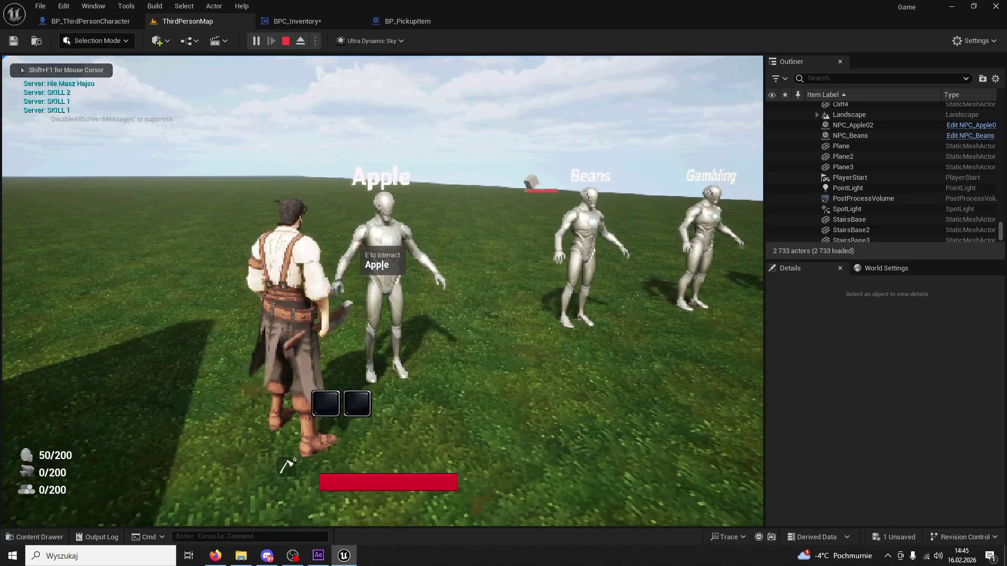
key(e)
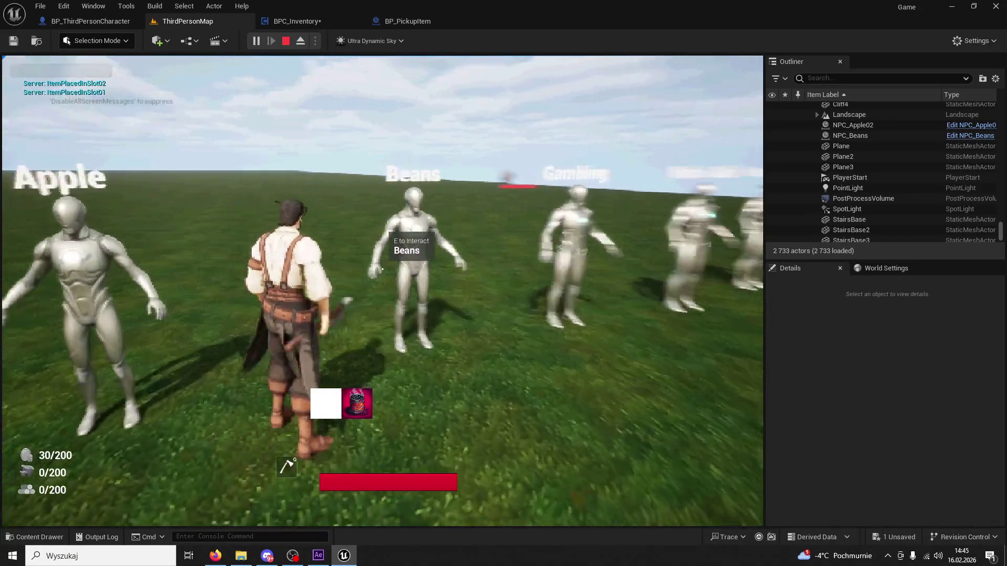
key(2)
key(1)
key(1)
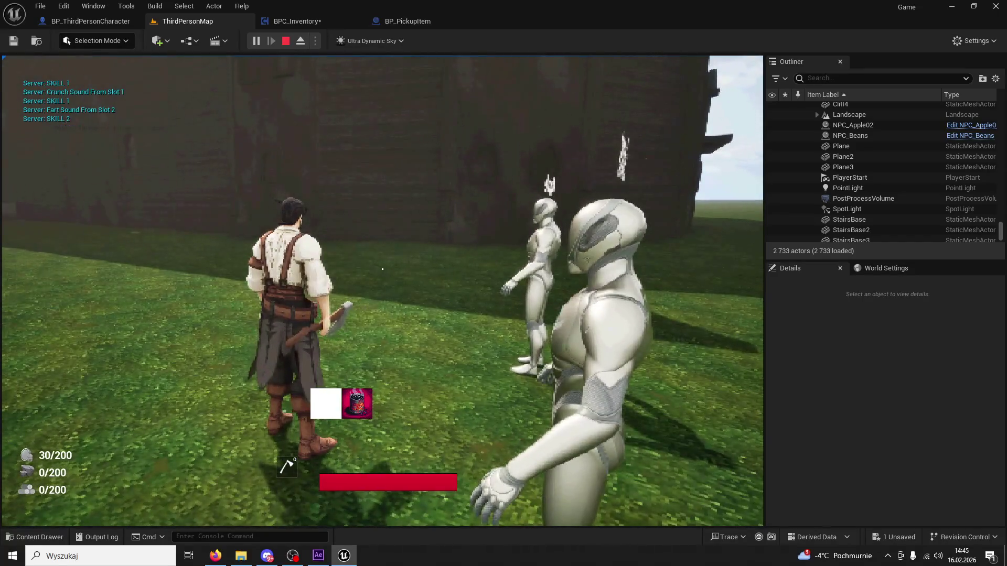
key(Escape)
click(403, 20)
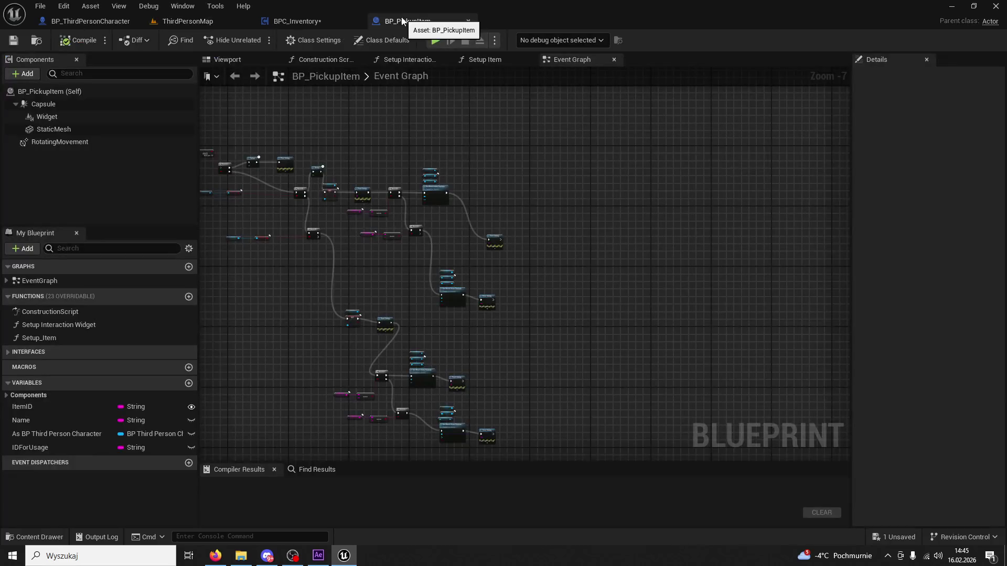
Step: Delete the Delay nodes after SET Beans 01 and in the apple branch of BPC_Inventory
click(332, 20)
mouse_move(461, 136)
mouse_down()
mouse_move(580, 187)
mouse_move(619, 247)
mouse_move(544, 259)
mouse_move(668, 259)
mouse_move(387, 226)
mouse_up()
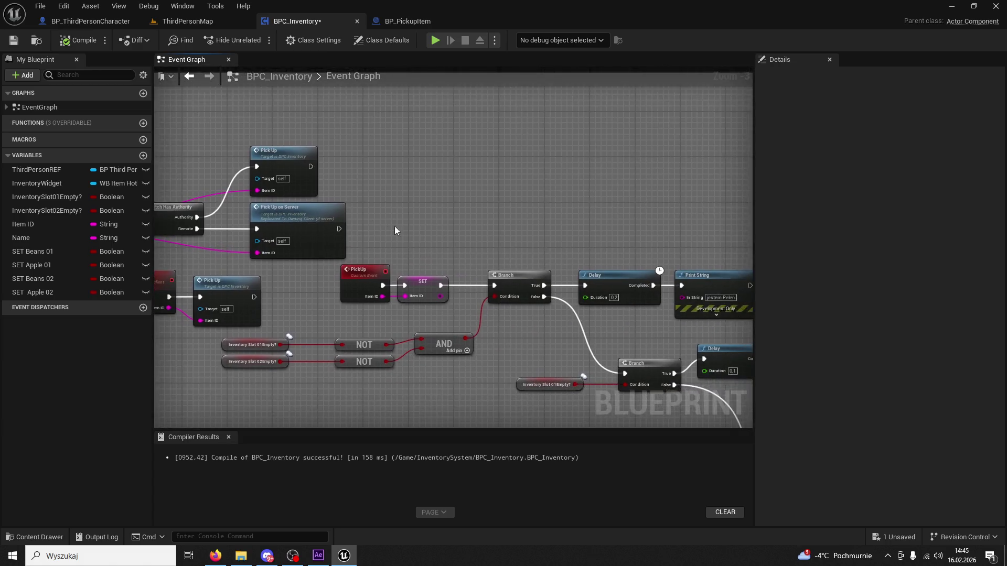
scroll(387, 226, up, 3)
scroll(468, 233, down, 3)
mouse_move(468, 233)
mouse_down()
mouse_move(483, 163)
mouse_move(292, 129)
mouse_up()
click(519, 282)
key(Delete)
drag(248, 180, 641, 125)
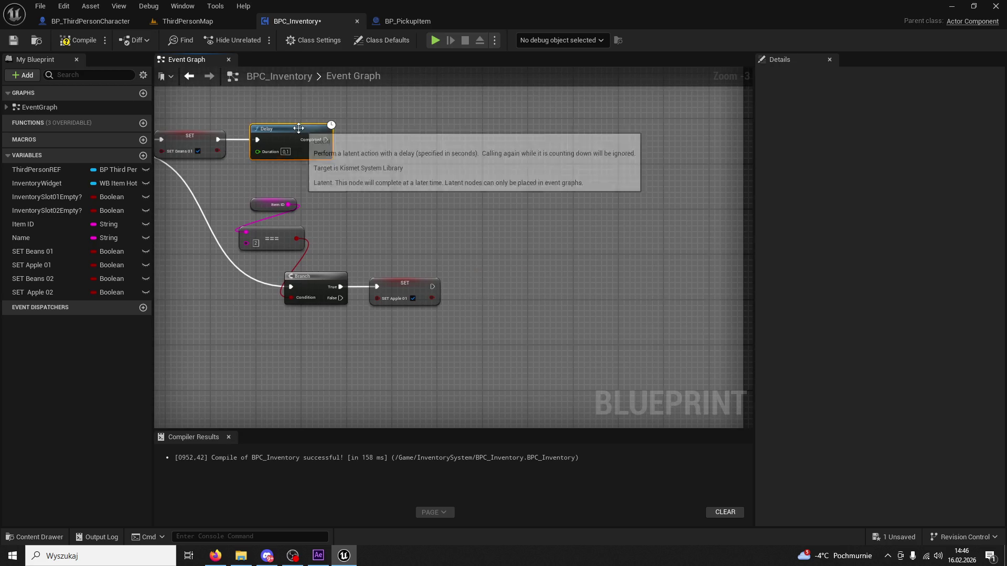
key(Delete)
drag(289, 155, 516, 151)
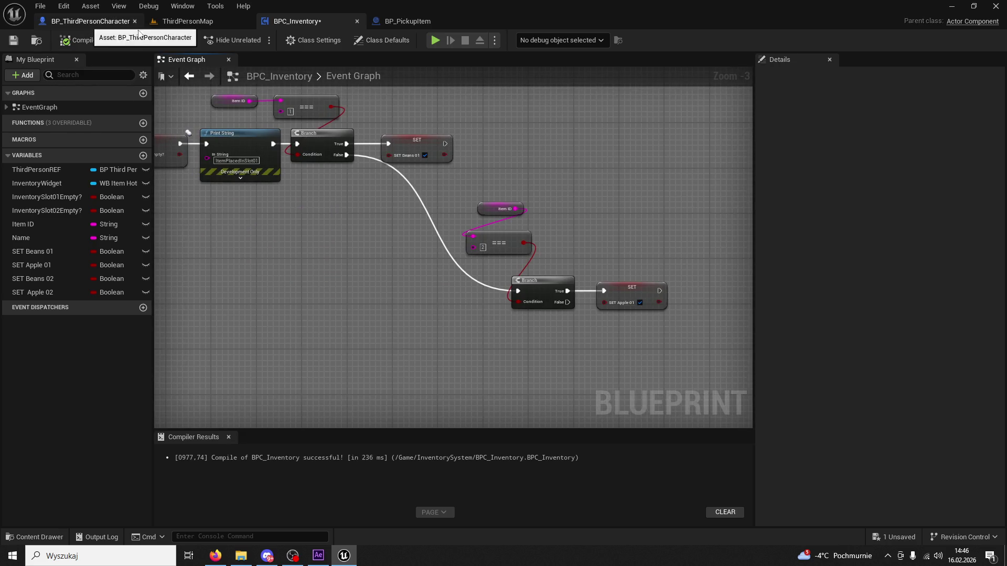
Step: Playtest picking up apple and beans, then empty slots with skills 2 and 1
click(90, 21)
click(200, 24)
click(257, 42)
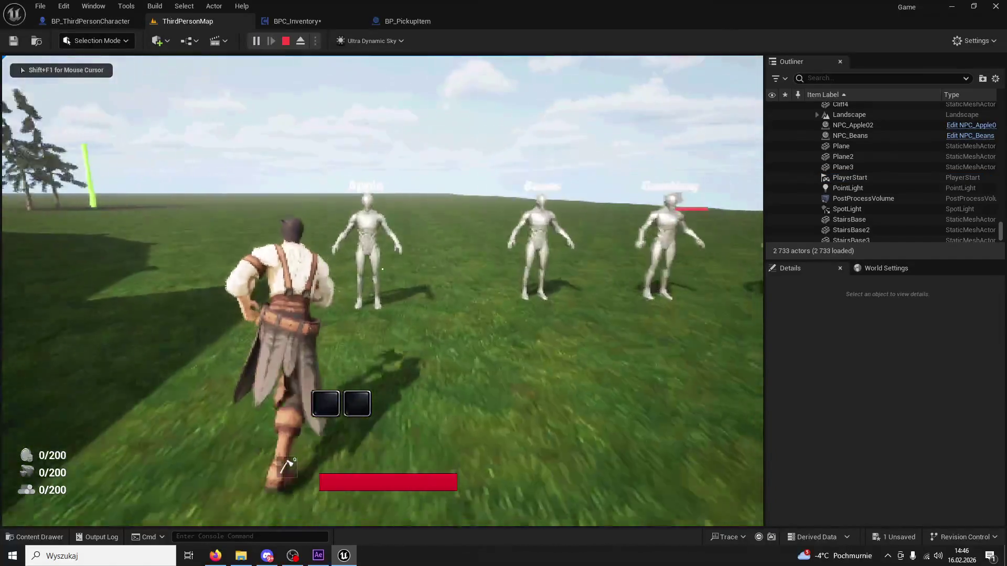
key(e)
key(1)
key(w)
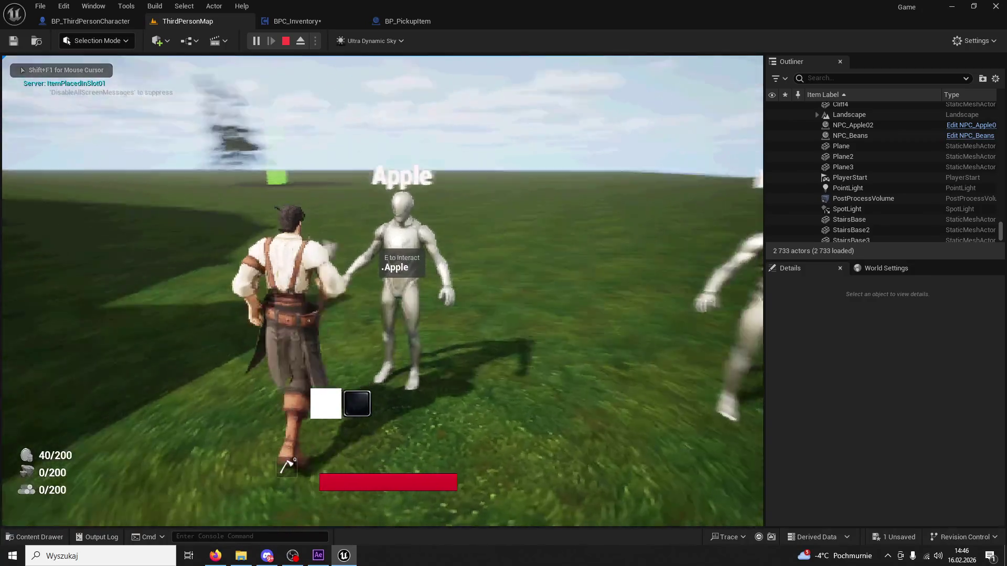
key(e)
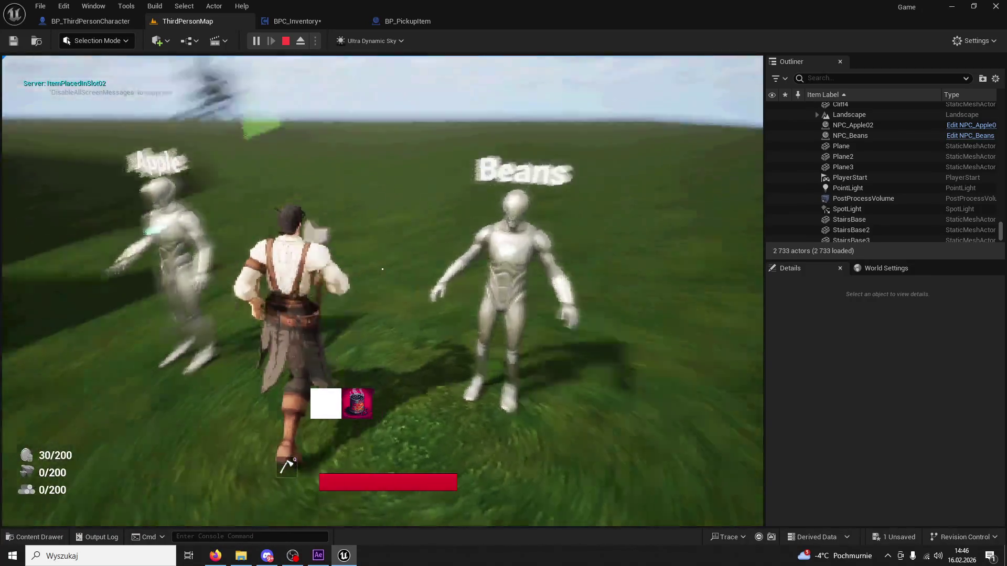
key(2)
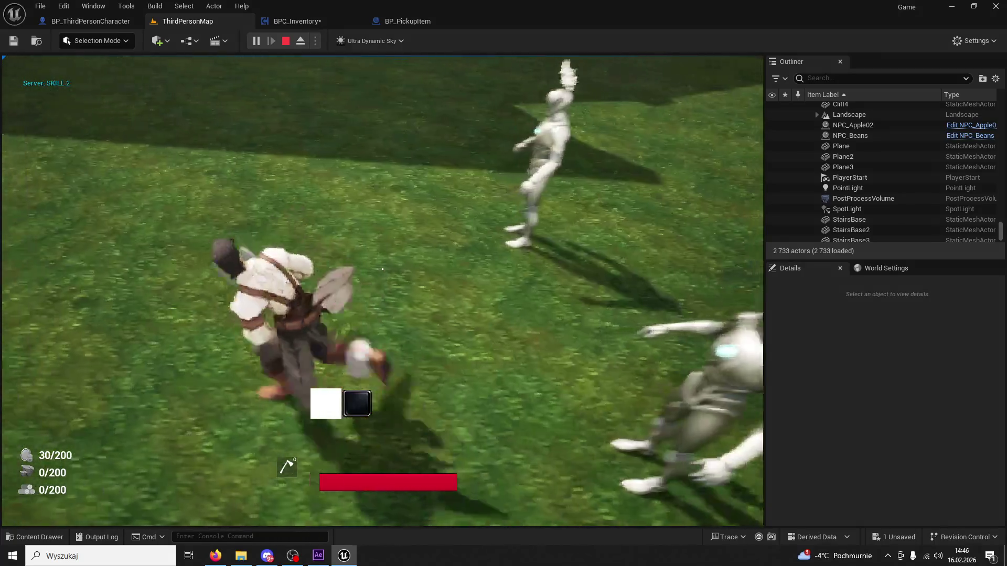
key(1)
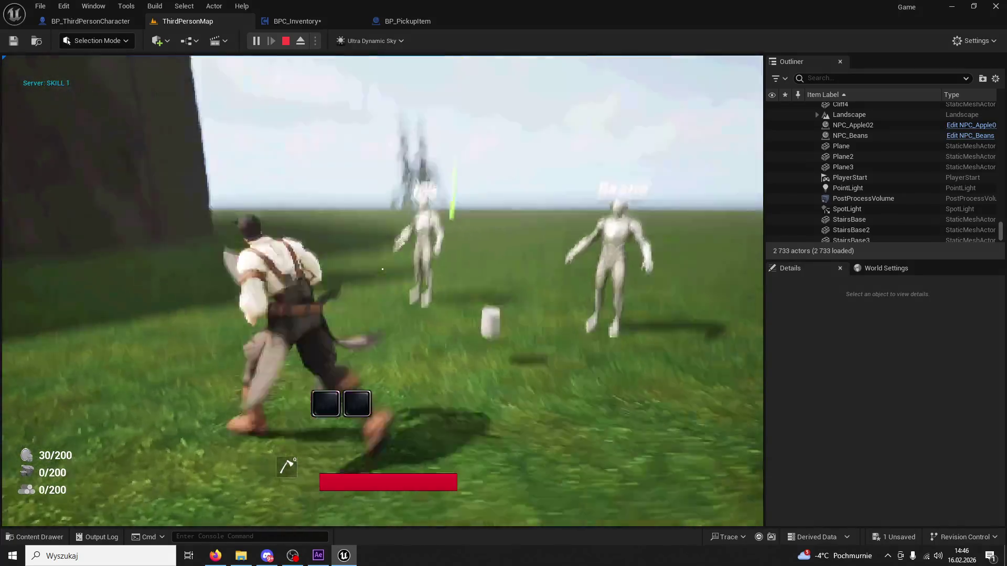
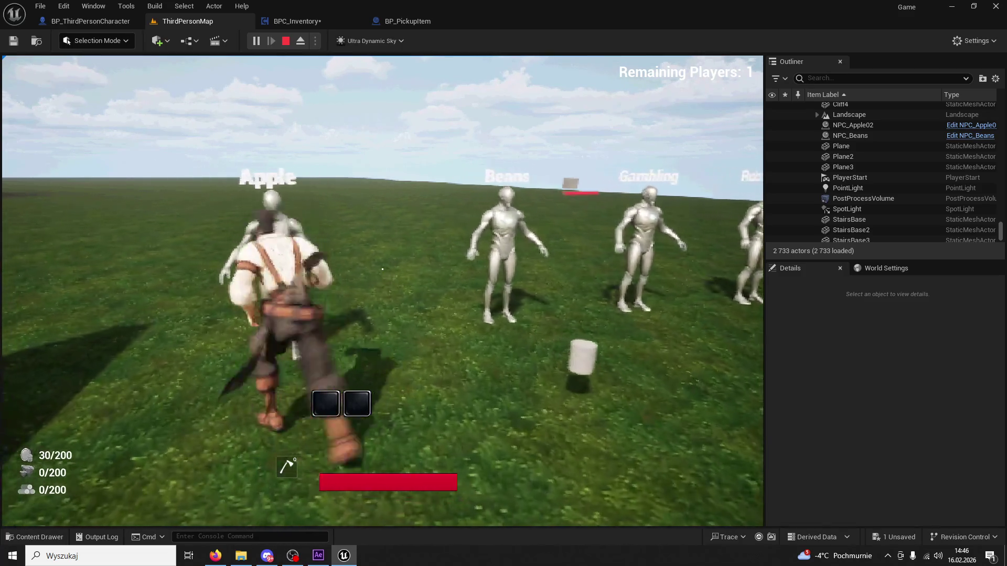
Step: Release control from the running game and stop the Play-in-Editor session
key(super)
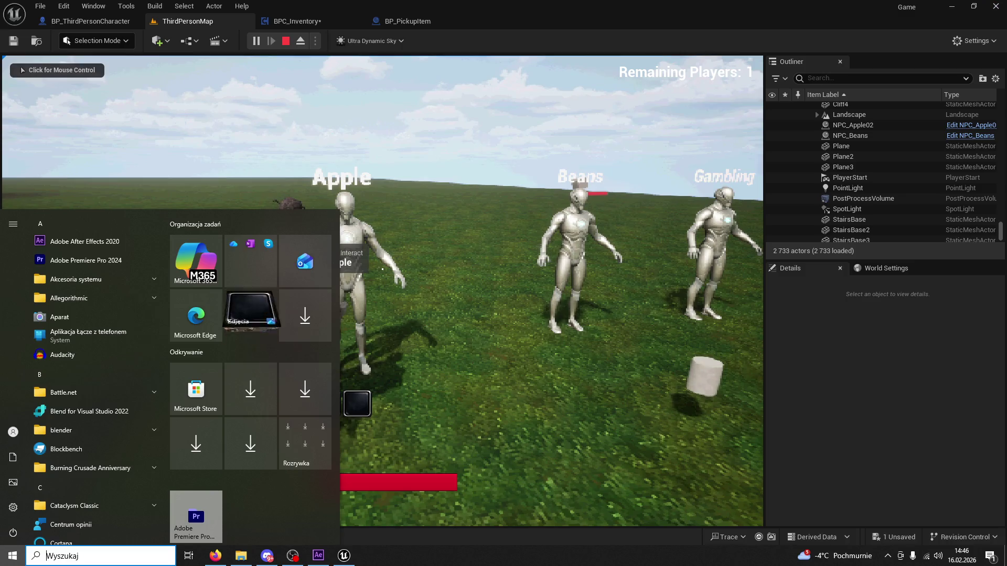
key(super)
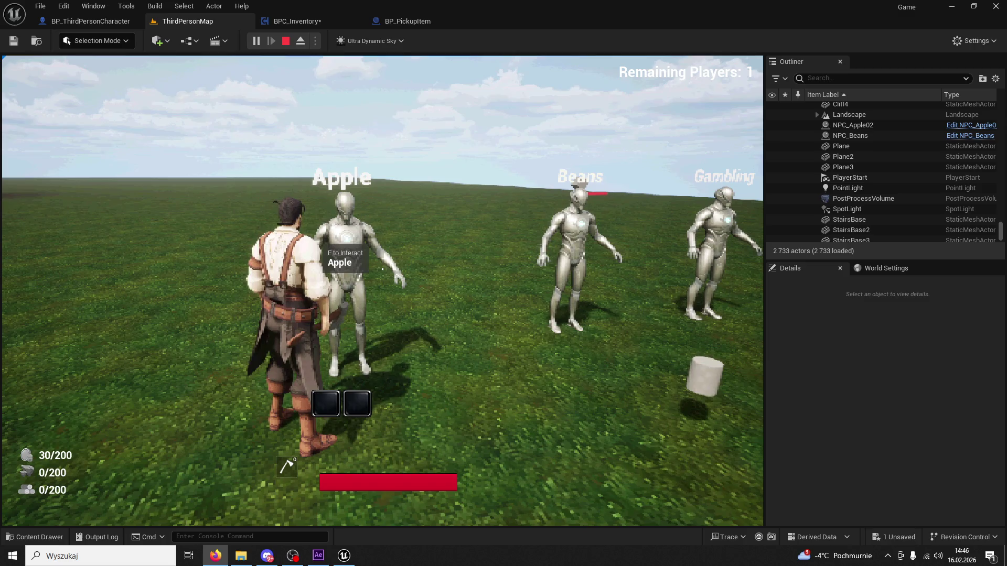
key(shift+F1)
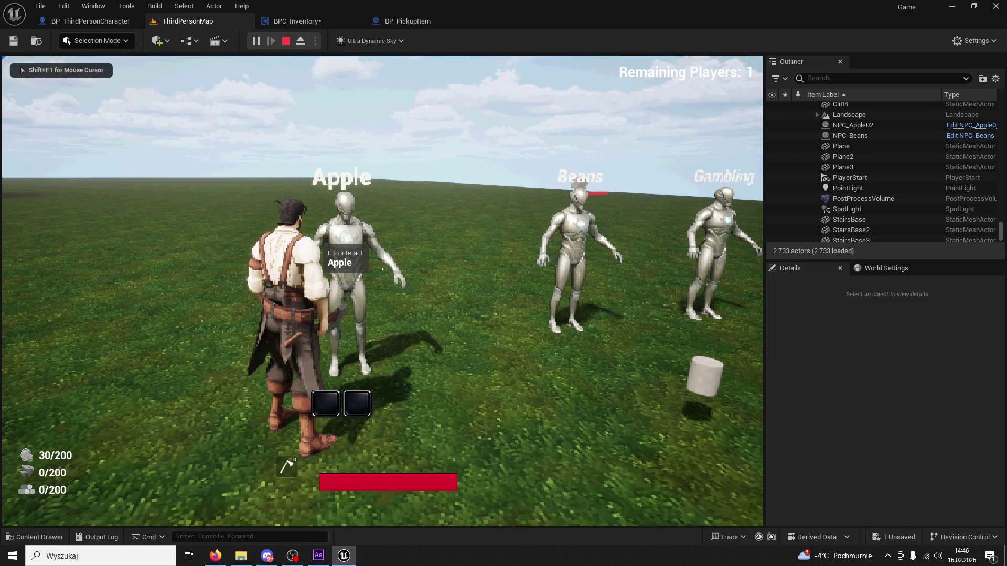
key(Escape)
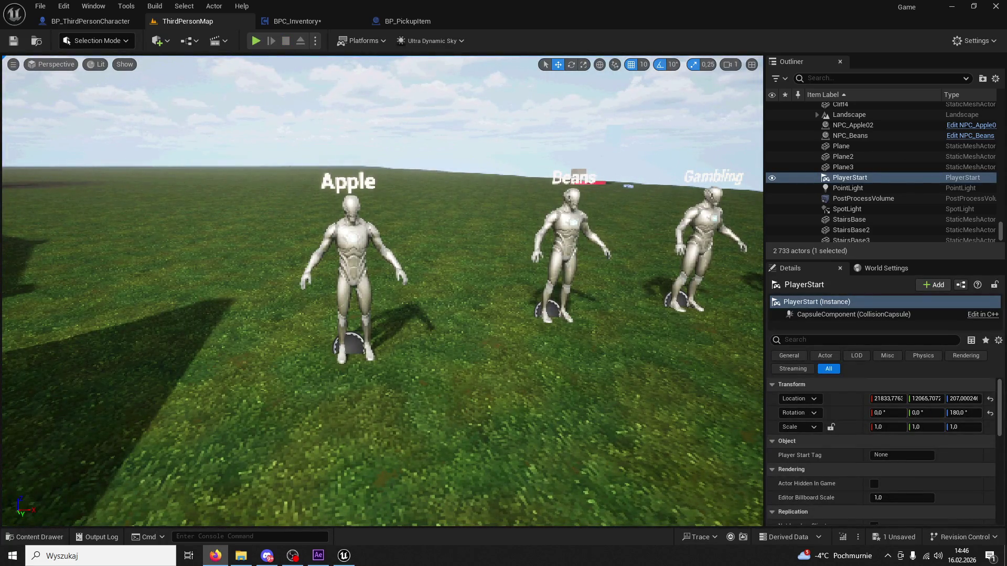
Step: Select NPC_Beans, start a play test, and use skills 1 and 2 while running
click(566, 262)
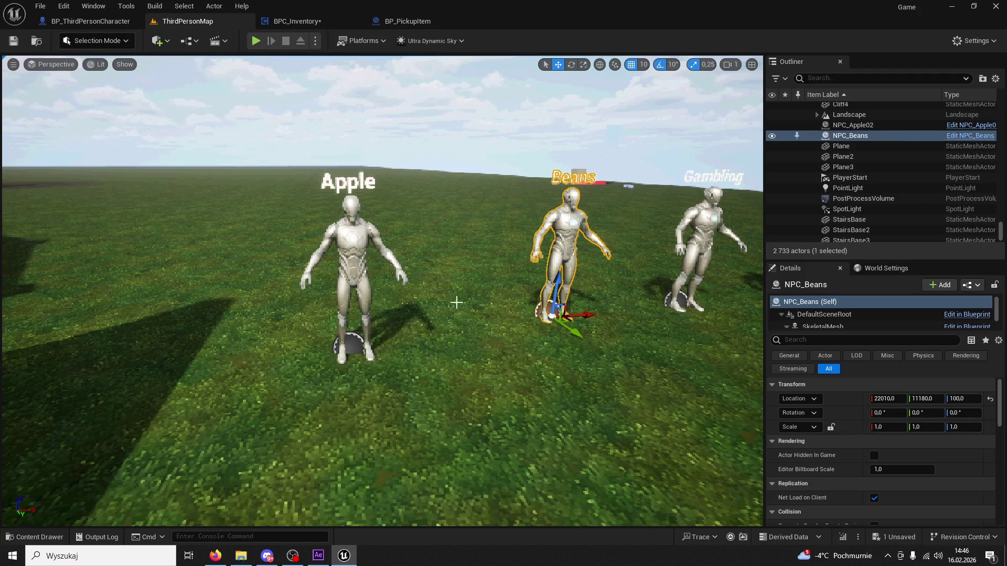
click(256, 41)
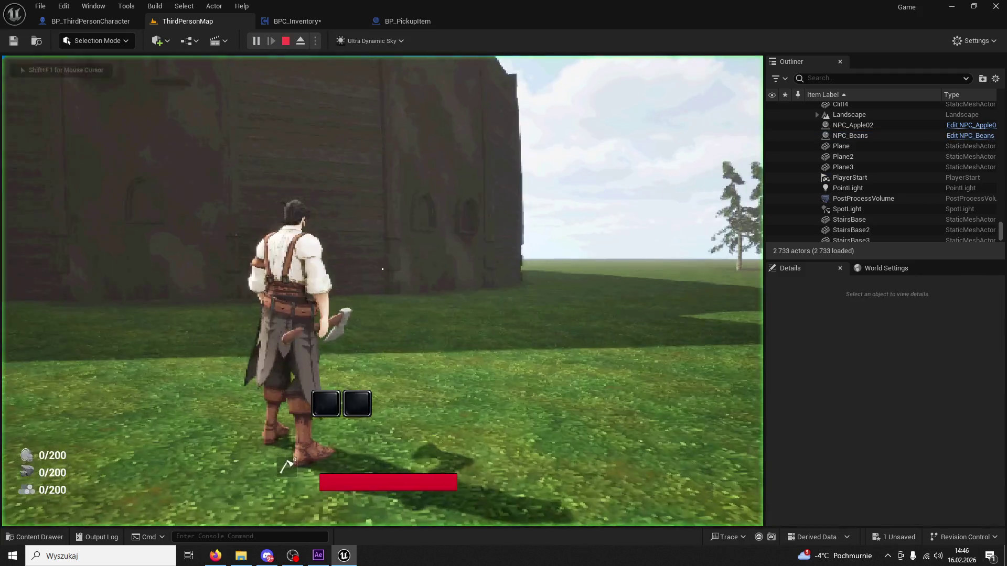
key(1)
key(2)
key(2)
key(2)
key(1)
key(1)
key(1)
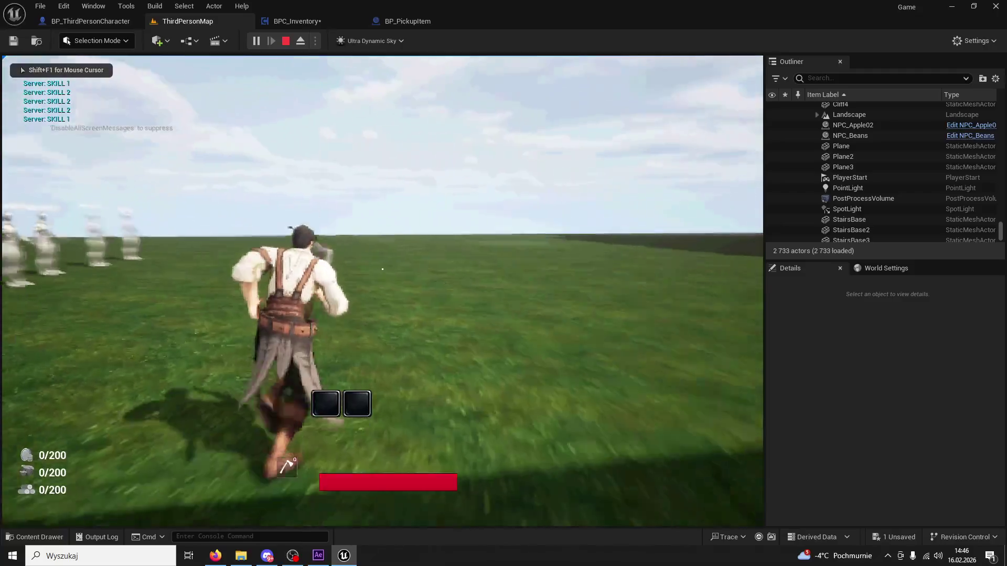
key(1)
key(2)
key(2)
key(1)
key(2)
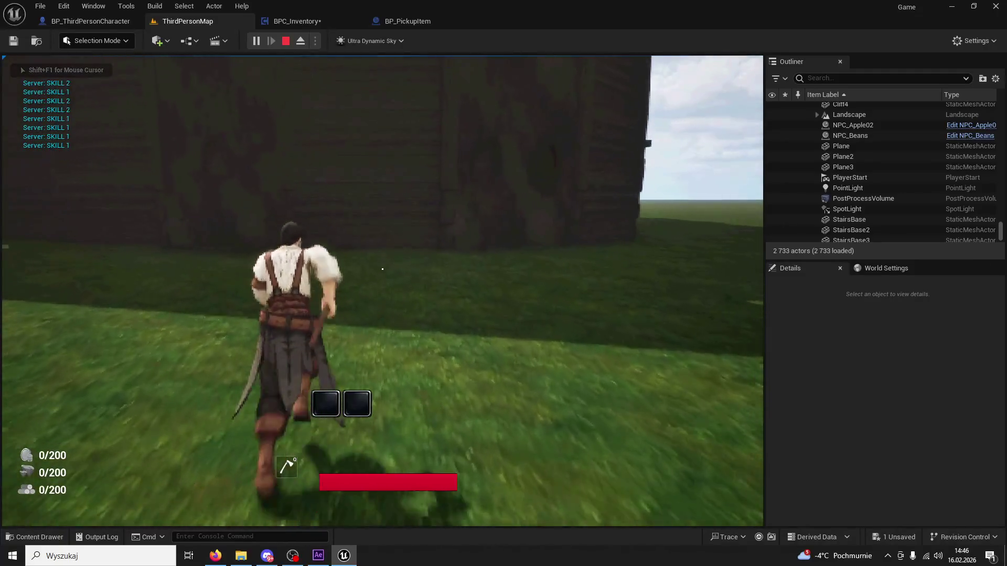
key(1)
key(1)
key(1)
key(1)
key(1)
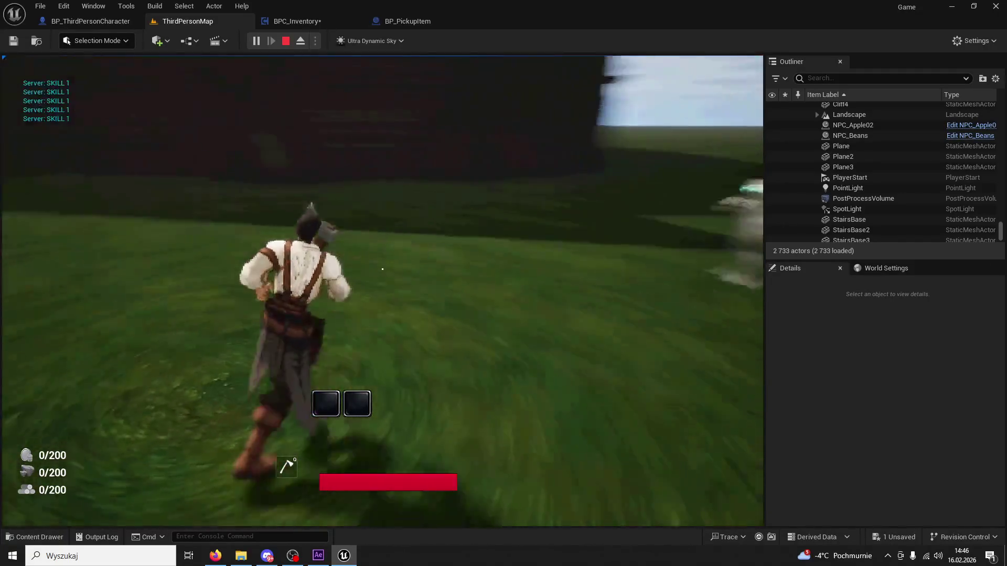
Step: Steer back toward the vendors, stop the play test, and return to BP_PickupItem
key(1)
key(2)
key(2)
key(1)
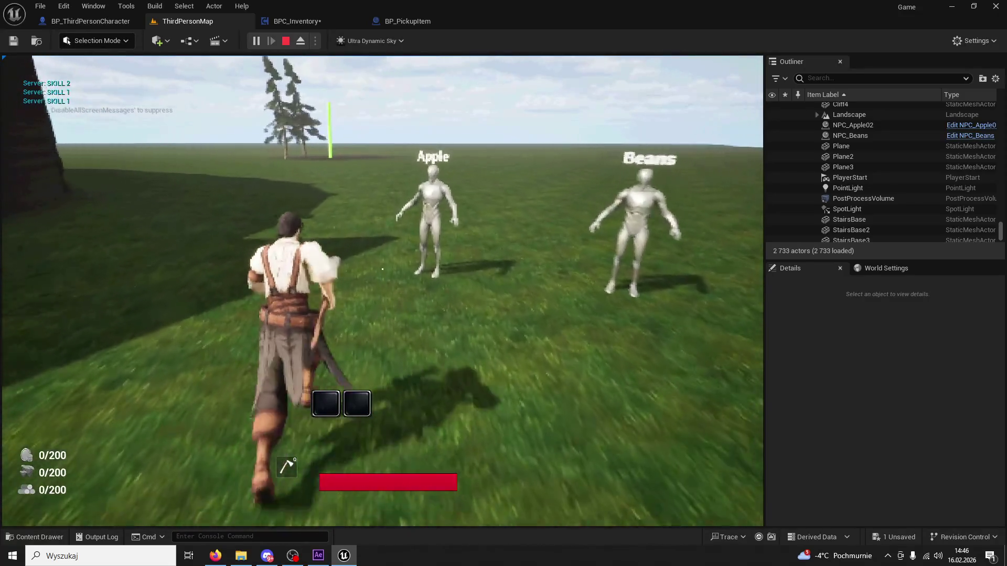
key(1)
key(1)
key(1)
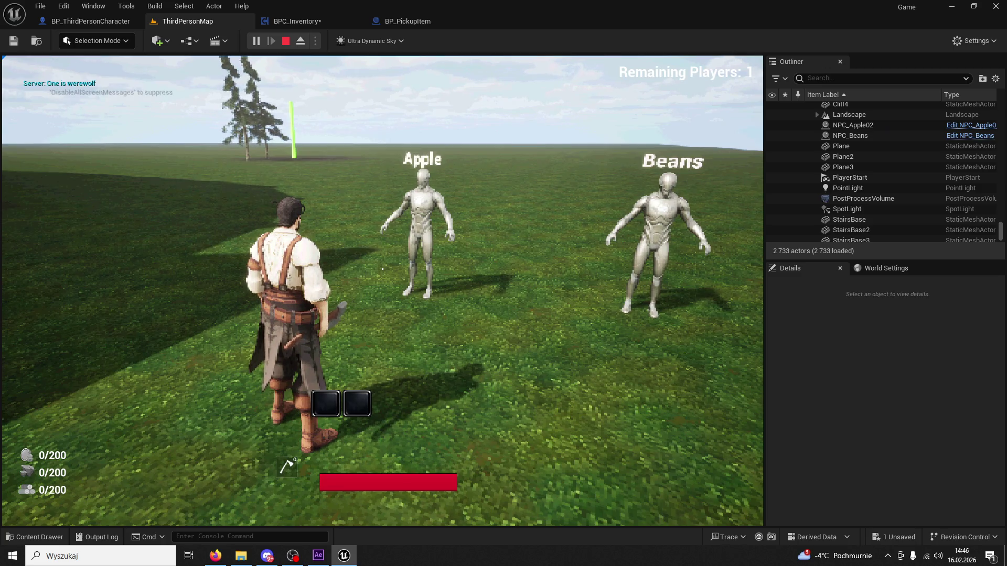
key(Escape)
click(399, 21)
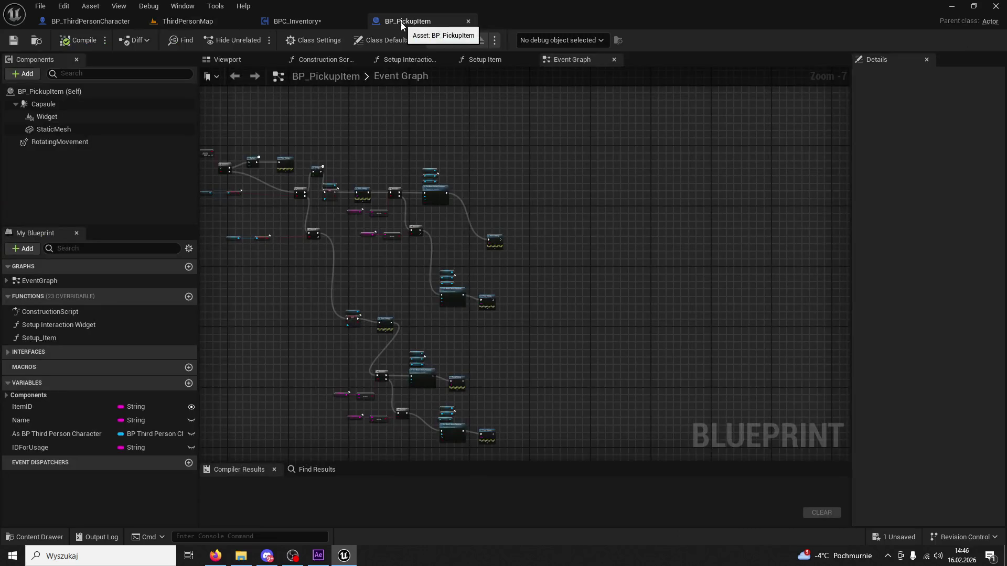
mouse_move(524, 131)
mouse_down()
mouse_move(665, 161)
mouse_move(753, 353)
mouse_move(703, 285)
mouse_up()
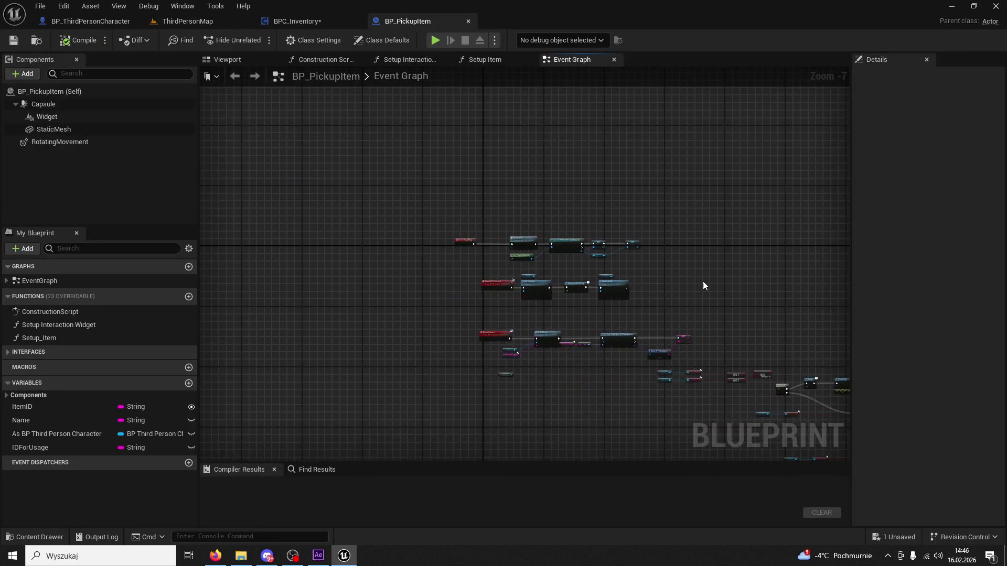
scroll(703, 286, up, 7)
drag(468, 309, 613, 310)
click(34, 537)
scroll(95, 397, up, 3)
click(84, 401)
click(231, 360)
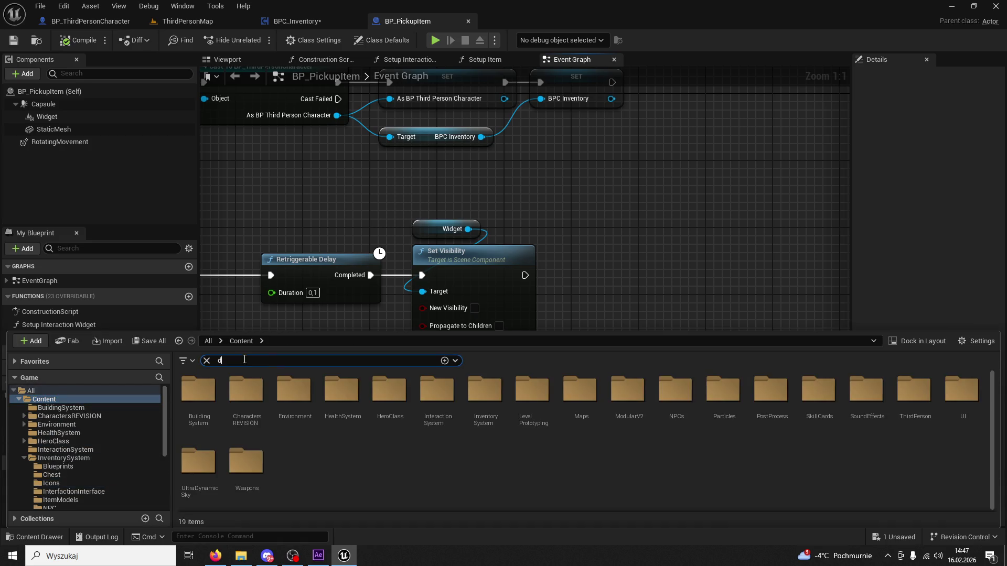
text(dyy)
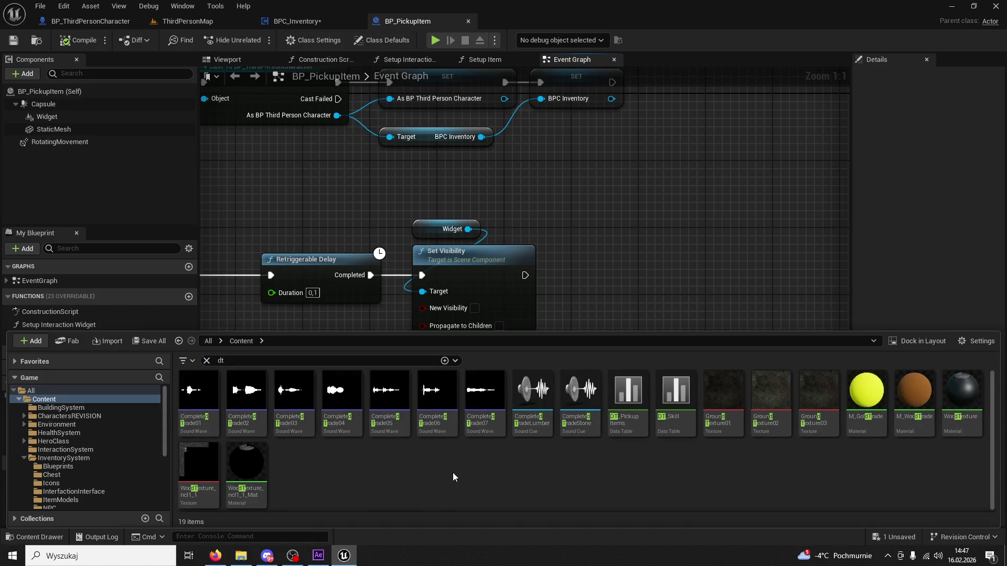
double_click(643, 406)
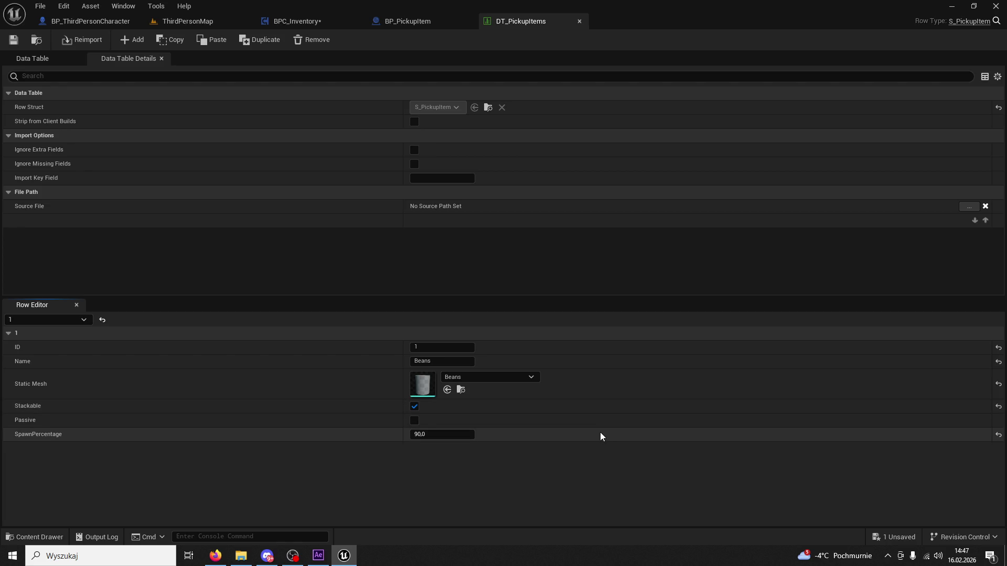
click(38, 538)
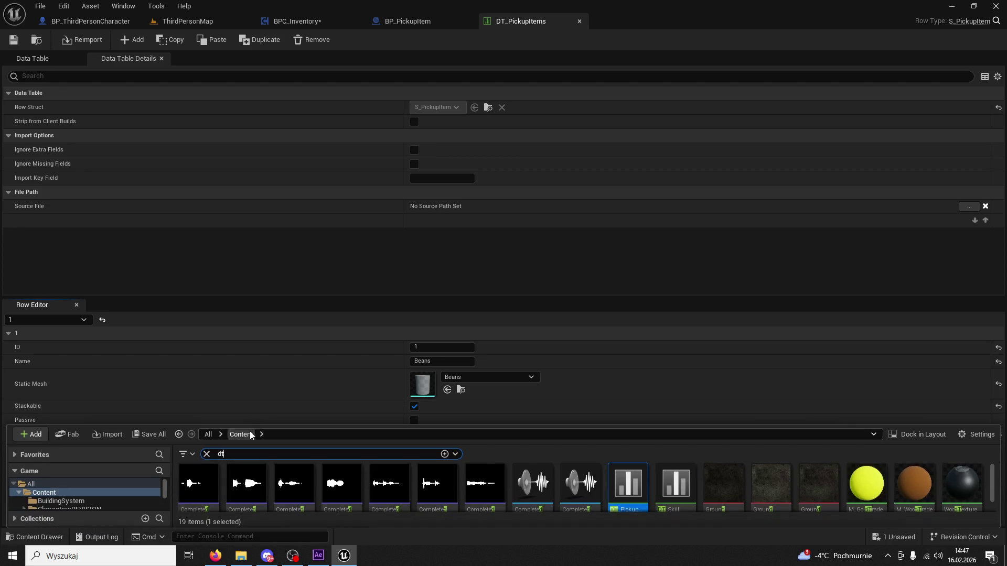
click(619, 370)
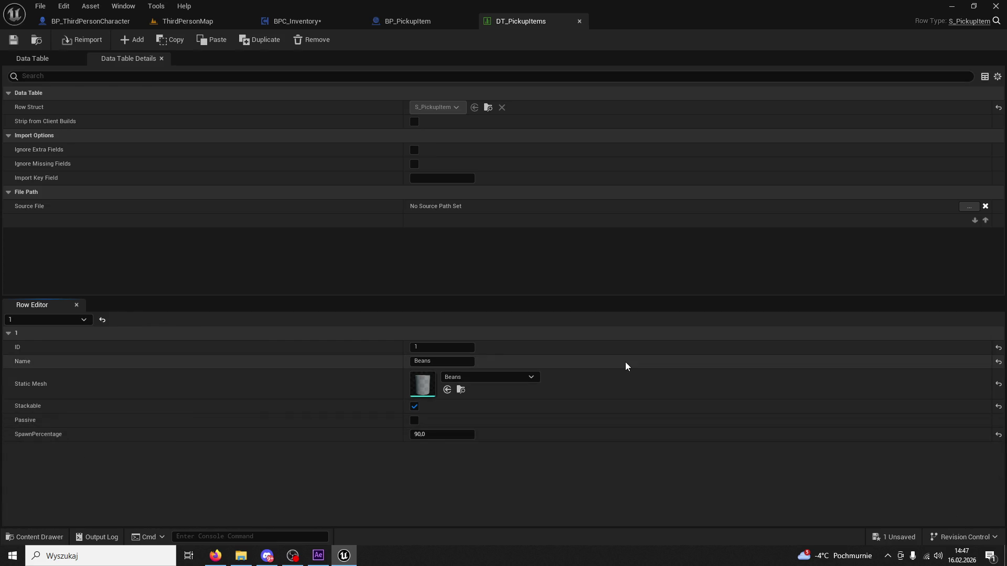
click(23, 538)
drag(549, 420, 554, 310)
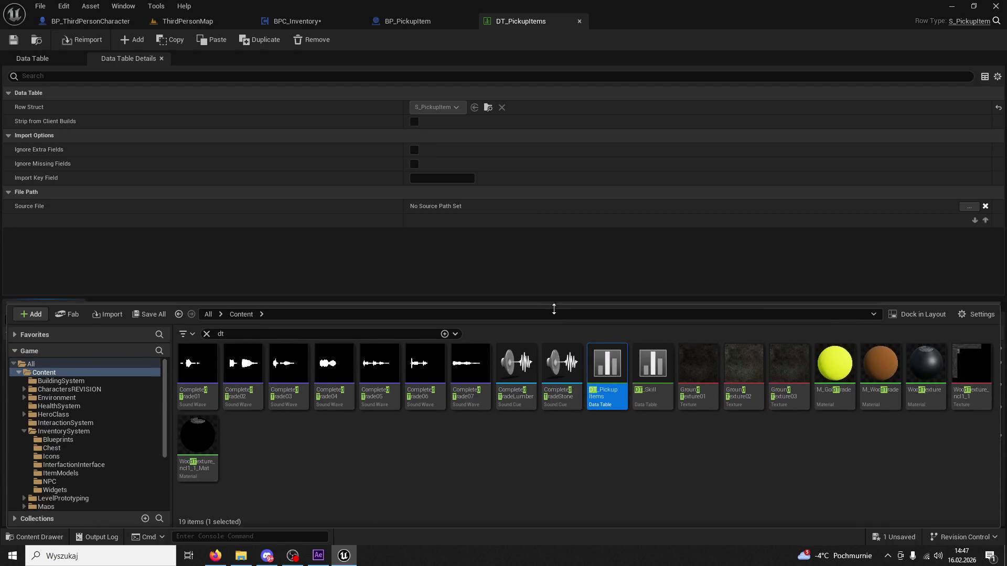
double_click(656, 367)
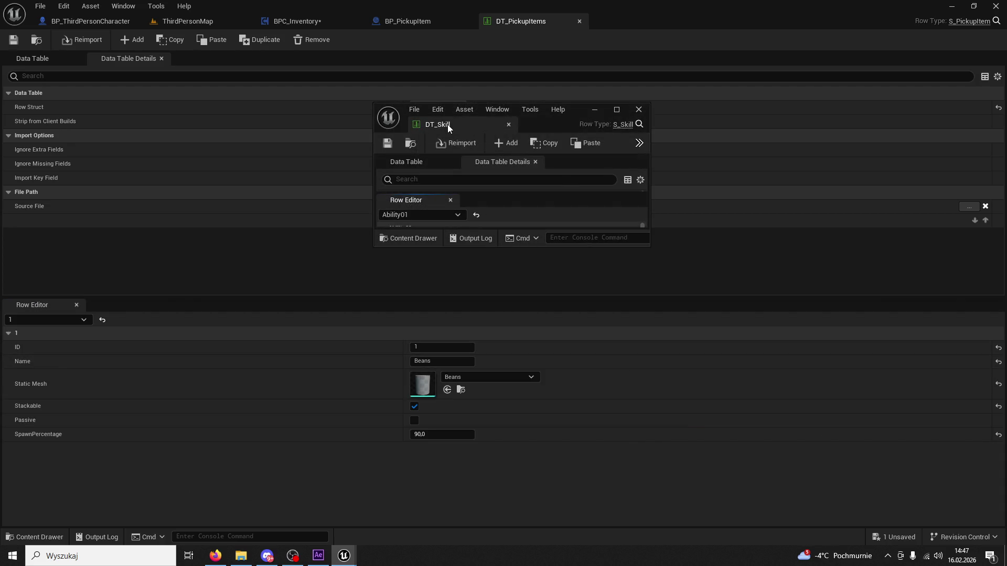
drag(449, 127, 618, 21)
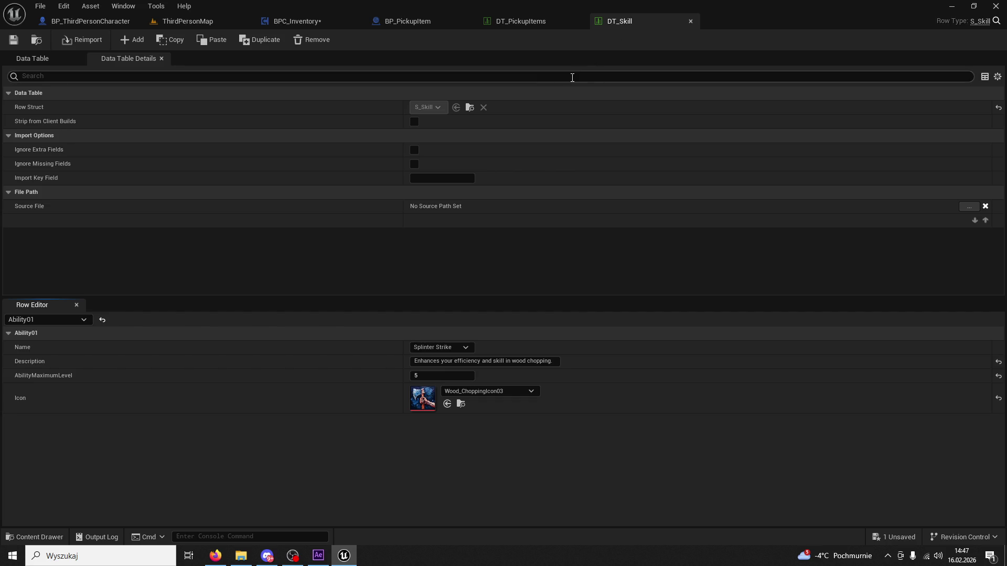
click(18, 60)
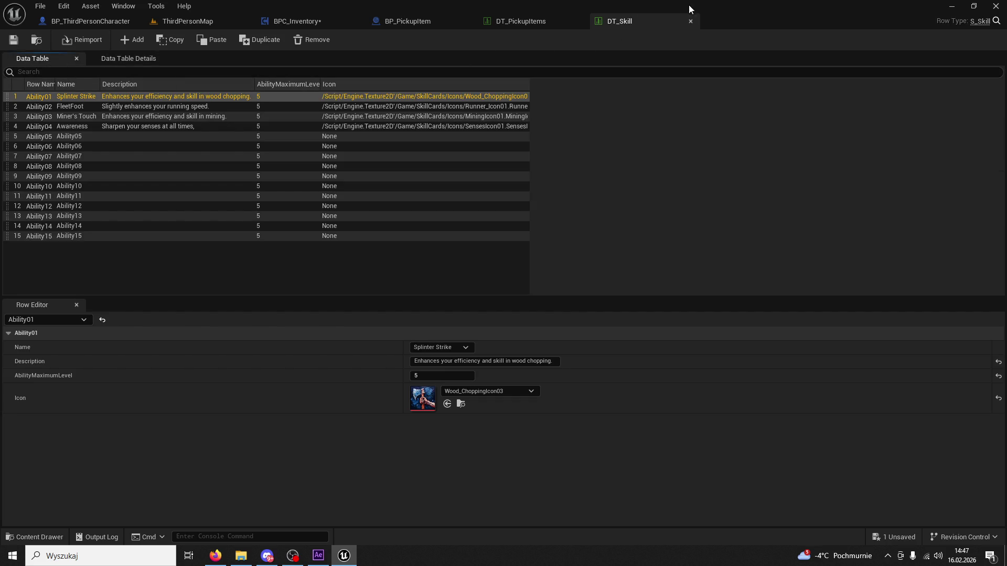
click(690, 21)
click(580, 21)
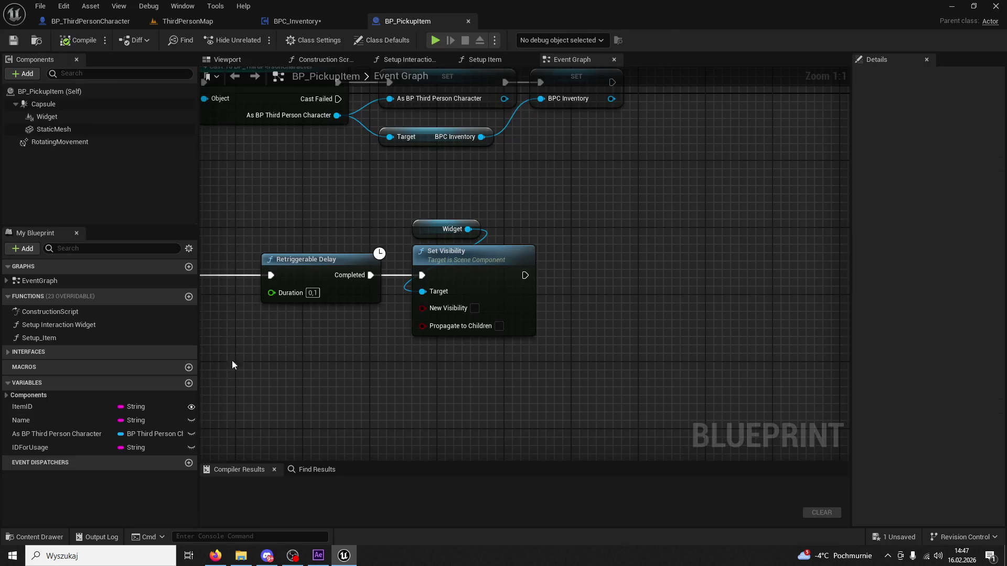
click(64, 535)
click(511, 490)
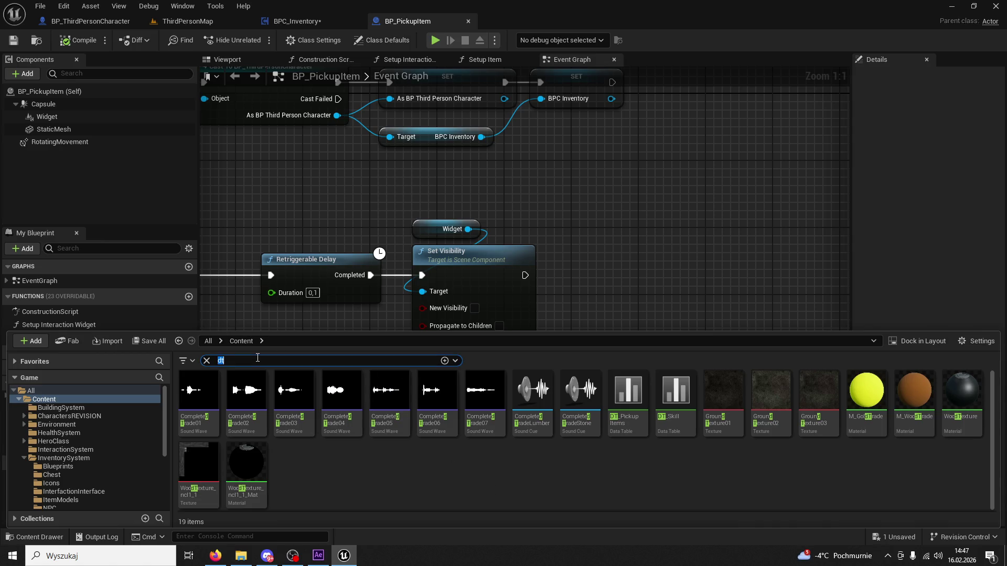
text(ta)
click(387, 477)
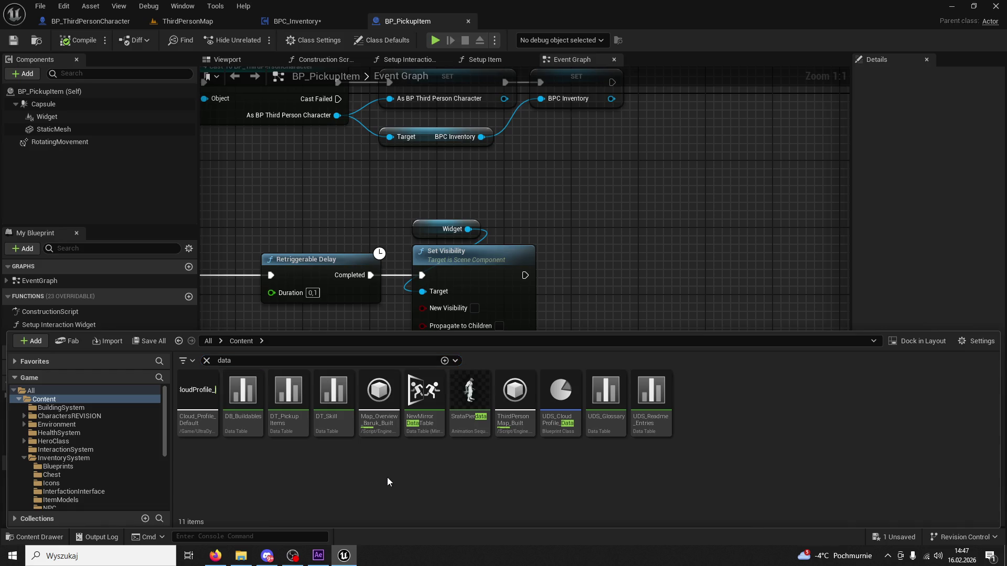
double_click(242, 396)
click(545, 457)
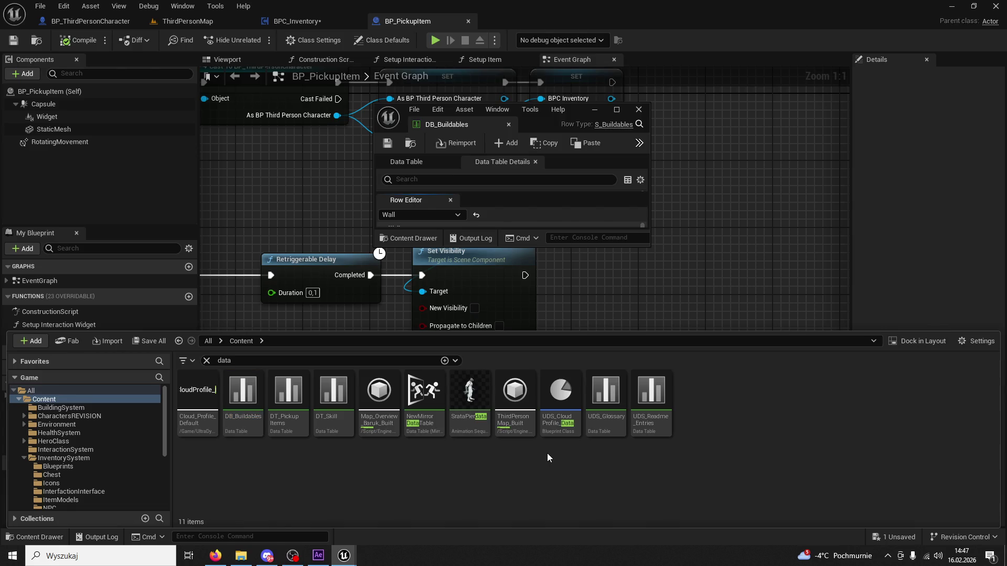
mouse_move(450, 397)
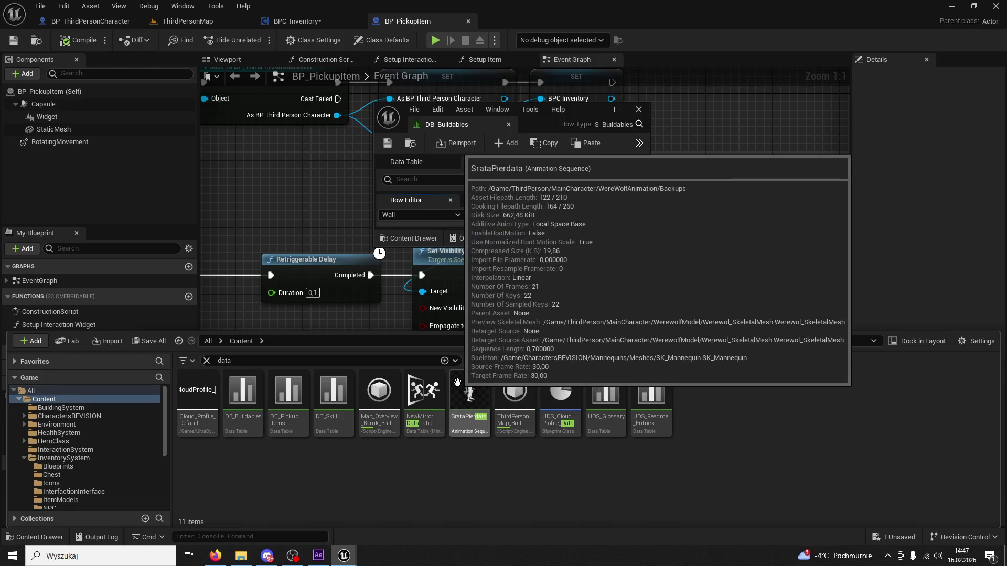
double_click(288, 395)
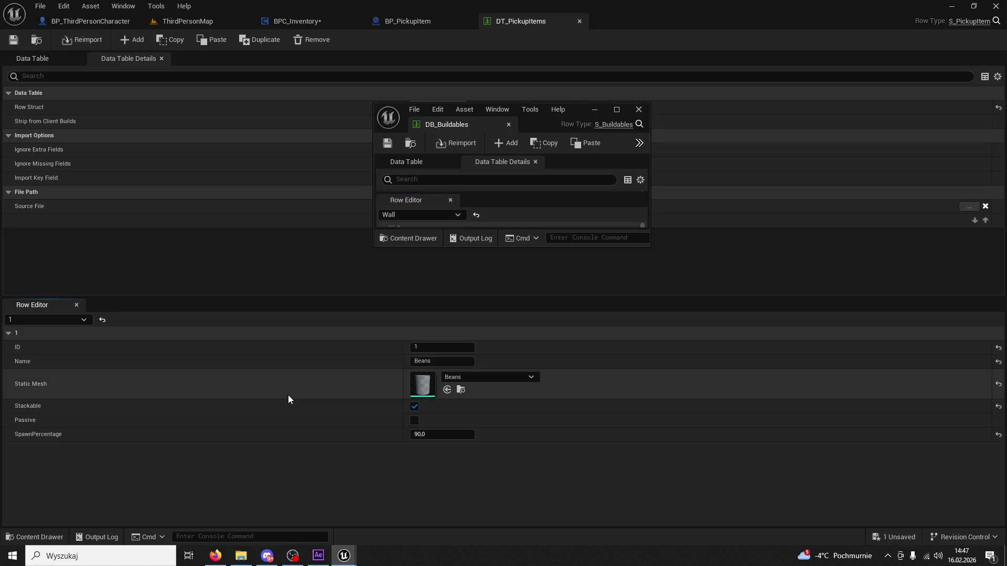
click(508, 125)
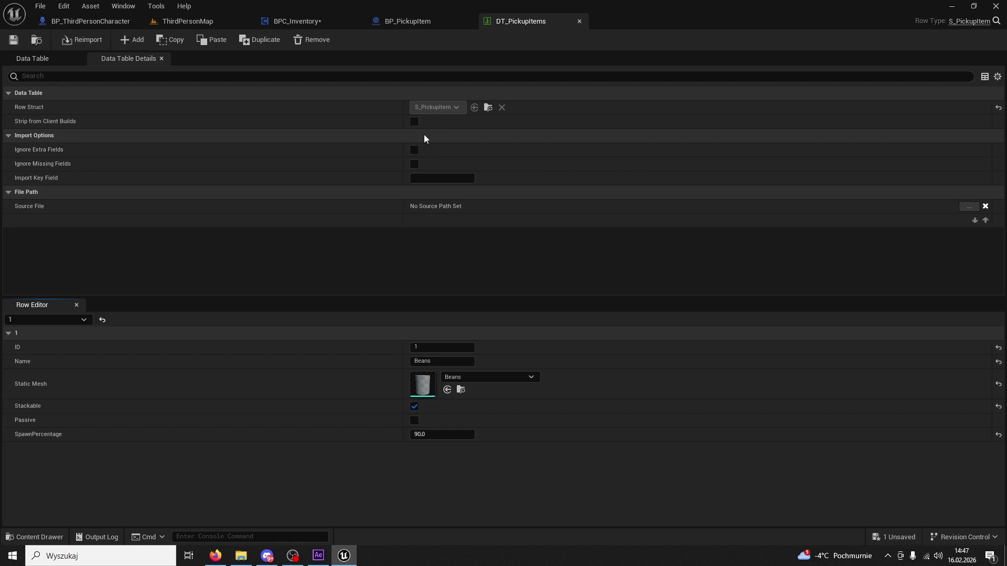
click(580, 21)
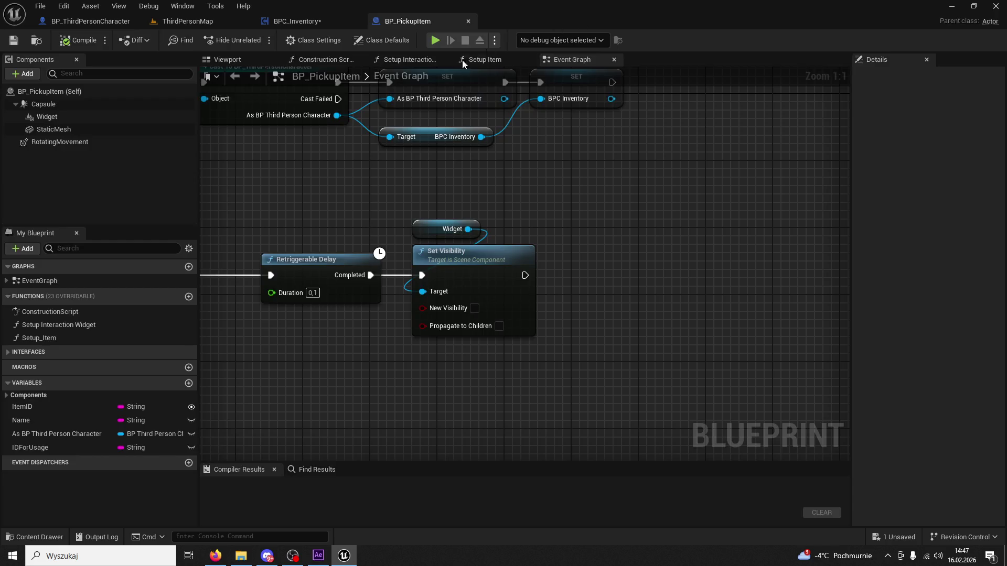
Step: Clear the 'data' search, browse to InventorySystem > ItemModels, and open BlankTexture in the texture editor
click(41, 535)
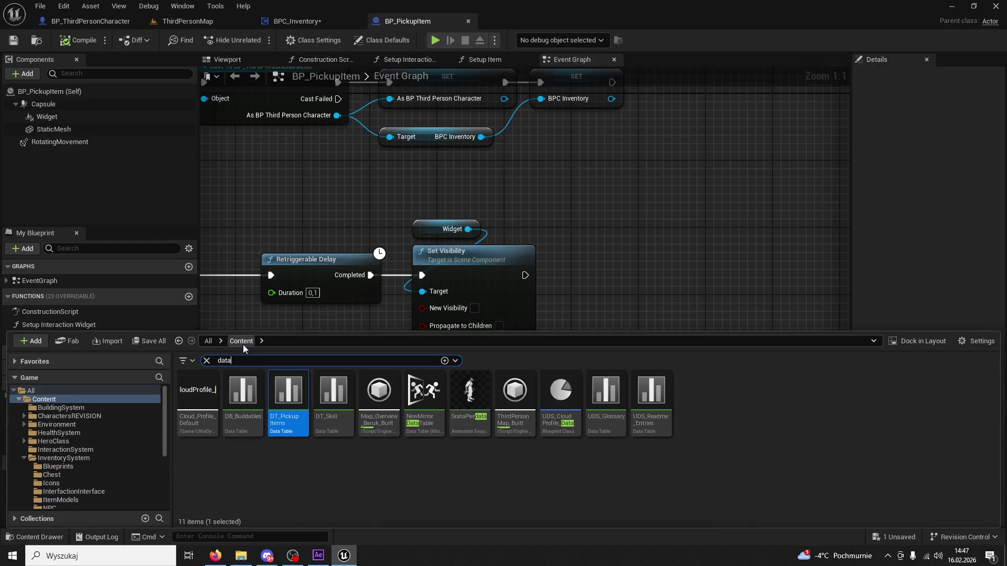
click(206, 361)
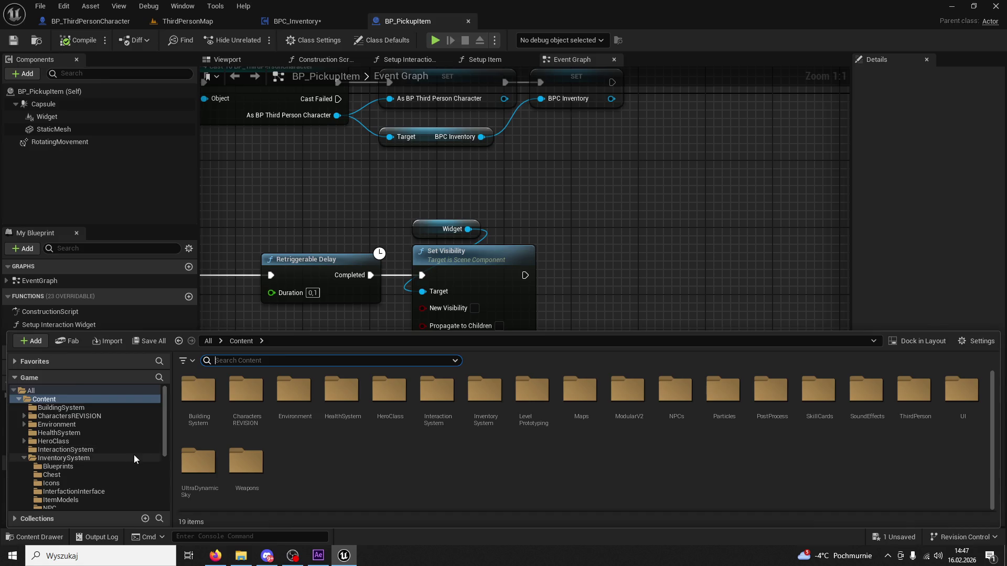
scroll(132, 456, down, 5)
scroll(96, 455, up, 5)
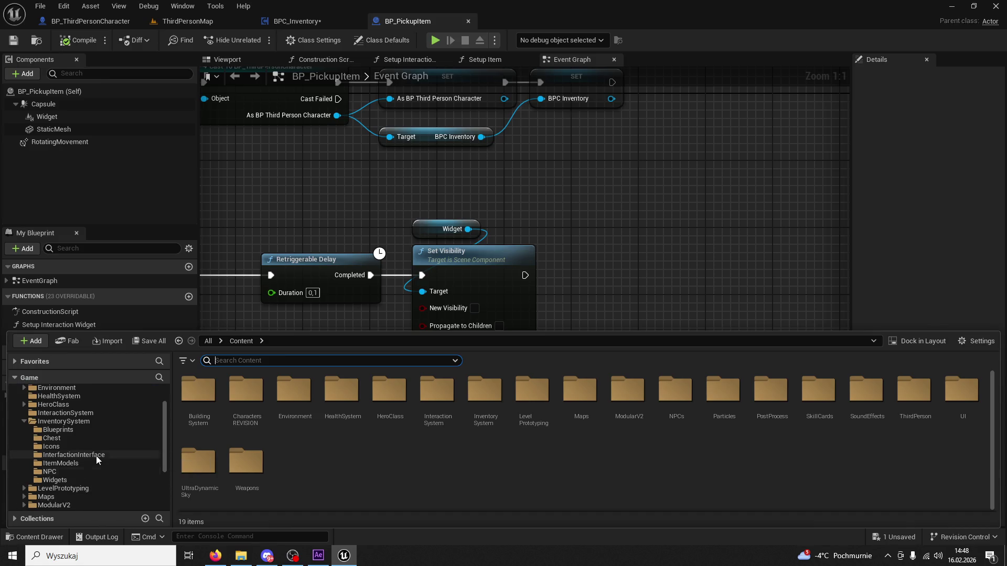
click(58, 421)
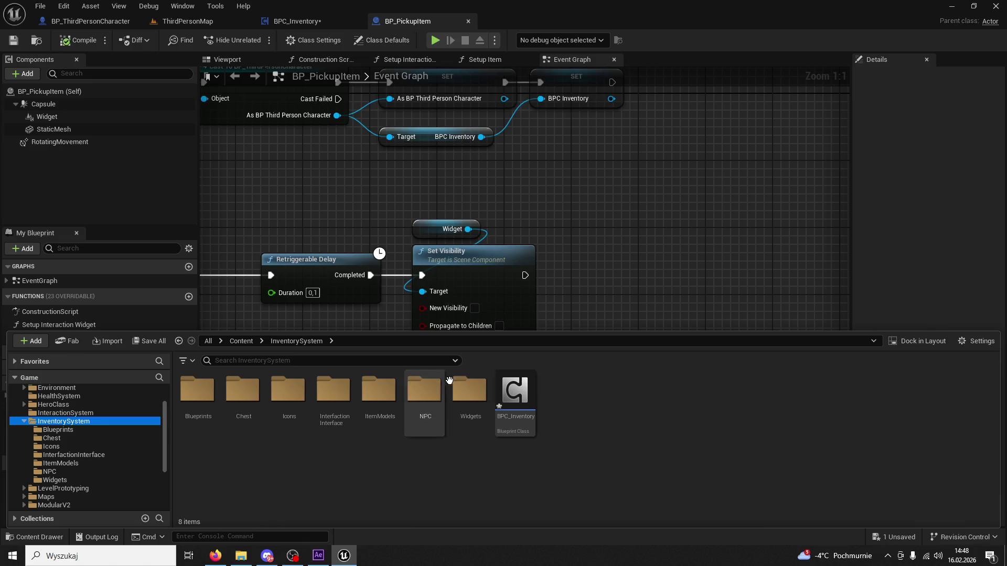
click(514, 390)
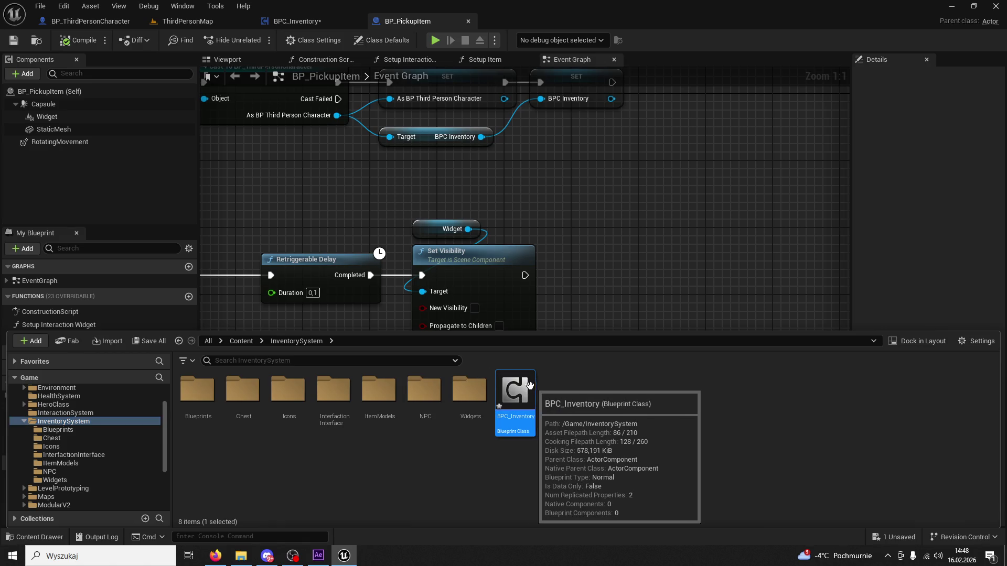
double_click(459, 402)
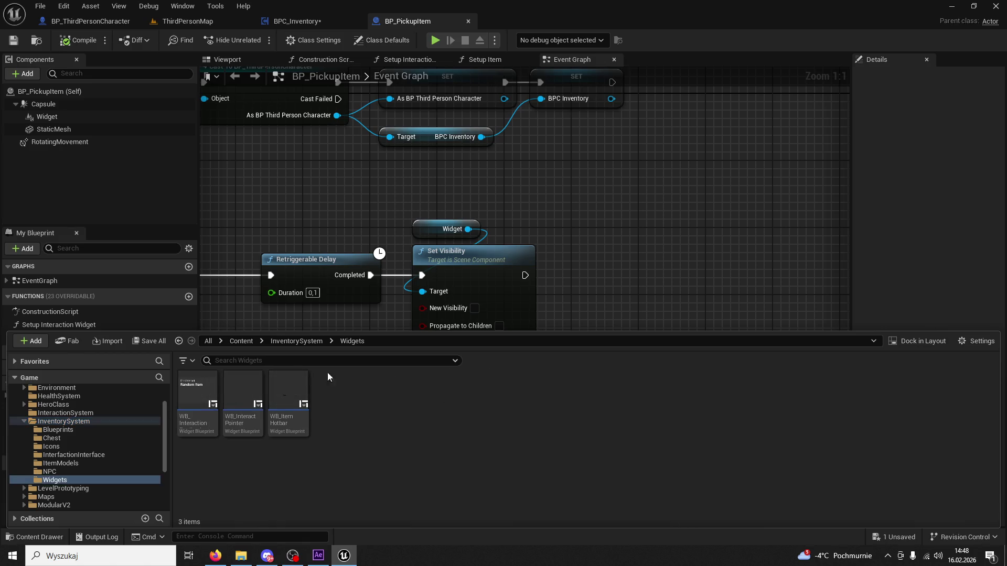
click(313, 342)
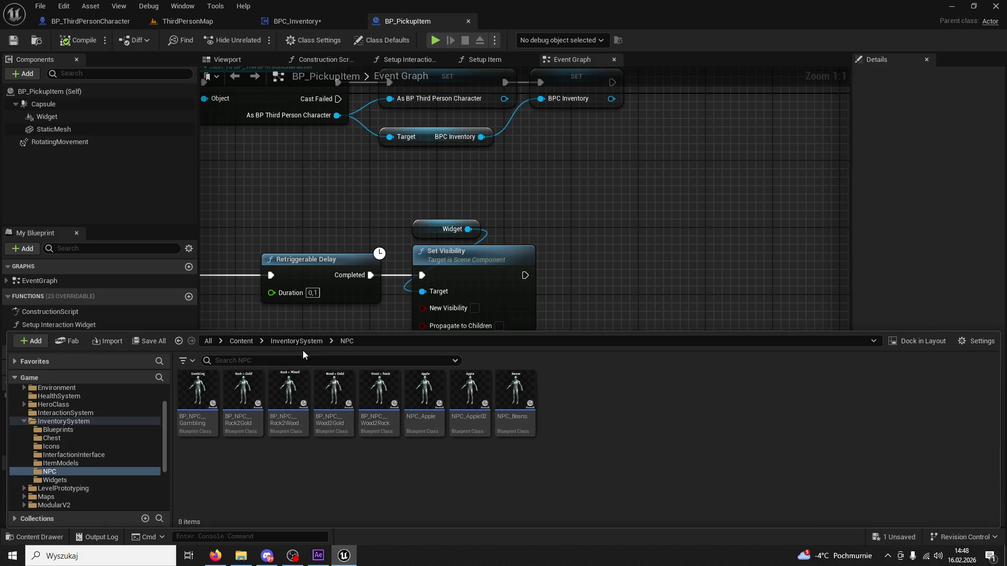
double_click(380, 396)
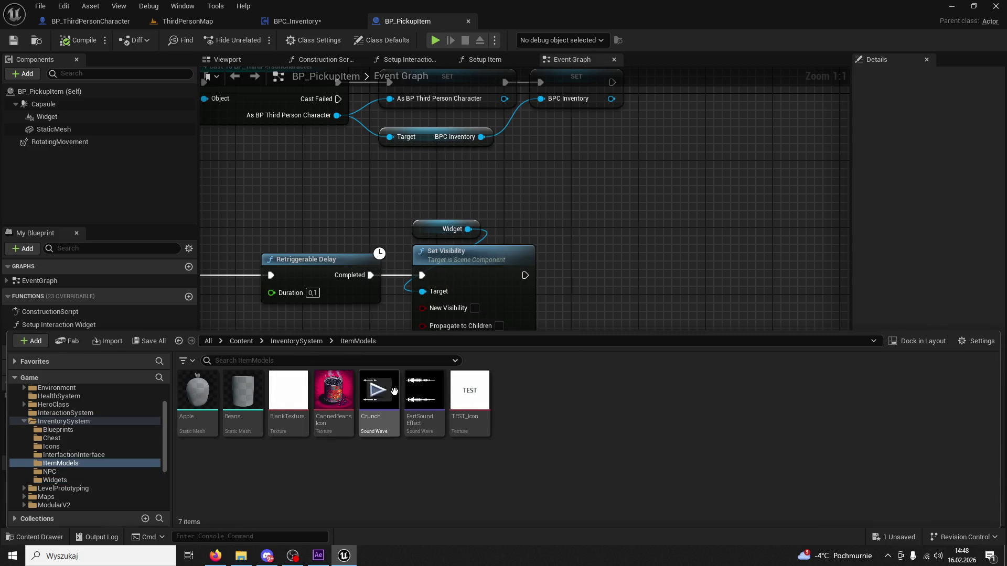
click(478, 388)
double_click(289, 393)
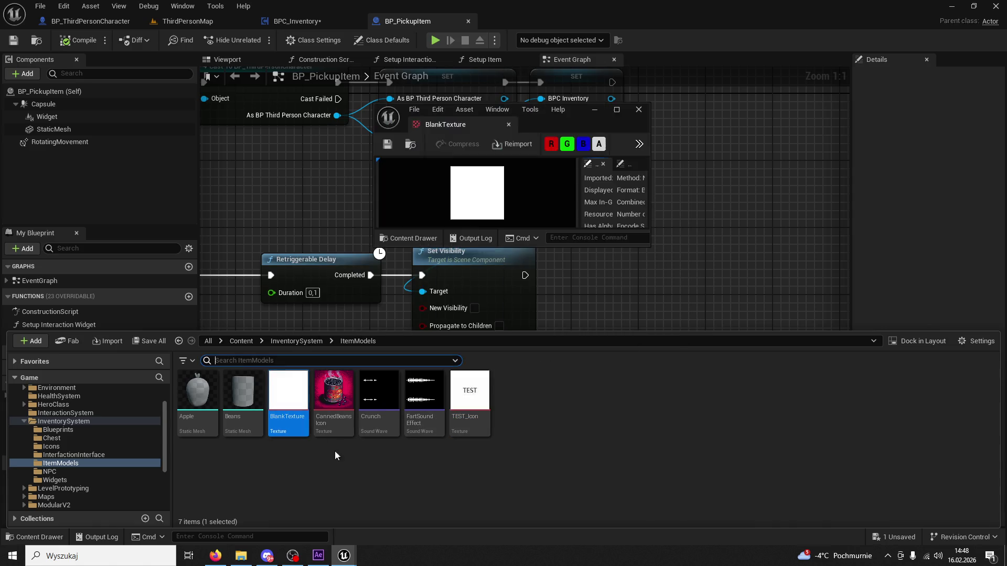
Step: View BlankTexture's localization cache from its Asset Localization actions, then close it
right_click(287, 411)
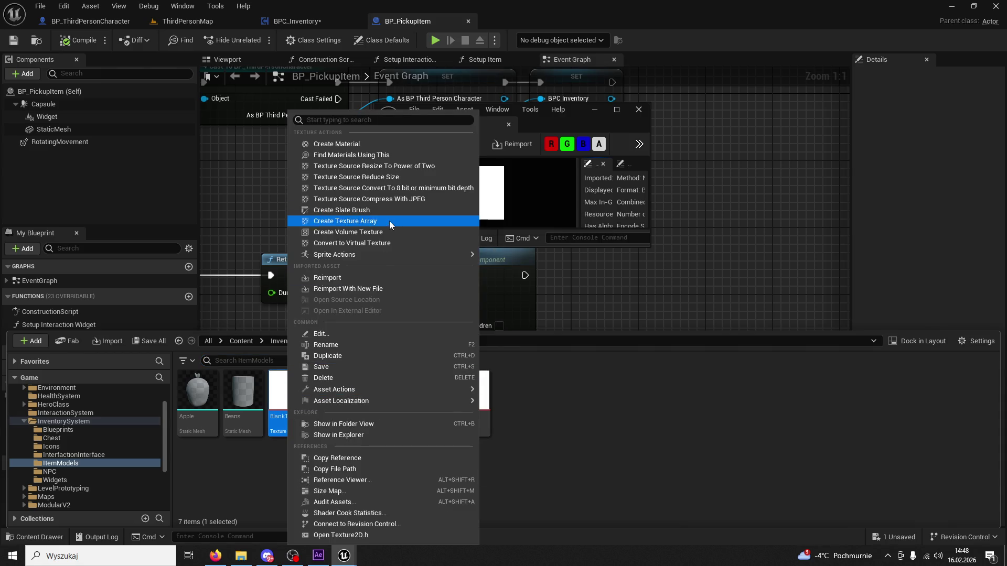
mouse_move(416, 392)
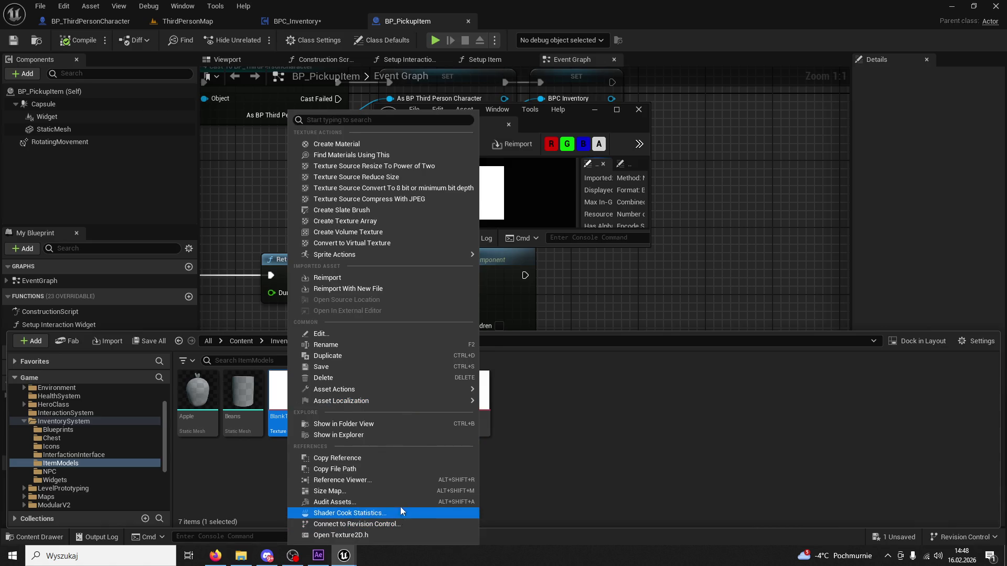
mouse_move(367, 404)
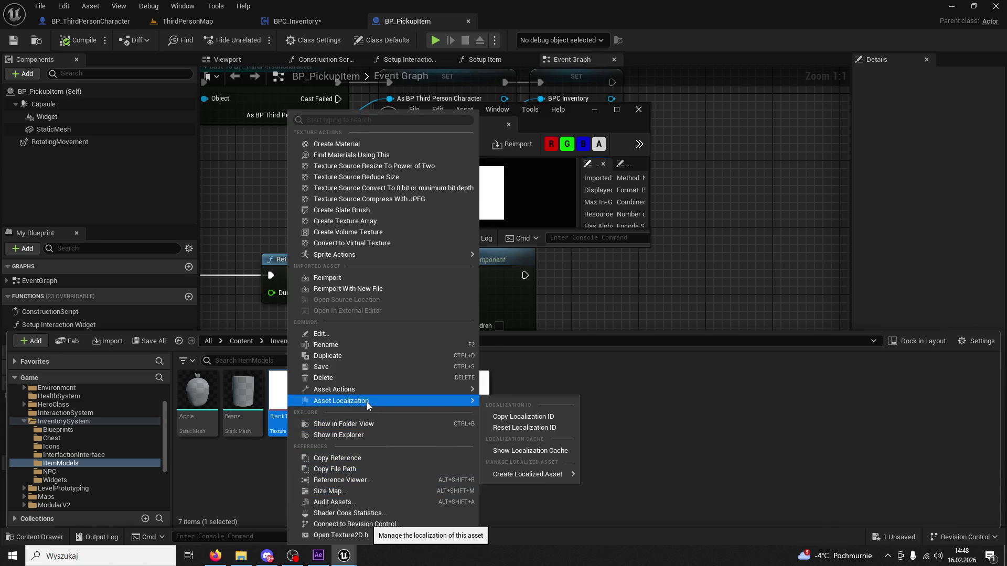
click(504, 447)
click(561, 291)
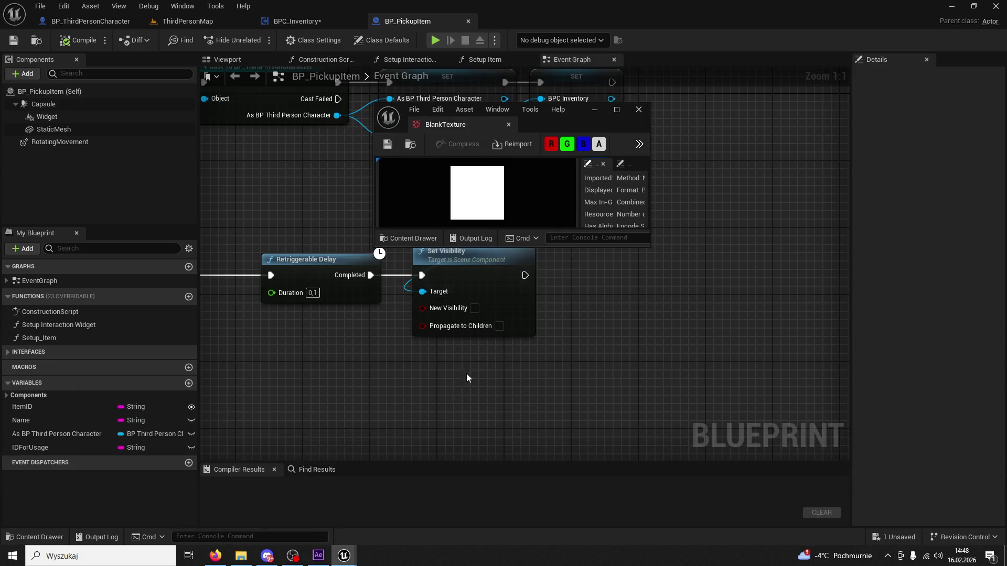
Step: Reopen the Content Drawer at ItemModels and delete the BlankTexture asset
click(38, 537)
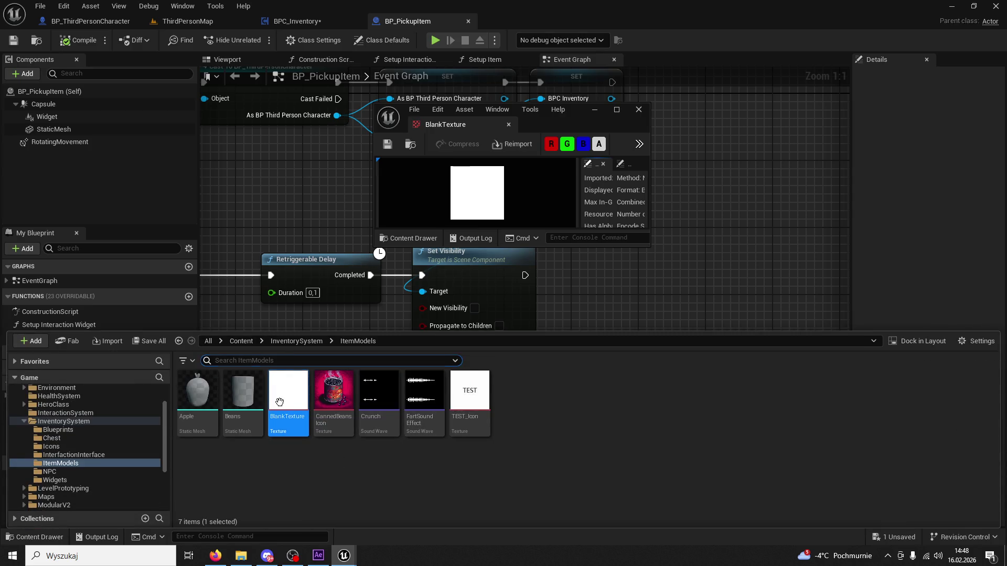
right_click(286, 404)
mouse_move(388, 256)
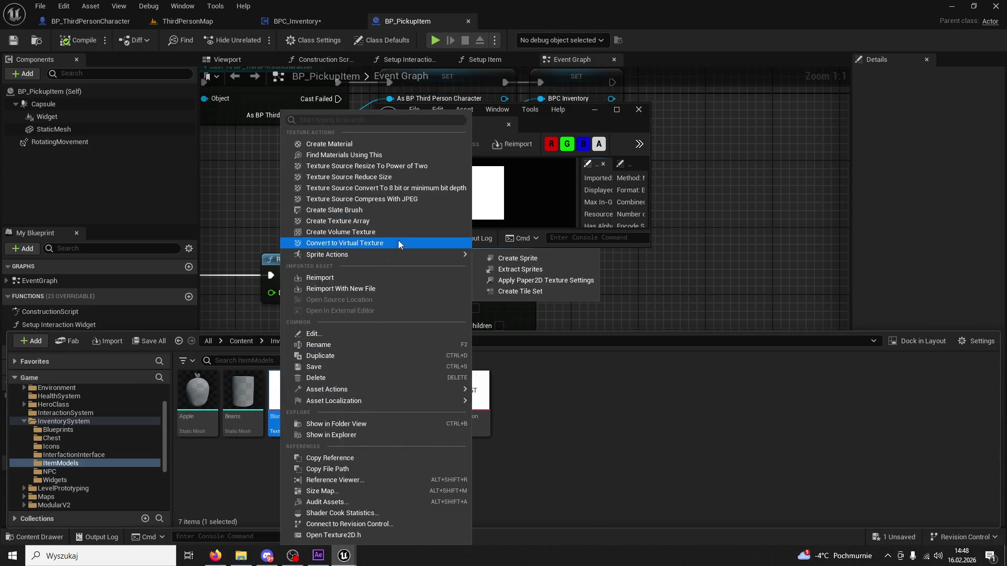
mouse_move(370, 386)
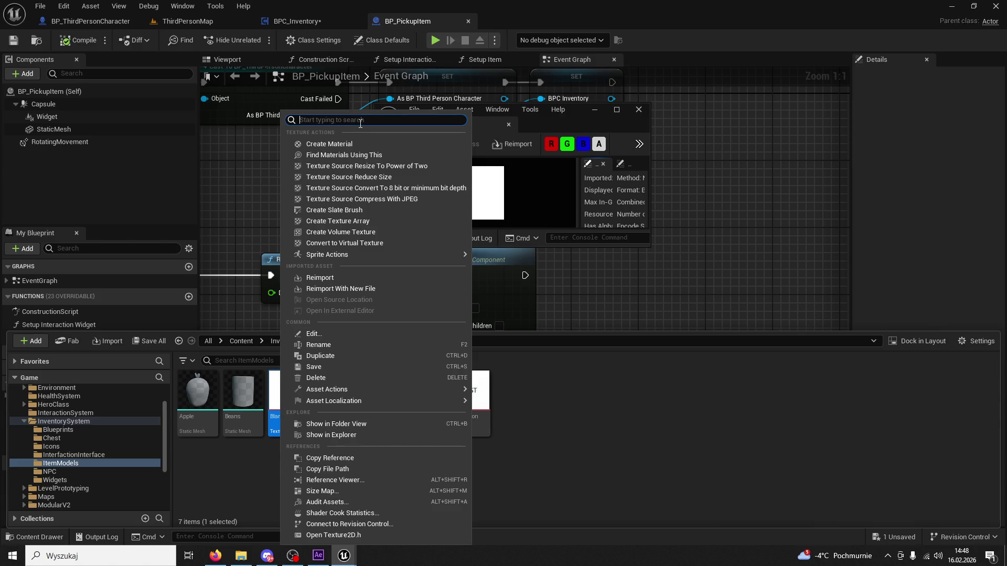
key(Delete)
Step: Confirm deleting BlankTexture and compile the BP_PickupItem Blueprint
click(443, 452)
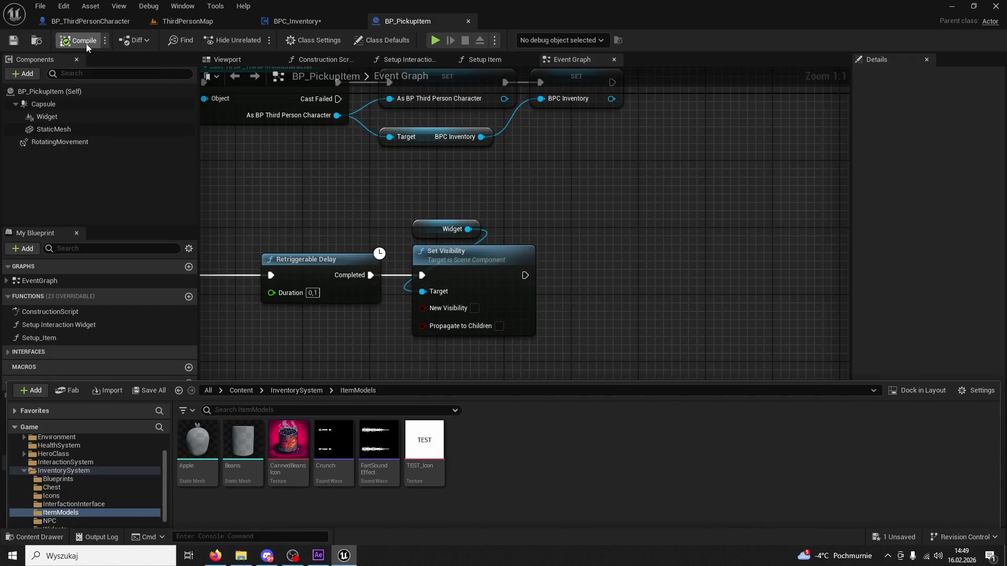
click(86, 43)
drag(242, 101, 286, 159)
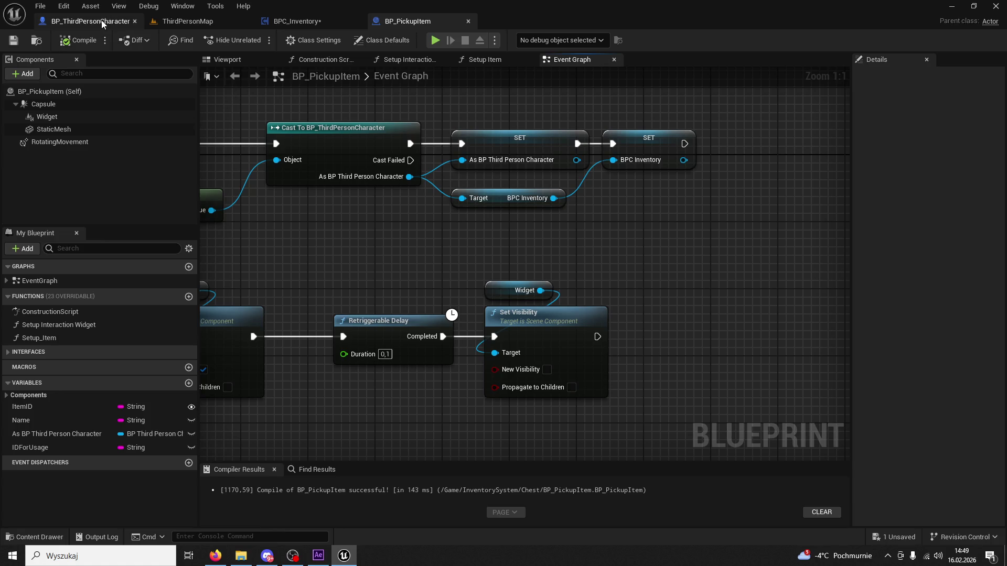
click(89, 21)
Step: Play-test ThirdPersonMap, getting apples from the Apple vendor and using one from the hotbar
click(195, 25)
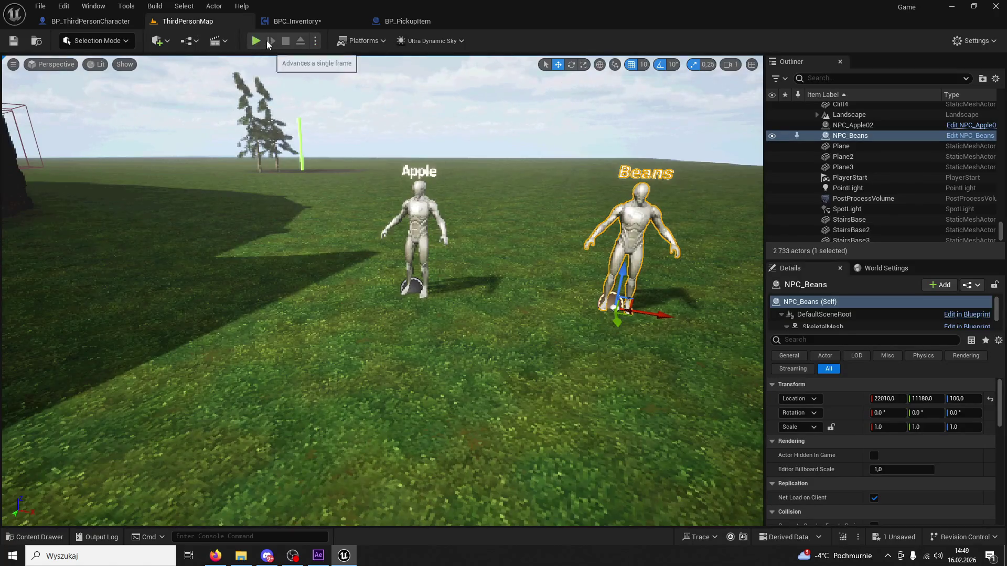
click(254, 42)
key(w)
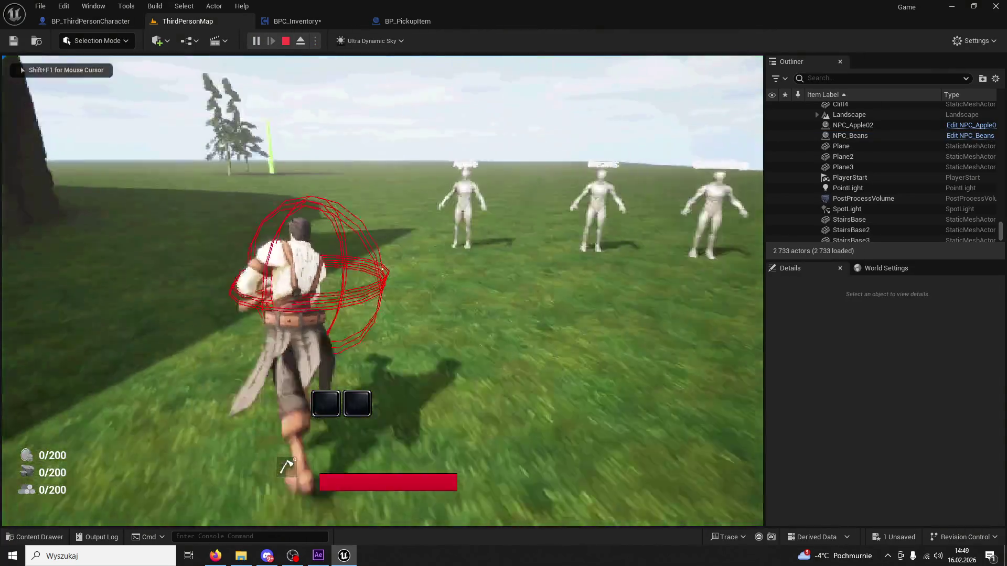
key(e)
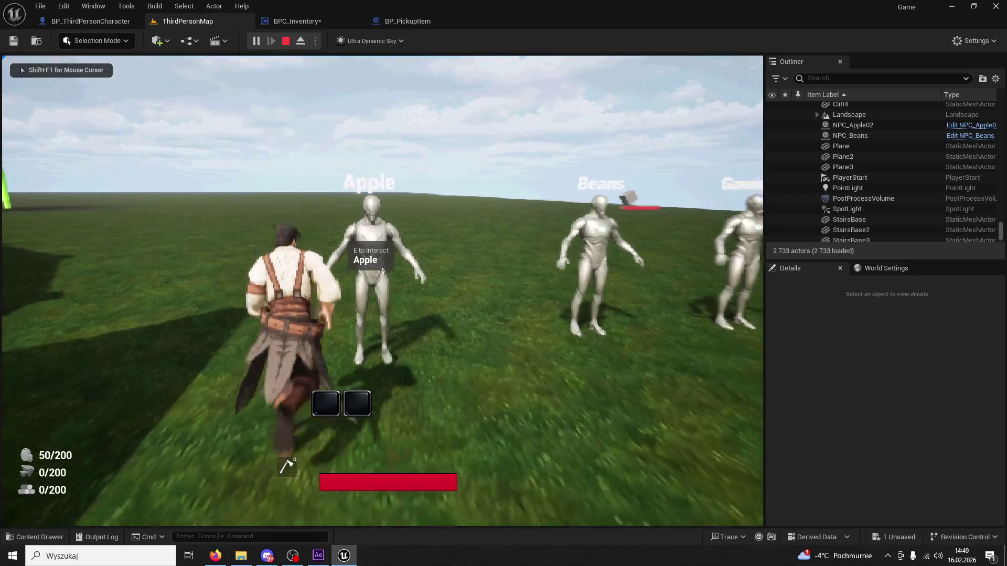
key(w)
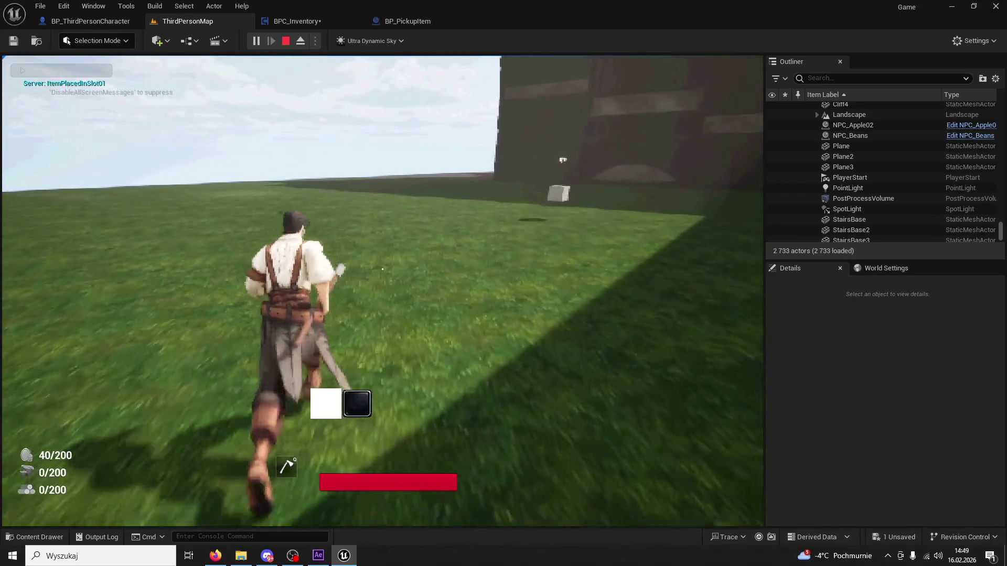
key(g)
key(1)
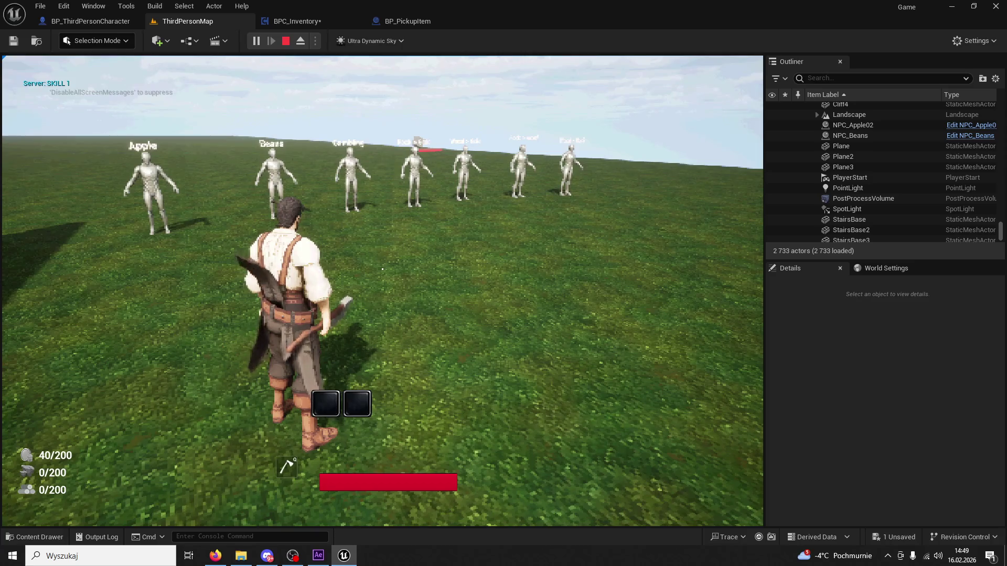
key(super)
key(super)
click(382, 269)
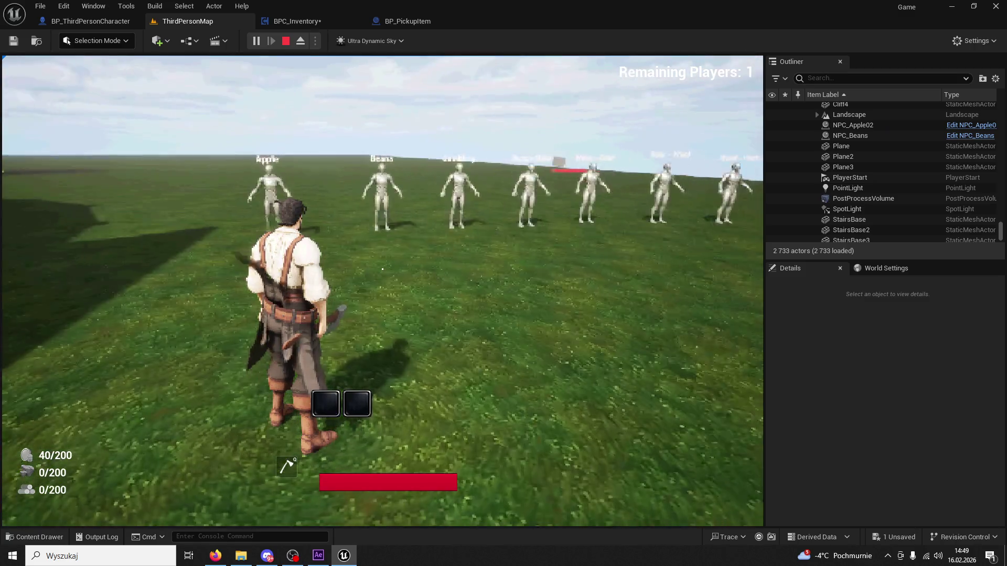
Step: Get beans from the Beans vendor, stop the session, and close the Message Log
key(w)
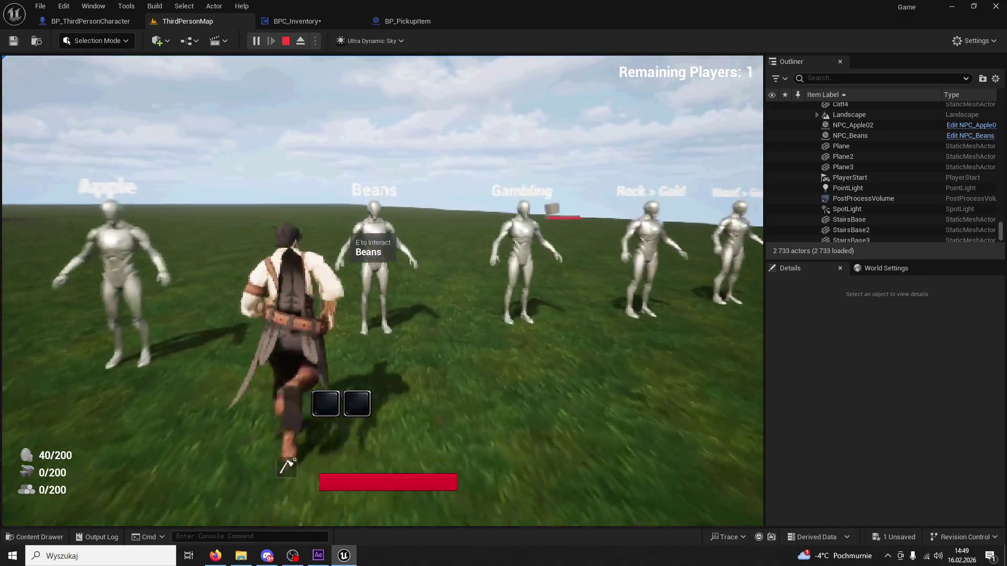
key(e)
key(e)
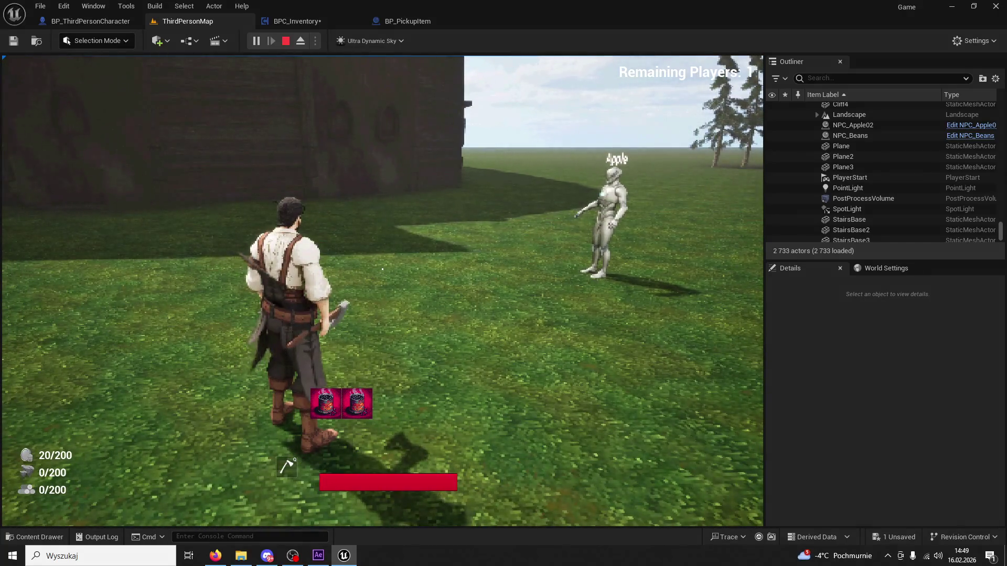
key(Escape)
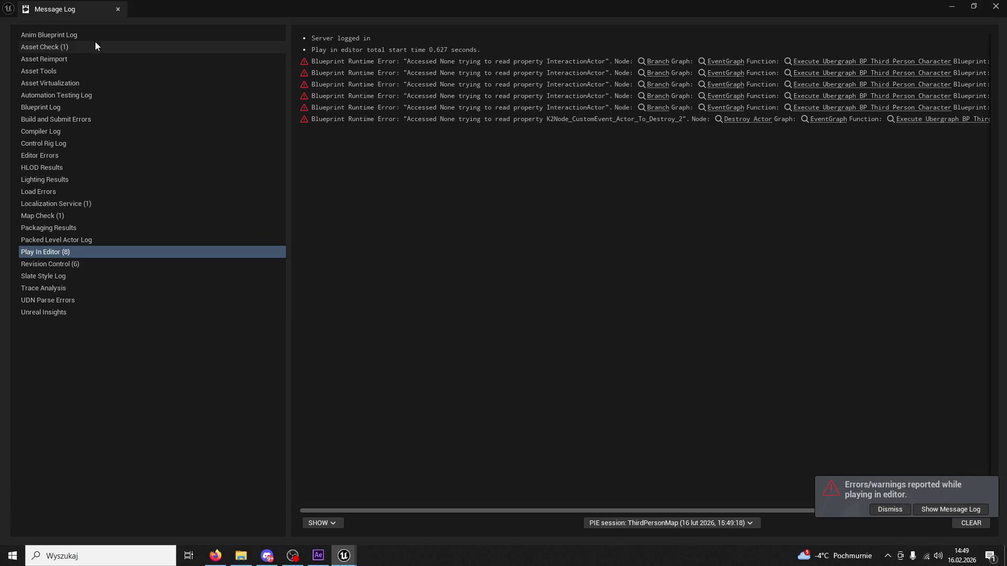
click(675, 87)
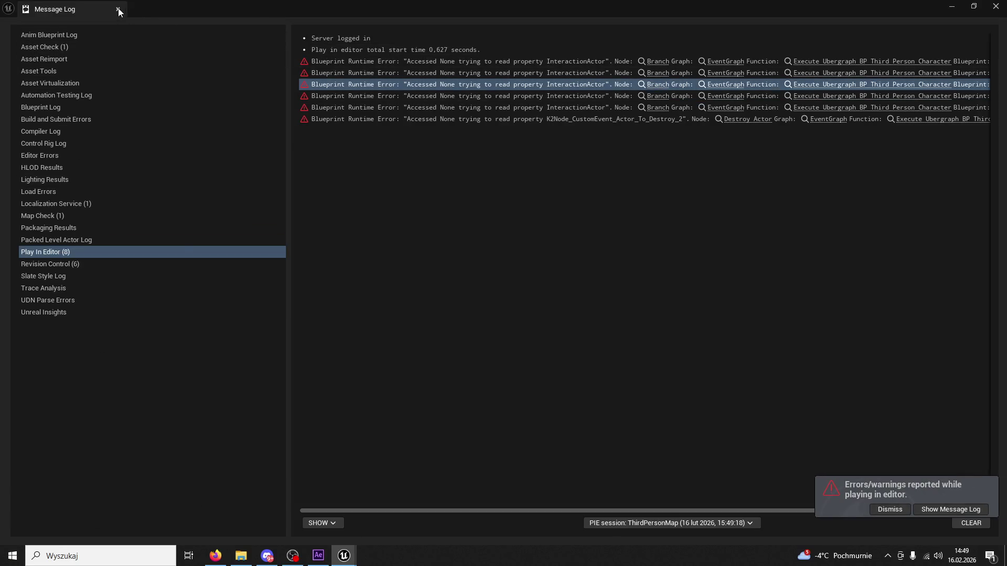
click(118, 9)
click(34, 536)
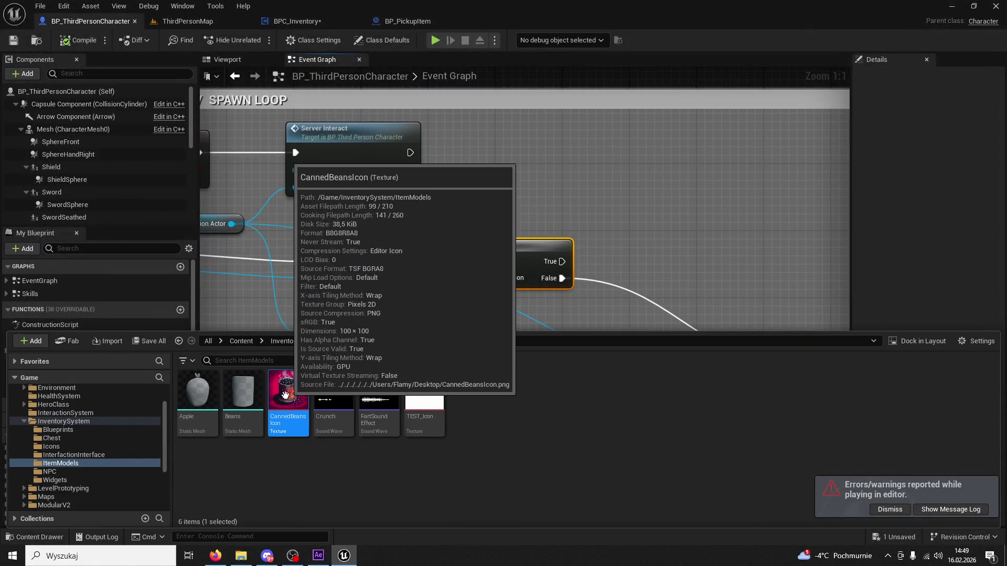
Step: Open the Reference Viewer for CannedBeansIcon, showing BPC_Inventory and BP_PickupItem as referencers
right_click(286, 393)
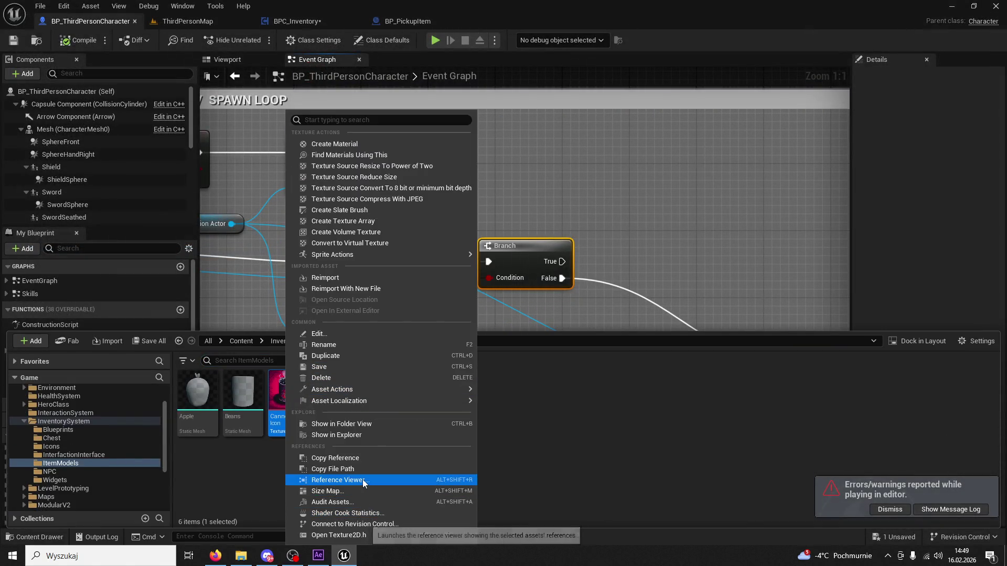
click(363, 480)
click(330, 275)
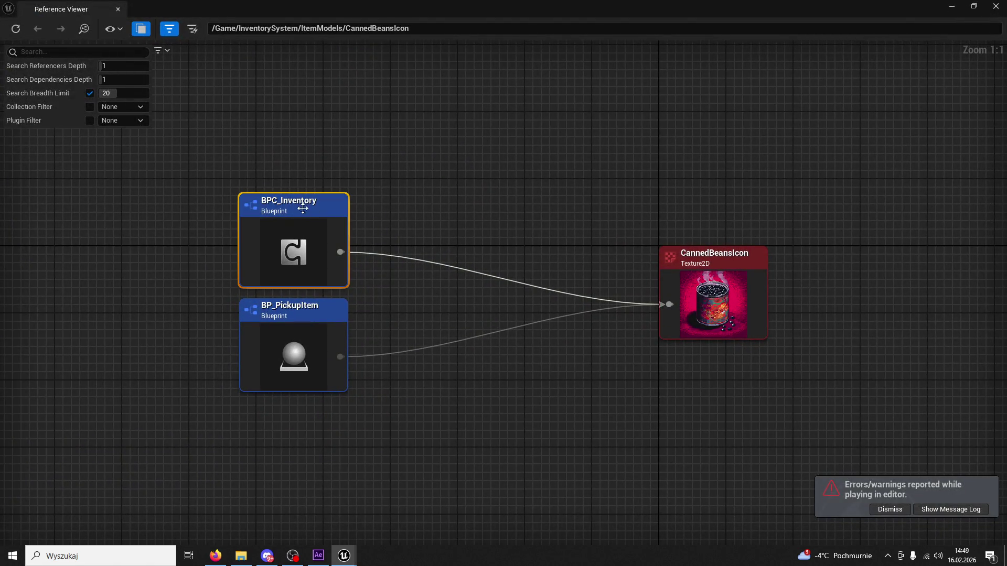
click(319, 303)
click(695, 266)
double_click(314, 311)
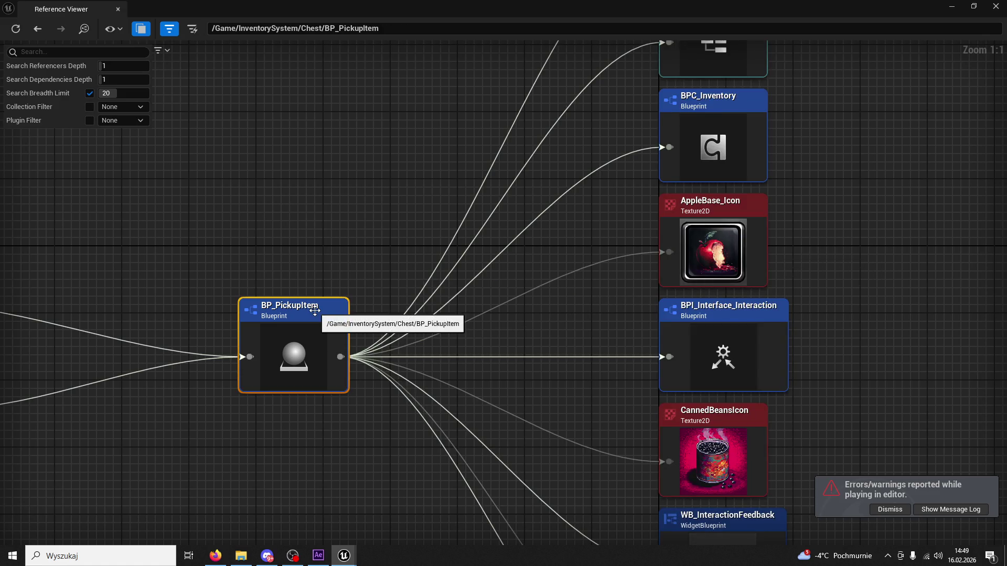
Step: Explore BP_PickupItem's and WB_ItemHotbar's dependencies, then close the Reference Viewer window
scroll(423, 291, down, 4)
scroll(496, 322, up, 3)
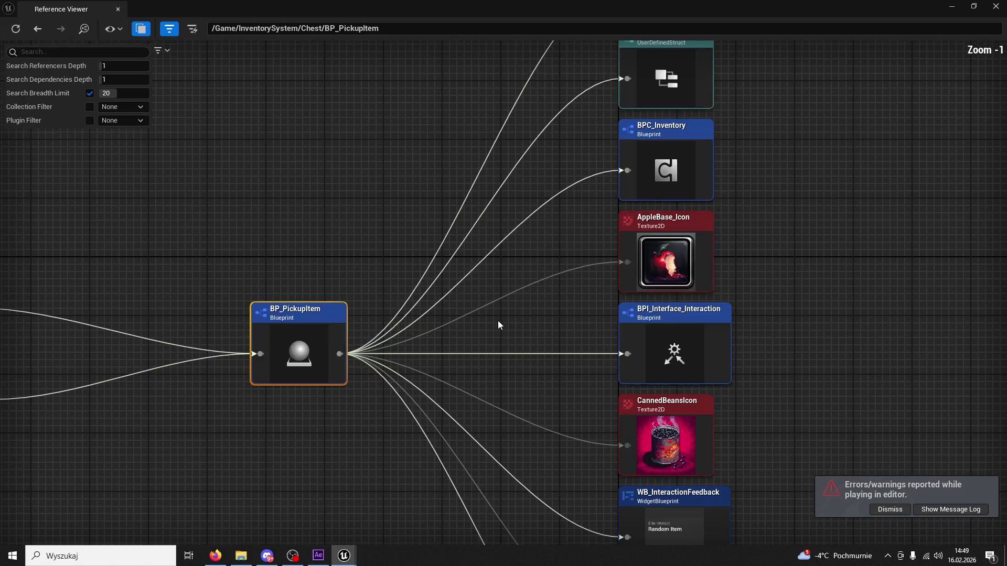
mouse_move(497, 320)
mouse_down()
mouse_move(514, 337)
mouse_move(479, 515)
mouse_move(490, 197)
mouse_move(505, 246)
mouse_move(499, 174)
mouse_move(486, 242)
mouse_up()
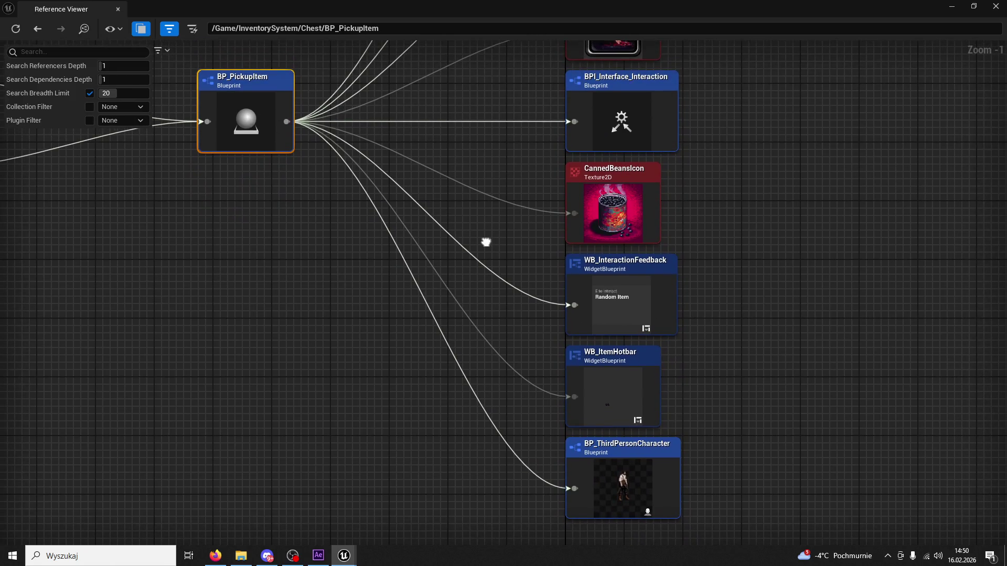
double_click(604, 355)
mouse_move(611, 364)
mouse_down()
mouse_move(490, 198)
mouse_move(386, 147)
mouse_up()
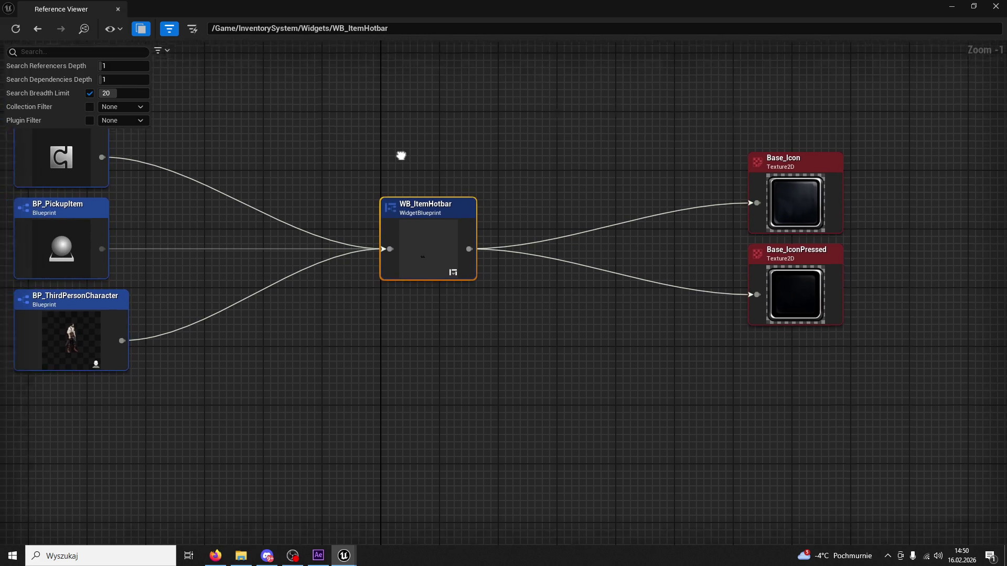
double_click(155, 220)
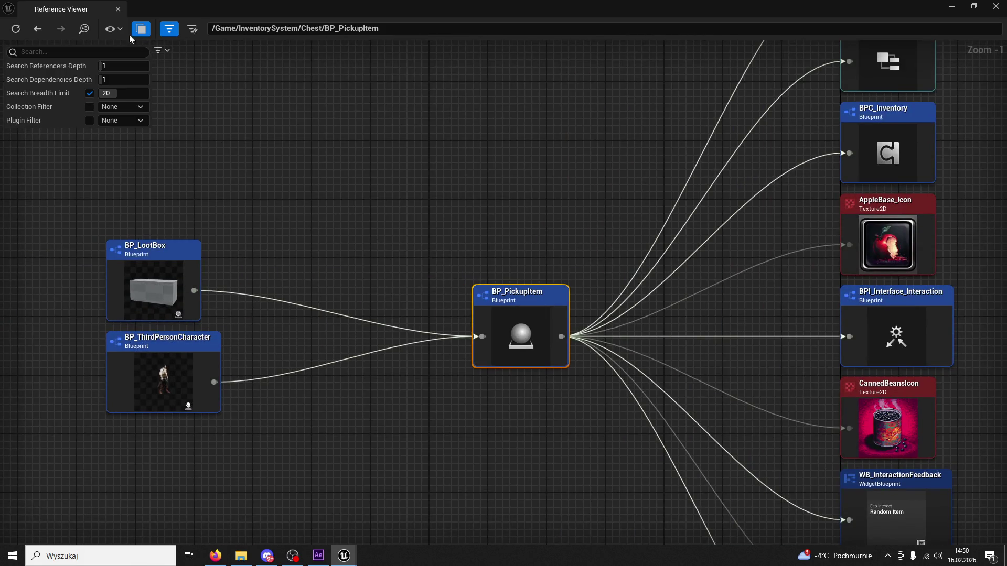
click(117, 9)
Step: Reopen the Reference Viewer for CannedBeansIcon and select its node
click(35, 537)
click(288, 400)
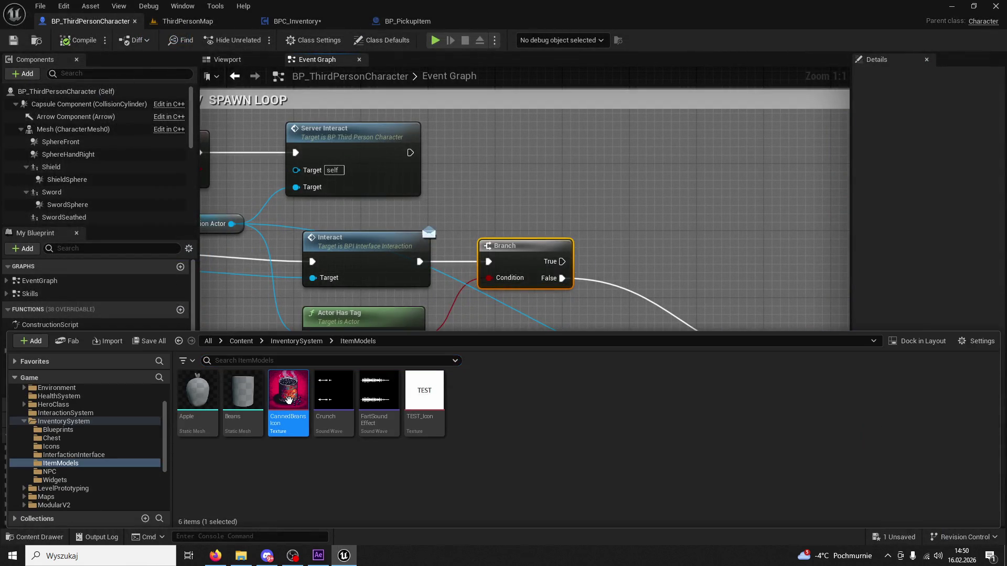
right_click(288, 400)
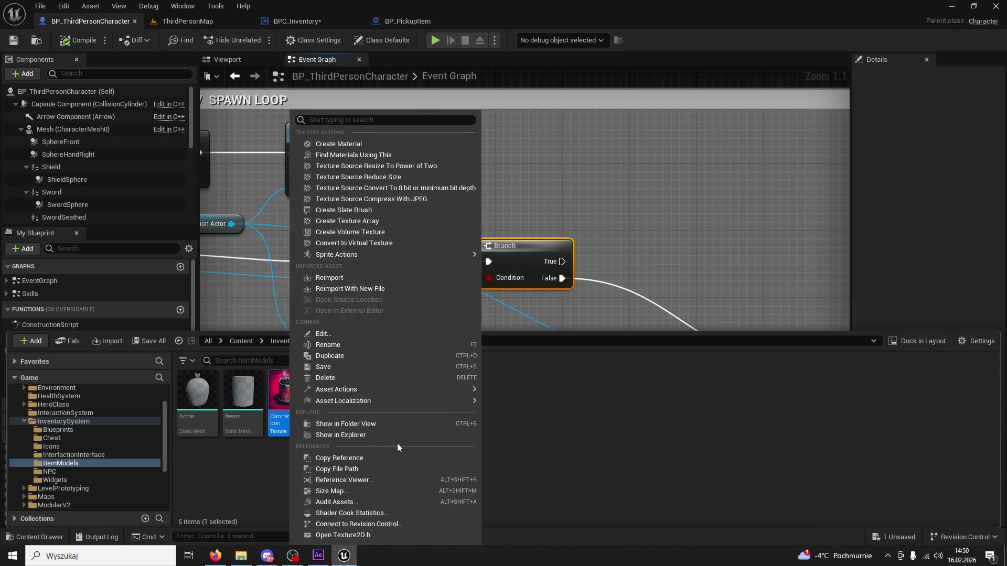
click(367, 480)
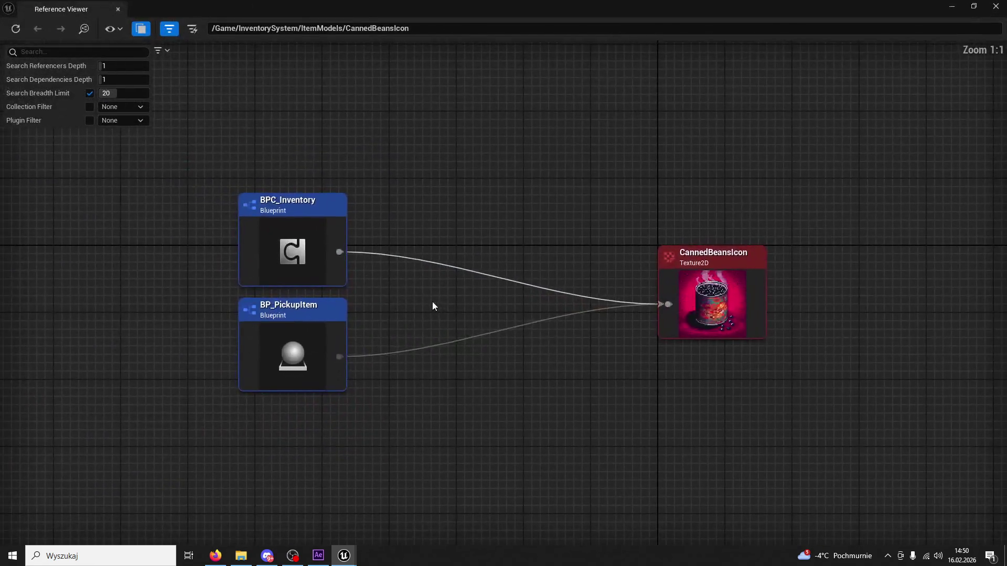
drag(432, 307, 500, 322)
click(793, 275)
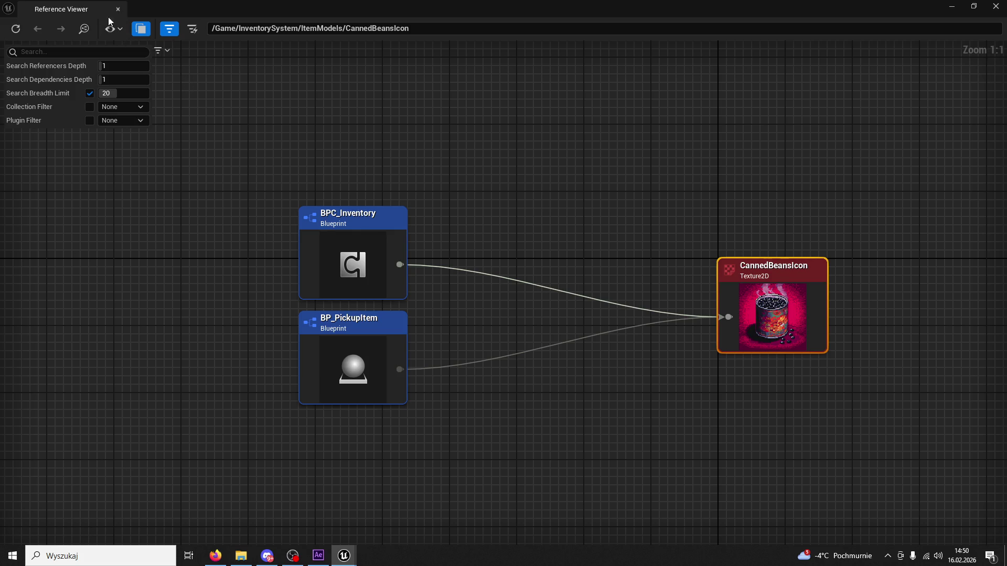
Step: Close After Effects without saving and dock the Reference Viewer tab into the main editor
click(318, 557)
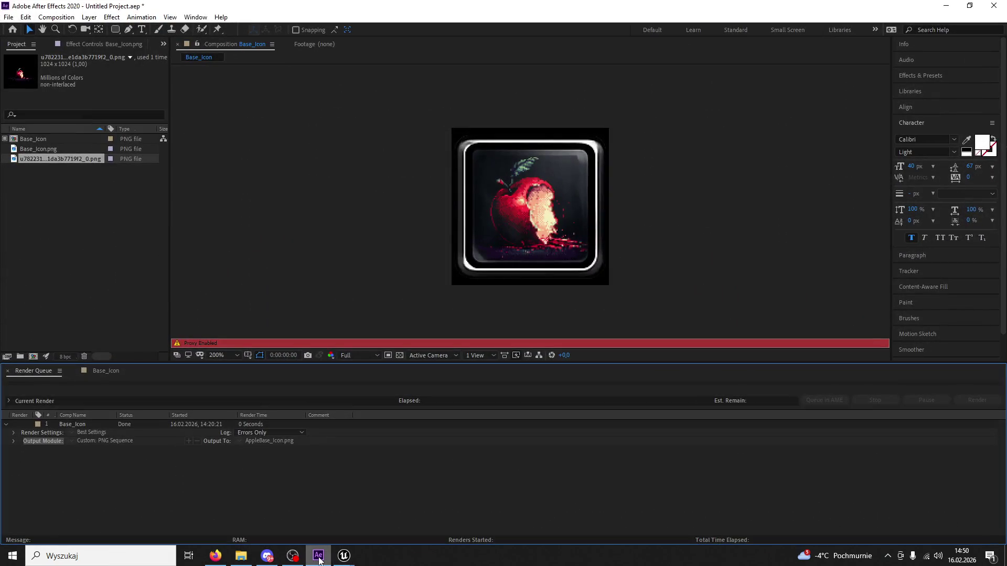
click(994, 5)
click(523, 292)
mouse_move(129, 10)
mouse_down()
mouse_move(304, 118)
mouse_move(462, 20)
mouse_move(521, 20)
mouse_up()
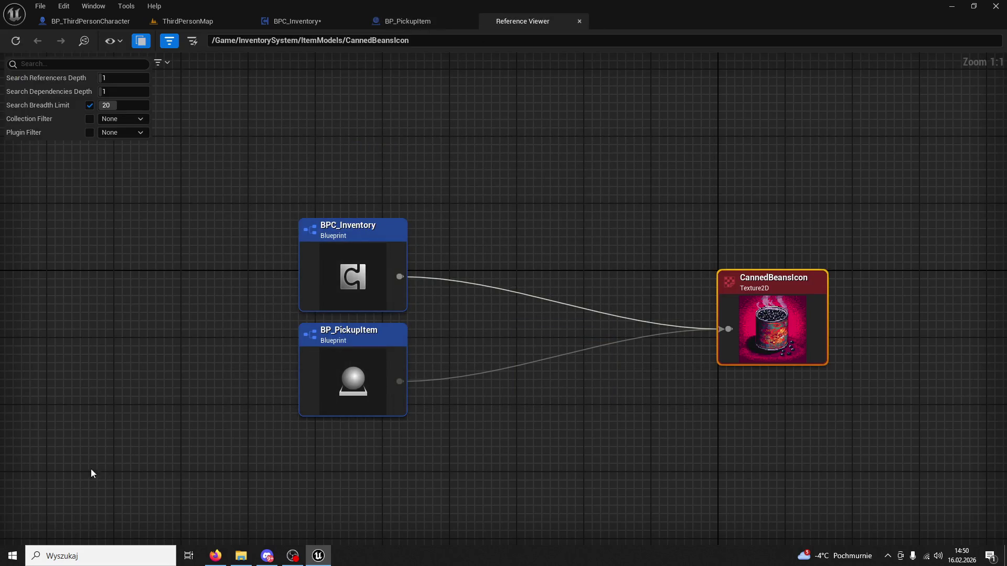
Step: Switch to the ThirdPersonMap level and bring up the Content Drawer
click(446, 21)
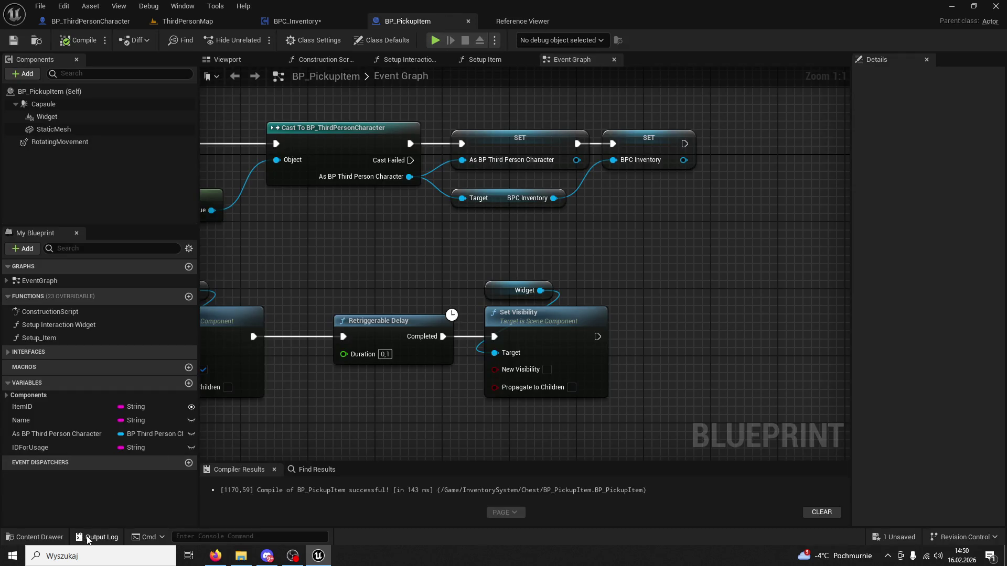
click(188, 21)
click(59, 529)
click(64, 535)
click(64, 535)
scroll(105, 461, down, 2)
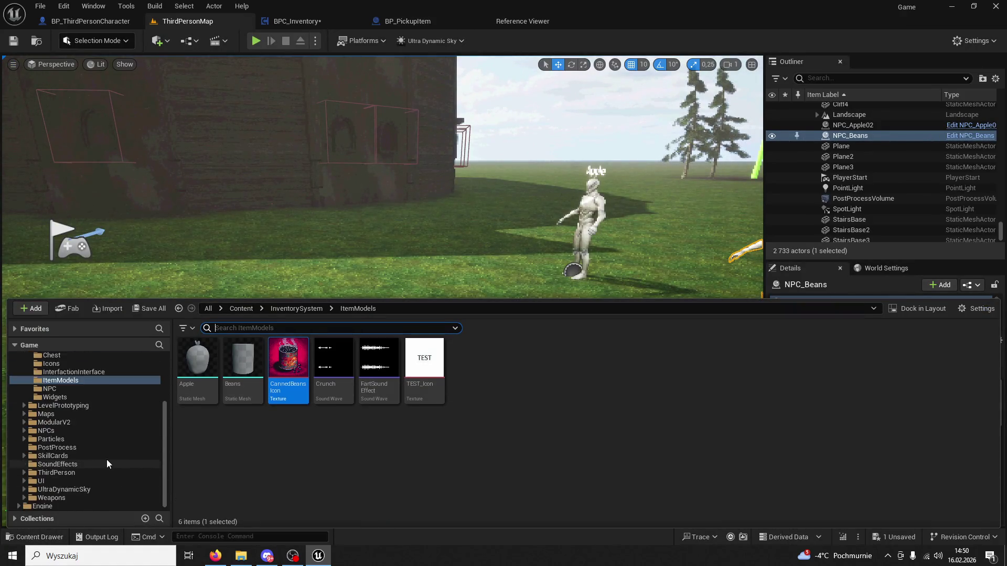
Step: Browse the Weapons, ThirdPerson, Maps and ModularV2 folders, collapsing InventorySystem
click(67, 496)
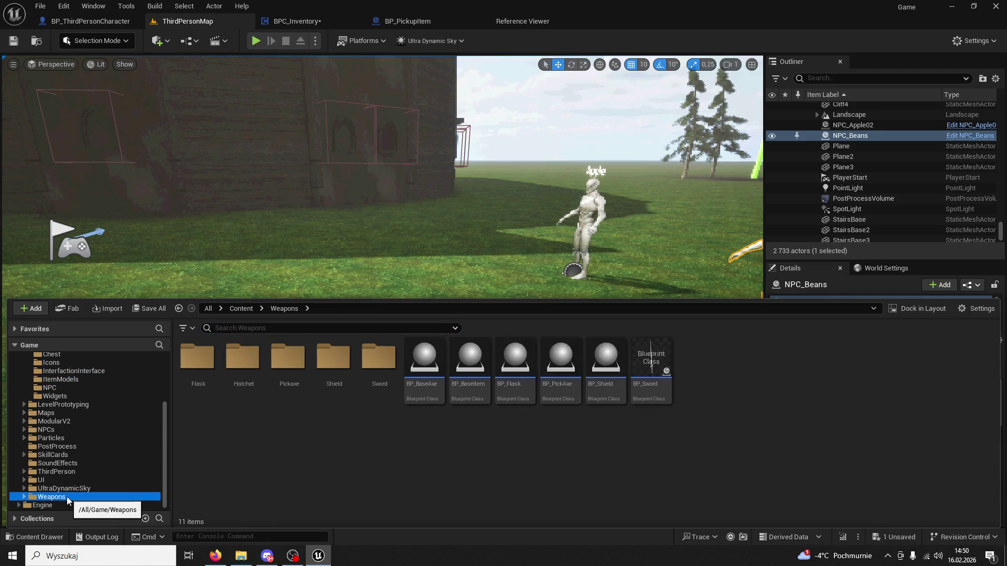
click(83, 474)
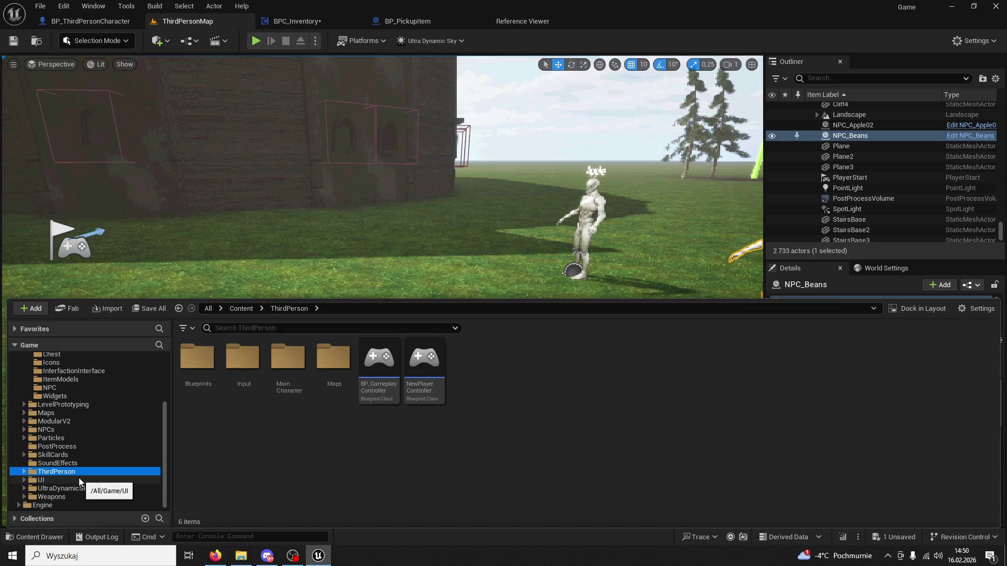
click(57, 414)
click(52, 422)
scroll(32, 422, up, 3)
click(25, 425)
scroll(74, 438, down, 2)
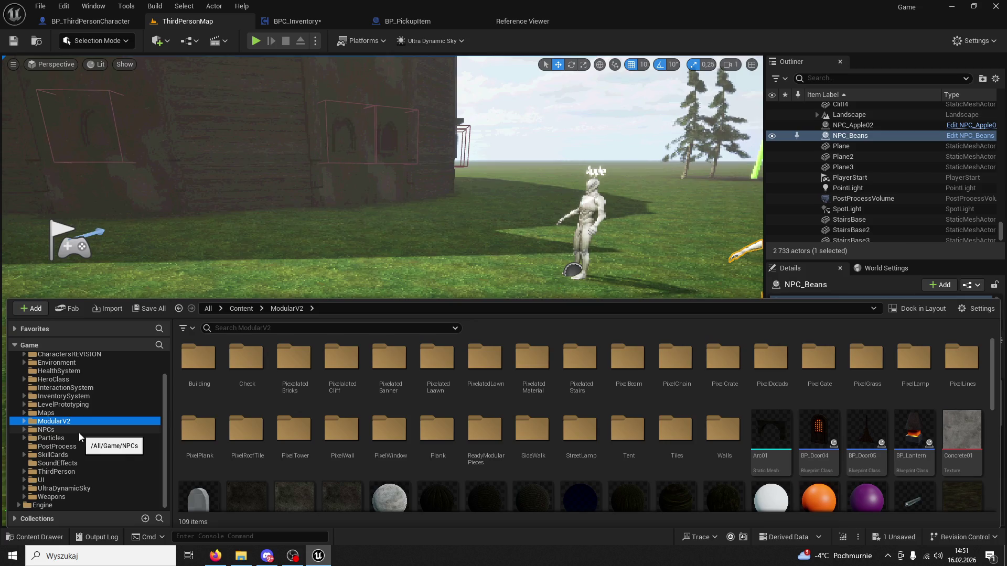
click(78, 414)
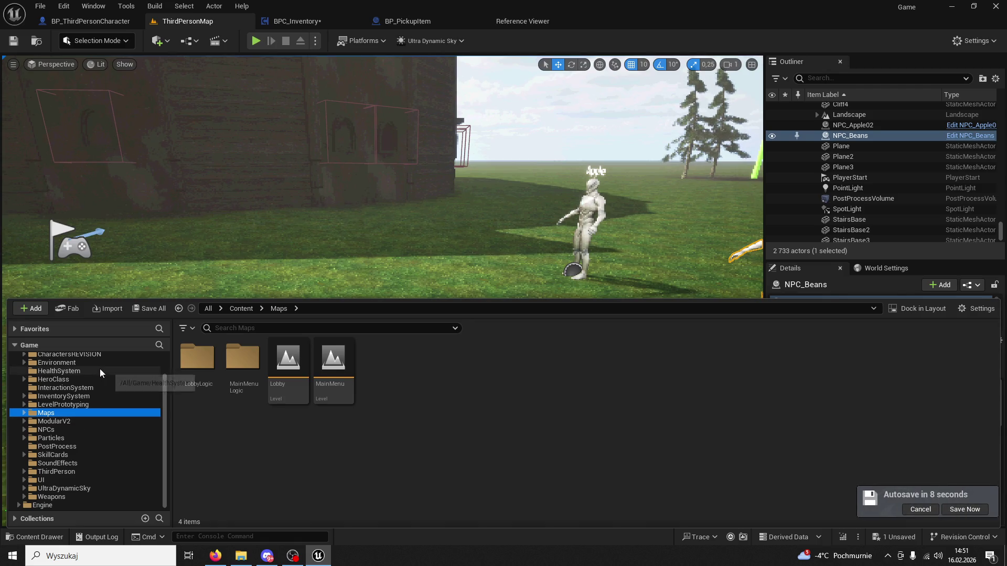
click(54, 421)
Step: Browse the SkillCards, SoundEffects and UI folders, then open InventorySystem > Icons
click(80, 456)
click(70, 465)
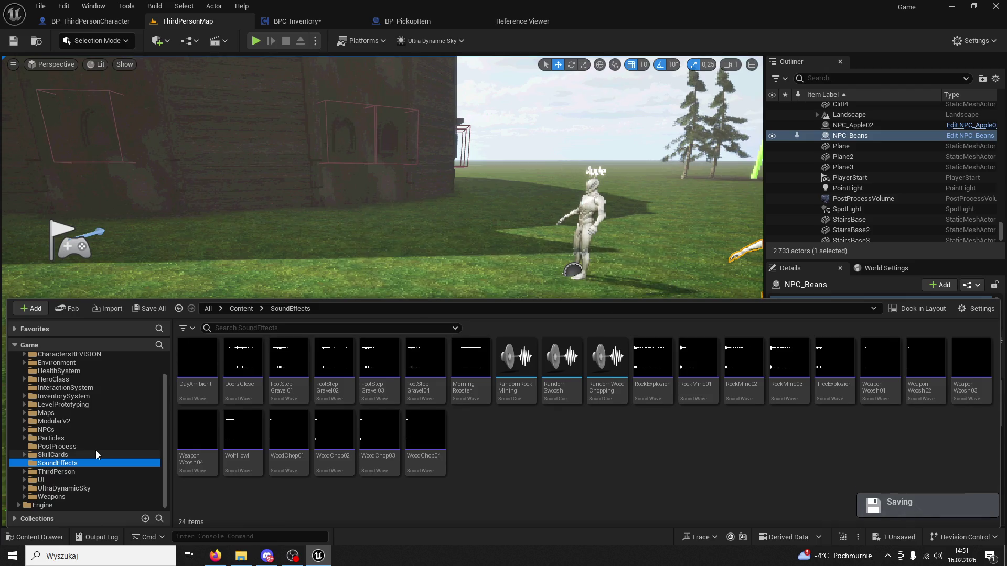
double_click(42, 480)
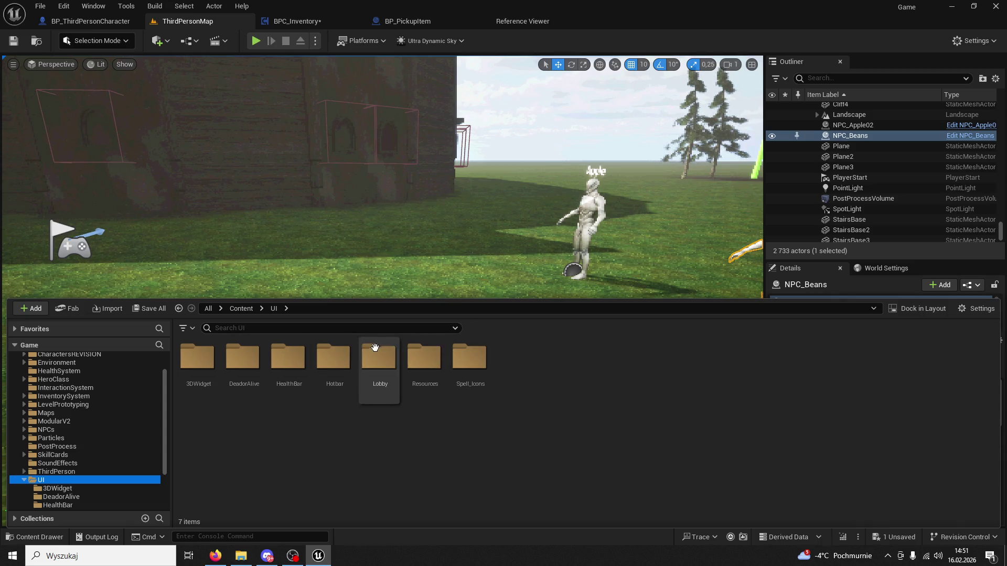
scroll(100, 418, up, 1)
scroll(105, 436, down, 3)
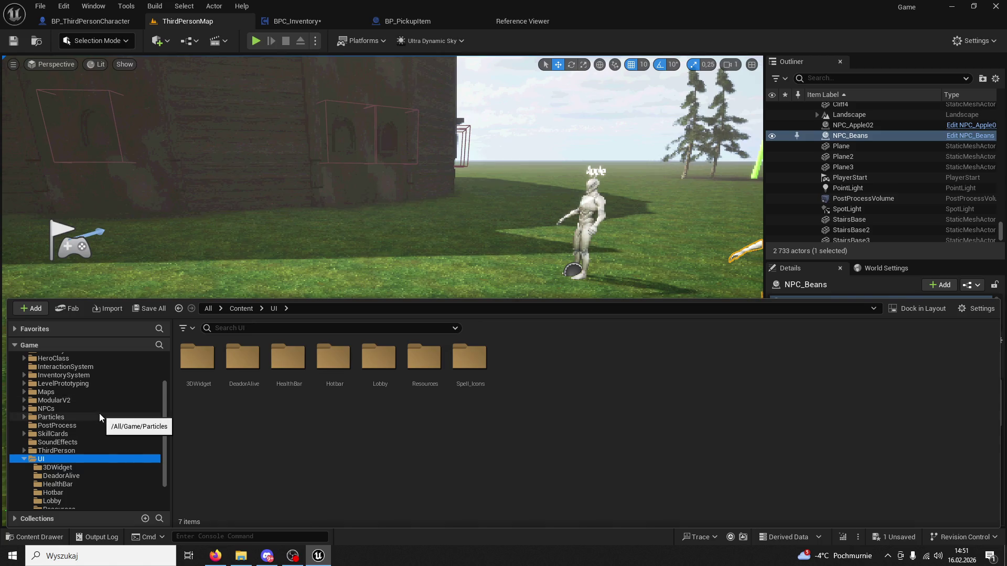
click(63, 375)
double_click(288, 356)
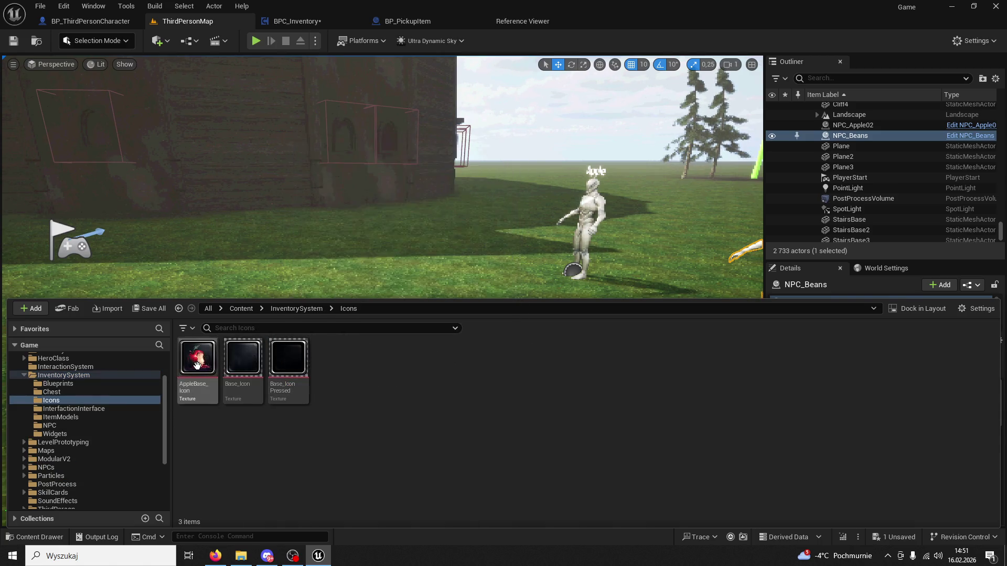
Step: Open the Reference Viewer for AppleBase_Icon and close the BP_PickupItem Blueprint tab
right_click(196, 362)
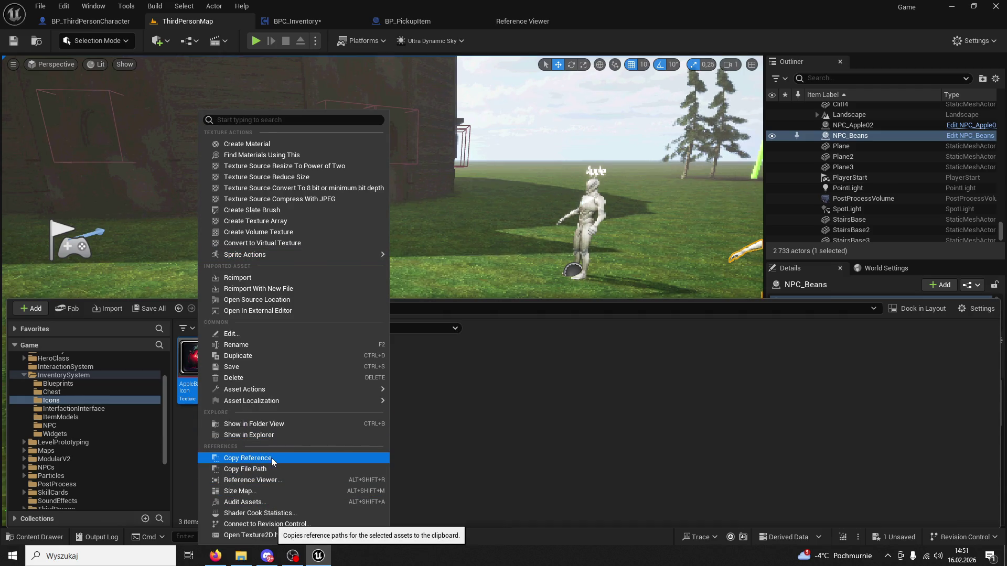
click(270, 480)
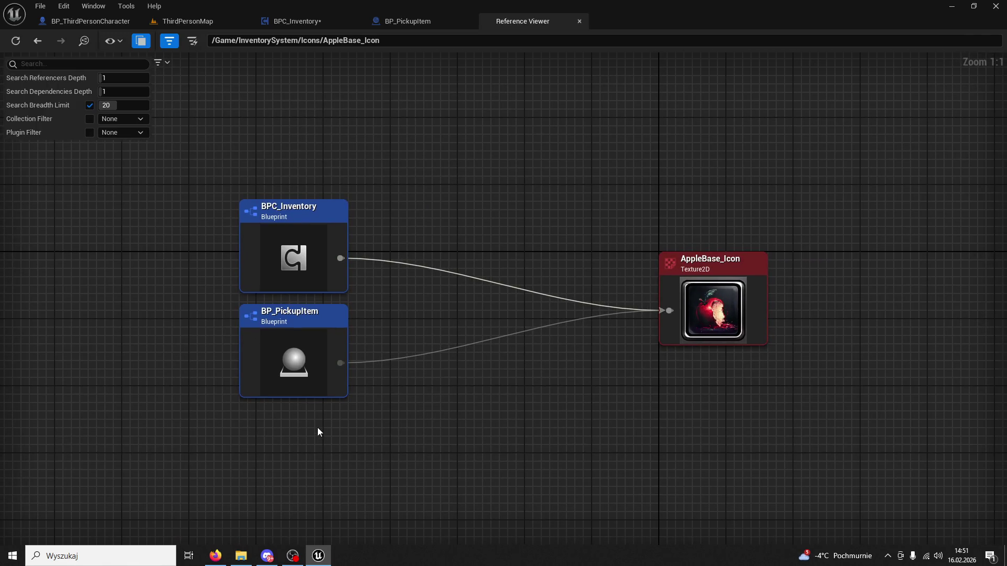
click(408, 21)
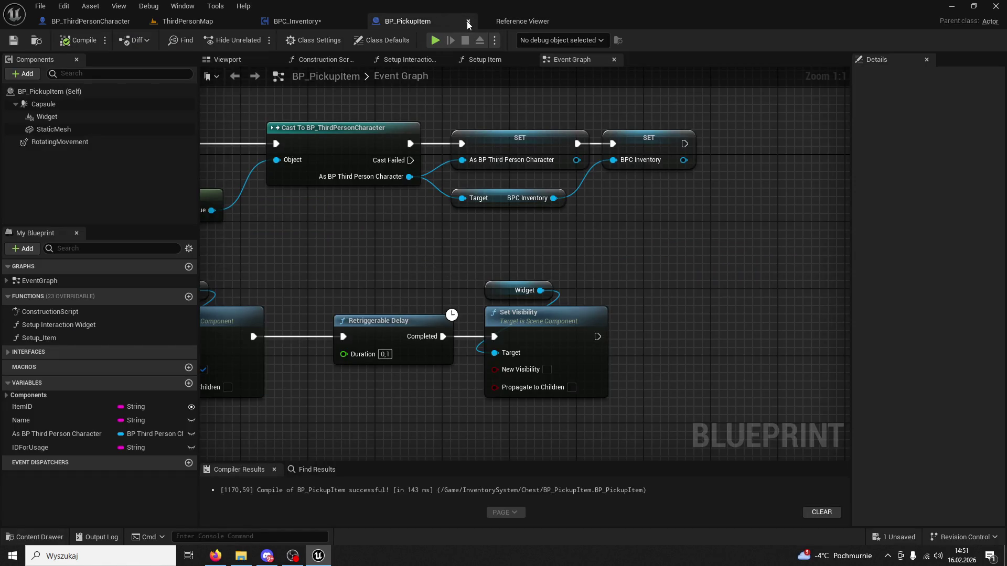
click(468, 22)
click(396, 21)
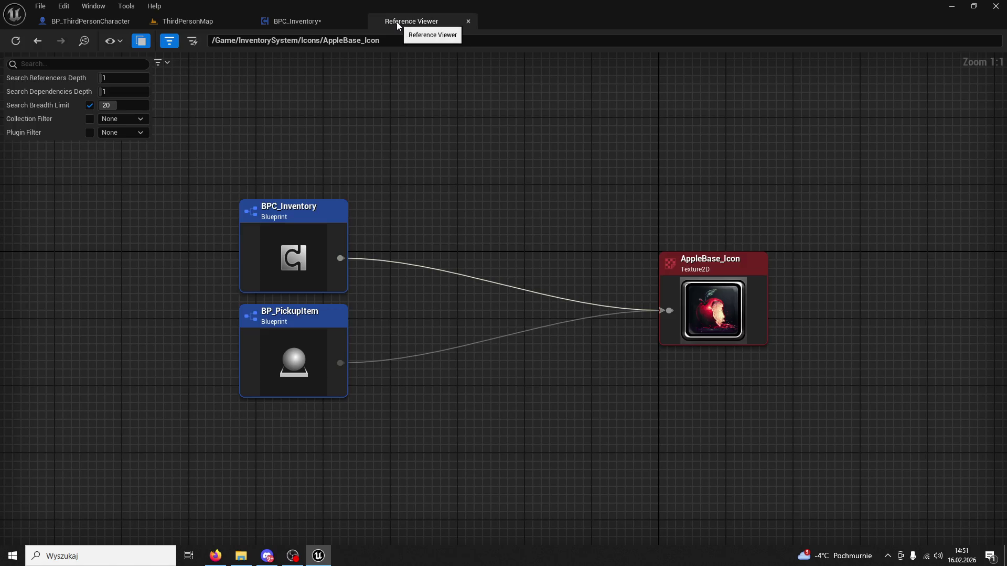
Step: Expand BPC_Inventory's references and dependencies, then show AppleBase_Icon's referencers
double_click(318, 215)
scroll(388, 350, down, 2)
mouse_move(469, 290)
mouse_down()
mouse_move(438, 481)
mouse_move(532, 294)
mouse_move(618, 265)
mouse_up()
mouse_move(516, 259)
mouse_down()
mouse_move(549, 243)
mouse_move(590, 197)
mouse_up()
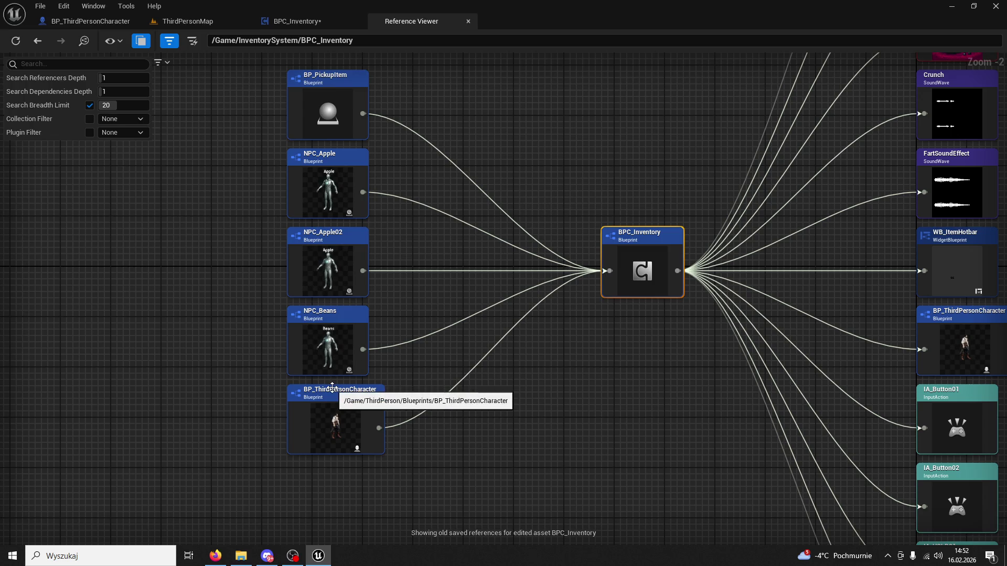
mouse_move(679, 185)
mouse_down()
mouse_move(484, 271)
mouse_move(354, 272)
mouse_up()
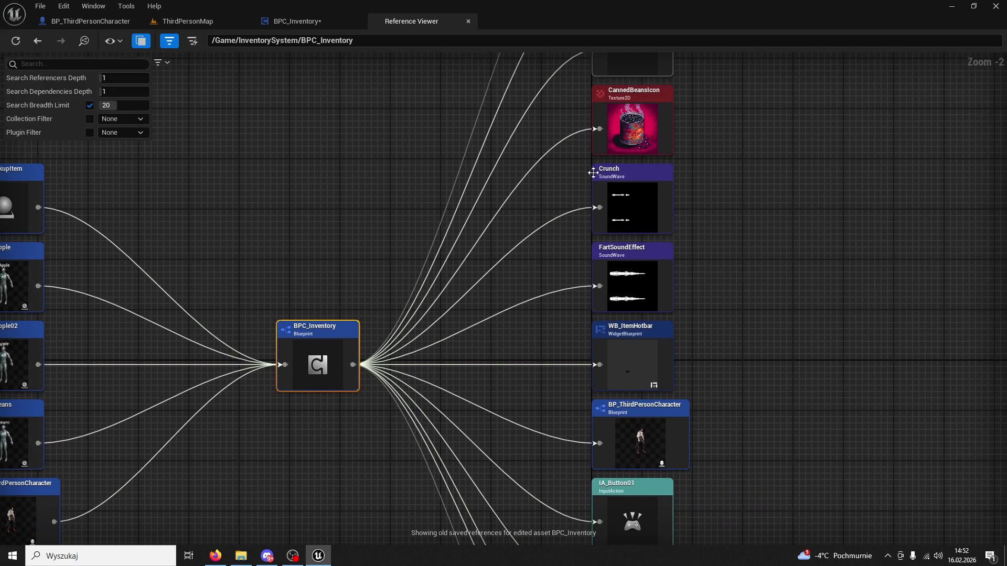
drag(754, 183, 701, 353)
drag(645, 206, 616, 243)
click(586, 152)
double_click(586, 152)
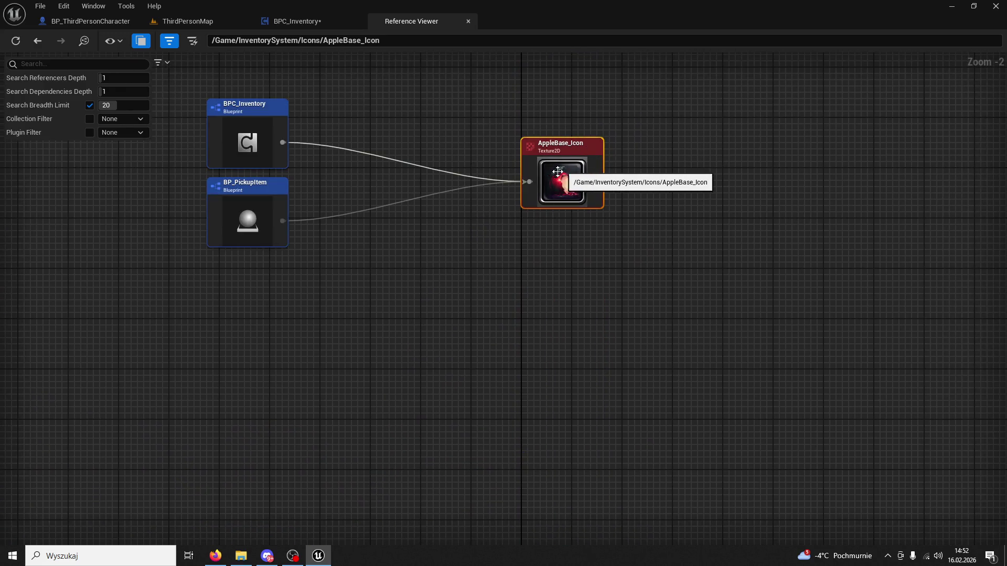
Step: Inspect the referencers of BP_PickupItem, CannedBeansIcon and AppleBase_Icon in turn
double_click(257, 193)
drag(263, 266, 439, 308)
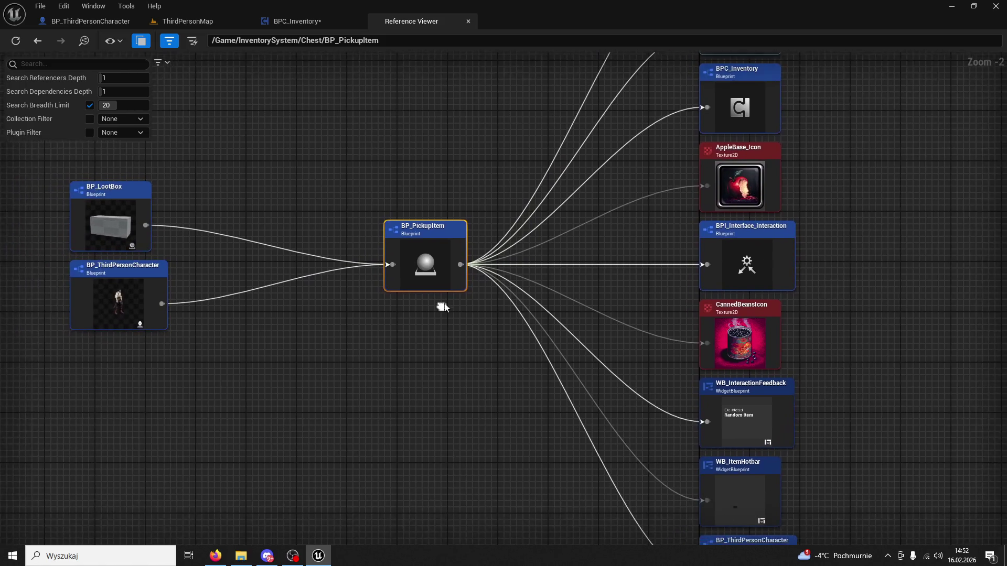
double_click(770, 302)
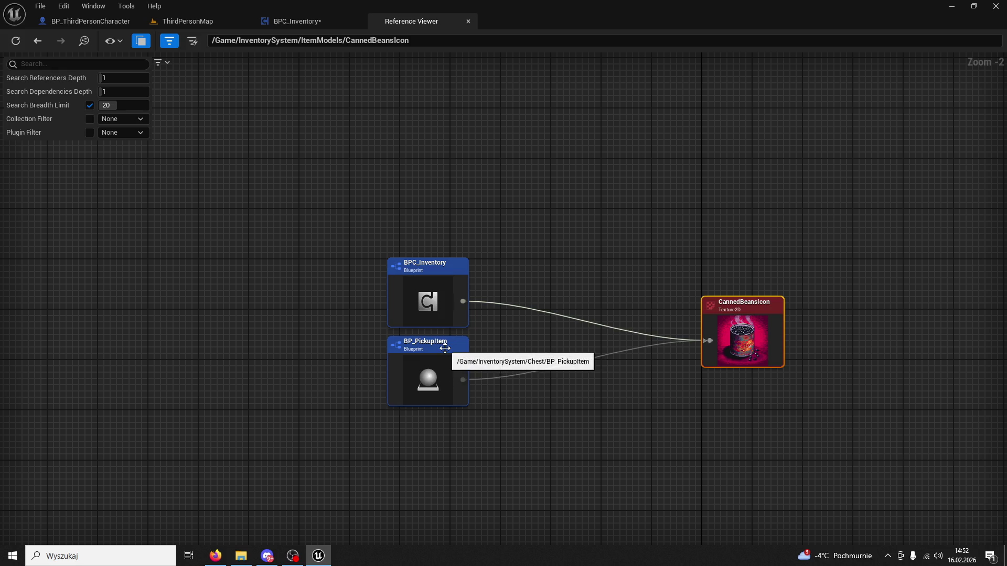
double_click(444, 348)
double_click(748, 268)
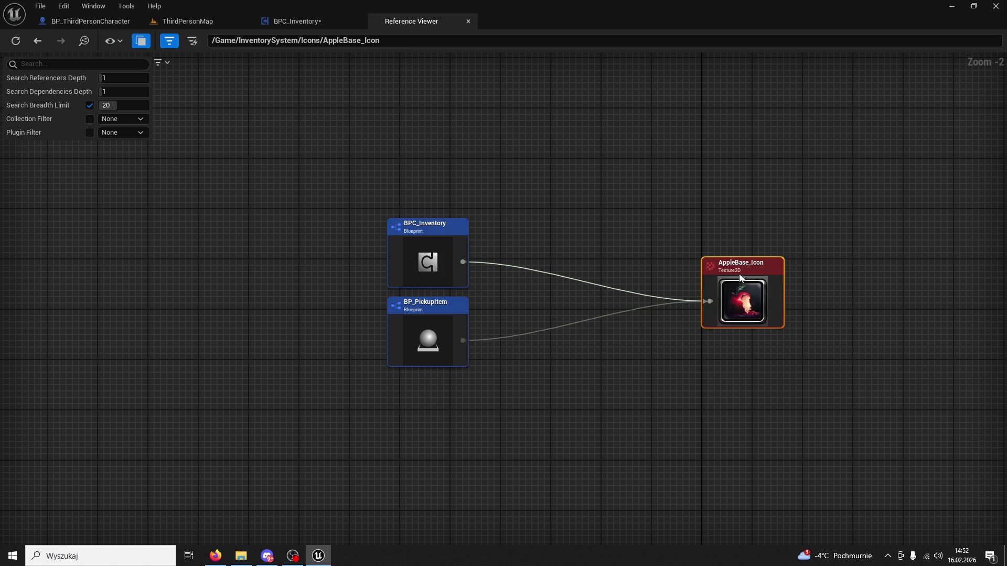
Step: Recenter the reference graph on BP_PickupItem, then on BPC_Inventory
click(445, 311)
double_click(445, 311)
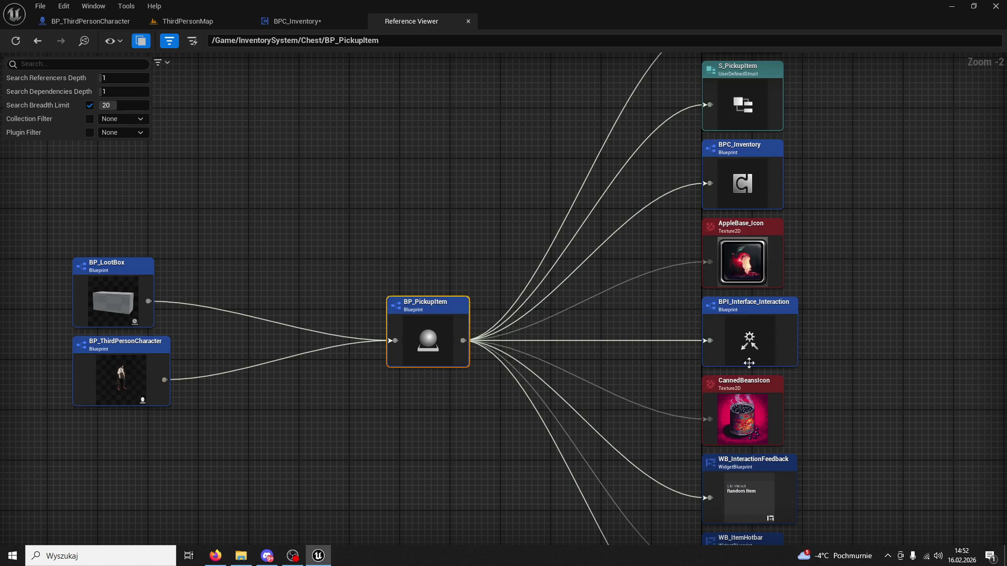
double_click(750, 383)
click(452, 338)
double_click(453, 338)
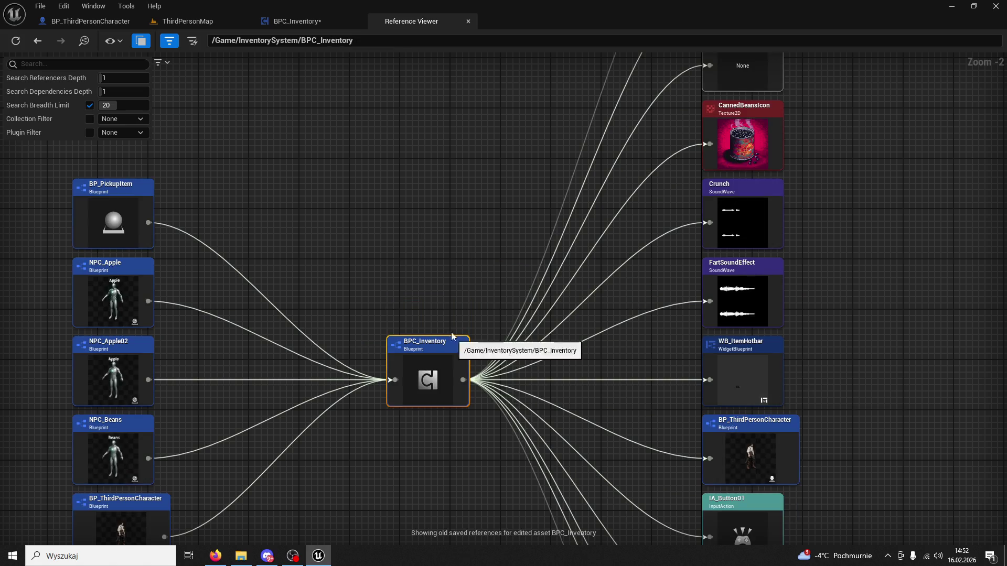
mouse_move(395, 205)
mouse_down()
mouse_move(504, 265)
mouse_move(510, 223)
mouse_move(500, 231)
mouse_up()
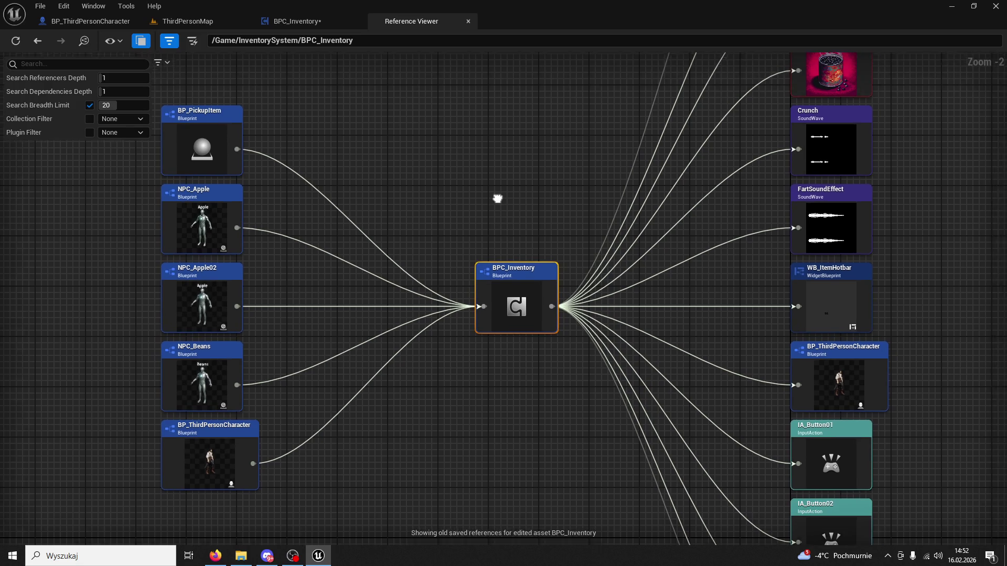
Step: Recheck AppleBase_Icon's and BP_PickupItem's references, then close the Reference Viewer
drag(835, 107, 780, 355)
double_click(786, 118)
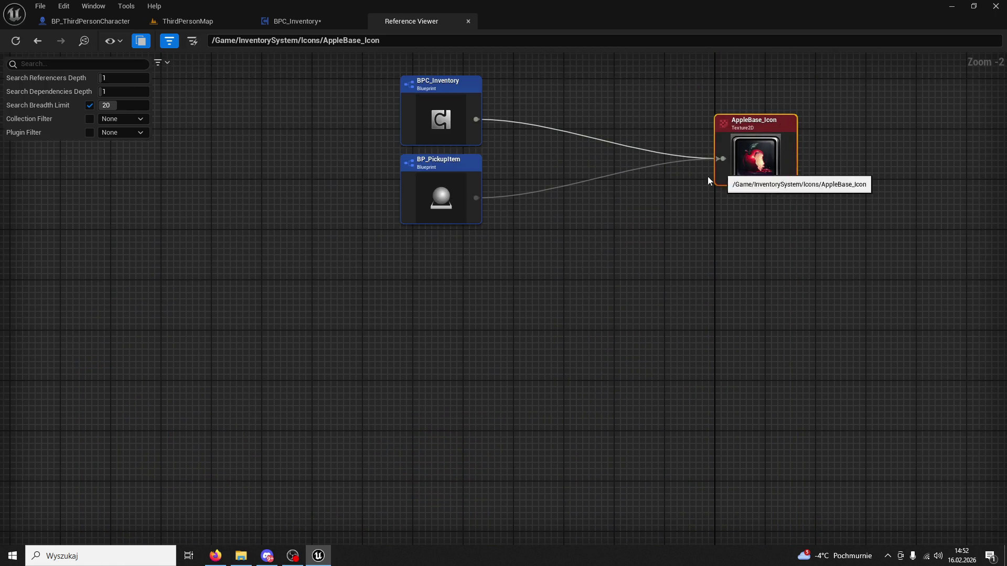
double_click(467, 168)
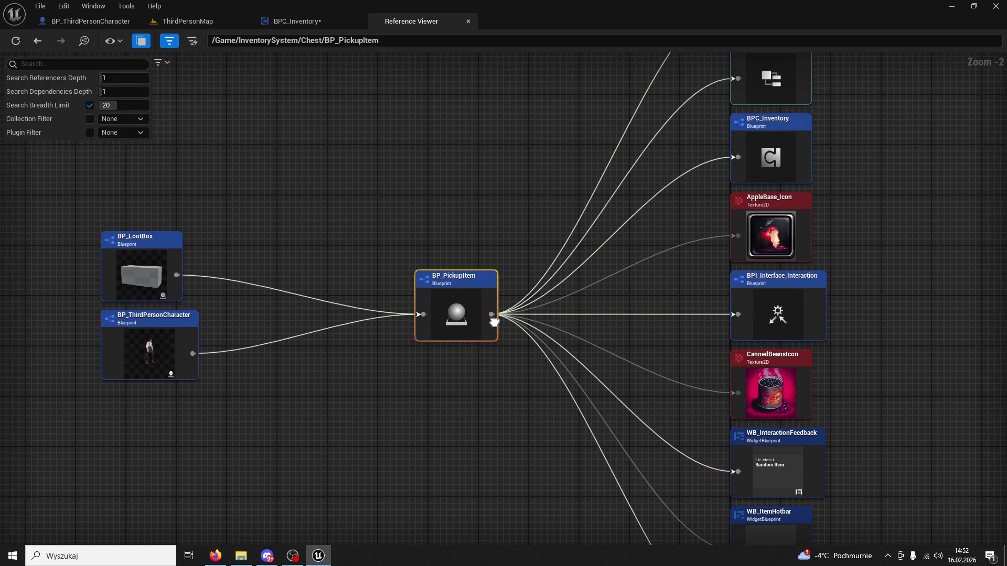
drag(494, 321, 468, 299)
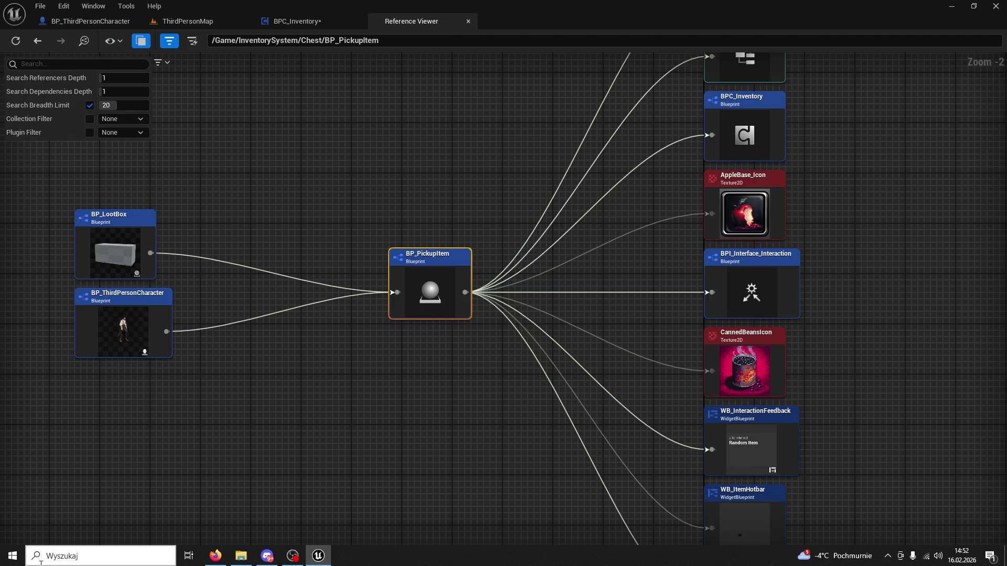
click(467, 22)
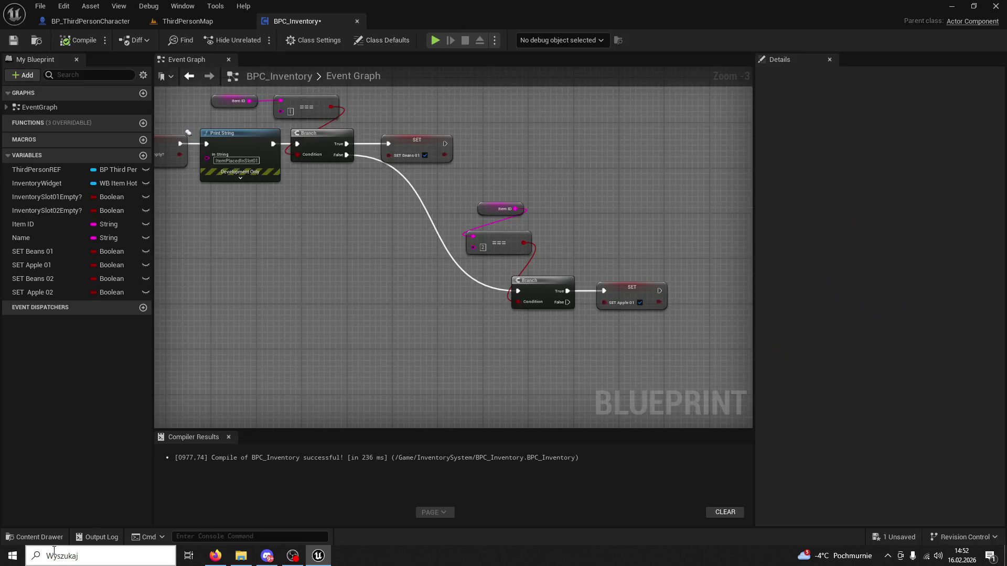
Step: Open BP_PickupItem from the InventorySystem/Chest folder in the Content Drawer
click(103, 24)
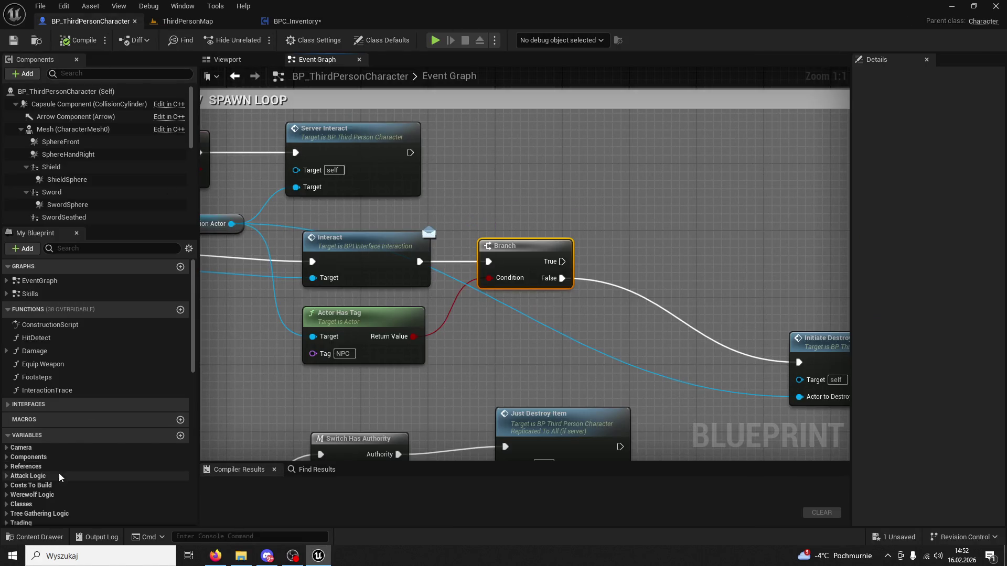
click(32, 537)
click(296, 341)
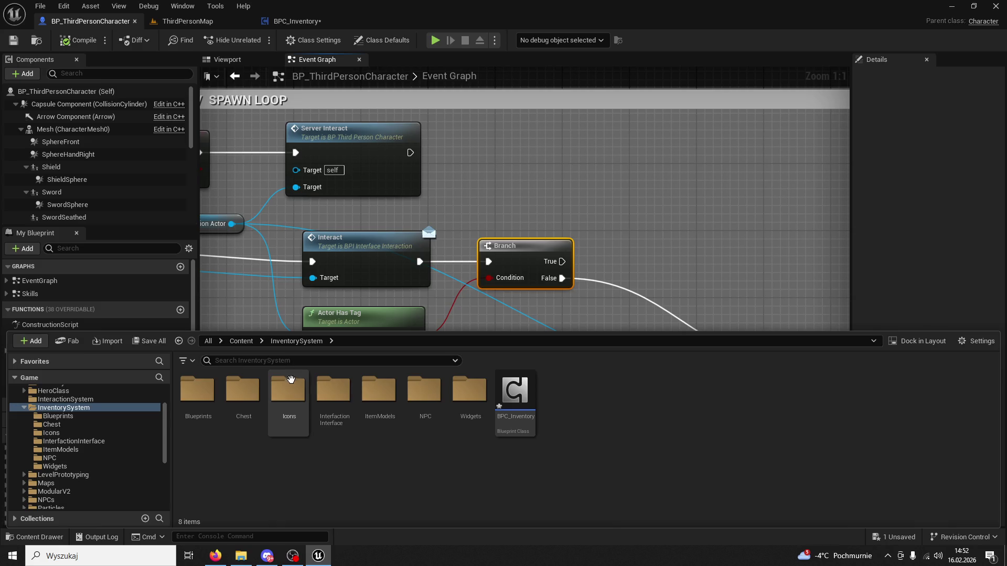
double_click(378, 393)
click(296, 341)
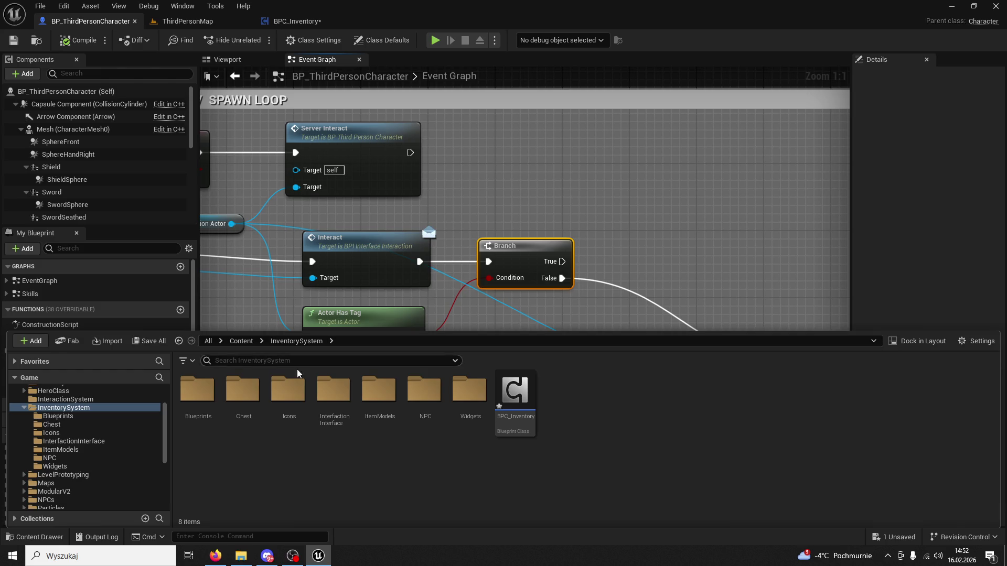
double_click(243, 393)
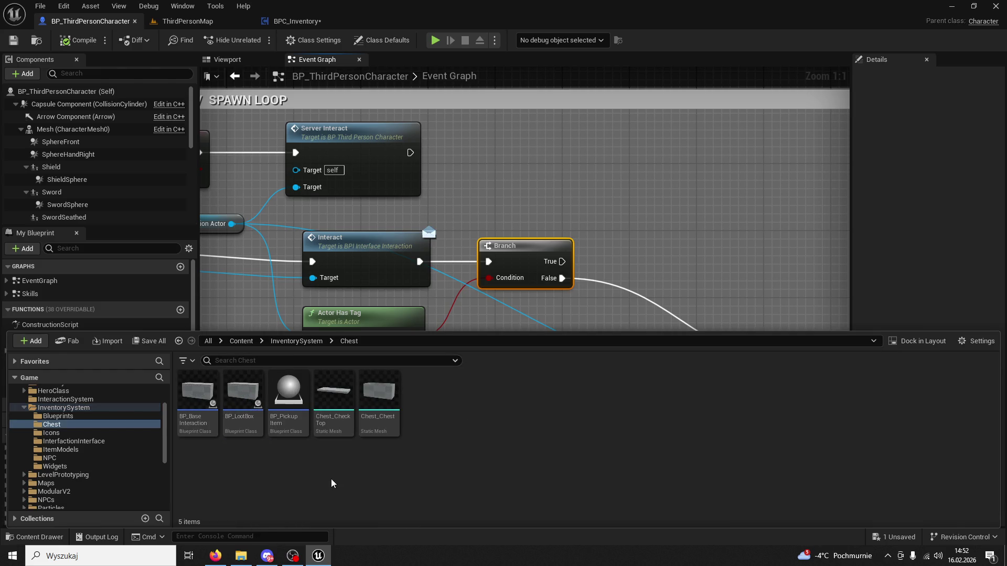
double_click(293, 397)
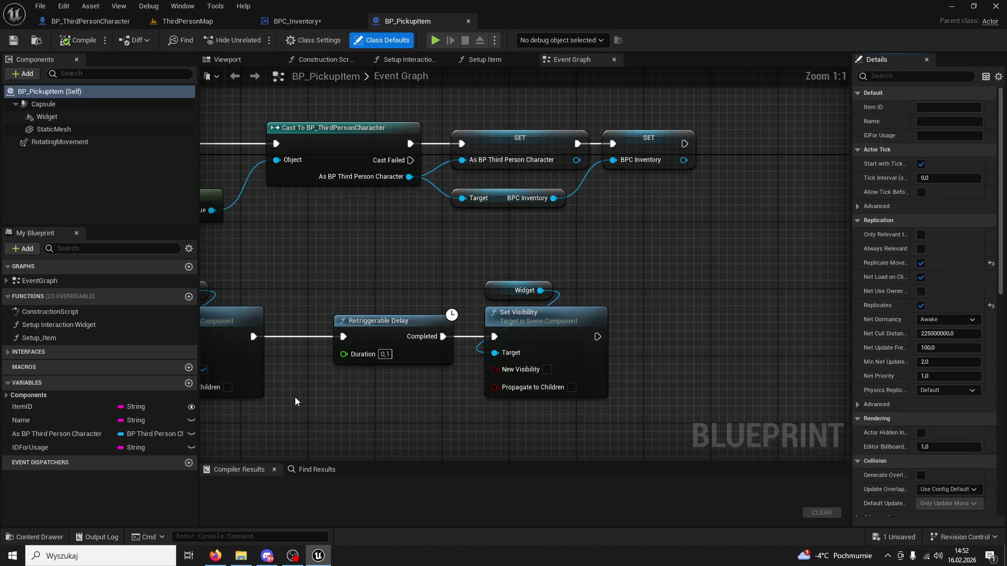
Step: Check the DT_PickupItems data table, close it, and return to the Event Interact logic
scroll(420, 236, down, 7)
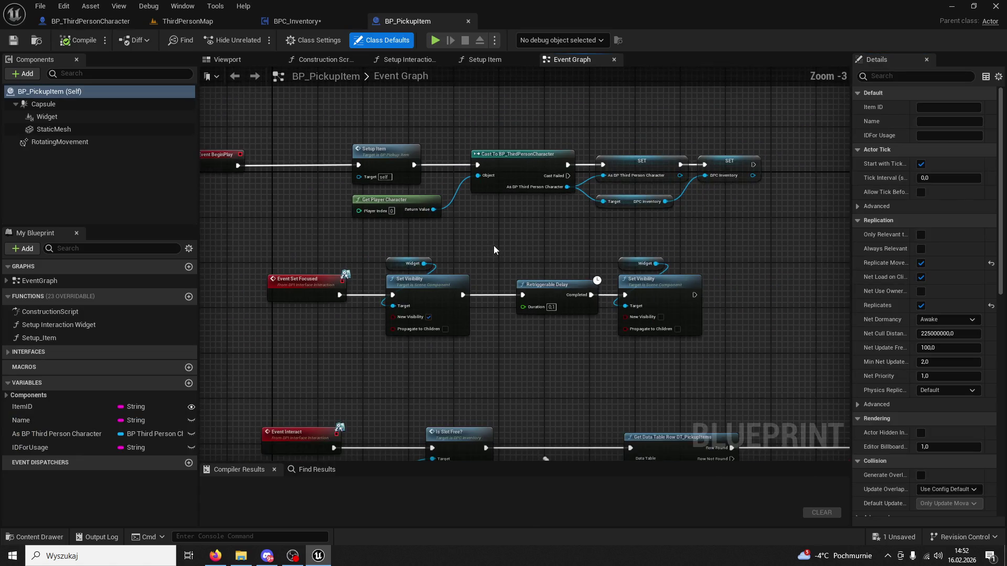
scroll(568, 268, up, 6)
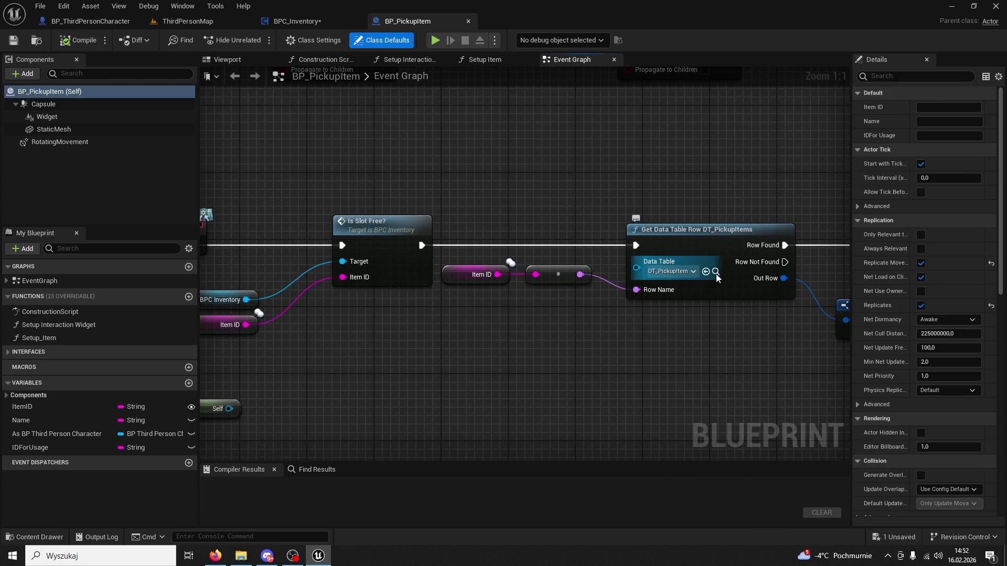
click(716, 273)
double_click(197, 401)
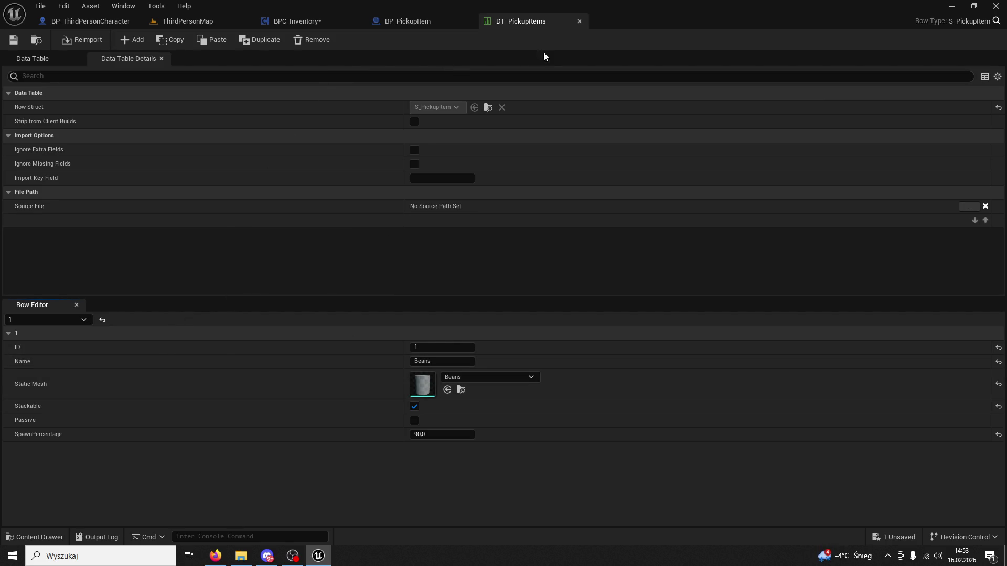
click(580, 21)
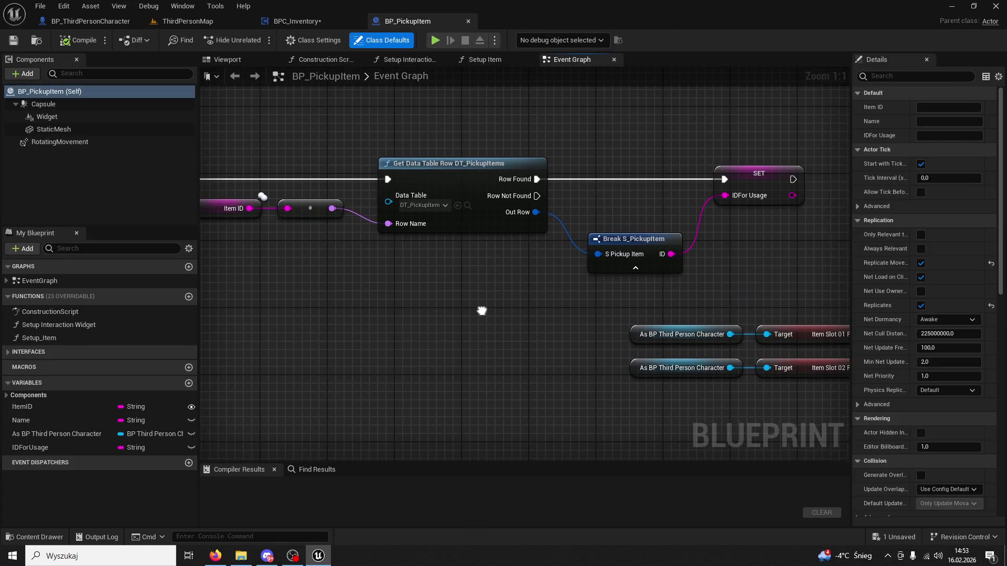
drag(563, 287, 483, 269)
Step: Review BP_PickupItem's slot-check, Setup Item and Cast nodes in the Event Graph
scroll(537, 322, down, 3)
mouse_move(537, 322)
mouse_down()
mouse_move(697, 331)
mouse_move(566, 285)
mouse_move(458, 293)
mouse_up()
scroll(635, 311, down, 2)
scroll(566, 285, up, 4)
scroll(398, 302, down, 7)
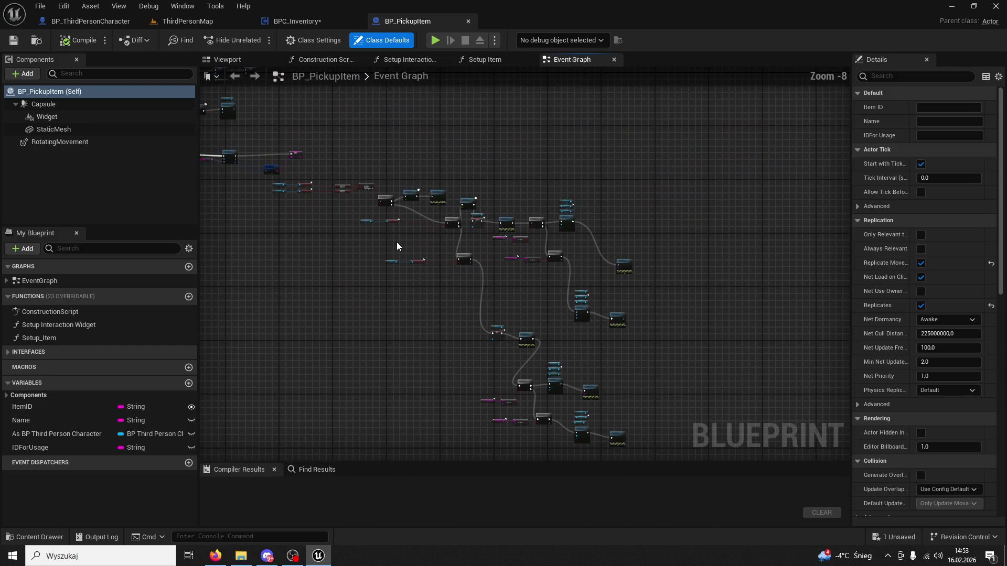
scroll(459, 176, up, 6)
scroll(522, 205, down, 5)
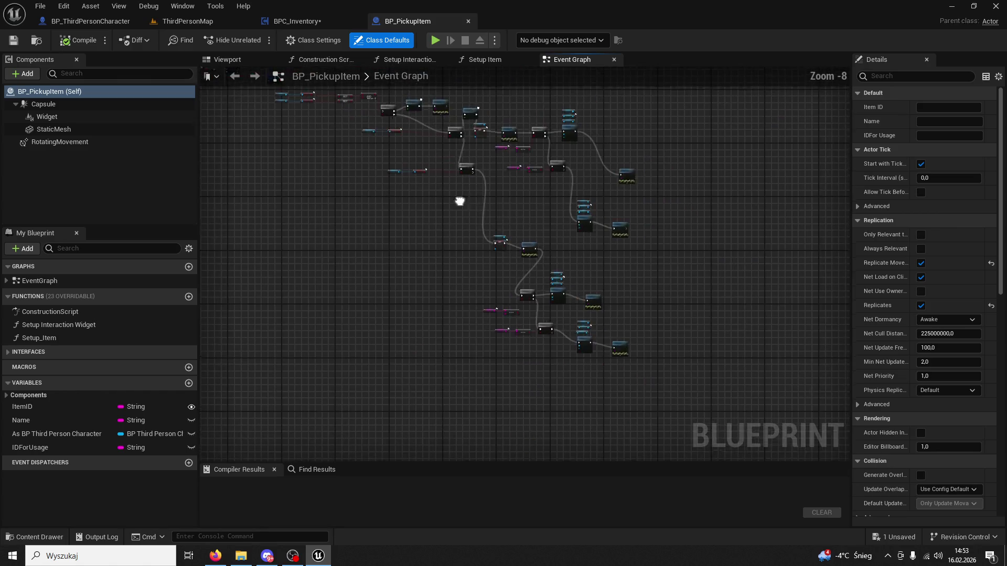
scroll(534, 347, up, 4)
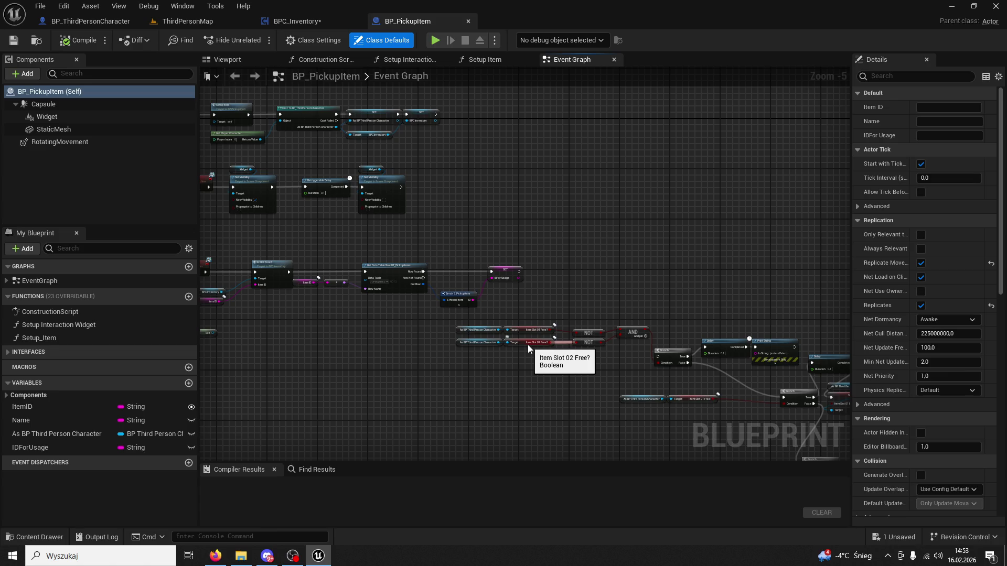
scroll(527, 345, up, 5)
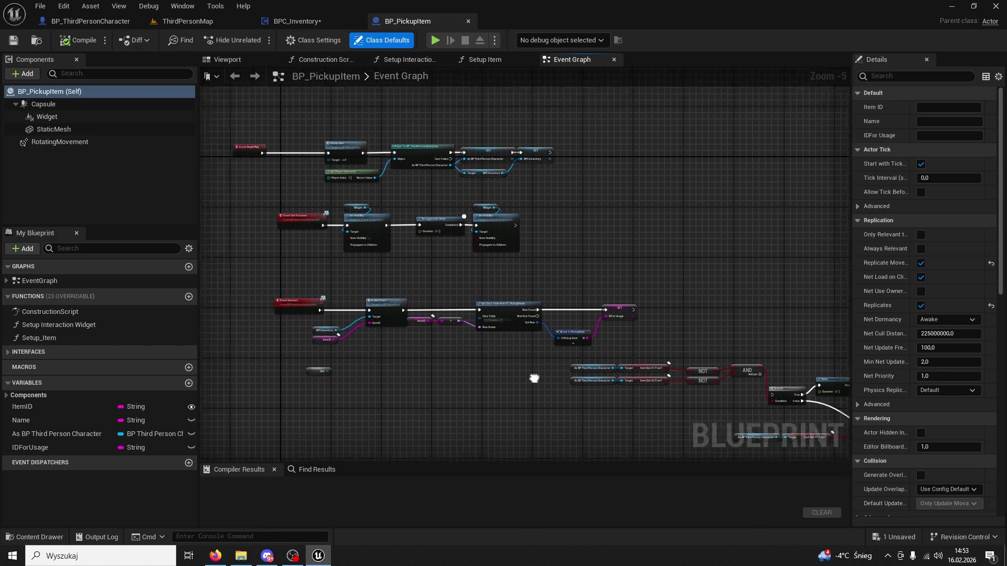
mouse_move(546, 396)
mouse_down()
mouse_move(523, 355)
mouse_move(474, 416)
mouse_move(474, 457)
mouse_move(558, 340)
mouse_up()
scroll(558, 339, down, 3)
scroll(551, 315, up, 2)
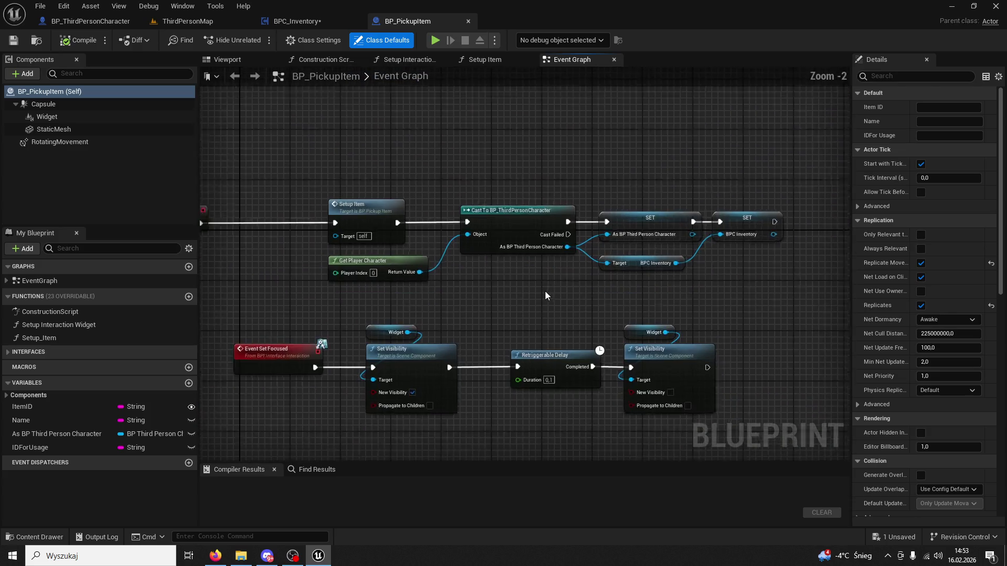
Step: Open BPC_Inventory from the InventorySystem folder in the Content Drawer
click(36, 537)
click(292, 341)
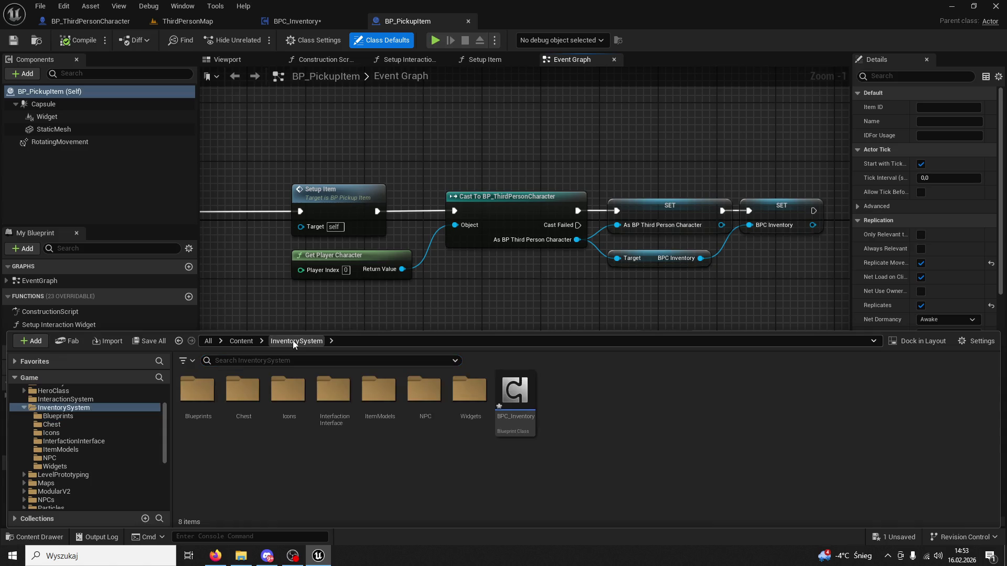
double_click(509, 399)
Step: Select the existing Inventory Widget getter node in BPC_Inventory's event graph
scroll(510, 352, down, 5)
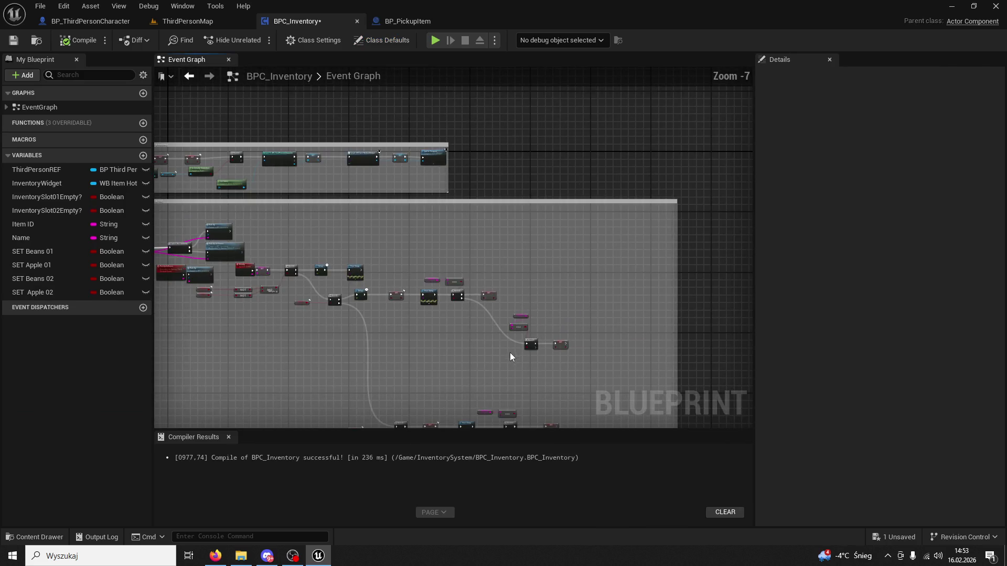
scroll(442, 365, up, 7)
scroll(466, 359, down, 8)
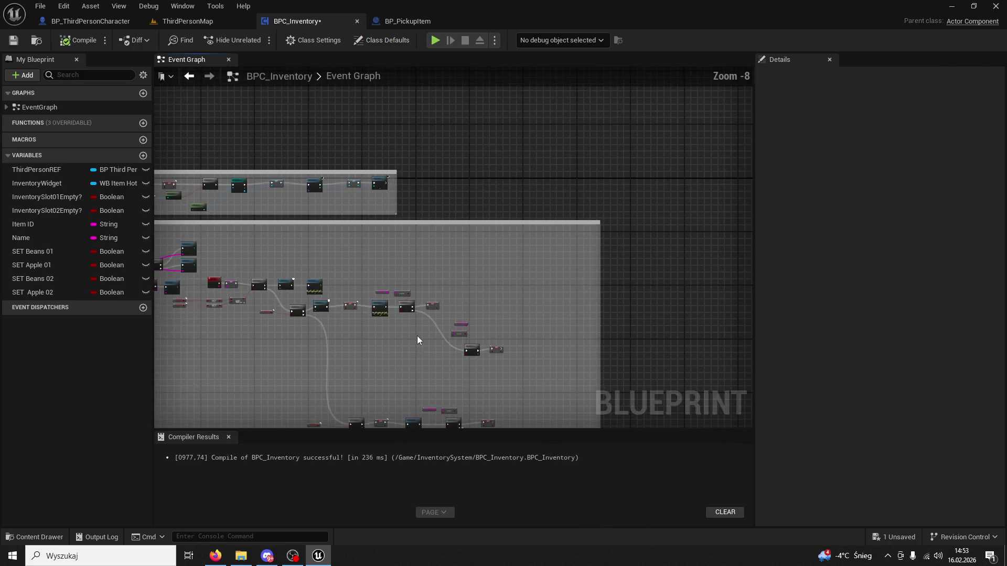
scroll(398, 256, up, 6)
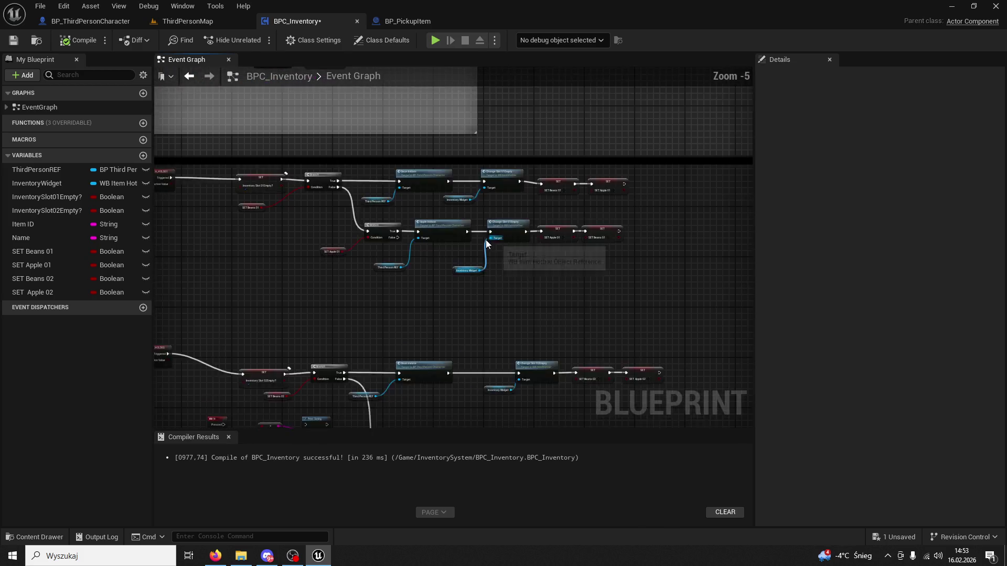
drag(487, 282, 474, 221)
click(411, 231)
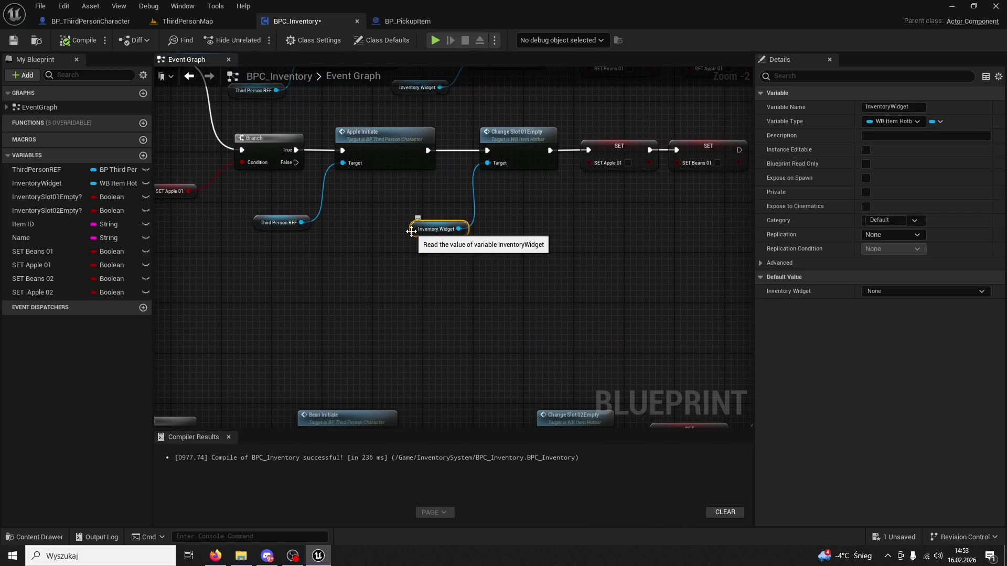
Step: Paste a copy of the Inventory Widget getter beside the SET Apple 01 branch
mouse_move(418, 281)
mouse_down()
mouse_move(402, 342)
mouse_move(445, 377)
mouse_up()
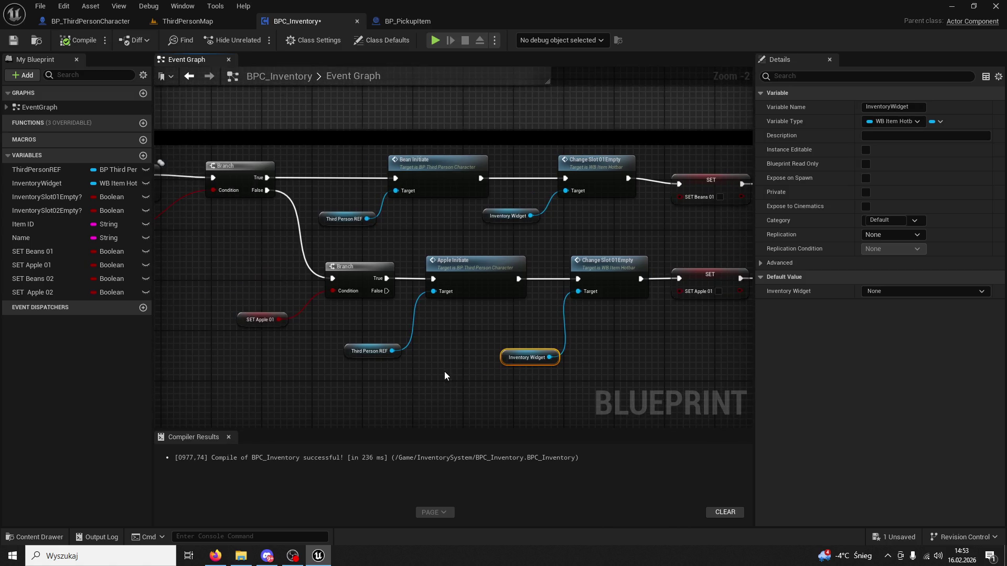
scroll(444, 371, down, 3)
scroll(534, 348, up, 5)
mouse_move(567, 334)
mouse_down()
mouse_move(470, 325)
mouse_move(470, 282)
mouse_move(467, 367)
mouse_move(501, 156)
mouse_up()
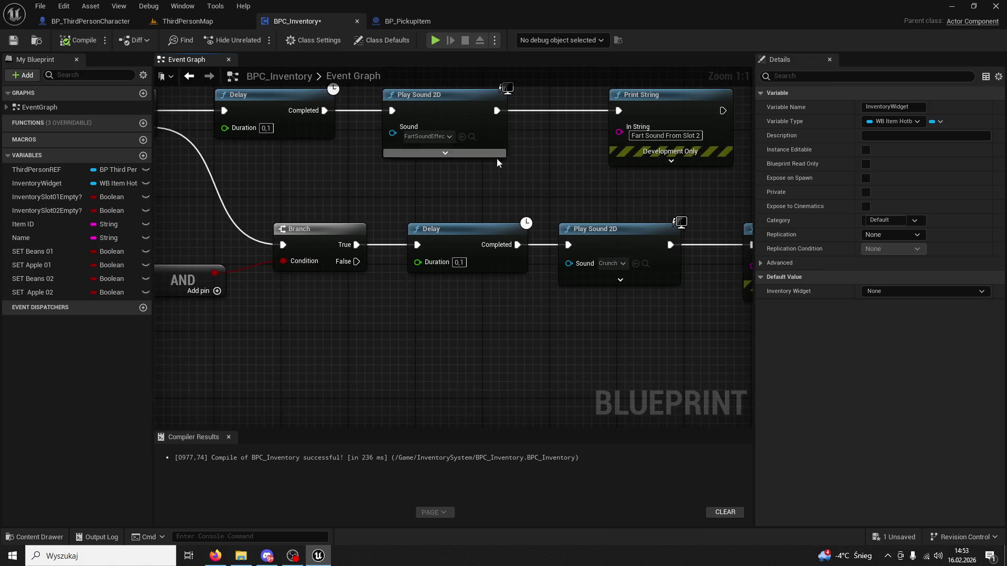
scroll(438, 314, down, 5)
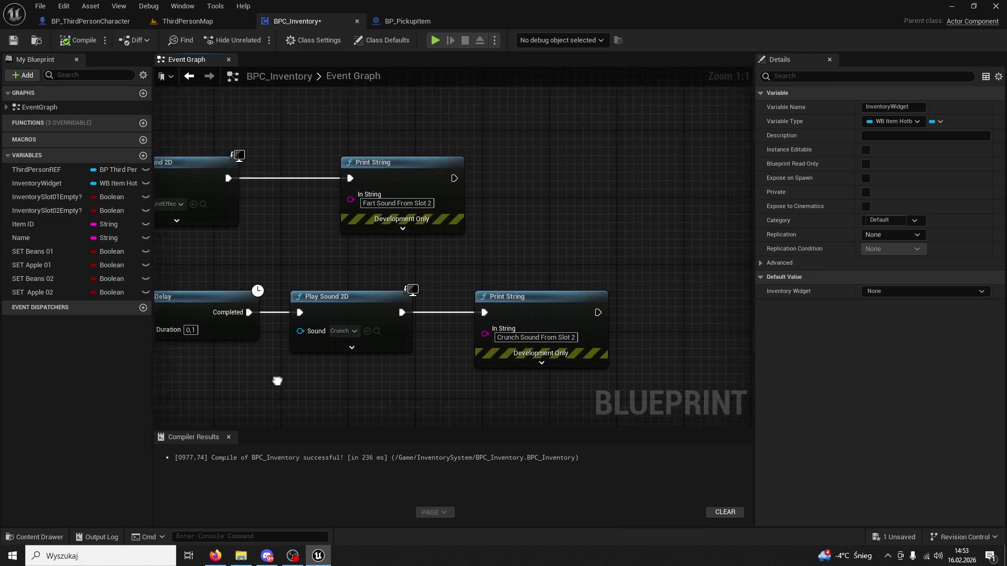
scroll(502, 251, up, 3)
mouse_move(479, 313)
mouse_down()
mouse_move(518, 172)
mouse_move(432, 375)
mouse_move(551, 342)
mouse_move(472, 342)
mouse_move(574, 336)
mouse_up()
scroll(480, 338, down, 3)
scroll(441, 331, up, 5)
key(ctrl+v)
drag(637, 304, 514, 303)
Step: Add a Change Slot 01 call on the Inventory Widget, placed after SET Apple 01
drag(450, 318, 522, 273)
text(set icon)
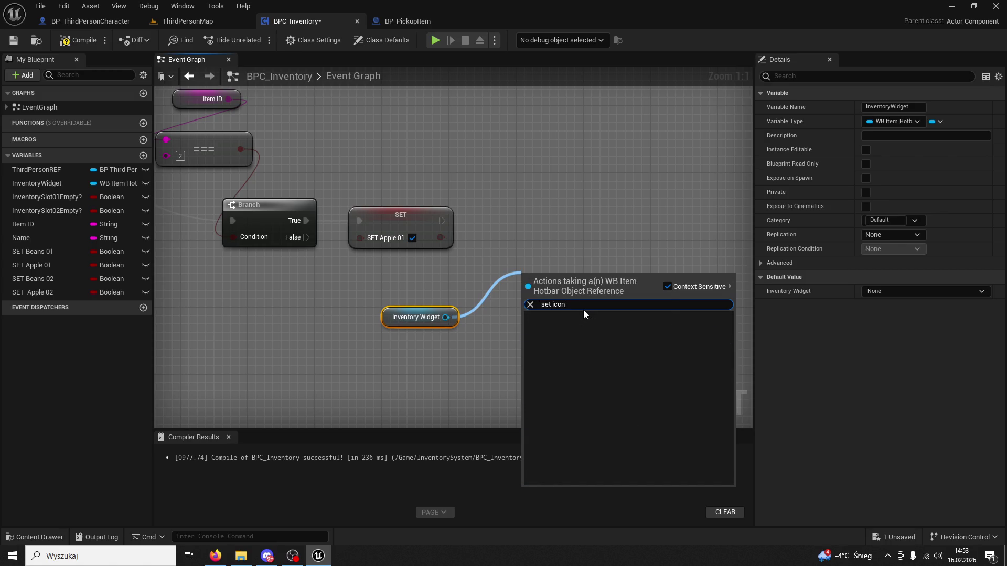
key(BackSpace)
key(BackSpace)
key(BackSpace)
scroll(629, 351, down, 10)
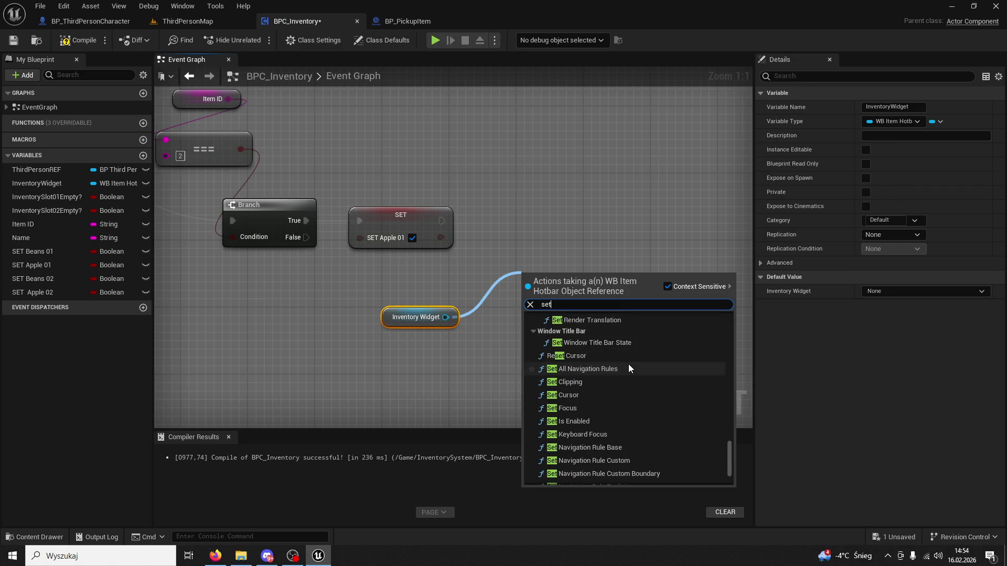
scroll(629, 364, down, 2)
scroll(629, 364, up, 5)
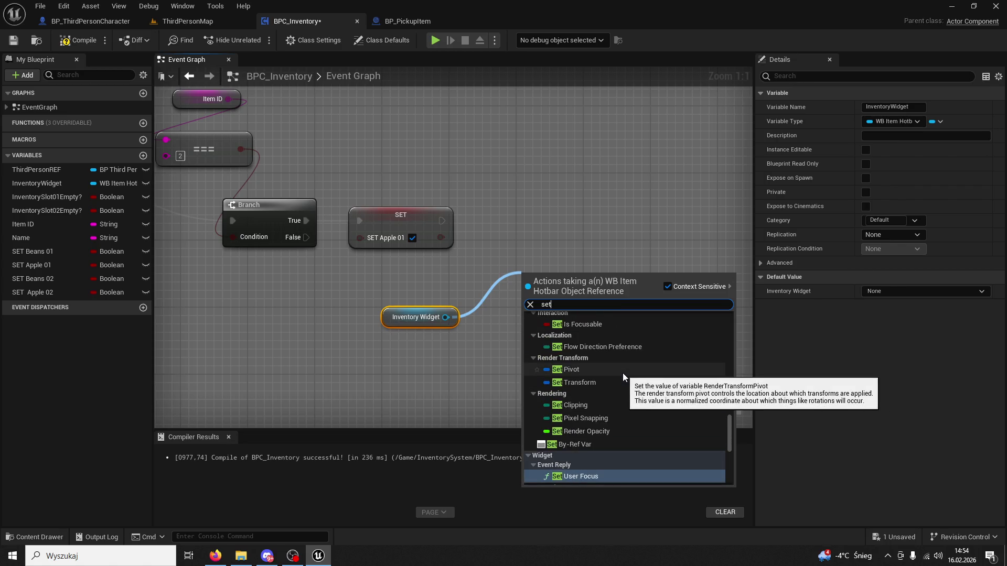
text(sl)
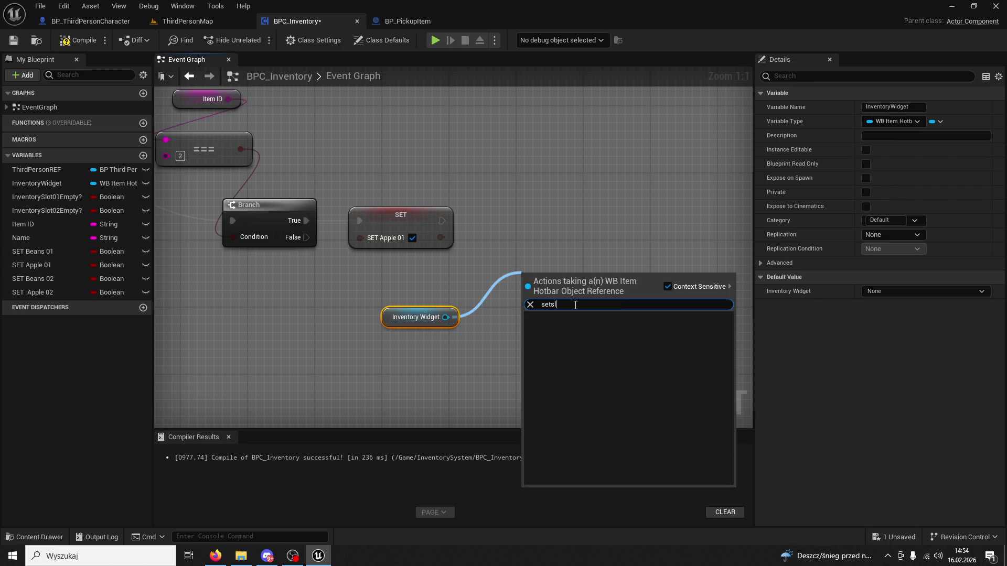
key(ctrl+a)
text(slot01)
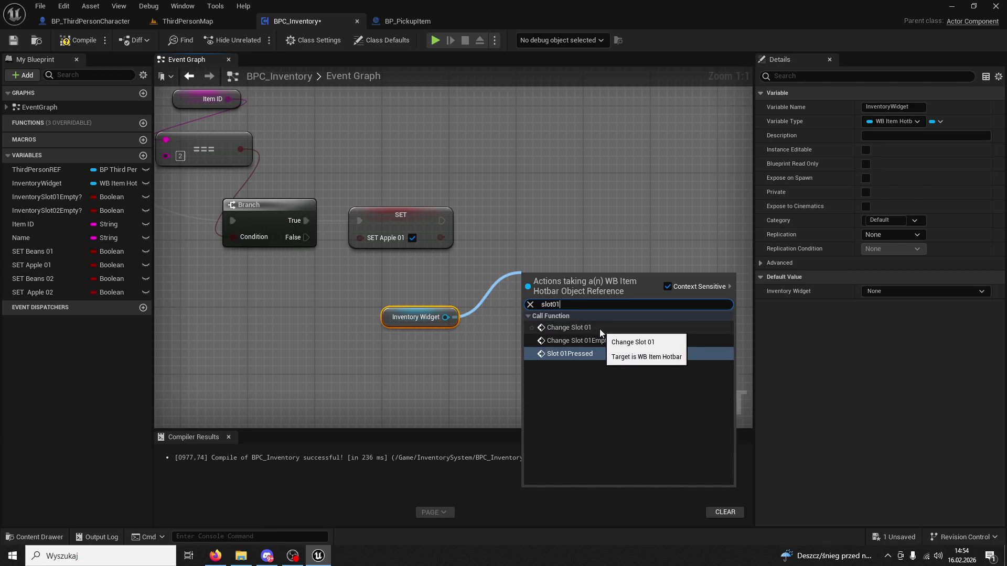
click(577, 327)
drag(569, 286, 552, 227)
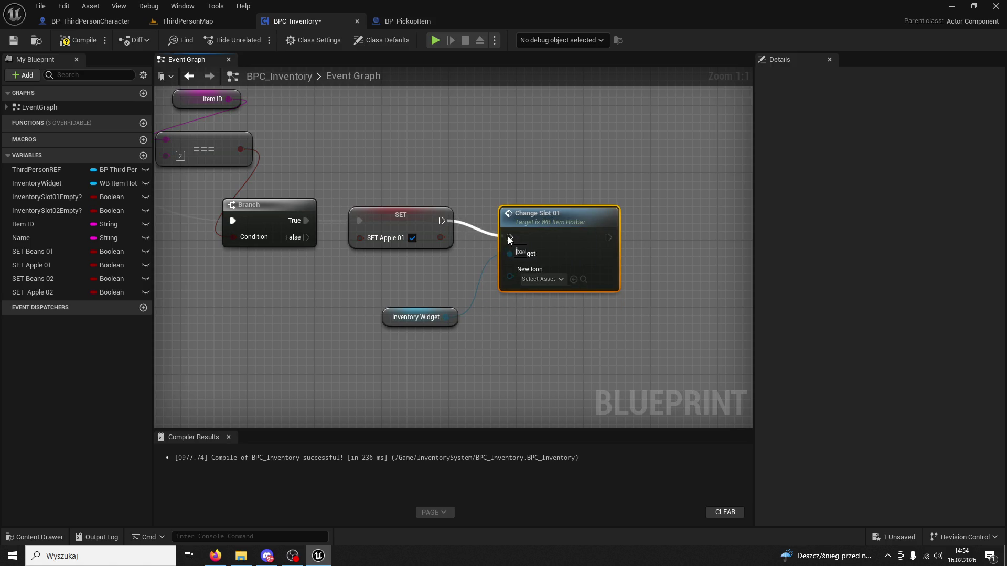
Step: Set Change Slot 01's New Icon to AICON-Green and go back to ThirdPersonMap
click(549, 282)
scroll(612, 373, down, 3)
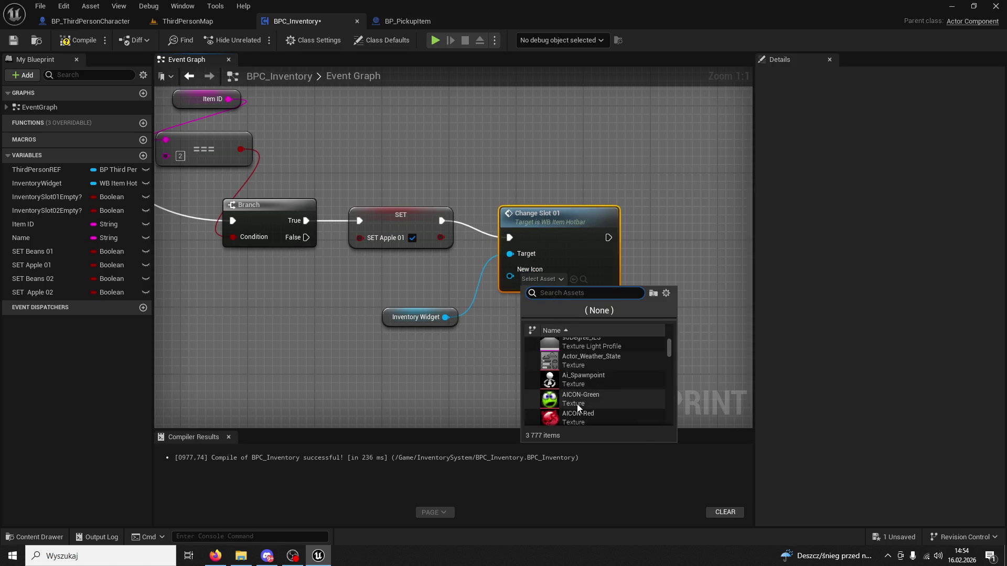
click(577, 409)
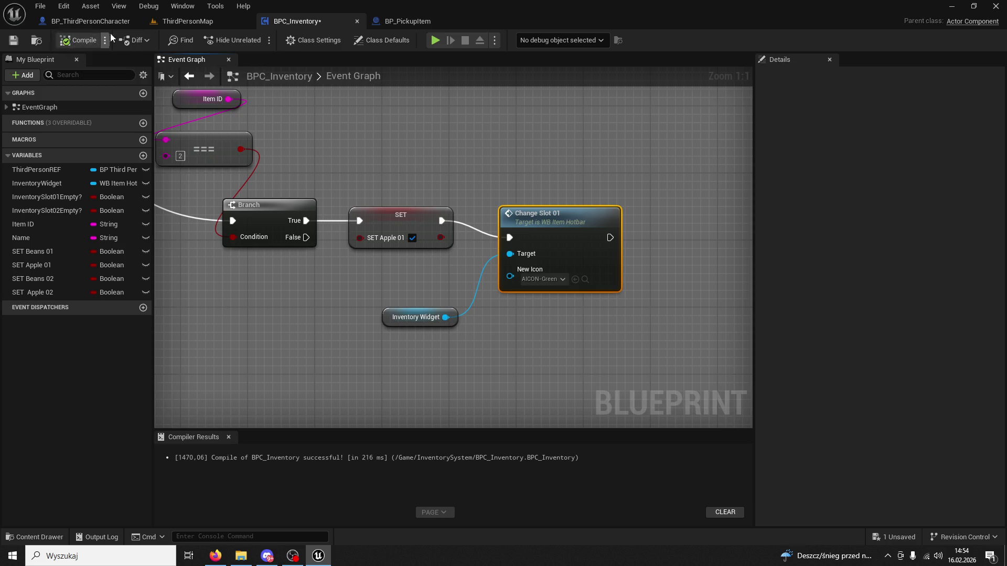
click(90, 21)
click(188, 21)
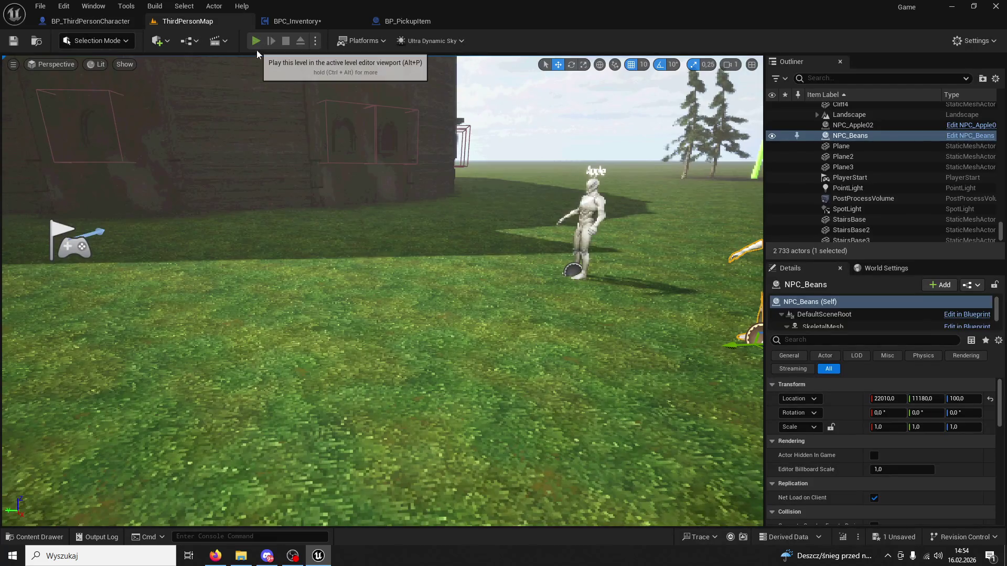
click(254, 42)
key(w)
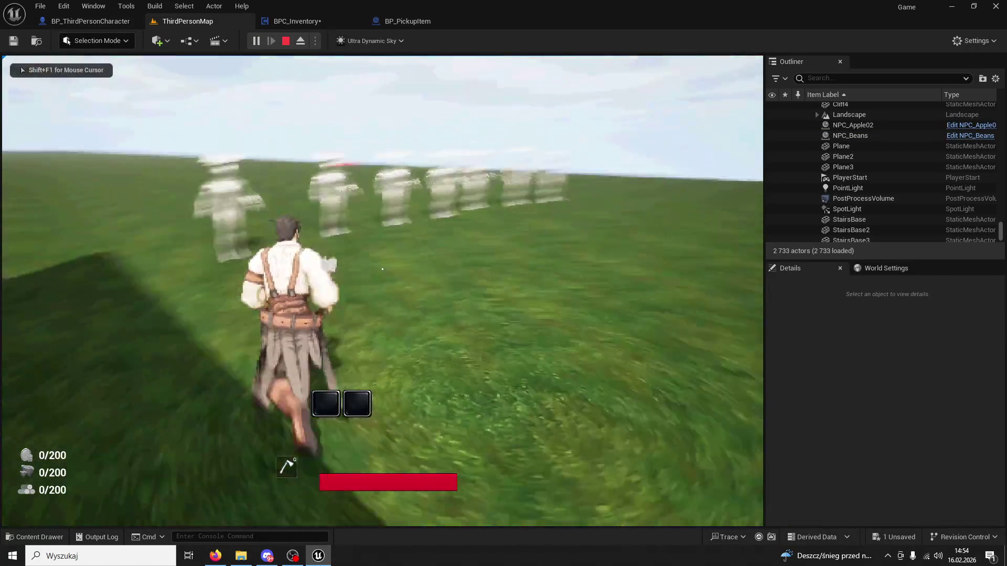
key(w)
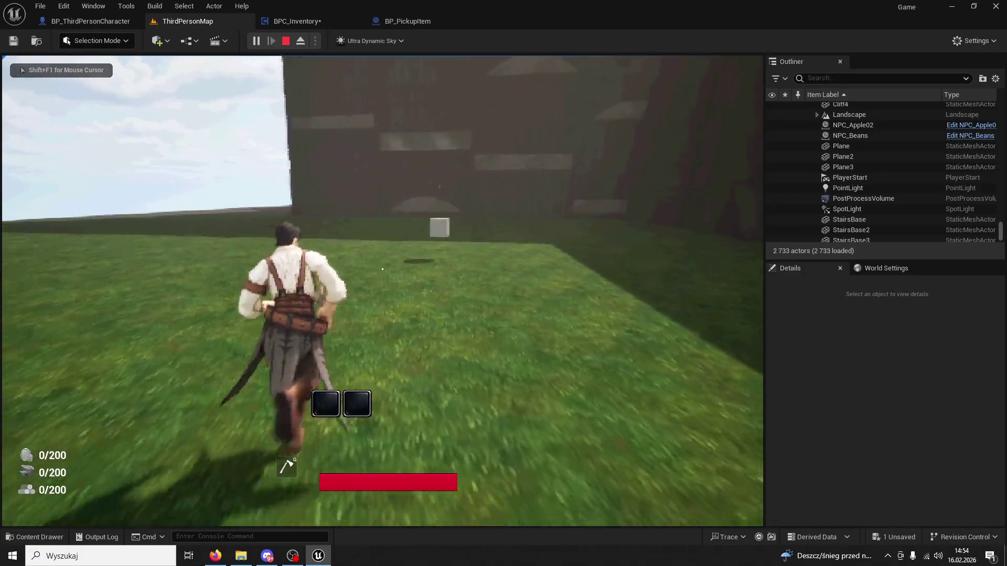
key(w)
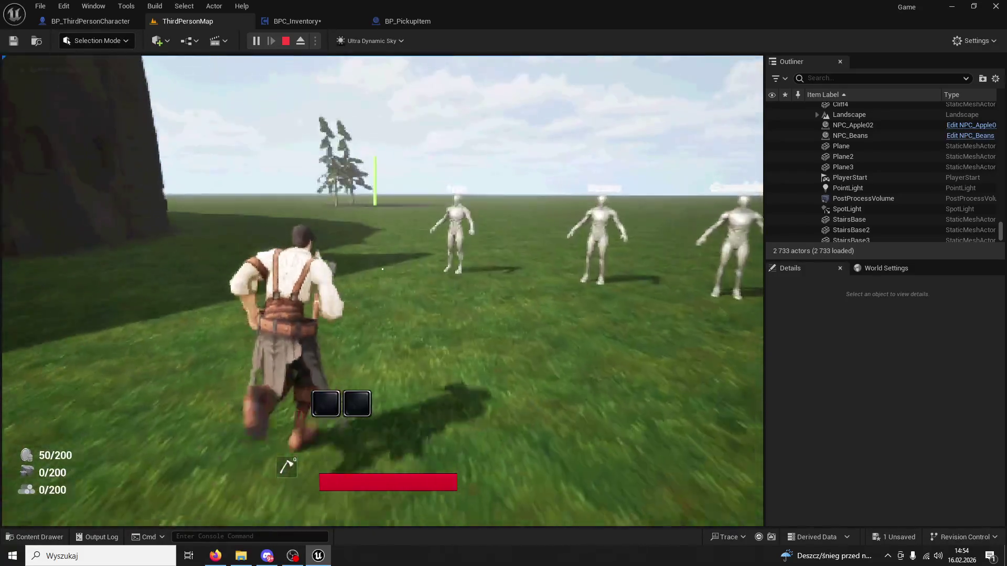
key(e)
key(s)
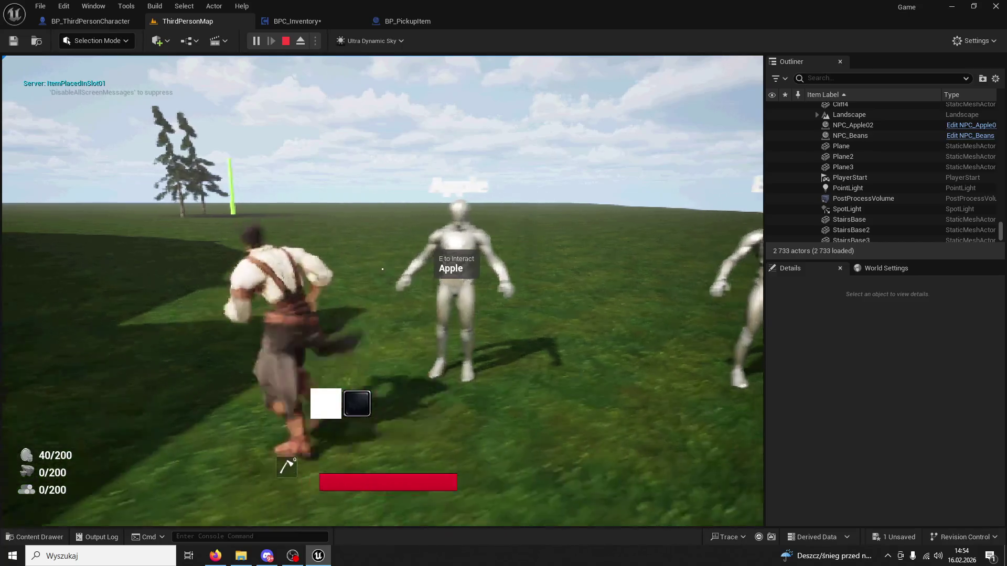
key(Escape)
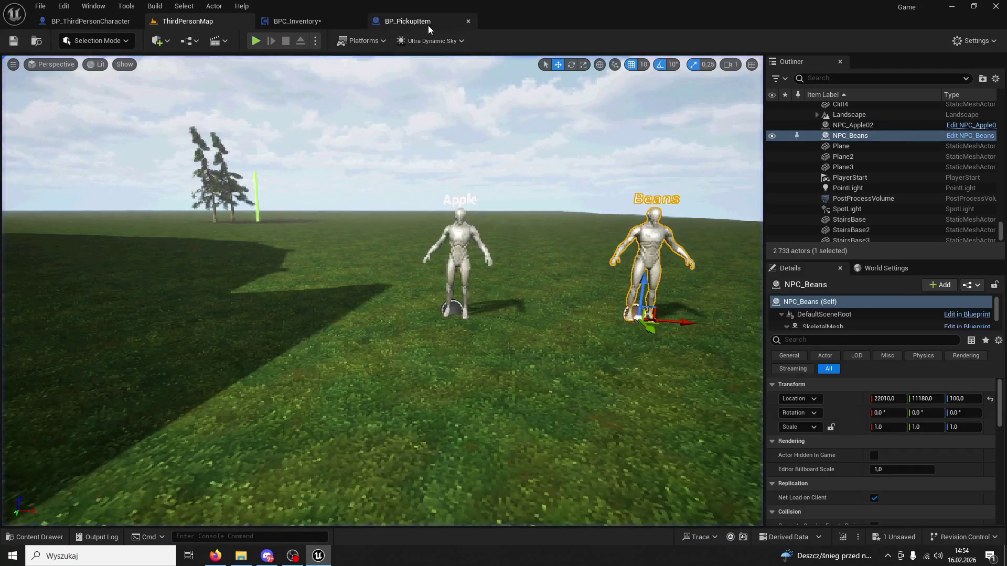
click(408, 21)
Step: Insert a Print String reading 'wata' between SET Apple 01 and Change Slot 01
click(297, 21)
drag(519, 212, 540, 212)
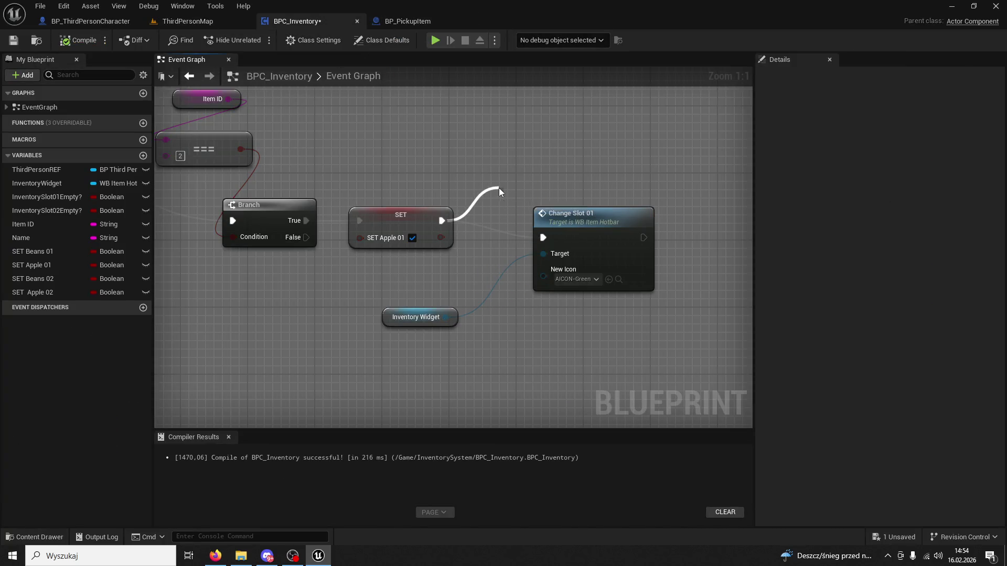
drag(499, 188, 499, 189)
text(nt)
key(Return)
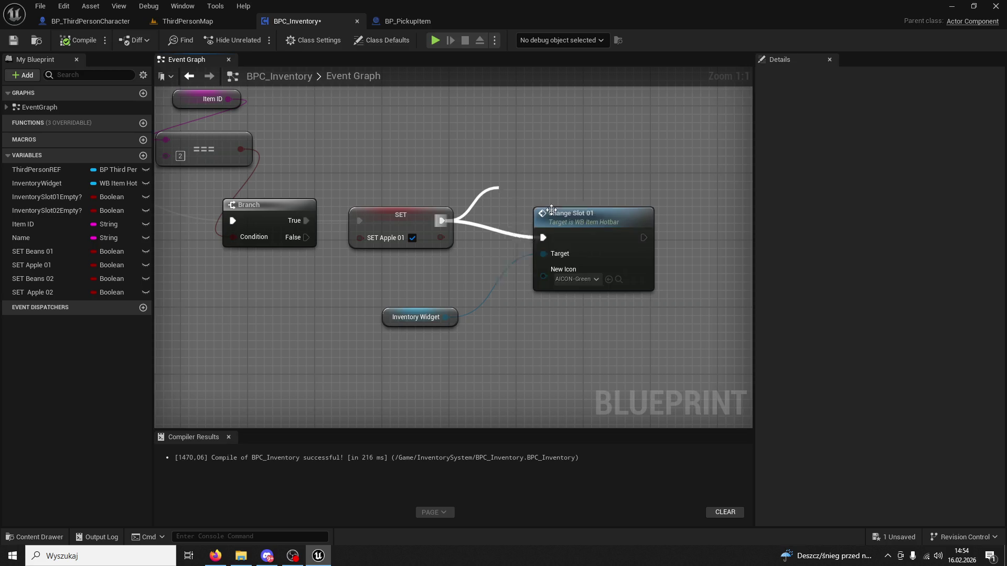
drag(630, 223, 672, 223)
text(wata)
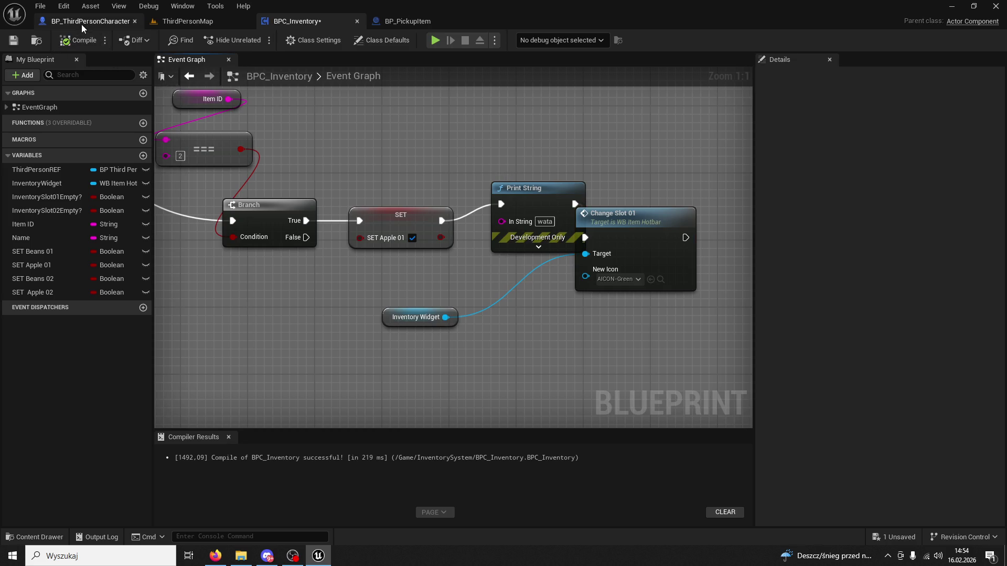
Step: Play-test ThirdPersonMap: buy an apple, use slot 1, buy another, then stop
click(86, 21)
click(212, 22)
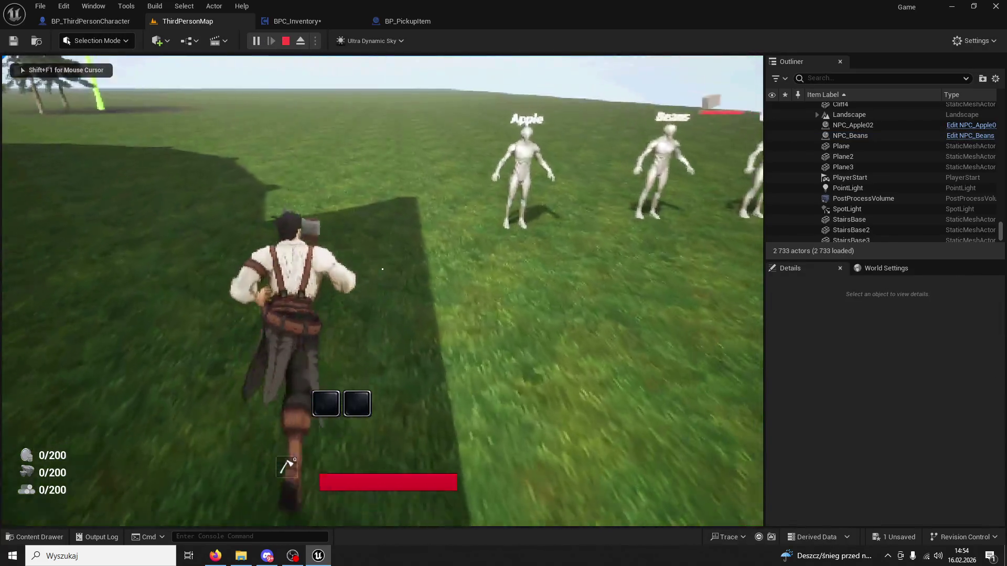
key(e)
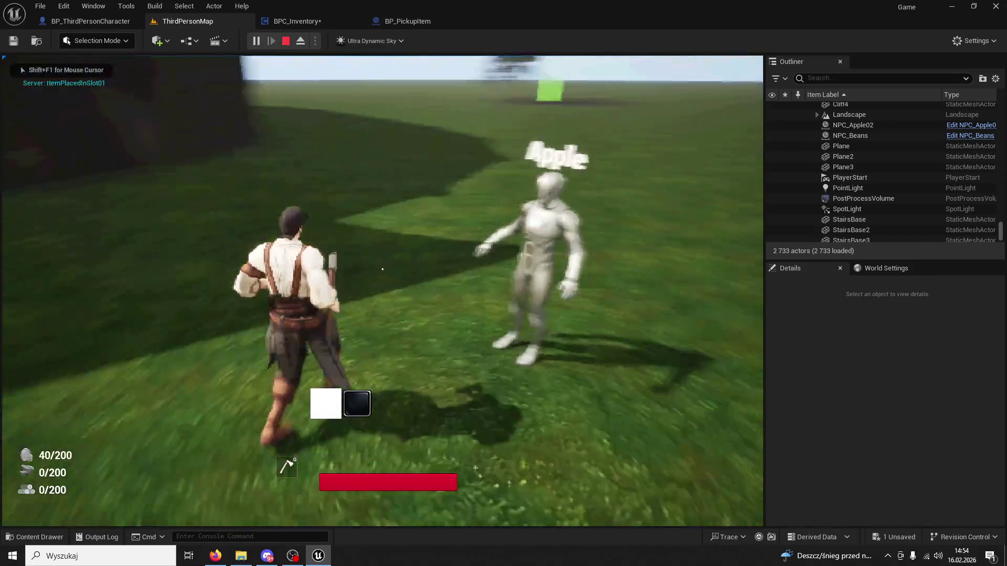
key(1)
key(1)
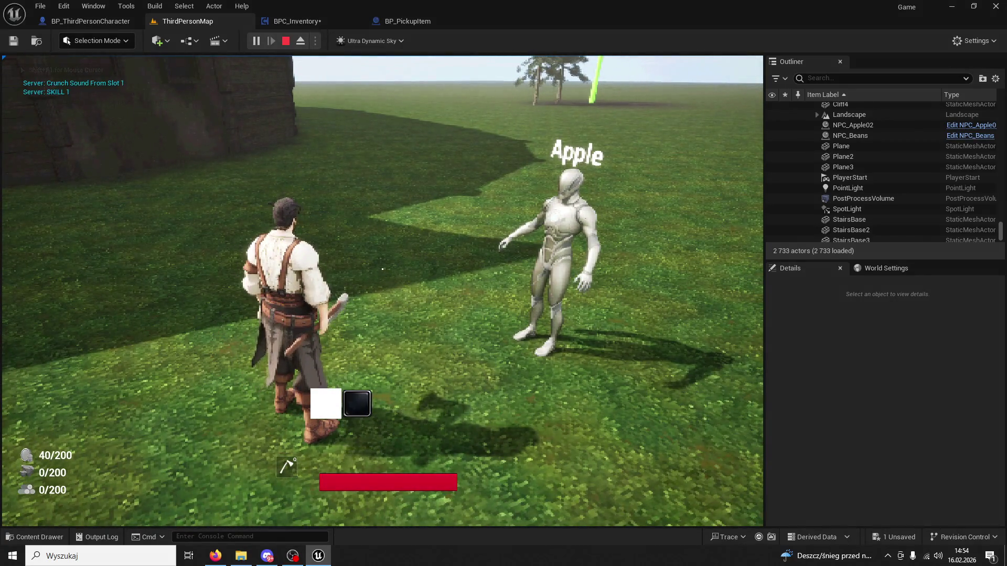
key(e)
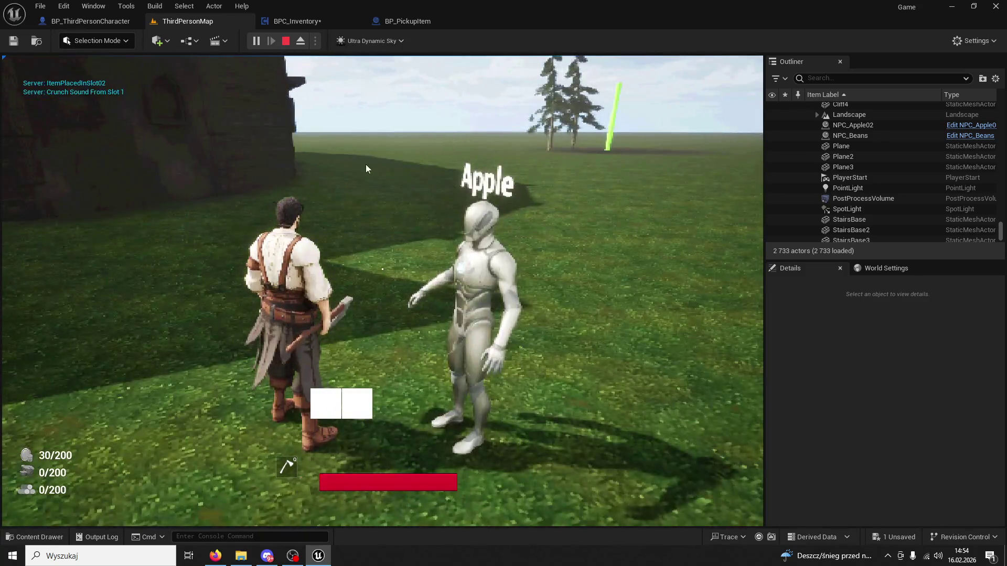
key(Escape)
click(409, 22)
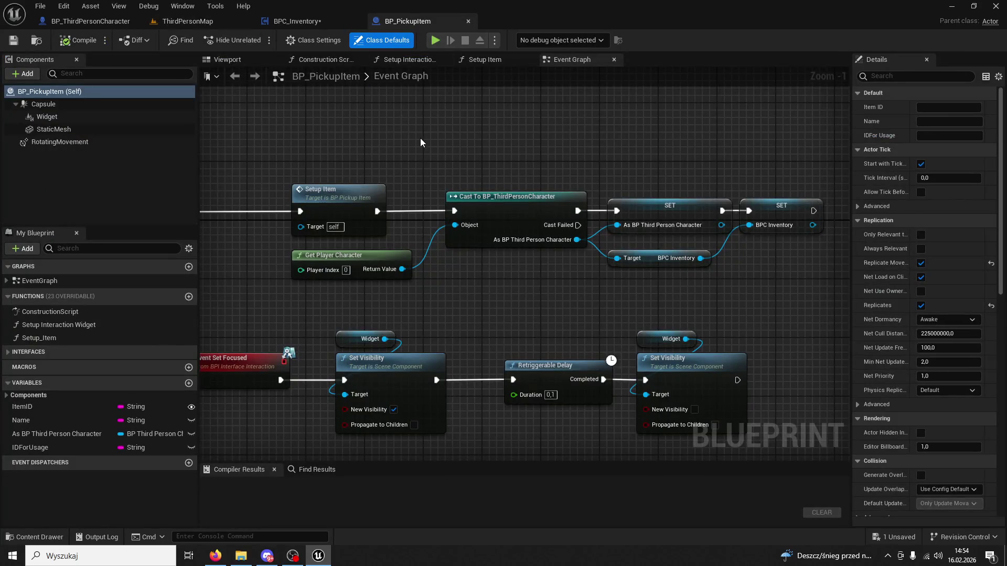
Step: Delete the debug Print String and wire SET Apple 01 directly into Change Slot 01
scroll(420, 137, down, 4)
click(297, 21)
click(525, 188)
key(Delete)
drag(442, 220, 584, 241)
Step: Remove the extra Inventory Widget getter node near Change Slot 01
scroll(562, 244, down, 3)
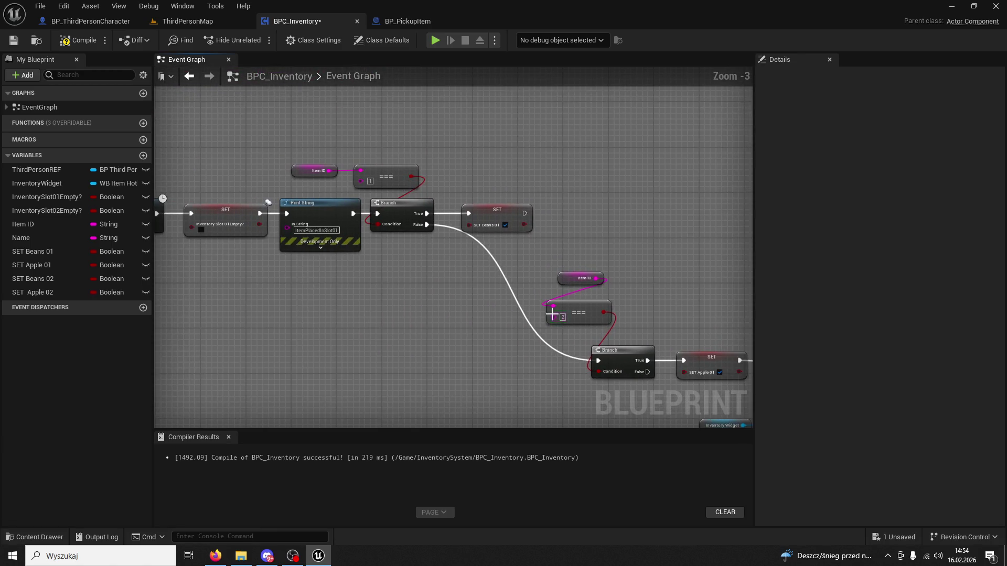
scroll(477, 295, up, 2)
mouse_move(504, 302)
mouse_down()
mouse_move(618, 303)
mouse_move(500, 306)
mouse_move(414, 270)
mouse_move(427, 289)
mouse_move(325, 249)
mouse_up()
scroll(478, 307, down, 1)
scroll(415, 273, down, 2)
scroll(409, 286, up, 3)
scroll(324, 250, down, 10)
drag(451, 304, 542, 357)
scroll(542, 358, up, 8)
drag(482, 345, 575, 376)
scroll(499, 410, down, 7)
mouse_move(502, 405)
mouse_down()
mouse_move(463, 269)
mouse_move(335, 92)
mouse_move(157, 325)
mouse_up()
scroll(347, 296, up, 6)
drag(617, 275, 543, 201)
click(462, 247)
key(Delete)
key(Delete)
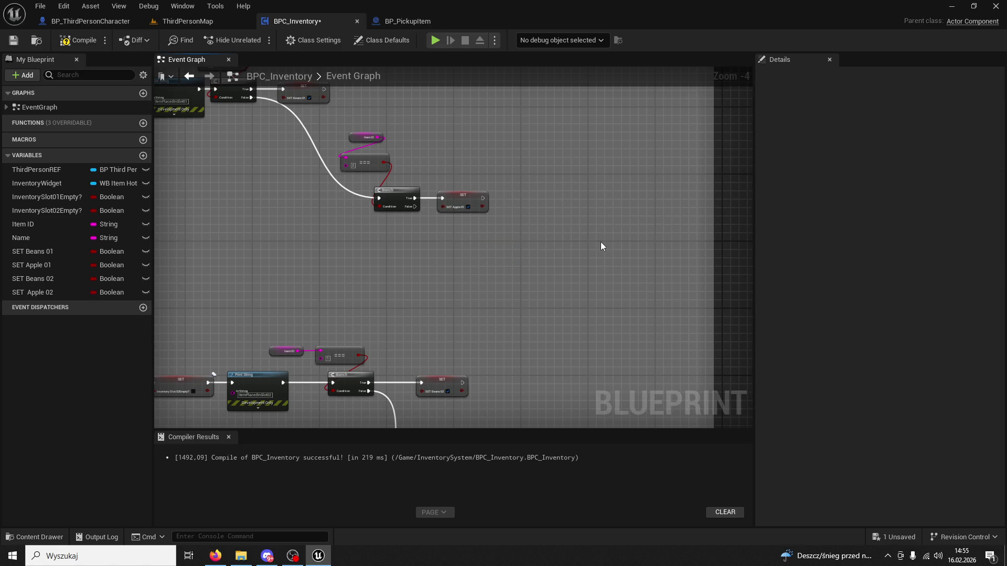
Step: Compile BPC_Inventory with F7 and look over the graph
key(F7)
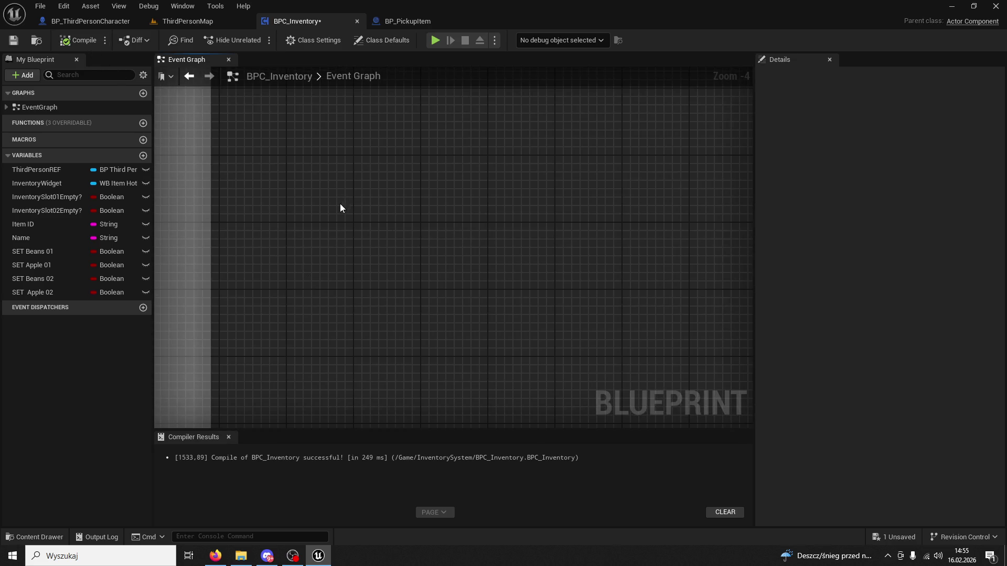
scroll(342, 201, down, 6)
scroll(477, 308, up, 7)
scroll(524, 315, down, 2)
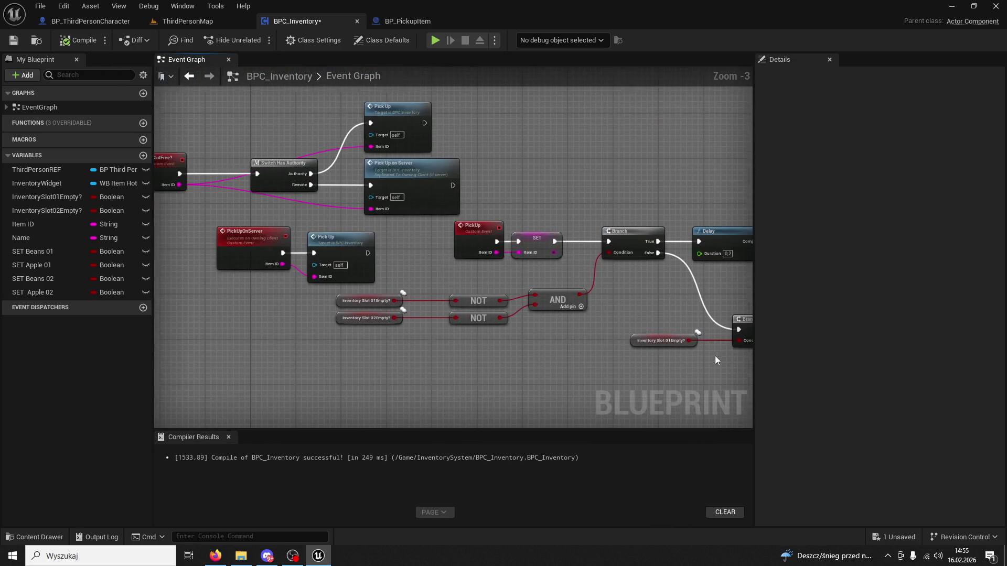
scroll(495, 268, down, 2)
scroll(495, 268, up, 4)
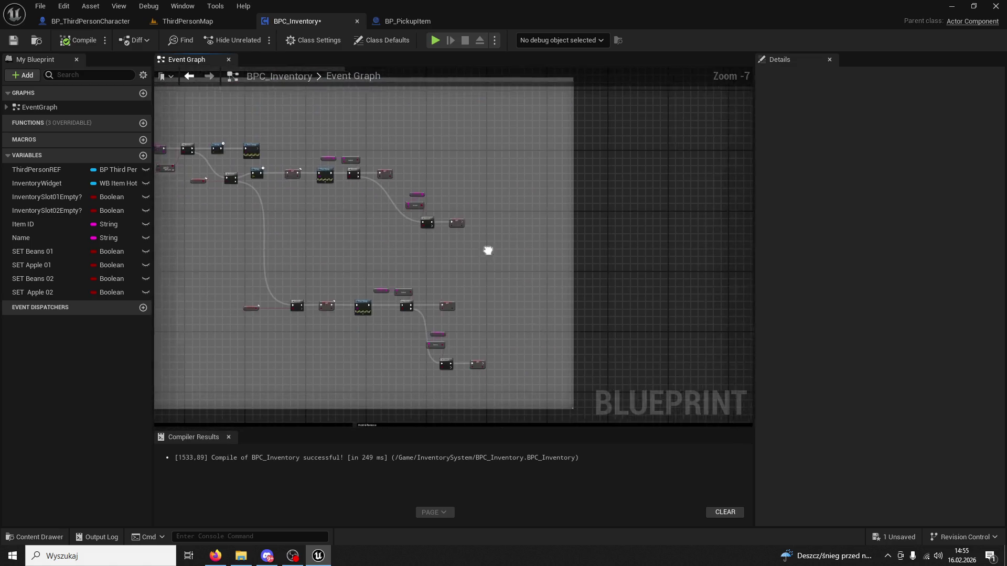
scroll(421, 264, up, 2)
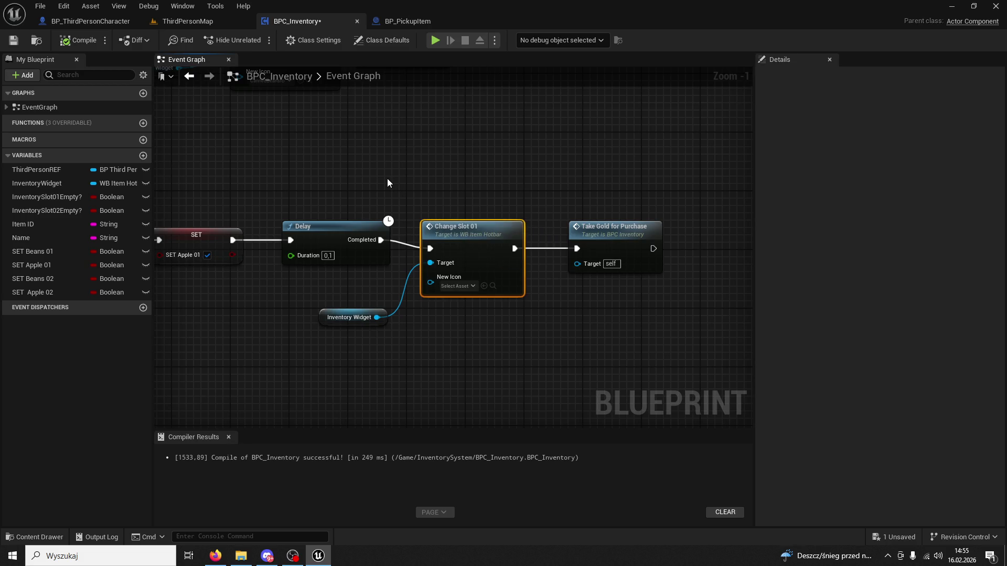
Step: Inspect the Change Slot and Take Gold for Purchase nodes in BPC_Inventory
mouse_move(387, 179)
mouse_down()
mouse_move(468, 367)
mouse_move(396, 171)
mouse_move(433, 207)
mouse_move(400, 137)
mouse_up()
right_click(400, 137)
click(647, 140)
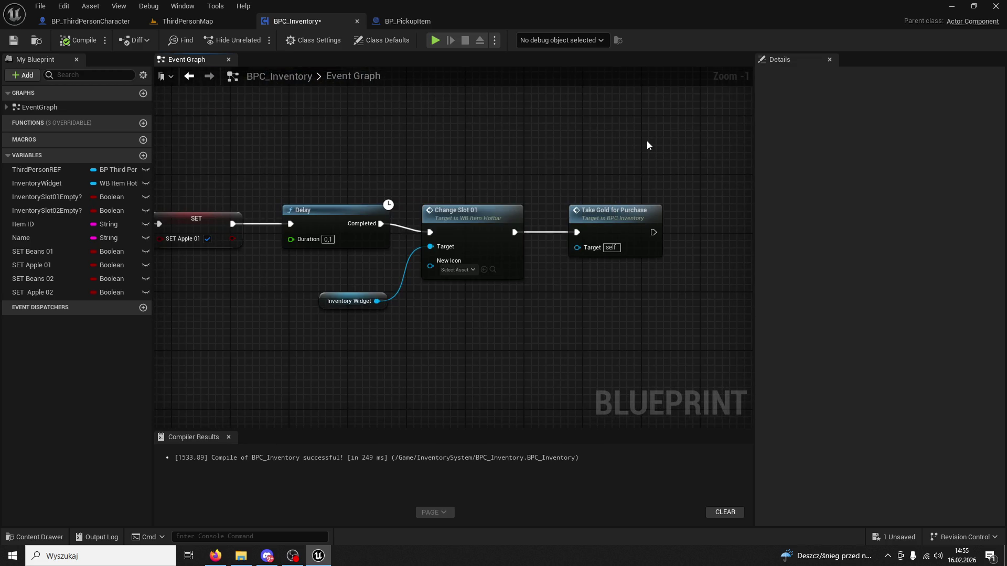
click(629, 208)
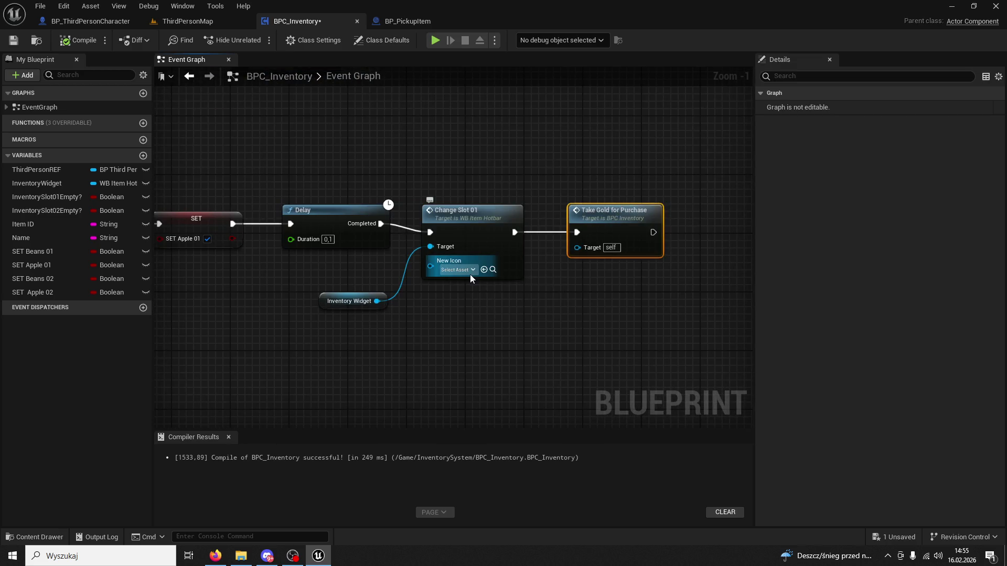
click(35, 538)
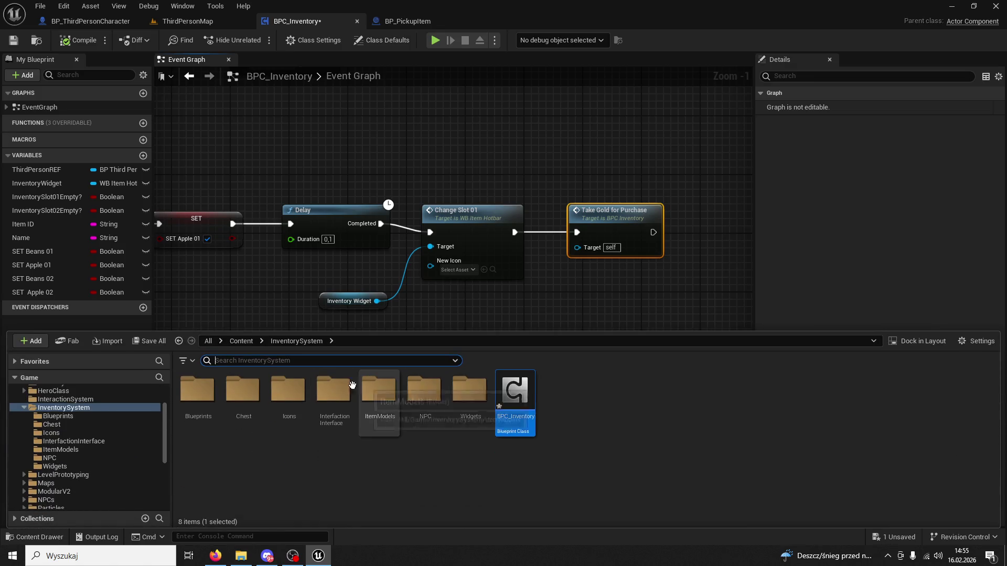
click(266, 298)
scroll(266, 297, down, 4)
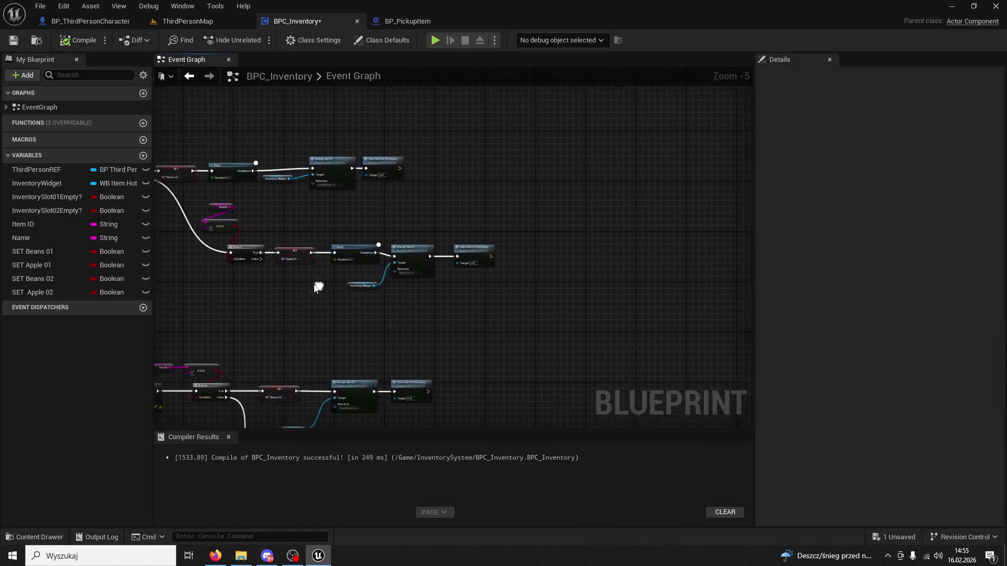
scroll(377, 302, up, 5)
Step: Assign the apple icon texture from InventorySystem > Icons to Change Slot 01, then compile
click(464, 176)
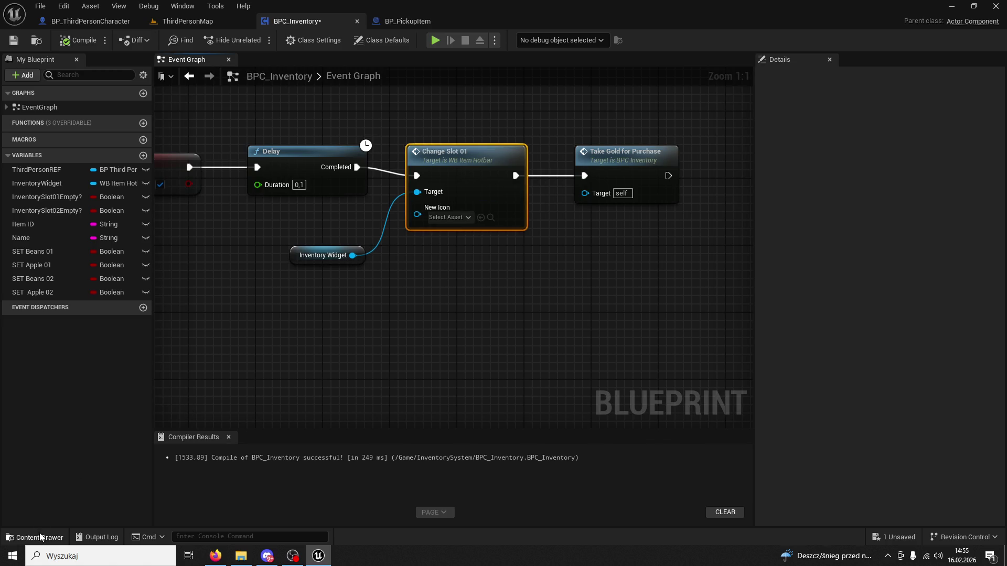
click(41, 536)
double_click(289, 399)
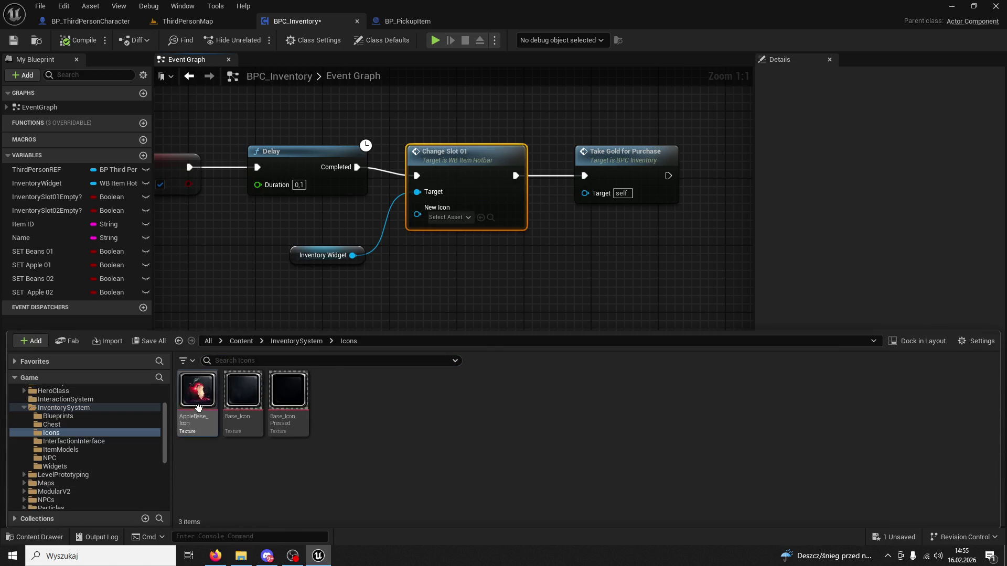
click(433, 291)
scroll(437, 303, down, 5)
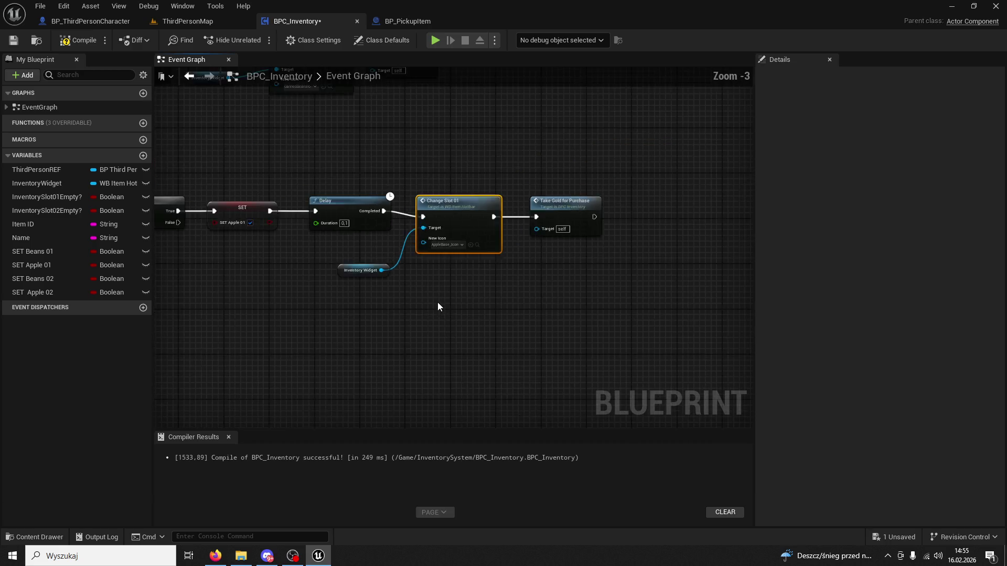
scroll(438, 315, up, 4)
scroll(436, 313, up, 1)
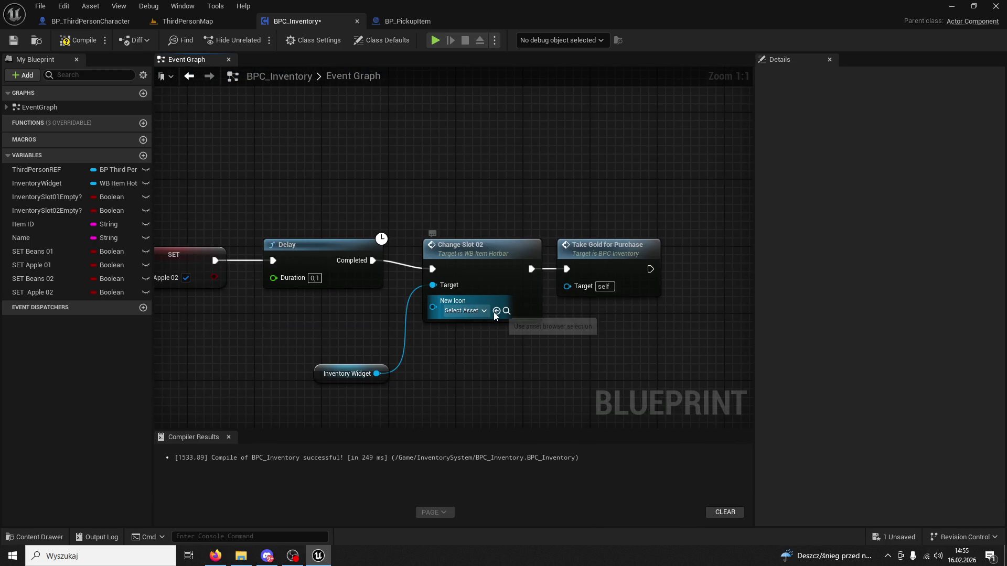
drag(420, 176, 470, 370)
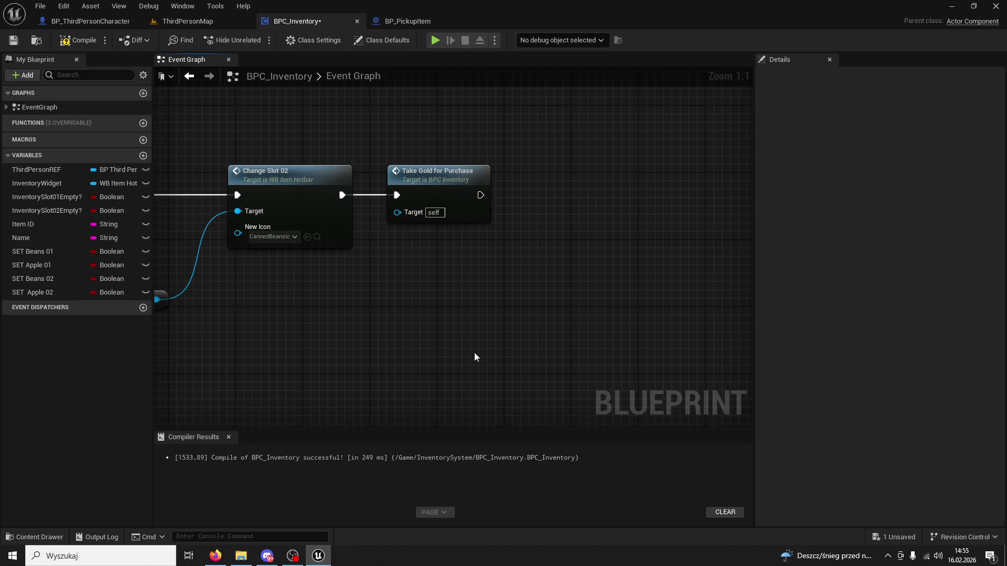
scroll(474, 352, down, 1)
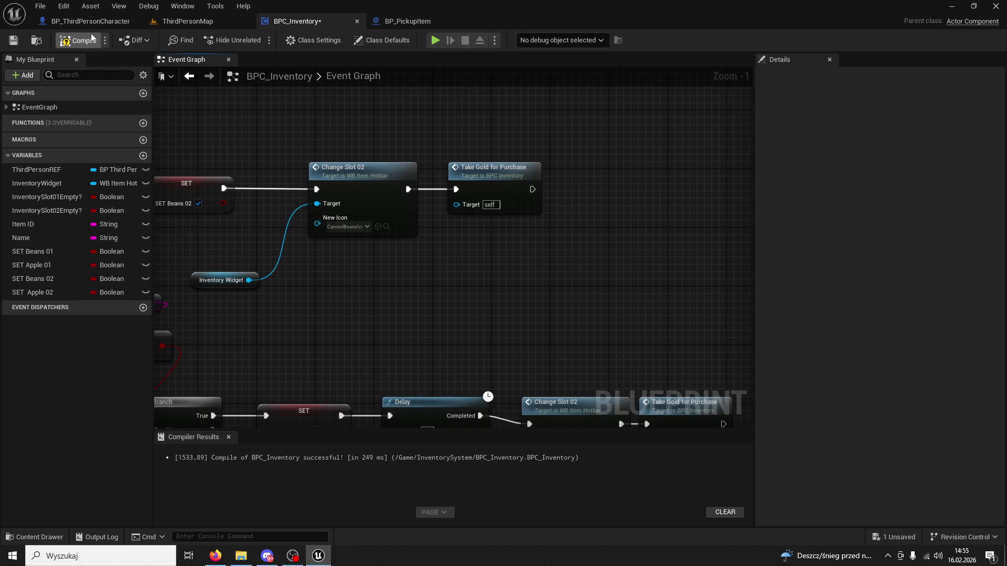
click(126, 21)
Step: Play ThirdPersonMap, buy apples from the Apple vendor, and eat them from slots 1 and 2
click(210, 23)
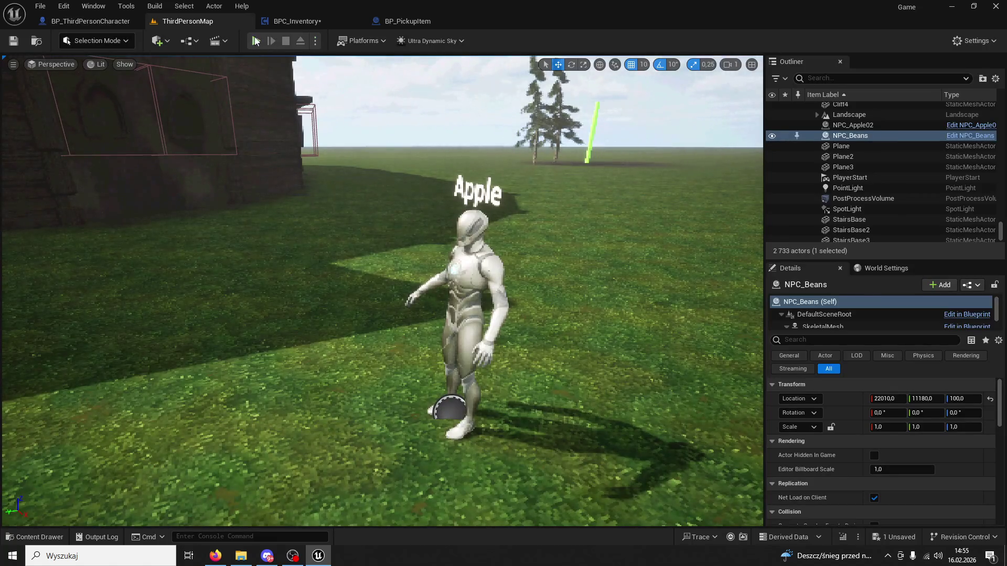
key(alt+p)
key(w)
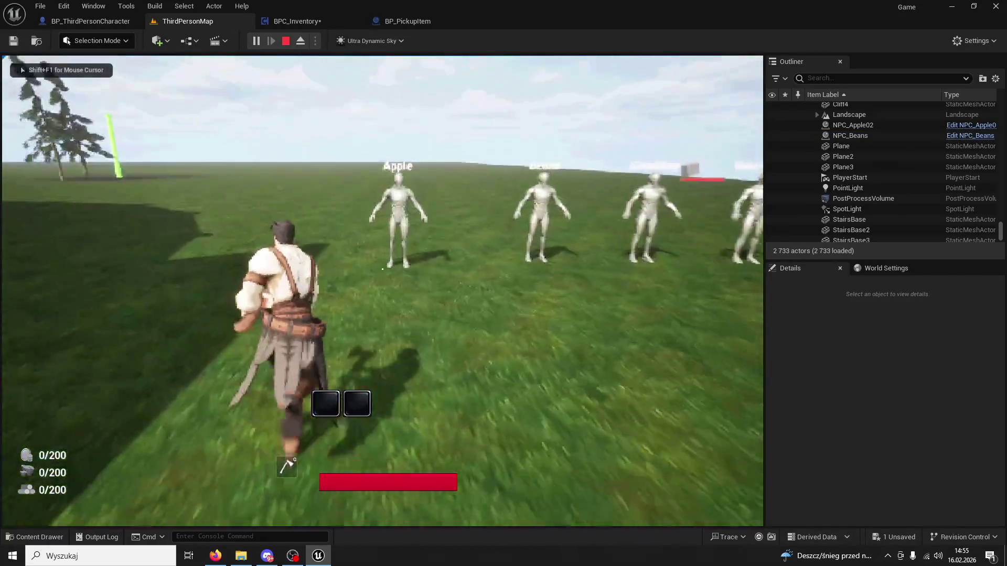
key(e)
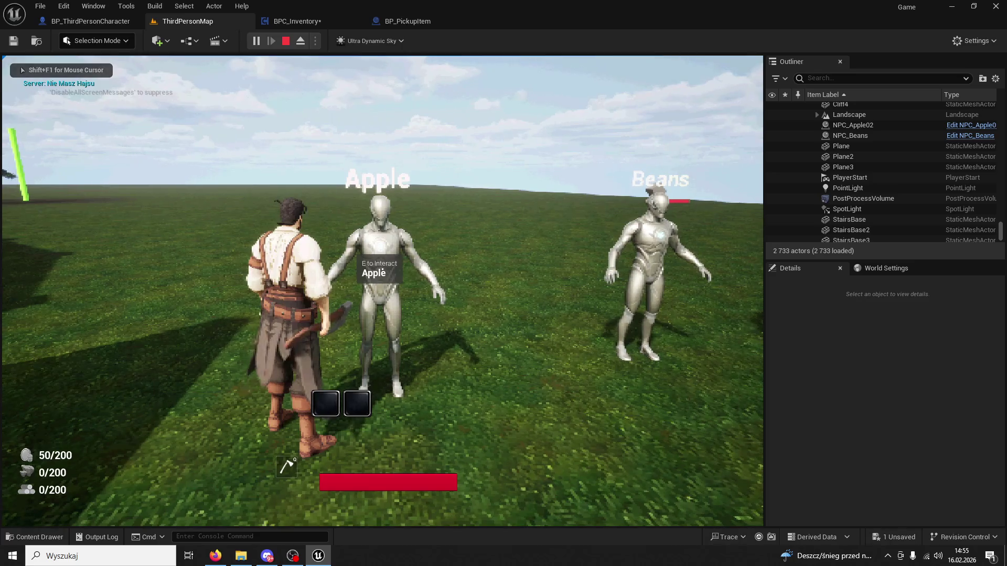
key(w)
key(1)
key(1)
key(1)
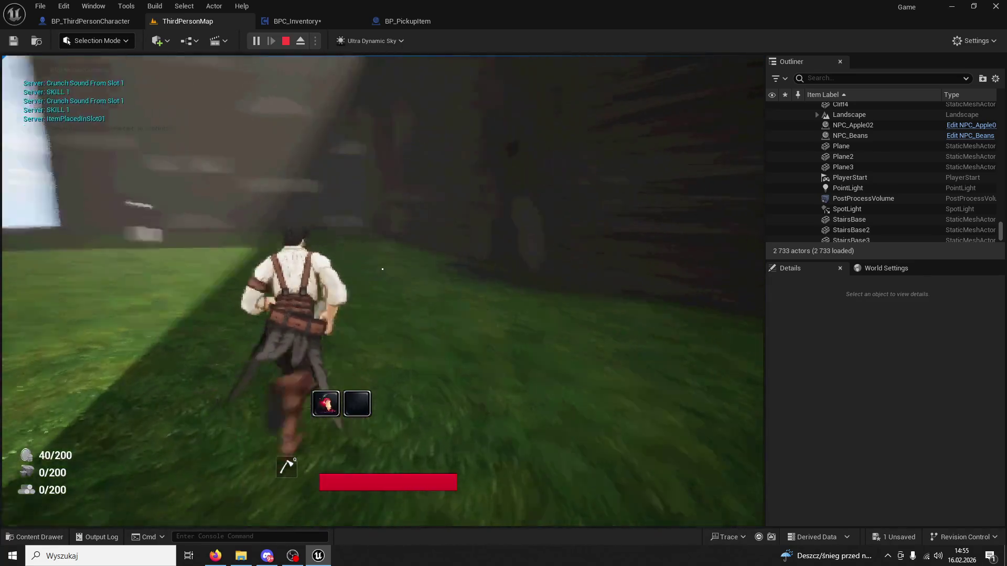
key(w)
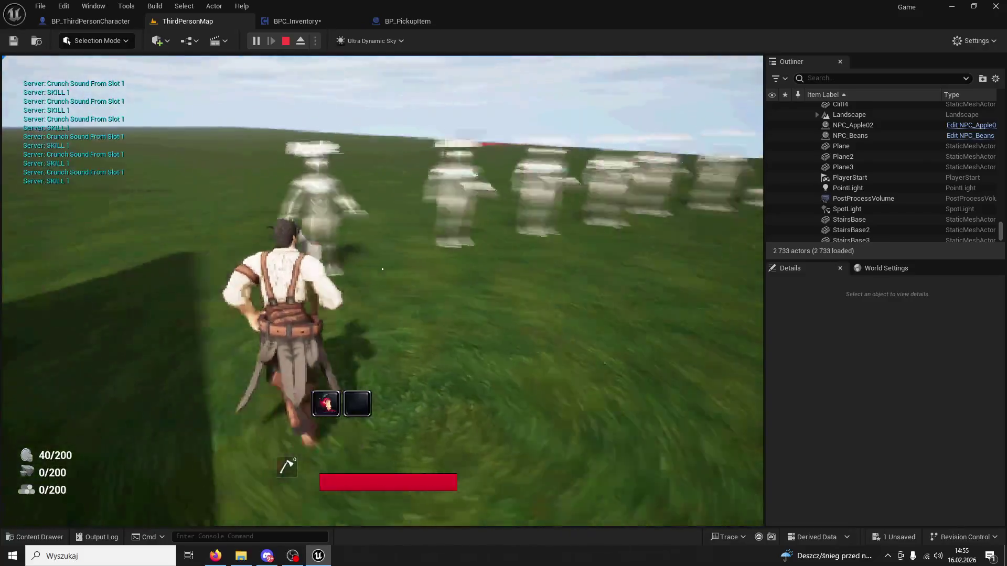
key(w)
key(1)
key(2)
key(1)
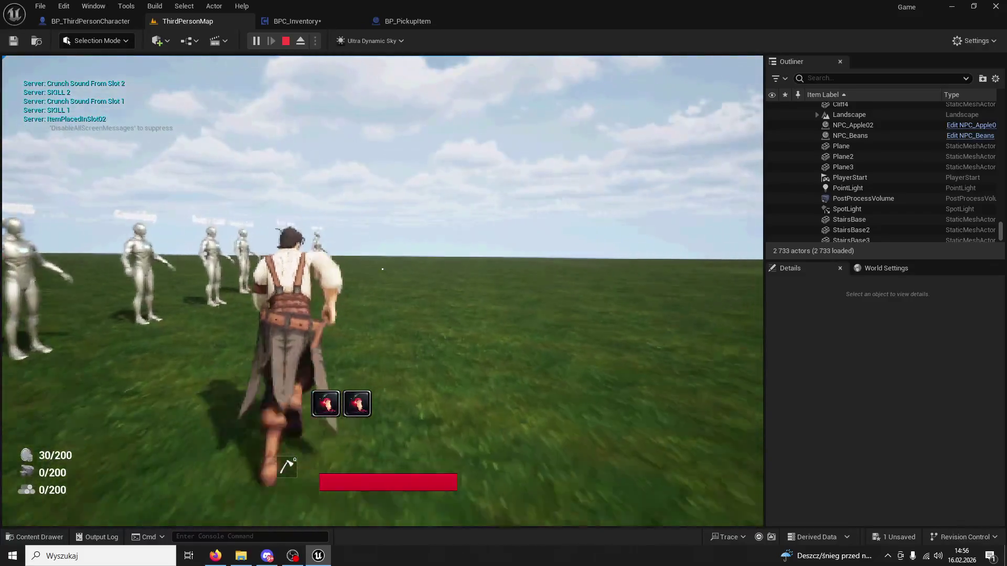
key(w)
key(1)
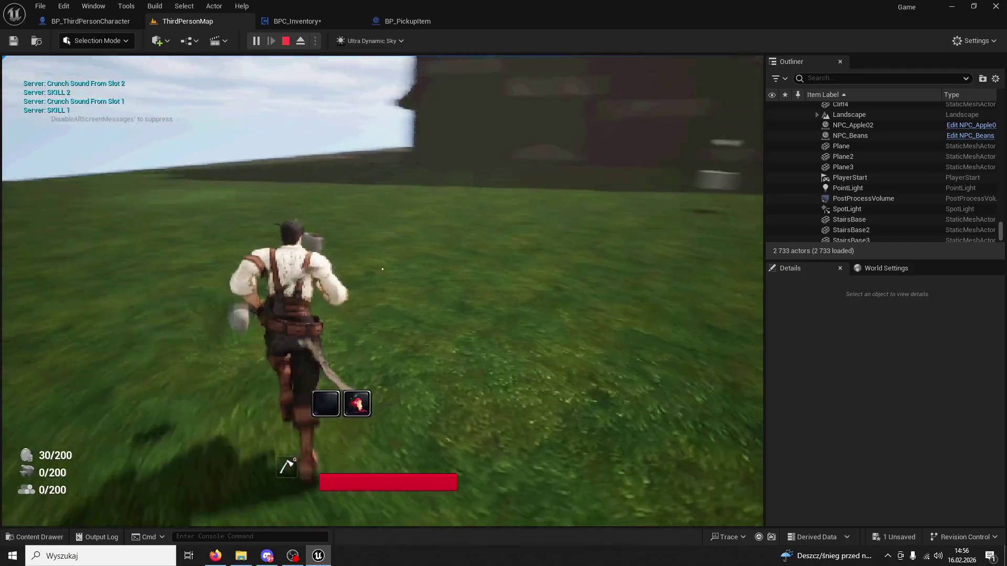
key(w)
key(2)
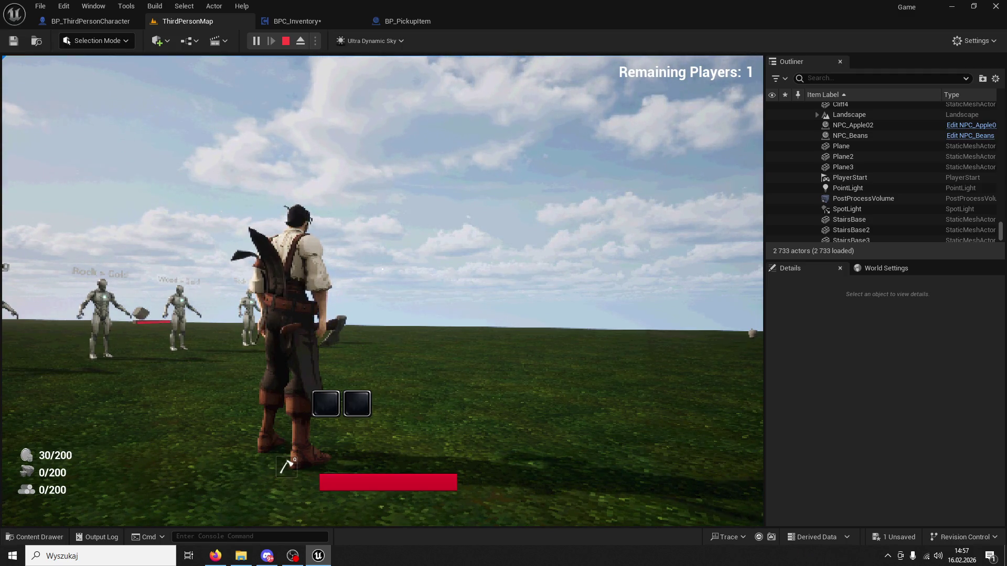
Step: Buy one more apple into hotbar slot 1, then stop the session
key(1)
key(1)
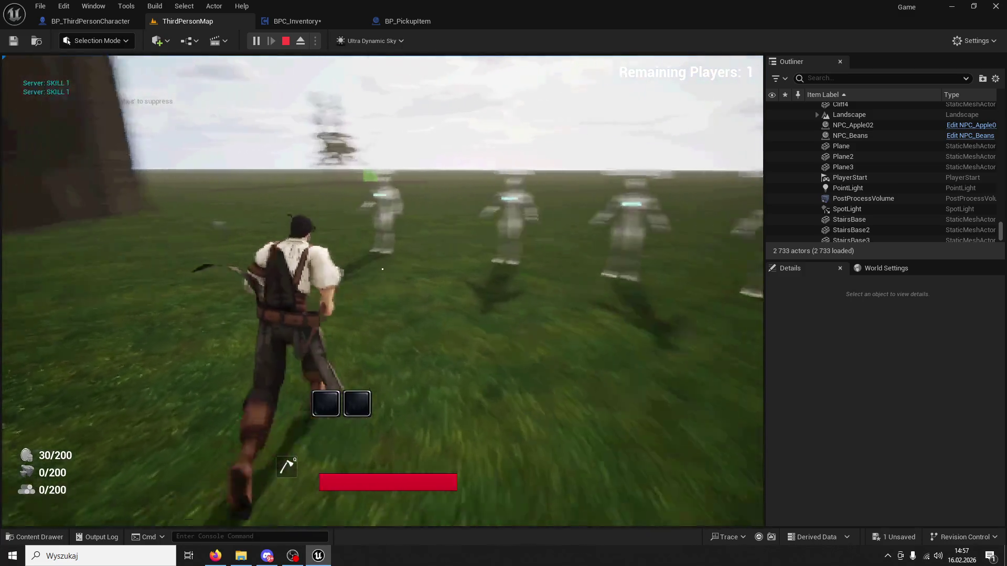
key(w)
key(e)
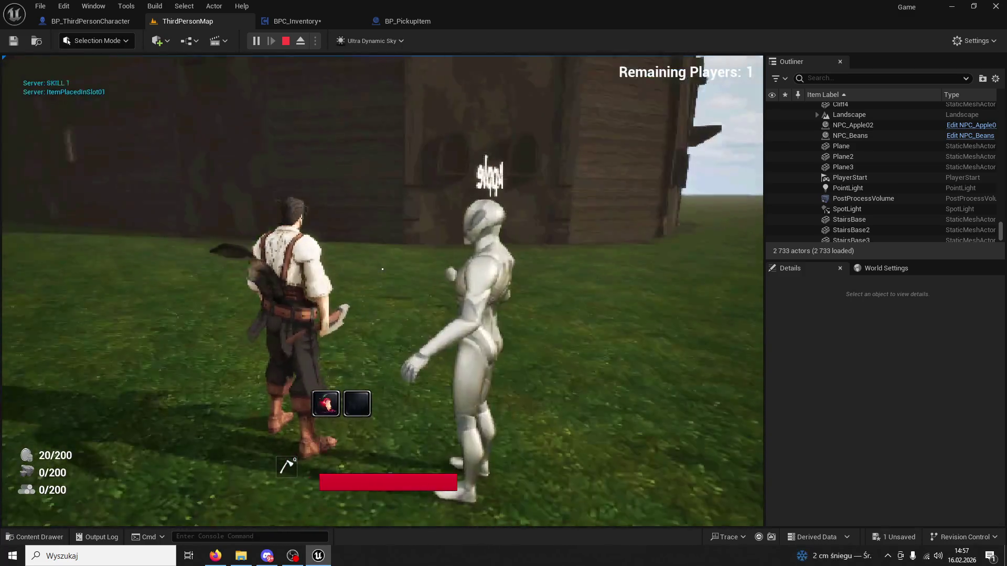
key(Escape)
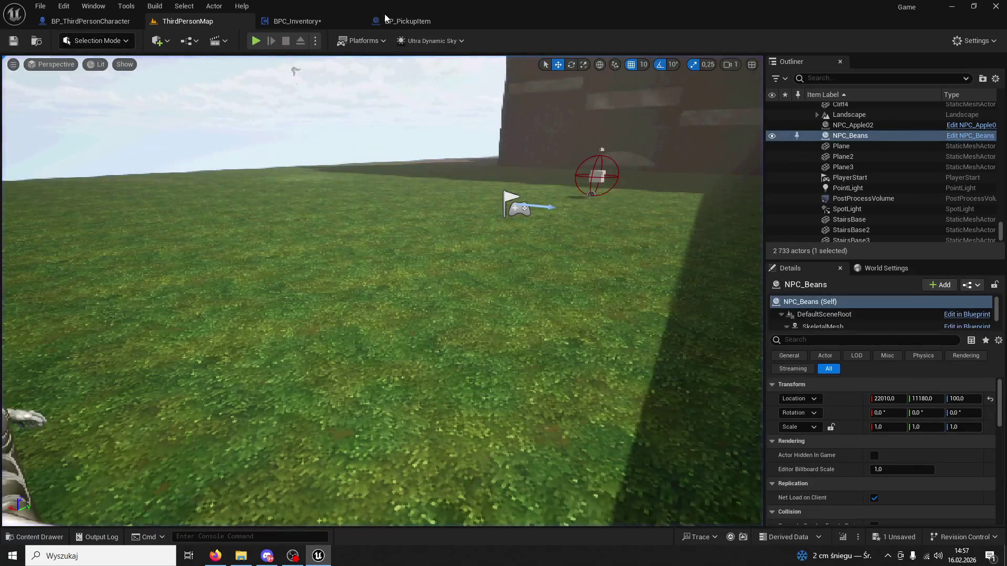
Step: Bring up the BPC_Inventory event graph and center the Hold & Remove nodes in view
click(381, 17)
click(325, 16)
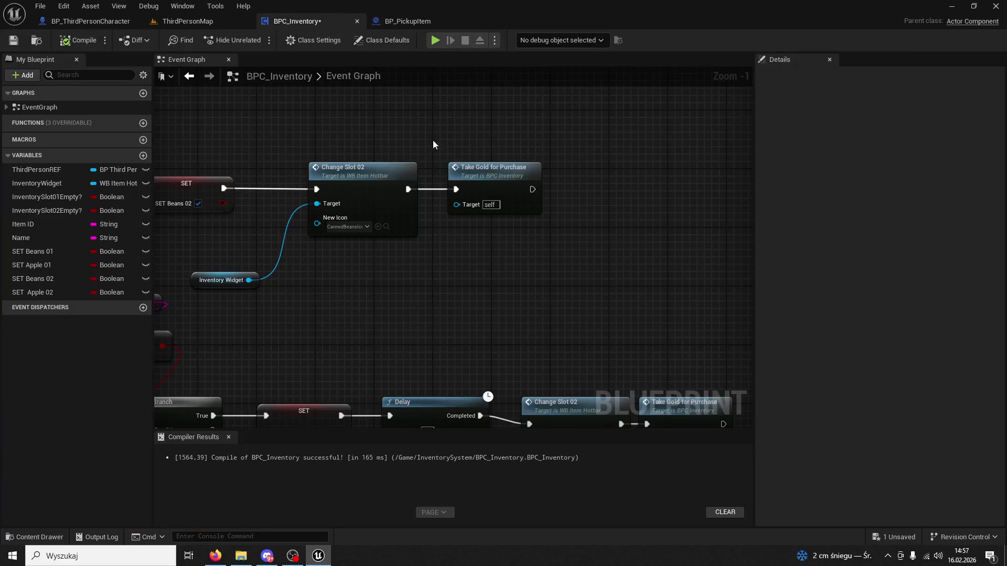
scroll(579, 301, down, 9)
scroll(458, 259, up, 6)
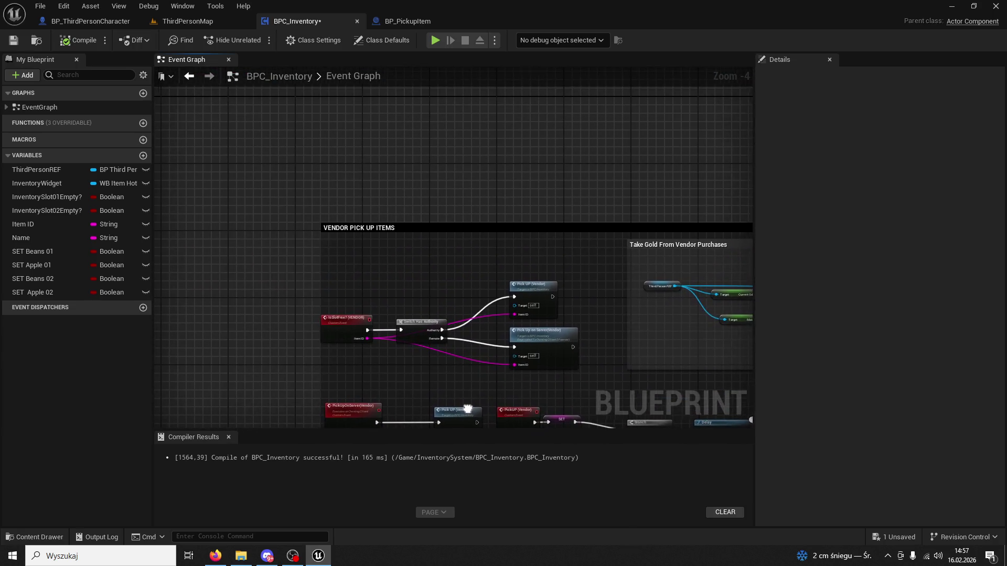
scroll(474, 335, up, 1)
scroll(424, 272, down, 3)
scroll(424, 272, up, 3)
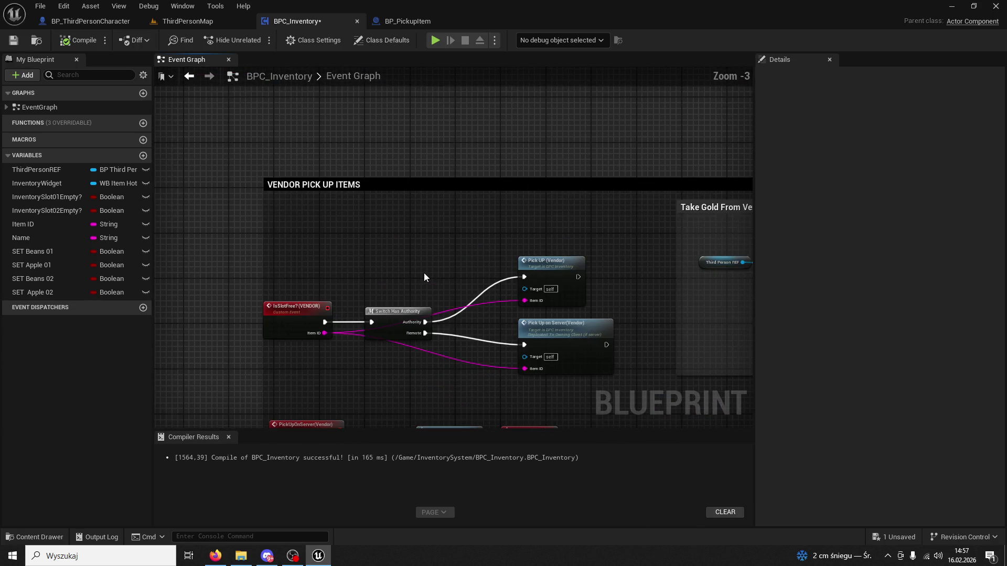
scroll(424, 272, down, 2)
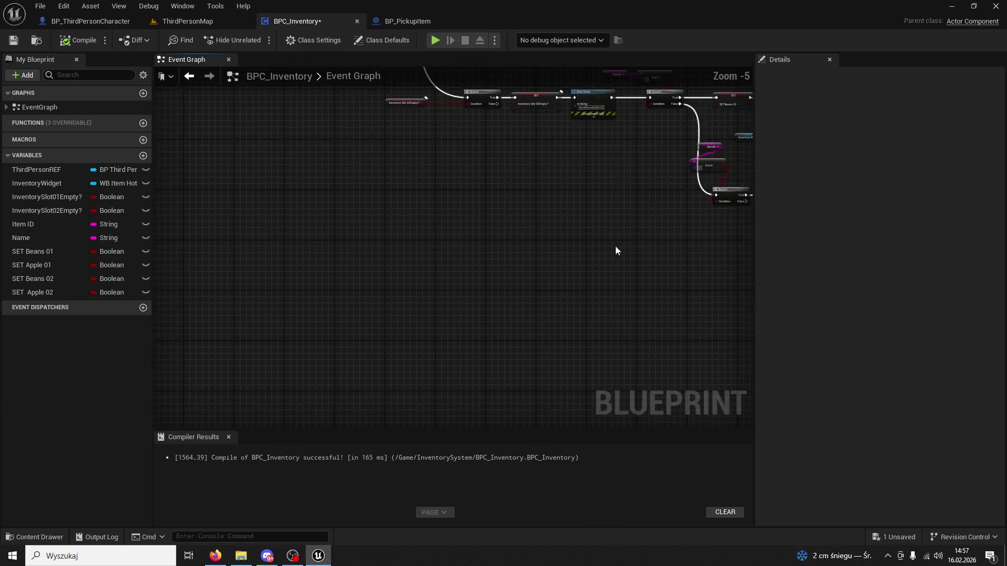
scroll(584, 277, down, 7)
scroll(512, 298, up, 8)
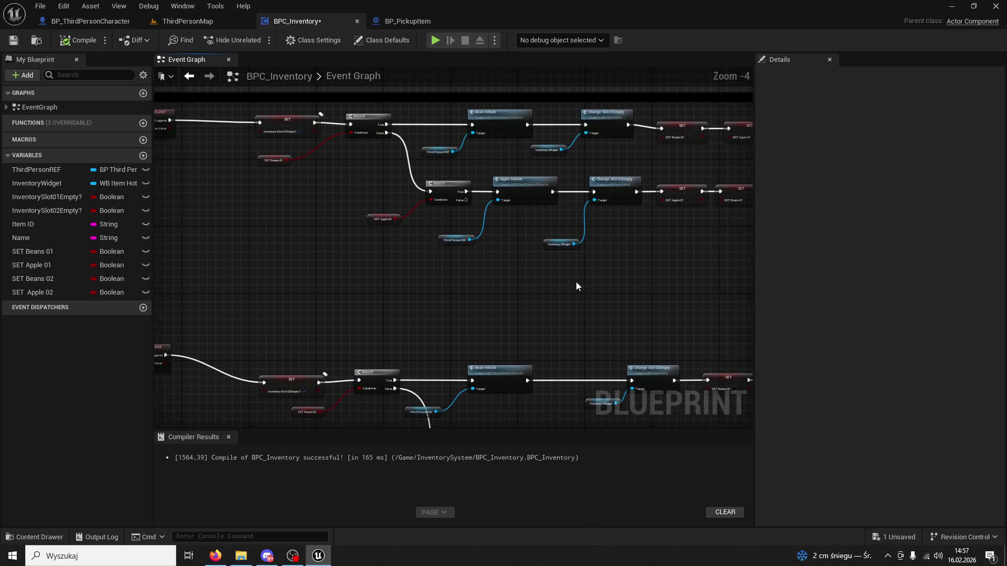
drag(613, 285, 713, 388)
scroll(584, 297, down, 4)
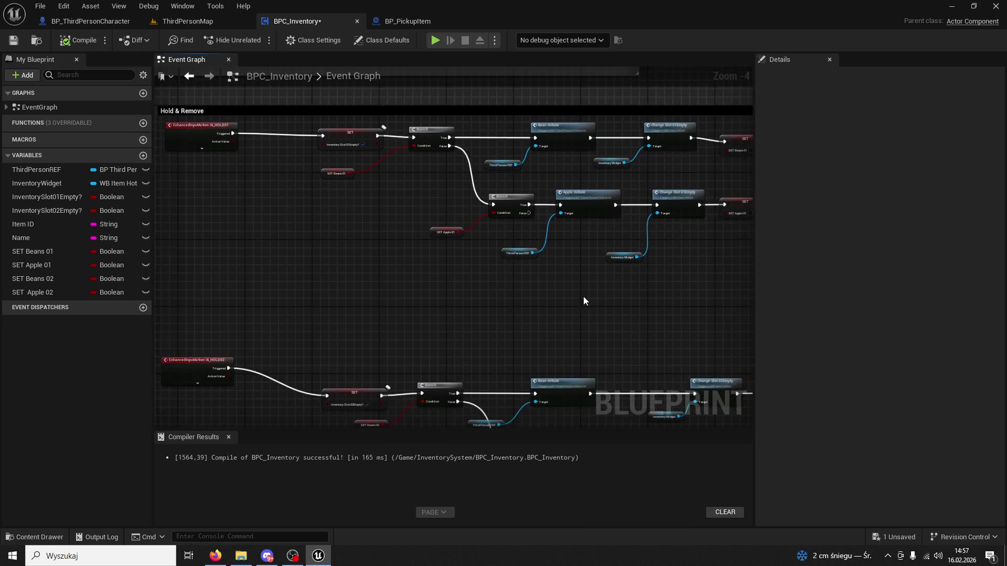
scroll(676, 281, up, 3)
drag(578, 281, 354, 280)
scroll(354, 275, down, 7)
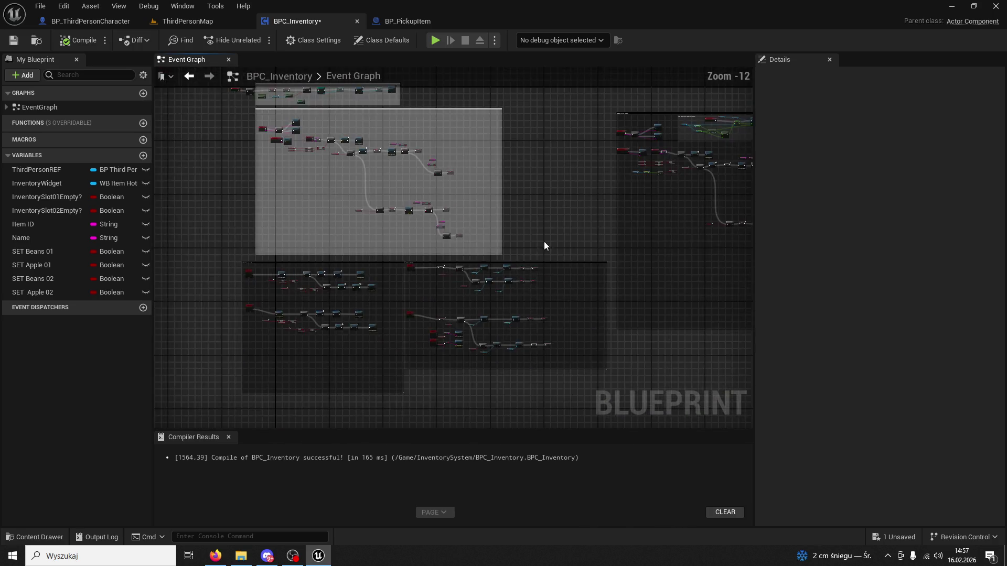
Step: Inspect the VENDOR PICK UP ITEMS comment, then return to ThirdPersonMap for a fresh play session
right_click(436, 166)
scroll(424, 196, up, 8)
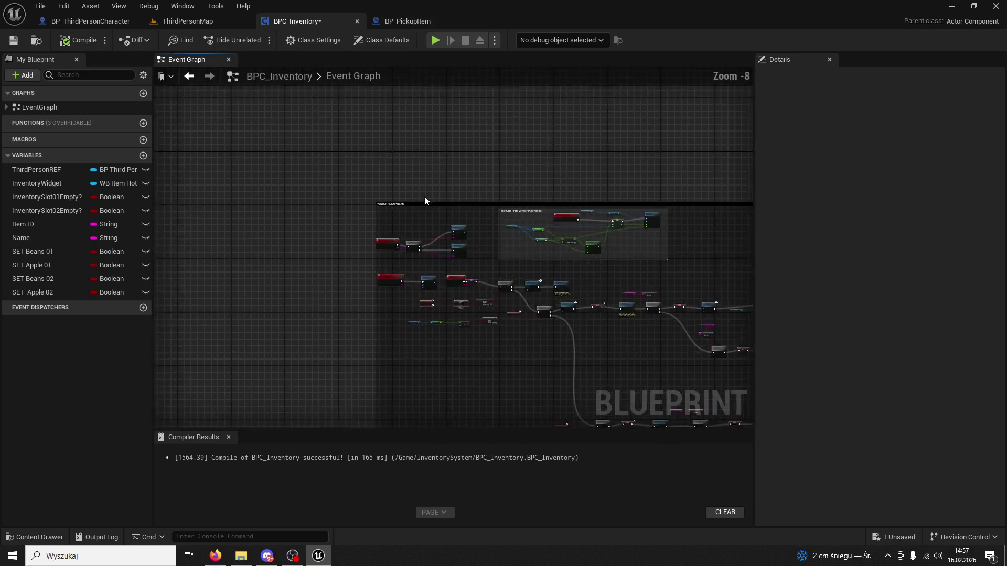
right_click(390, 216)
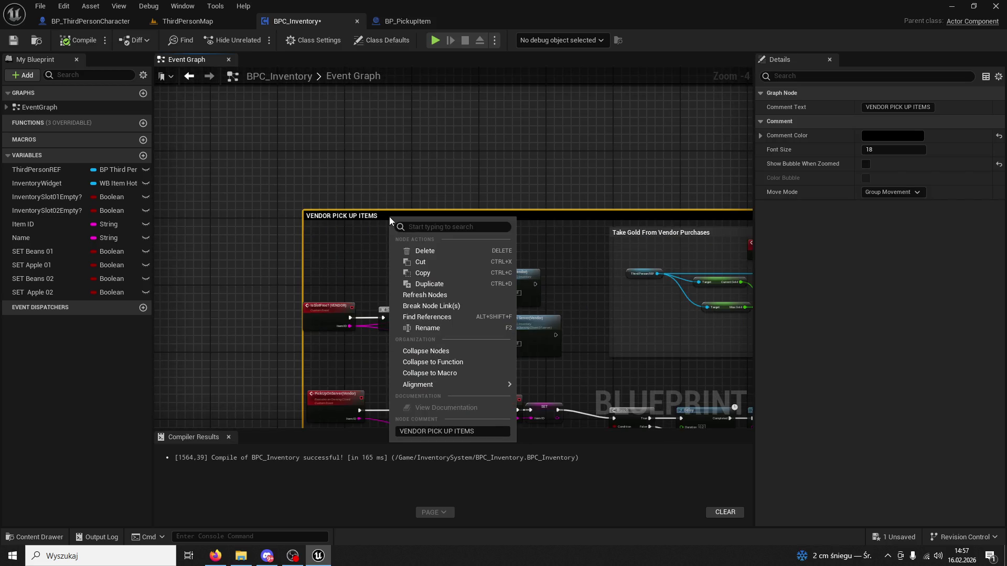
click(385, 149)
scroll(400, 210, down, 3)
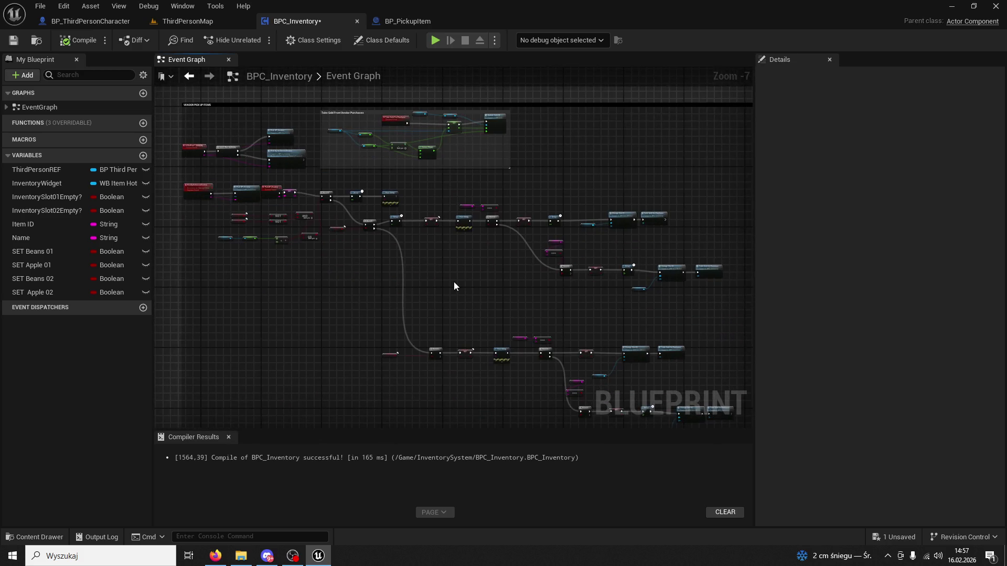
scroll(454, 282, up, 4)
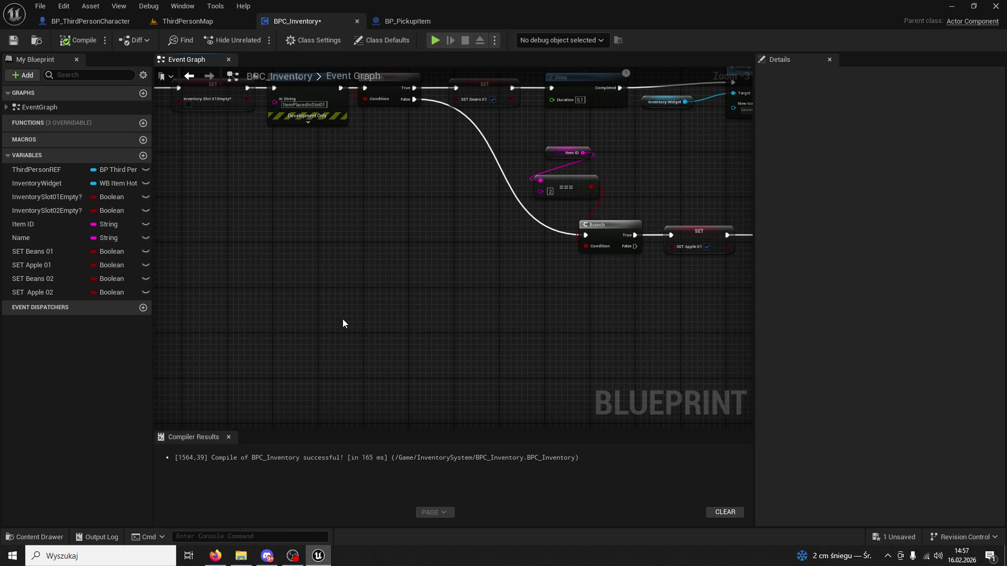
scroll(346, 317, down, 4)
scroll(355, 308, down, 3)
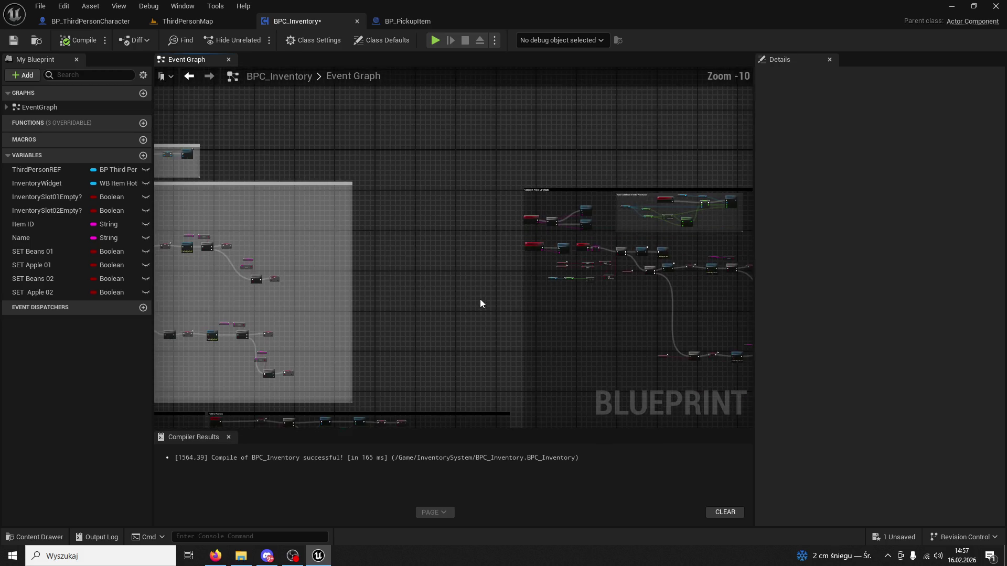
scroll(550, 293, up, 3)
scroll(686, 304, up, 1)
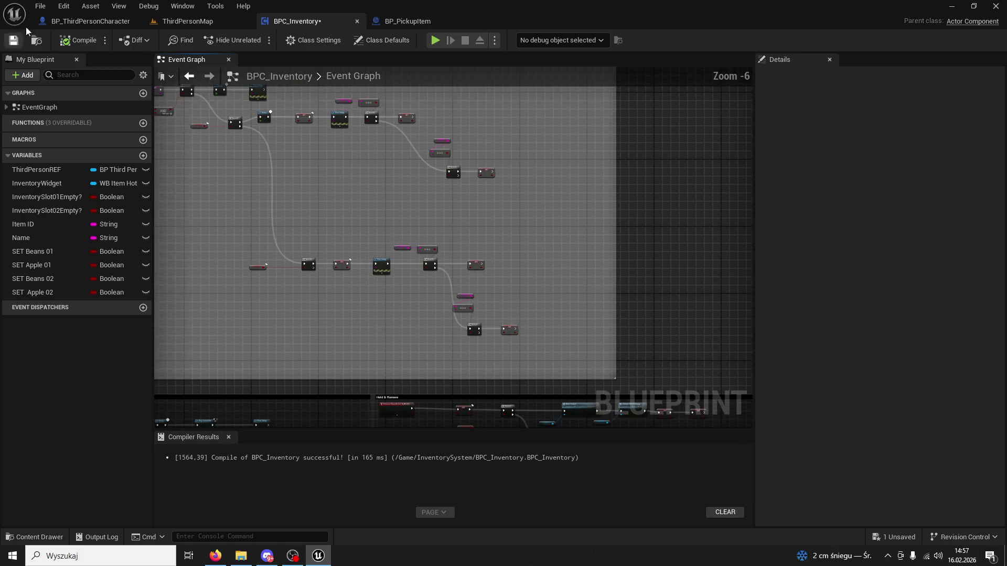
click(178, 22)
click(214, 6)
Step: Return to the BPC_Inventory graph and bring the IA_Button01 input event into view
click(110, 21)
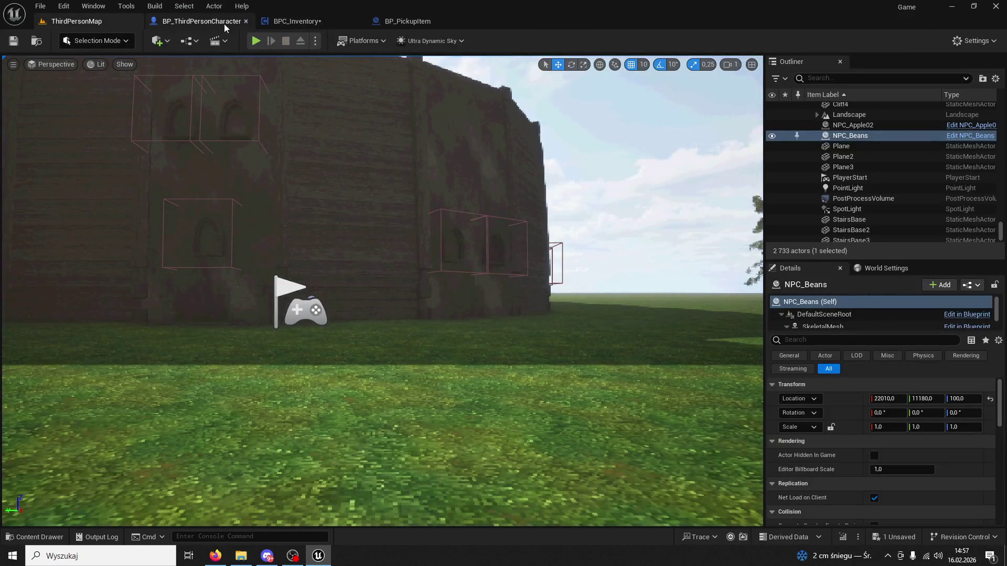
click(297, 22)
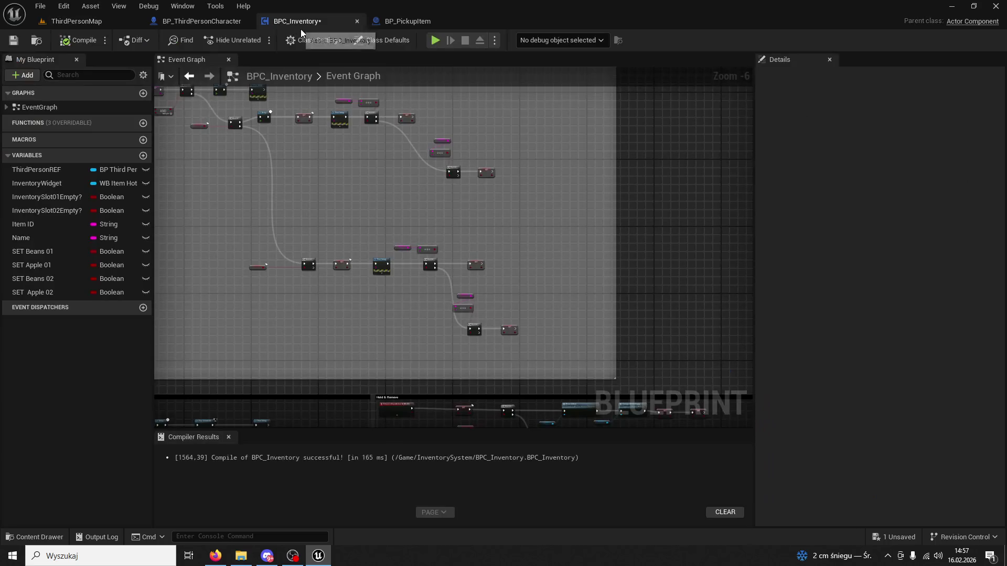
click(391, 19)
click(296, 21)
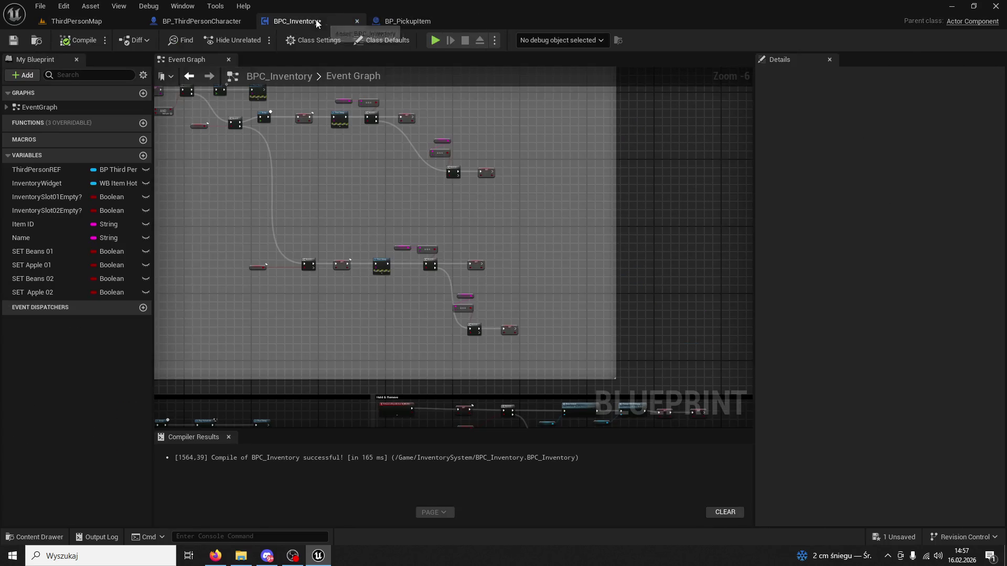
scroll(391, 226, down, 3)
scroll(513, 215, up, 8)
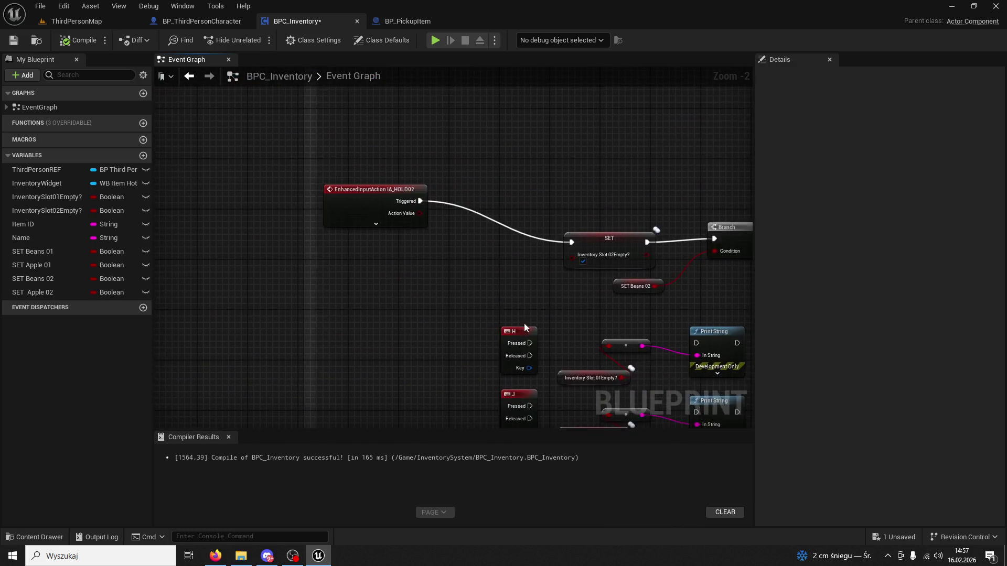
scroll(427, 288, down, 4)
scroll(615, 301, up, 5)
mouse_move(305, 234)
mouse_down()
mouse_move(461, 360)
mouse_move(299, 307)
mouse_move(208, 292)
mouse_up()
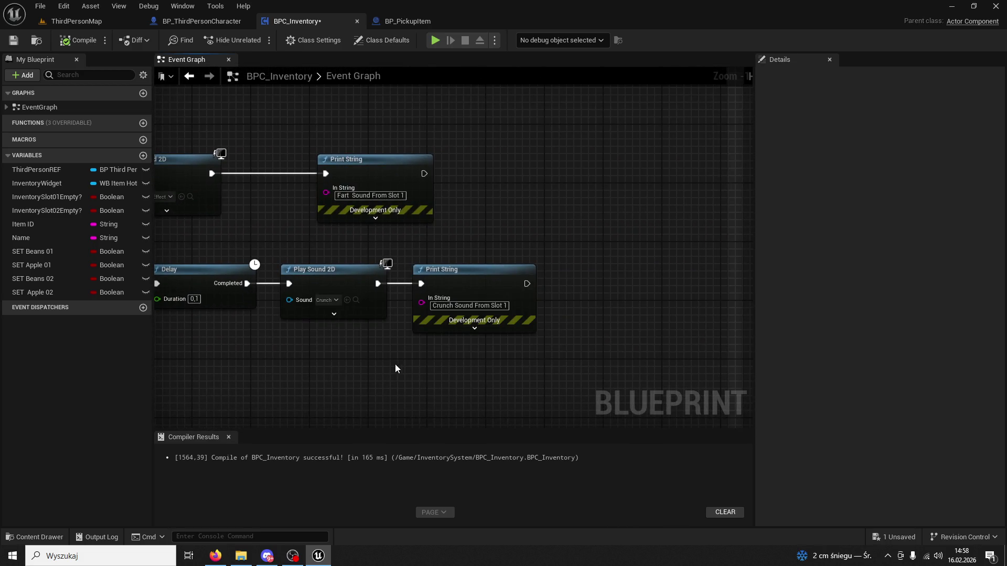
Step: Inspect the skill Branch, AND, Delay and Play Sound rows
drag(399, 368, 436, 327)
mouse_move(423, 260)
mouse_down()
mouse_move(457, 247)
mouse_move(309, 189)
mouse_up()
scroll(508, 305, down, 4)
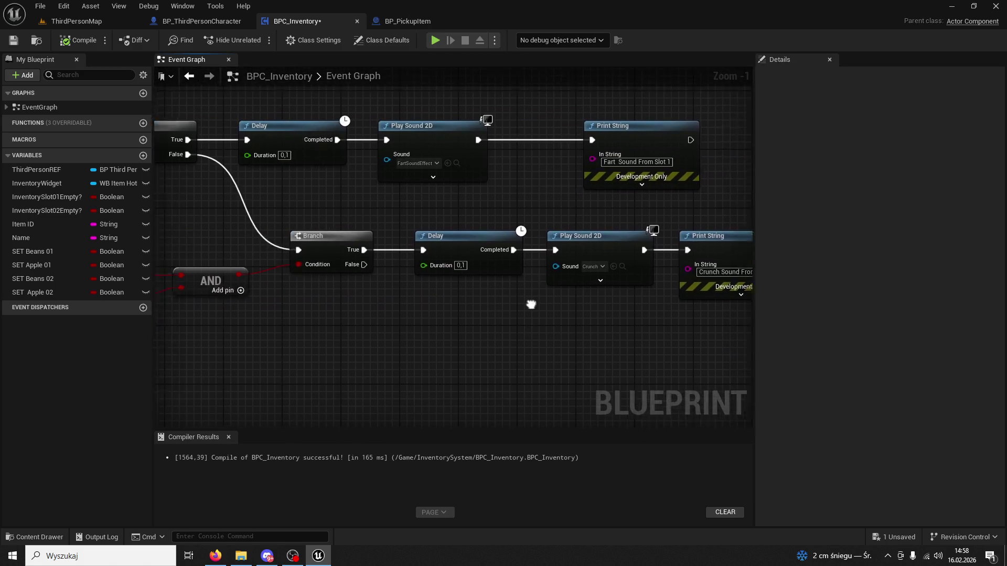
right_click(591, 297)
scroll(439, 256, up, 3)
mouse_move(440, 257)
mouse_down()
mouse_move(528, 230)
mouse_move(356, 295)
mouse_up()
scroll(446, 299, down, 3)
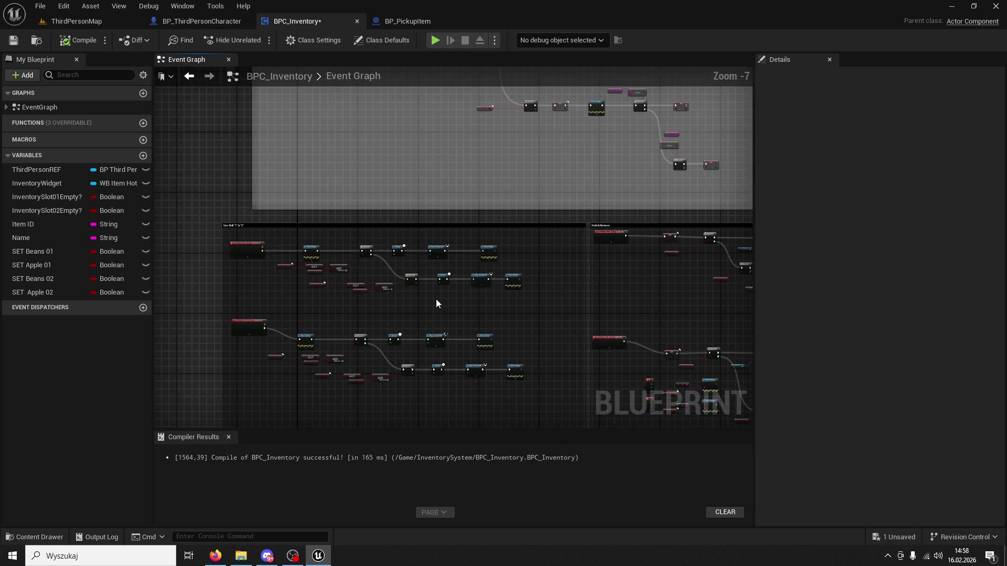
scroll(435, 299, up, 4)
scroll(535, 343, down, 3)
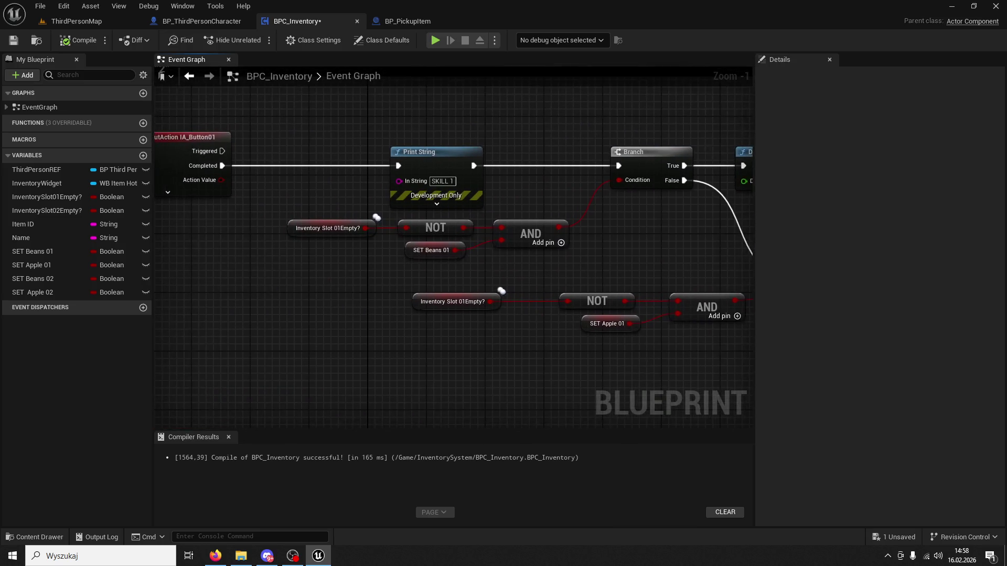
Step: Show the Play Sound 2D and Print String nodes and move the Crunch Sound From Slot 1 print right
drag(573, 366, 474, 322)
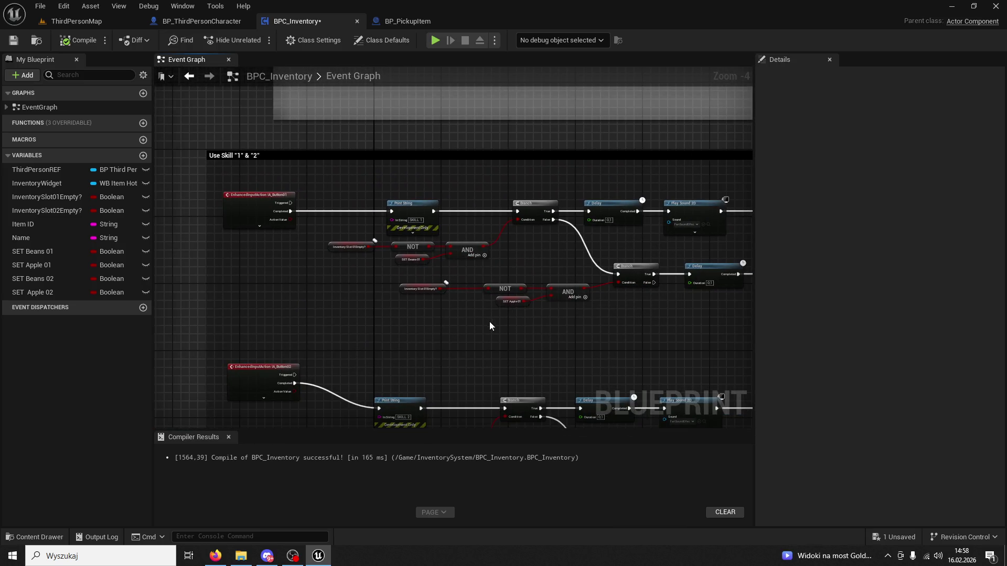
scroll(512, 328, up, 2)
drag(357, 319, 479, 320)
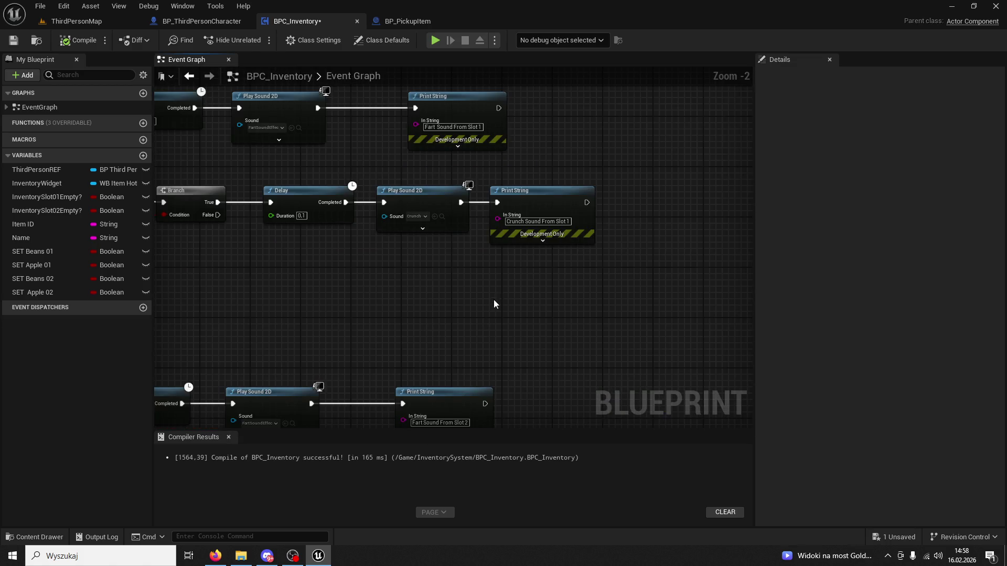
drag(577, 197, 687, 197)
scroll(513, 305, down, 5)
scroll(513, 308, down, 4)
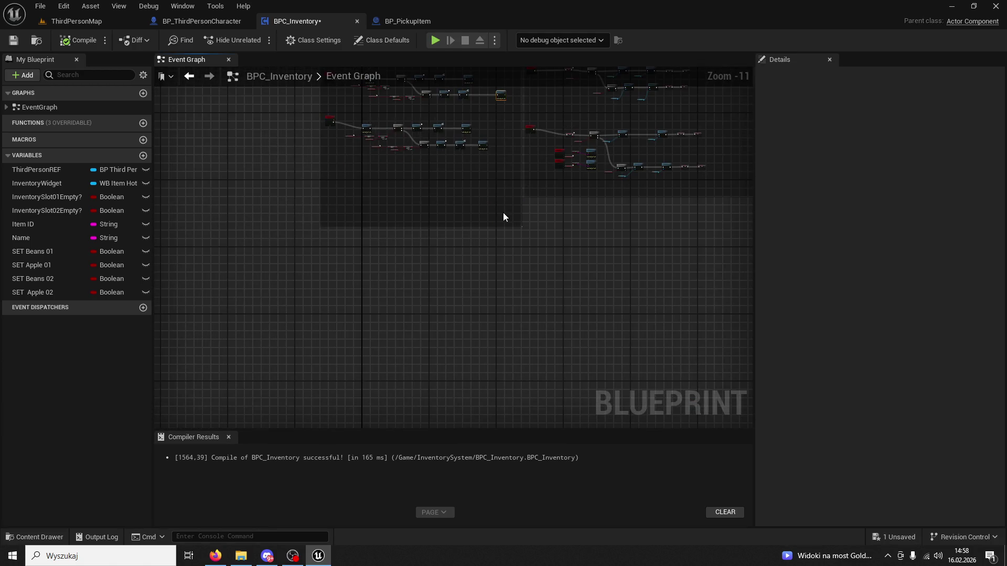
Step: Add a Custom Event node and name it AppleUse
right_click(344, 278)
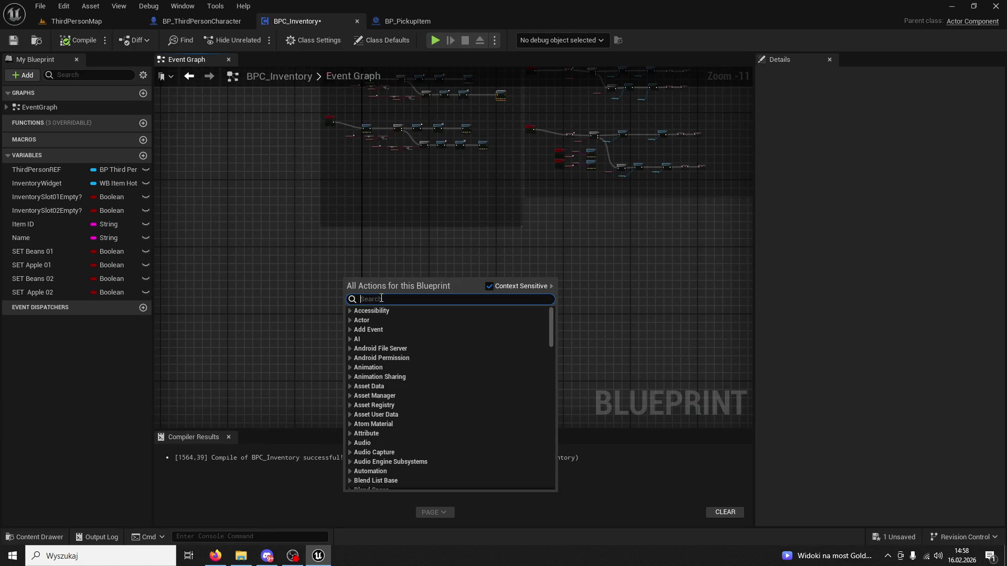
text(custom event)
key(Return)
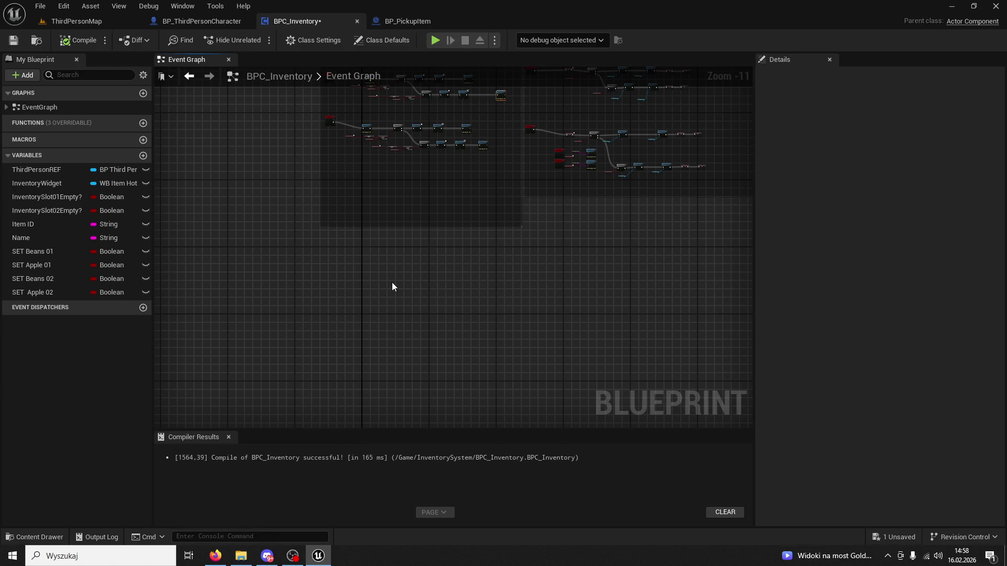
scroll(388, 284, up, 9)
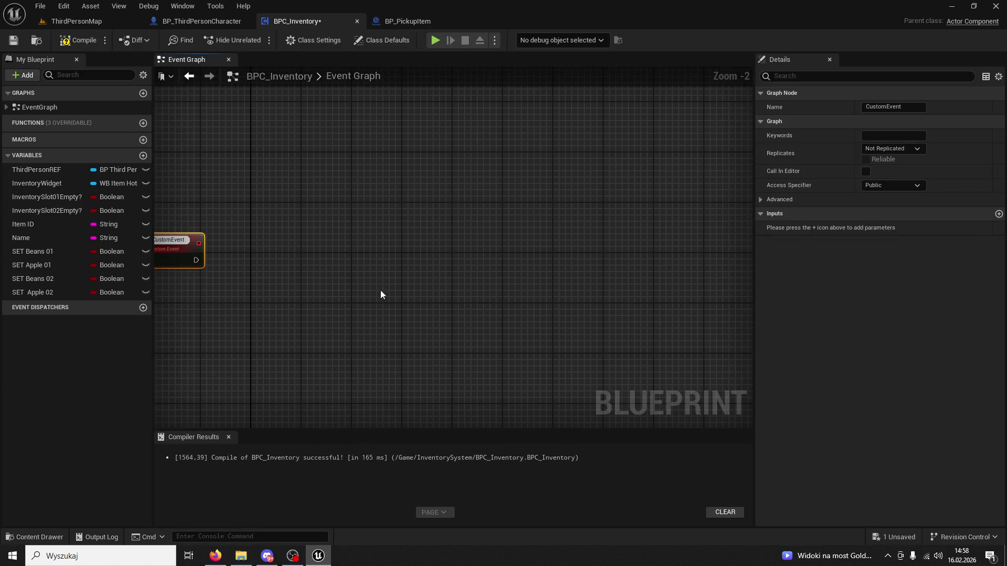
right_click(391, 278)
key(Escape)
double_click(304, 256)
text(AppleUse)
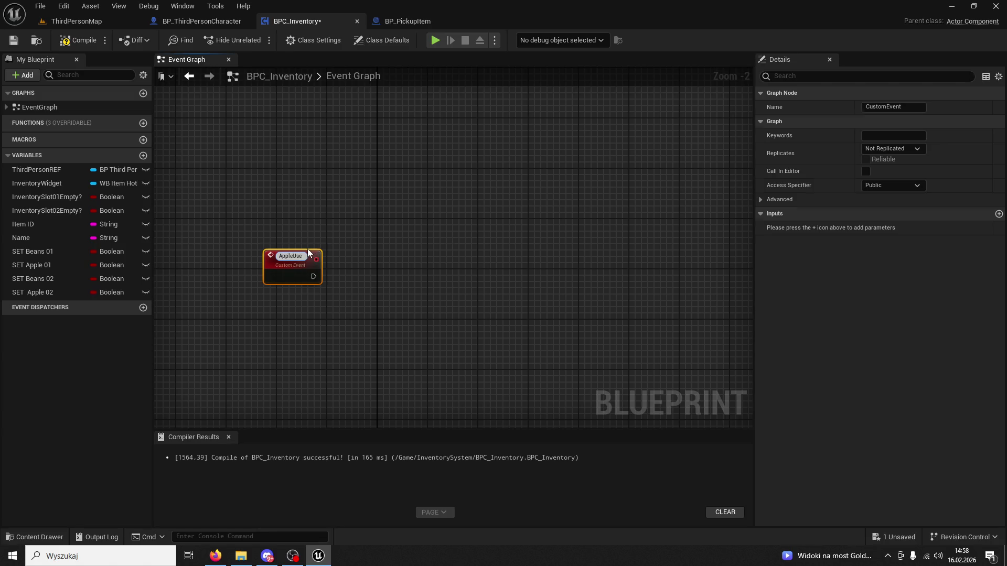
click(307, 249)
Step: Locate the Bean Initiate and Apple Initiate rows in the Hold & Remove area
scroll(310, 272, down, 4)
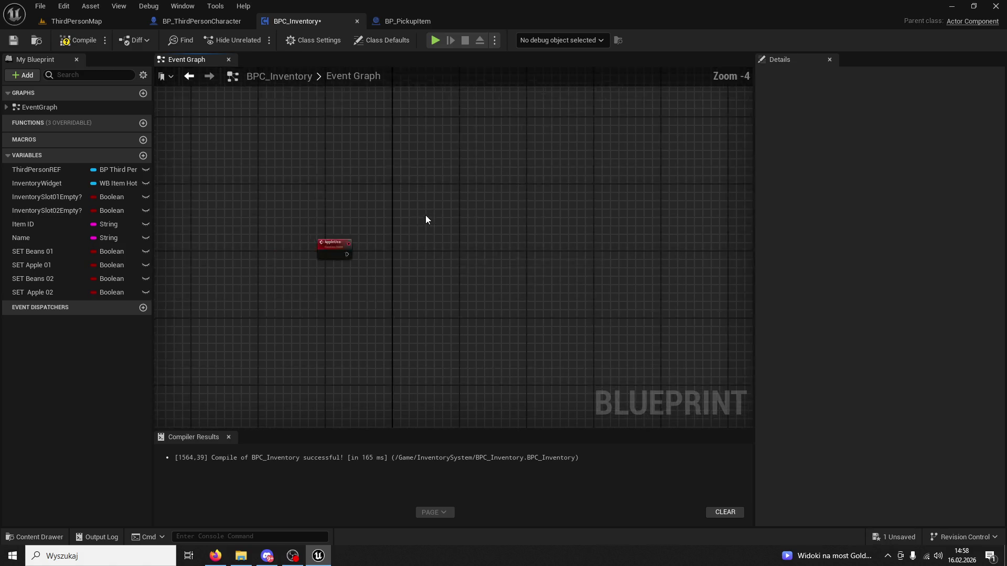
scroll(380, 303, up, 5)
mouse_move(421, 258)
mouse_down()
mouse_move(315, 246)
mouse_move(561, 234)
mouse_move(452, 313)
mouse_up()
scroll(451, 313, down, 4)
drag(493, 259, 297, 286)
scroll(493, 285, up, 2)
drag(493, 284, 386, 283)
scroll(461, 234, up, 1)
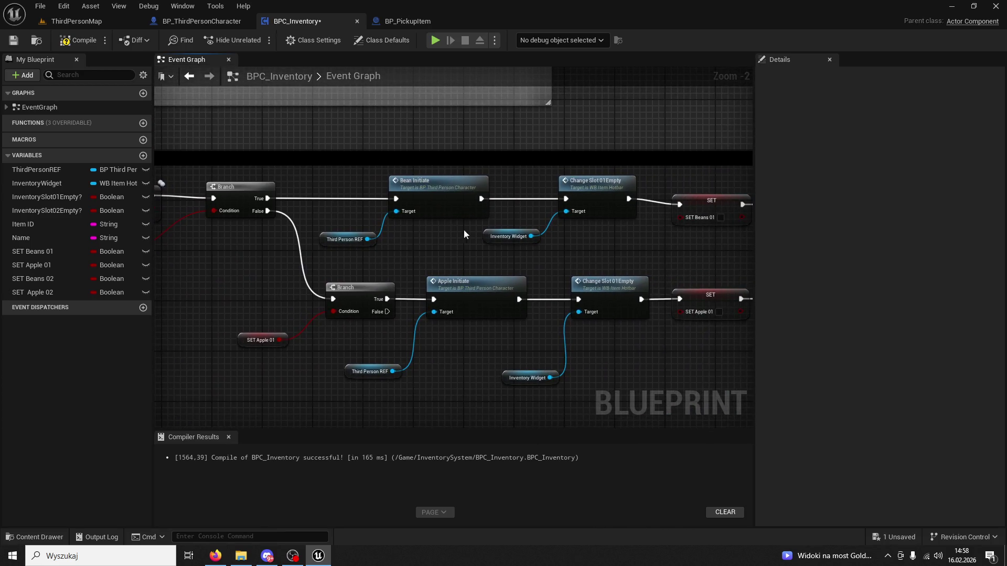
drag(458, 234, 384, 246)
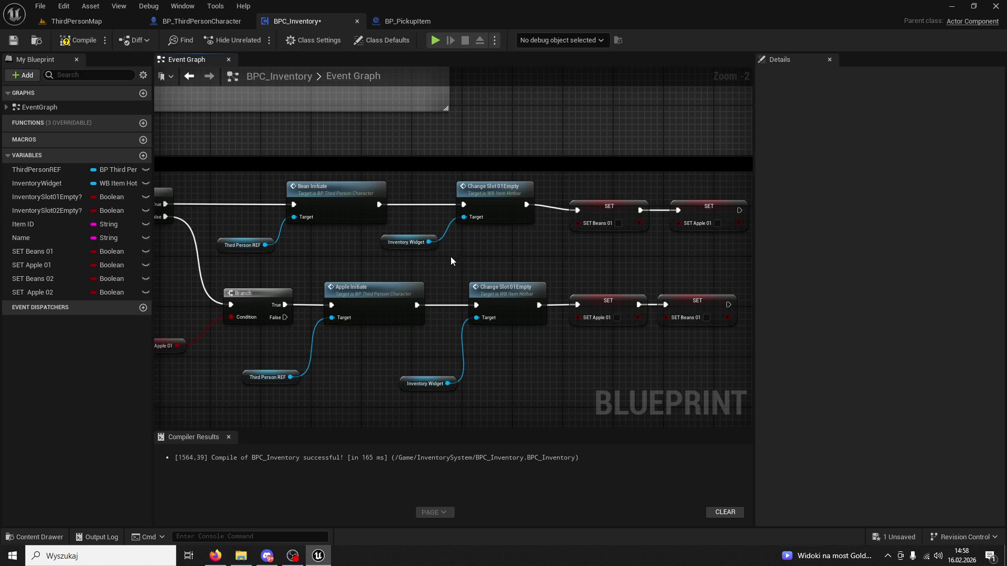
drag(479, 254, 253, 190)
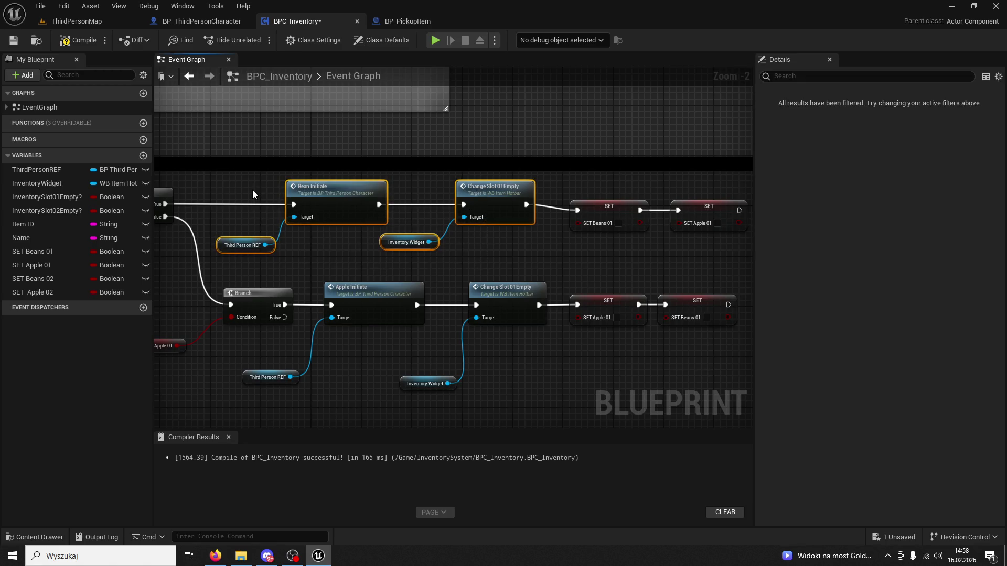
drag(498, 247, 601, 261)
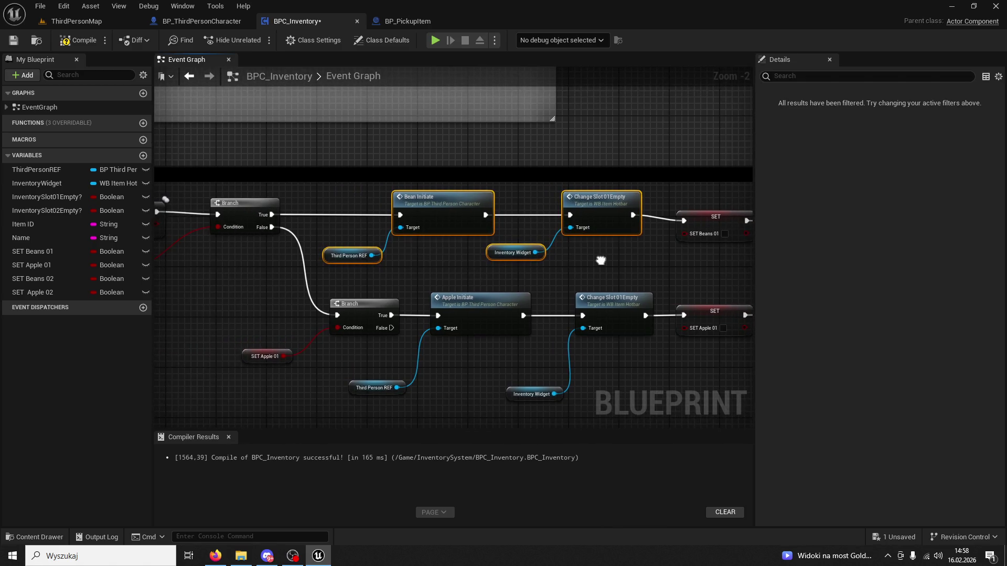
drag(565, 272, 473, 199)
drag(526, 351, 330, 220)
mouse_move(329, 220)
mouse_down()
mouse_move(553, 259)
mouse_move(734, 273)
mouse_move(533, 232)
mouse_move(562, 283)
mouse_up()
click(562, 283)
Step: Select the lower Change Slot01Empty, Inventory Widget, SET Apple 01 and SET Beans 01 nodes
drag(638, 343, 543, 304)
drag(590, 309, 535, 225)
drag(665, 279, 533, 264)
ctrl+click(557, 191)
ctrl+click(646, 191)
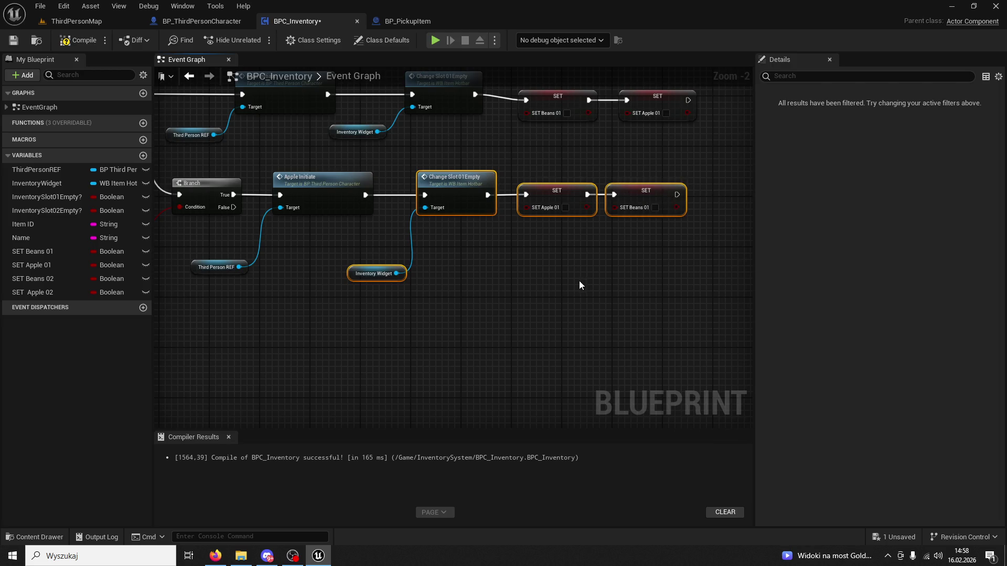
scroll(546, 277, down, 4)
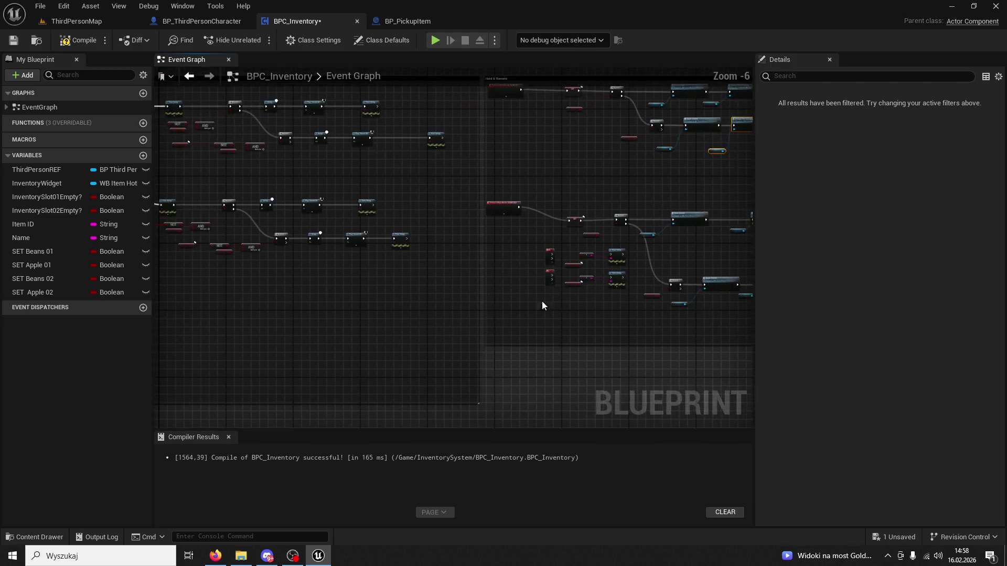
scroll(373, 269, up, 5)
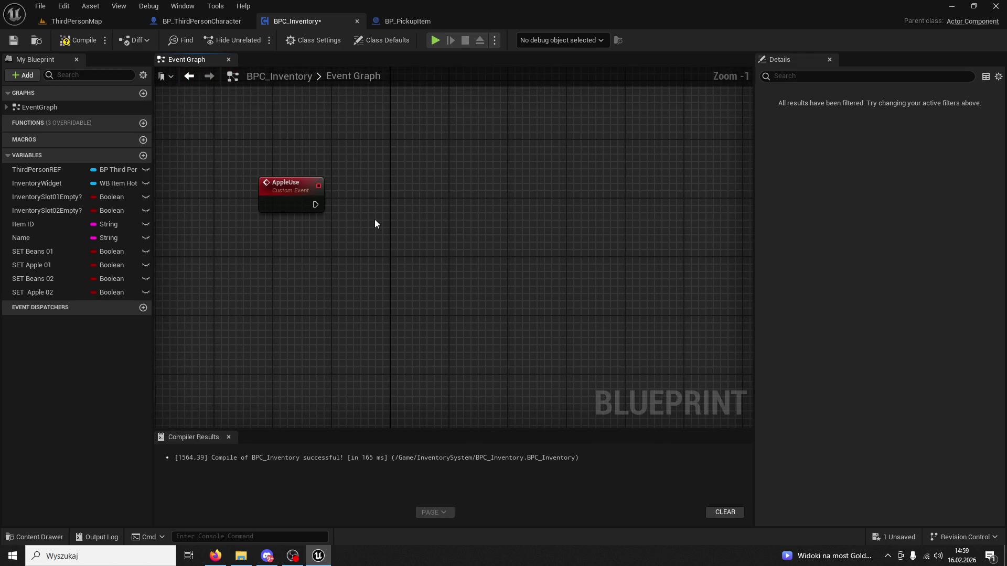
Step: Paste the slot-clearing nodes beside AppleUse and wire AppleUse into Change Slot 01Empty
key(ctrl+v)
drag(364, 199, 430, 192)
drag(315, 205, 385, 205)
click(76, 21)
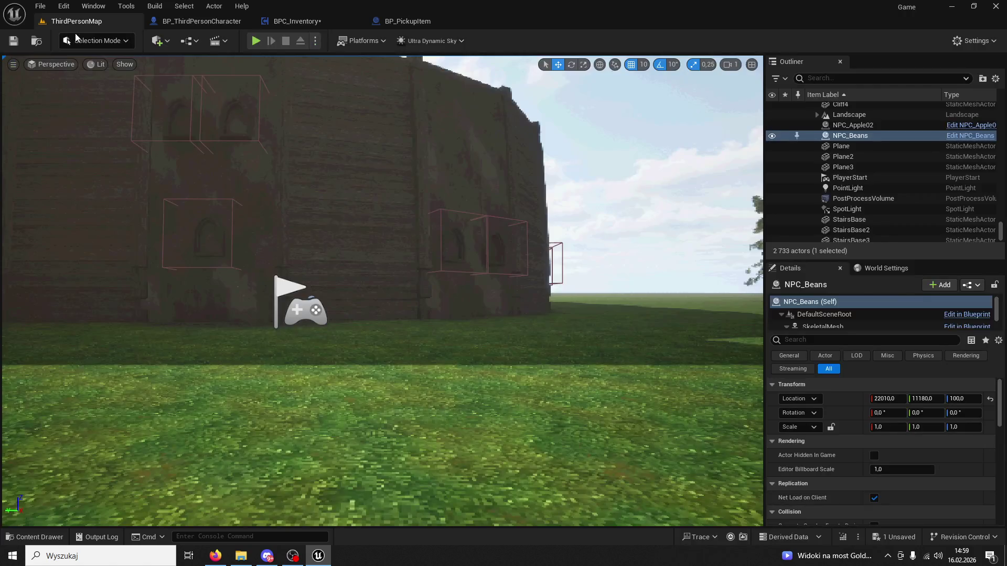
Step: Start a play session of ThirdPersonMap with Alt+P
click(202, 21)
click(293, 21)
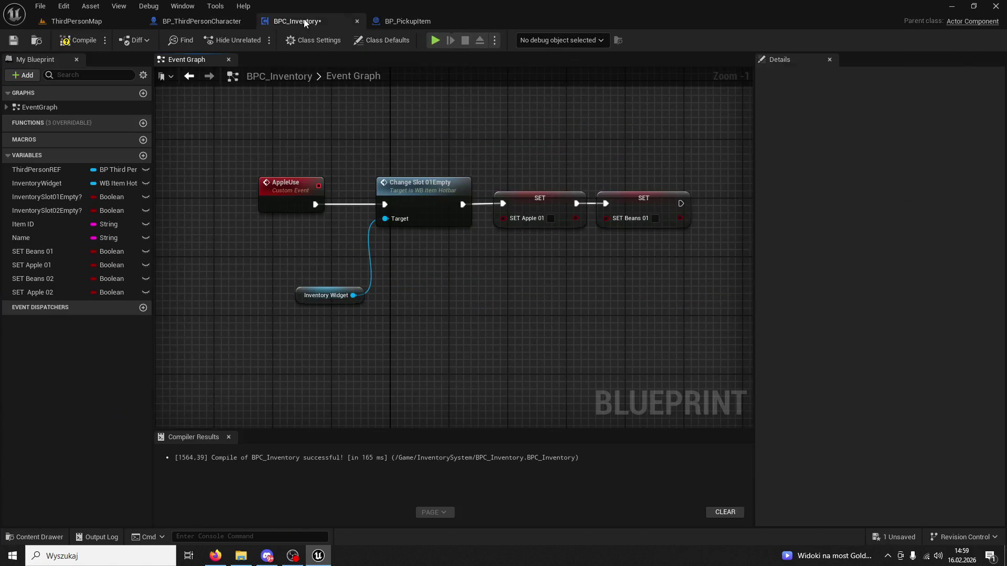
click(86, 24)
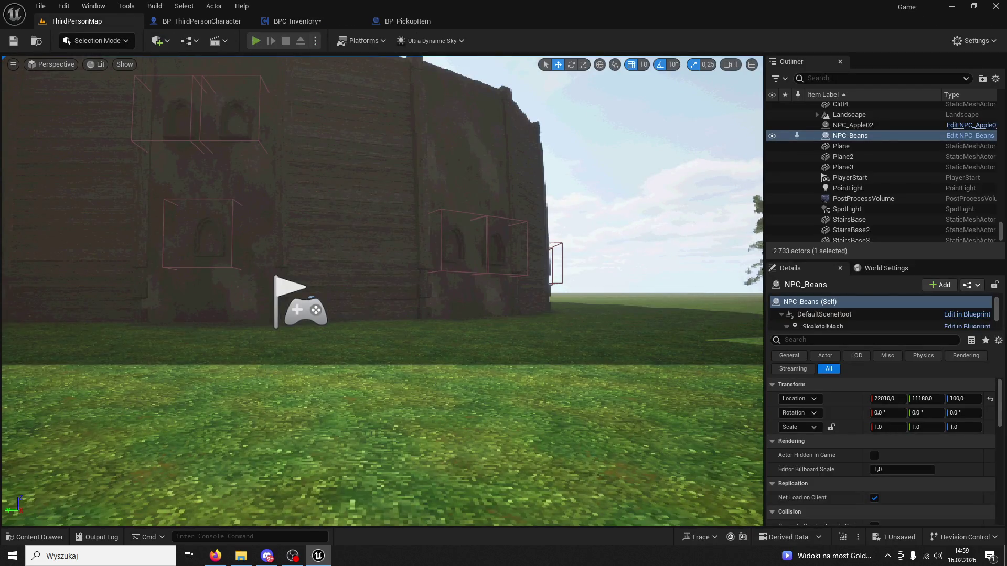
key(alt+p)
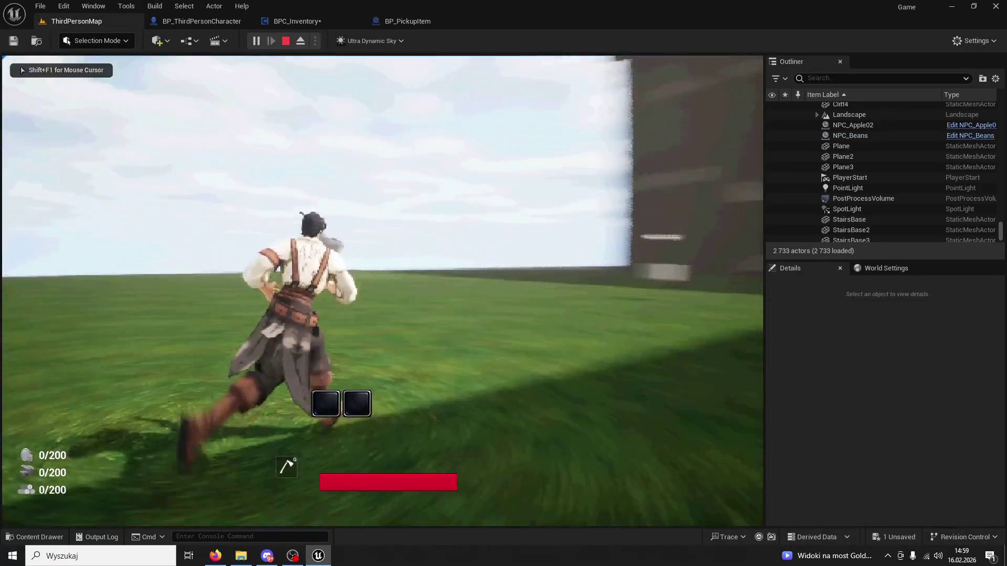
Step: Get apples from the Apple vendor, use hotbar slots 1 and 2, then stop and reopen BPC_Inventory
key(e)
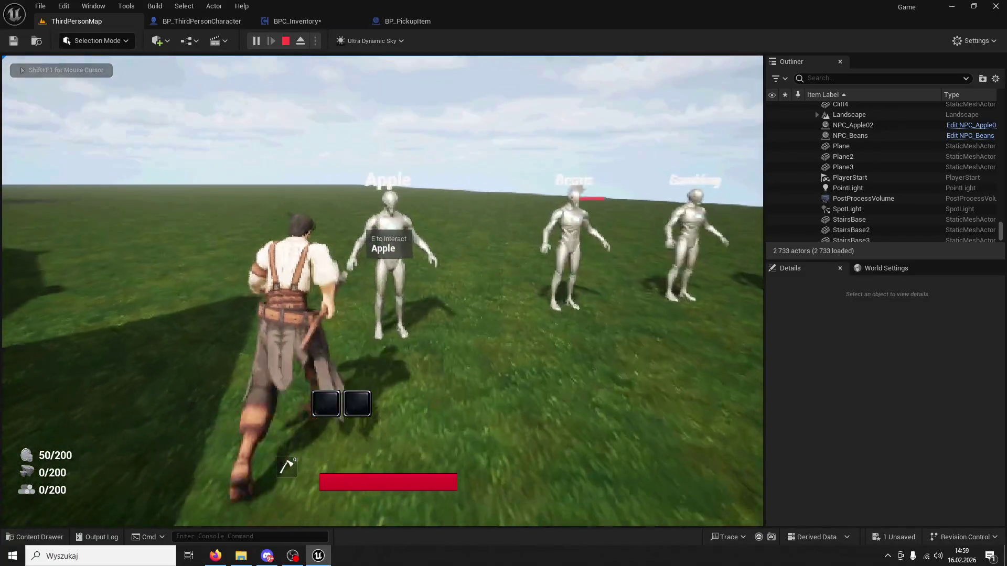
key(1)
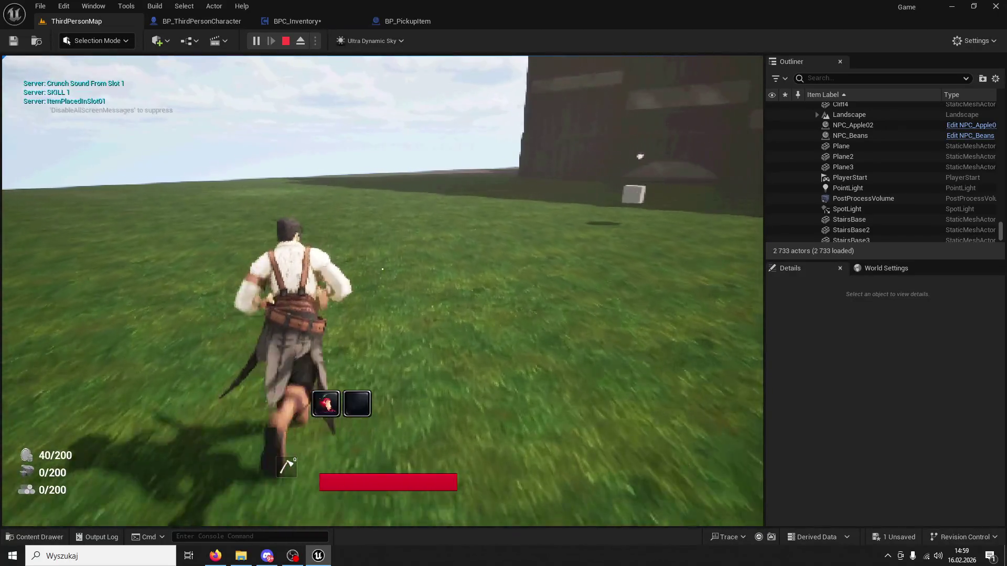
key(1)
key(1)
key(1)
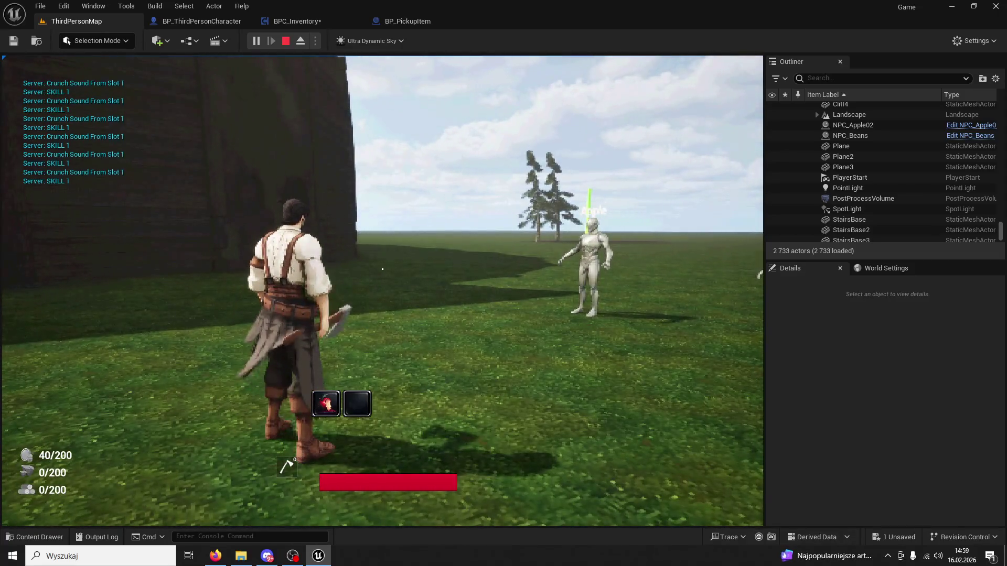
key(2)
key(1)
key(2)
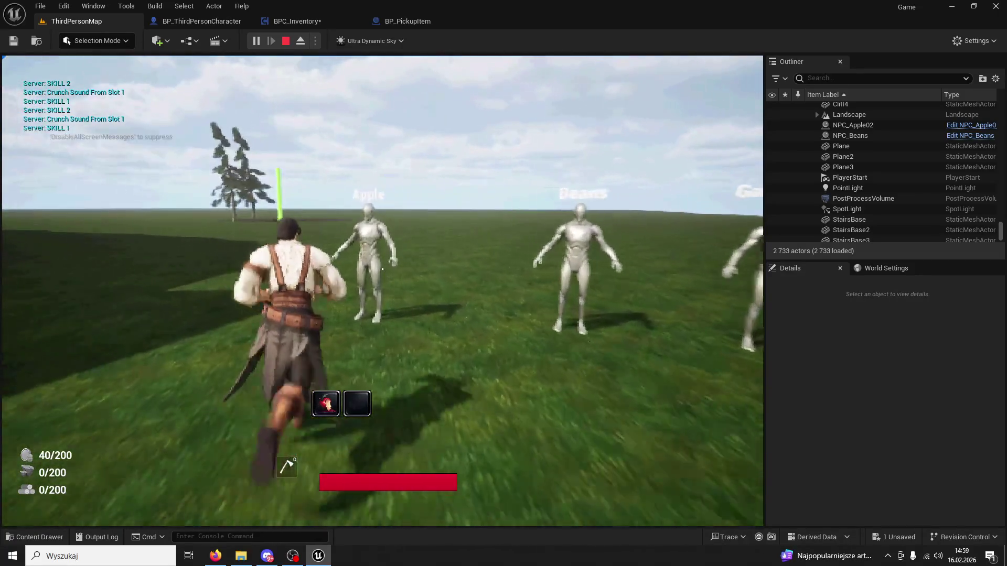
key(1)
key(1)
key(2)
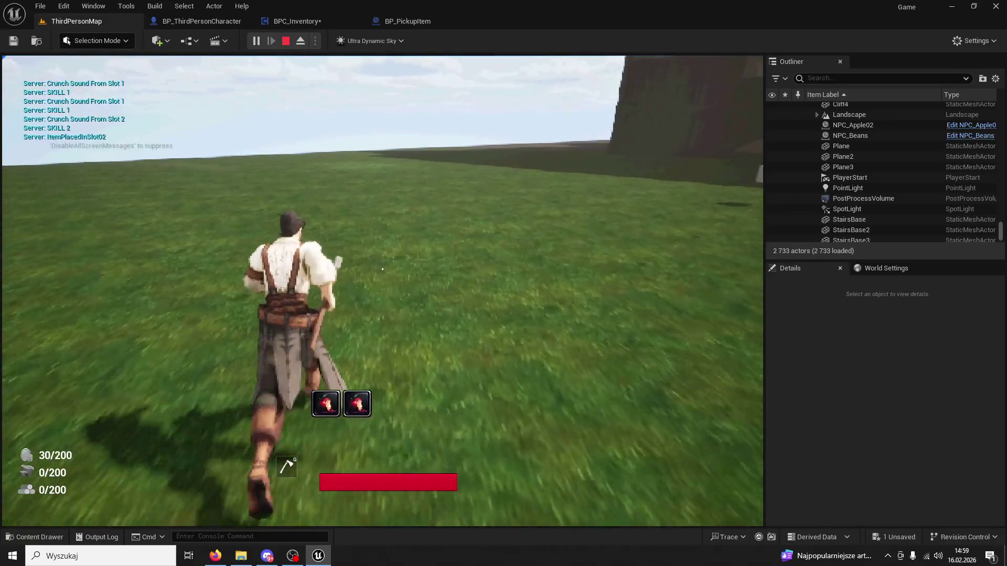
key(Escape)
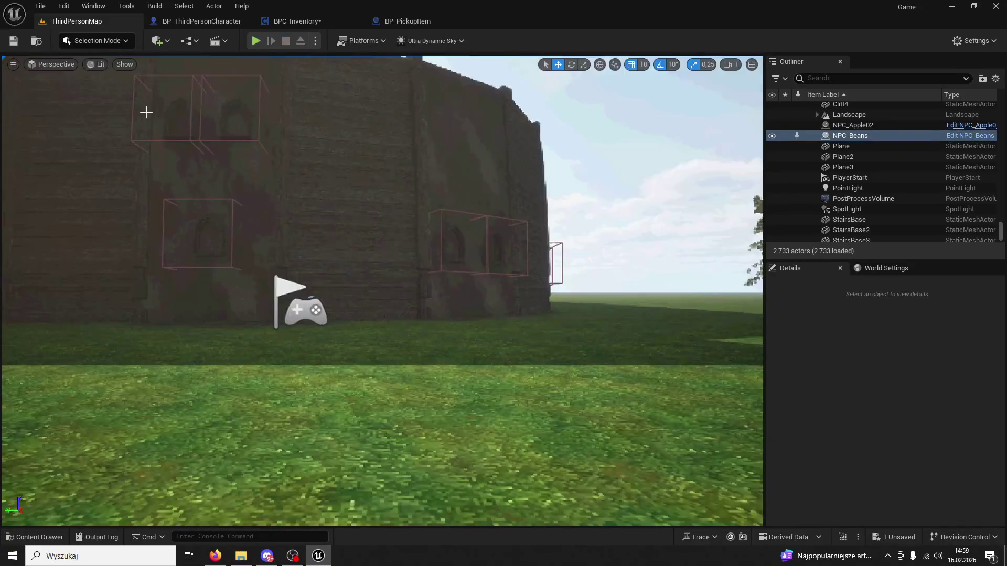
click(407, 21)
click(285, 21)
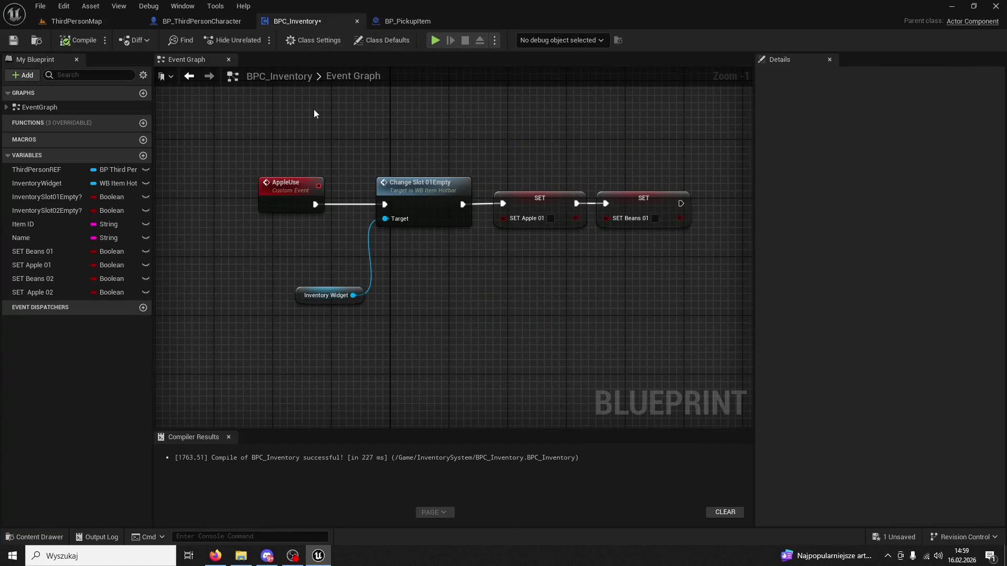
Step: Pan to the slot 1 crunch sound chain, shifting the Fart Sound print node right
drag(372, 124, 444, 263)
scroll(417, 361, down, 3)
scroll(462, 342, up, 2)
scroll(552, 207, down, 2)
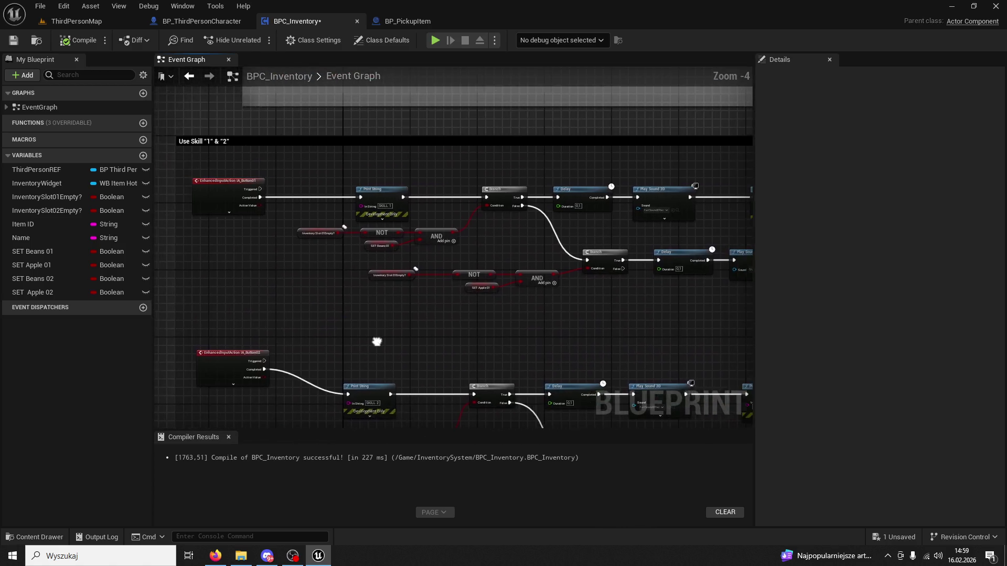
scroll(578, 319, up, 4)
mouse_move(661, 269)
mouse_down()
mouse_move(519, 332)
mouse_move(367, 250)
mouse_up()
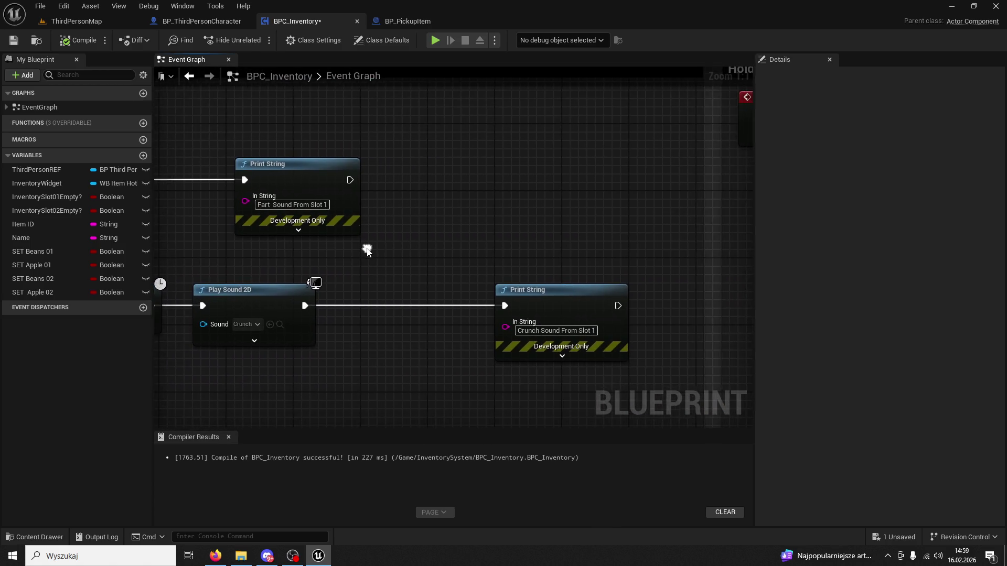
scroll(367, 250, down, 3)
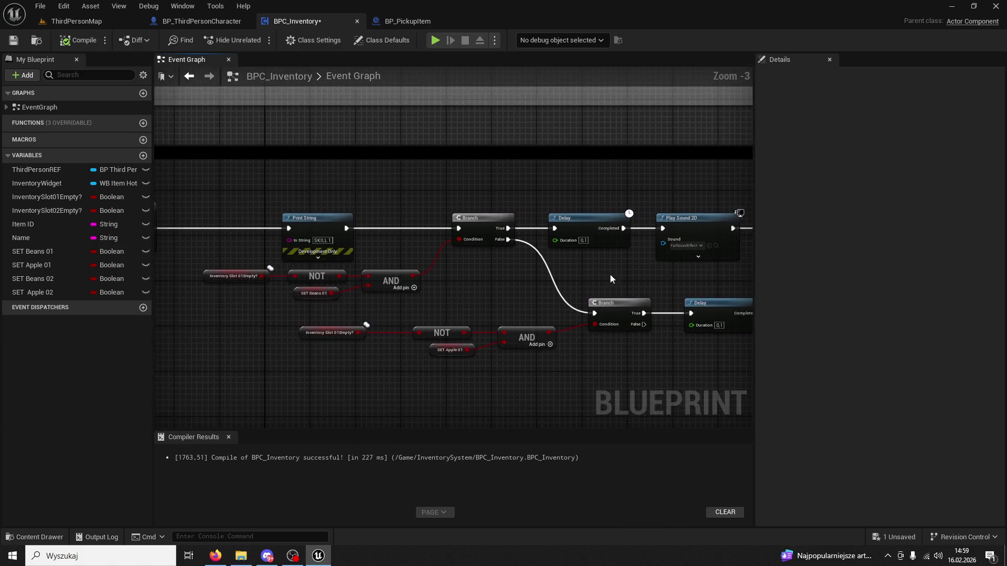
drag(635, 272, 827, 251)
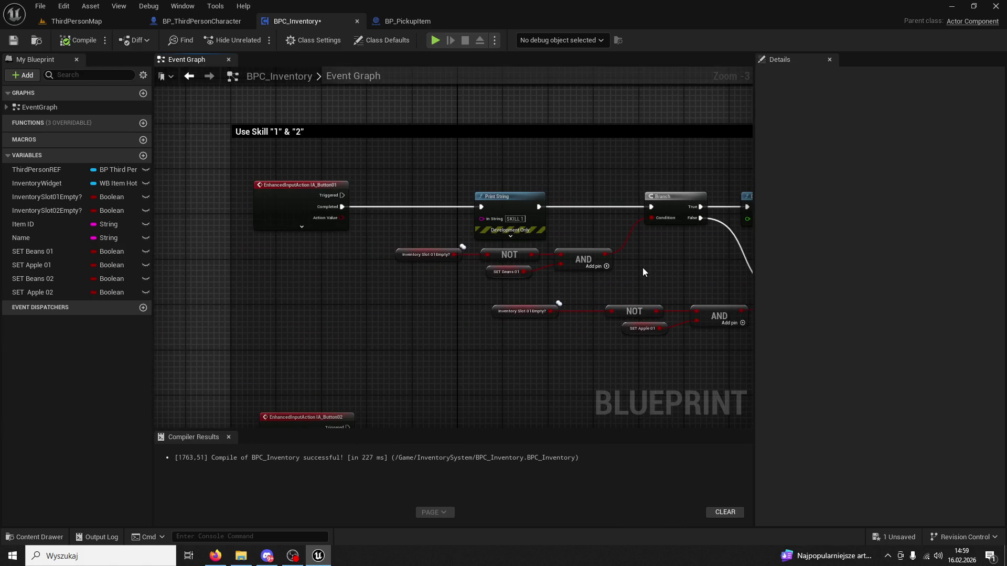
drag(680, 266, 474, 236)
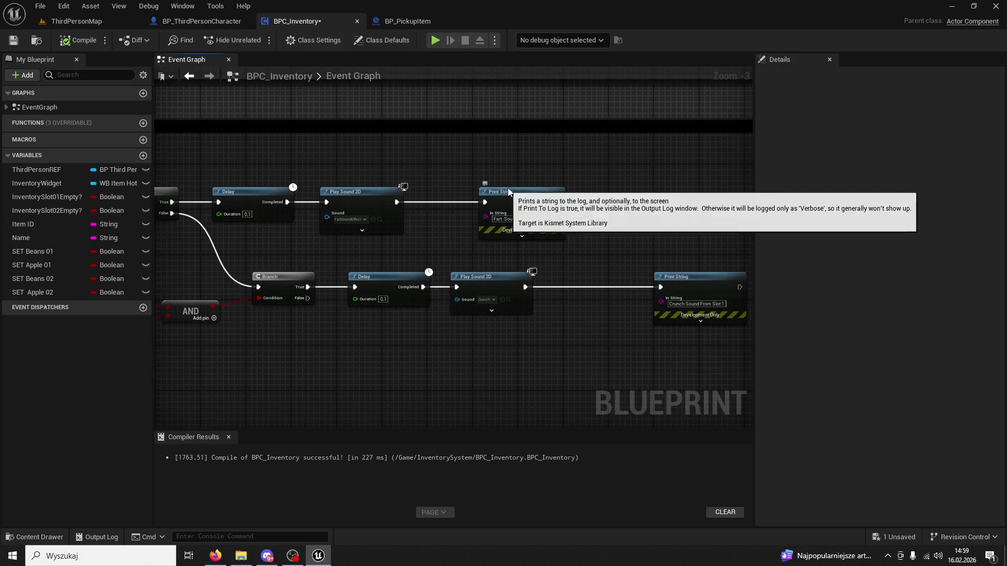
drag(507, 188, 605, 188)
drag(581, 325, 384, 280)
scroll(445, 264, up, 2)
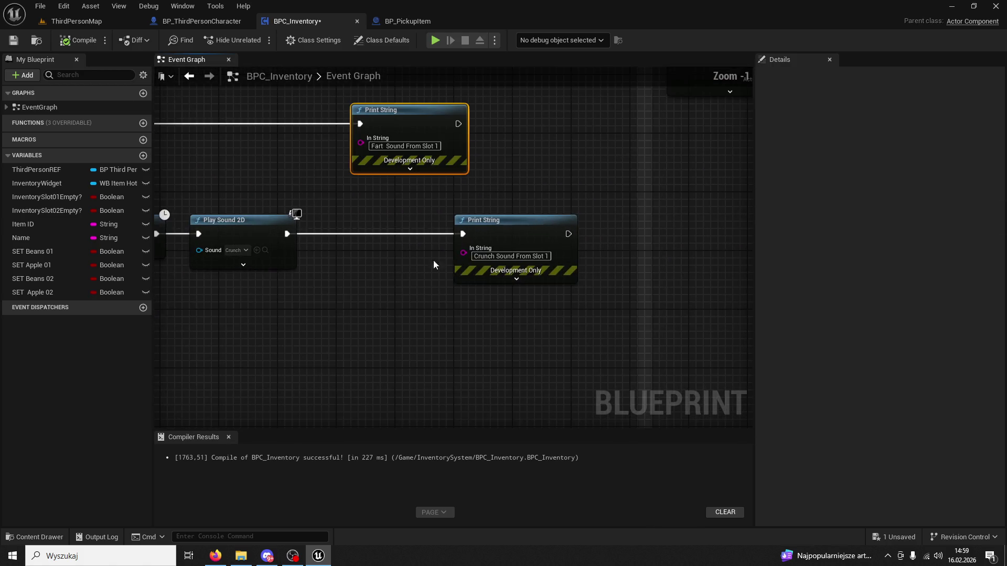
Step: Insert an Apple Use call between the crunch Play Sound 2D and its Print String
drag(286, 234, 360, 214)
text(apple use)
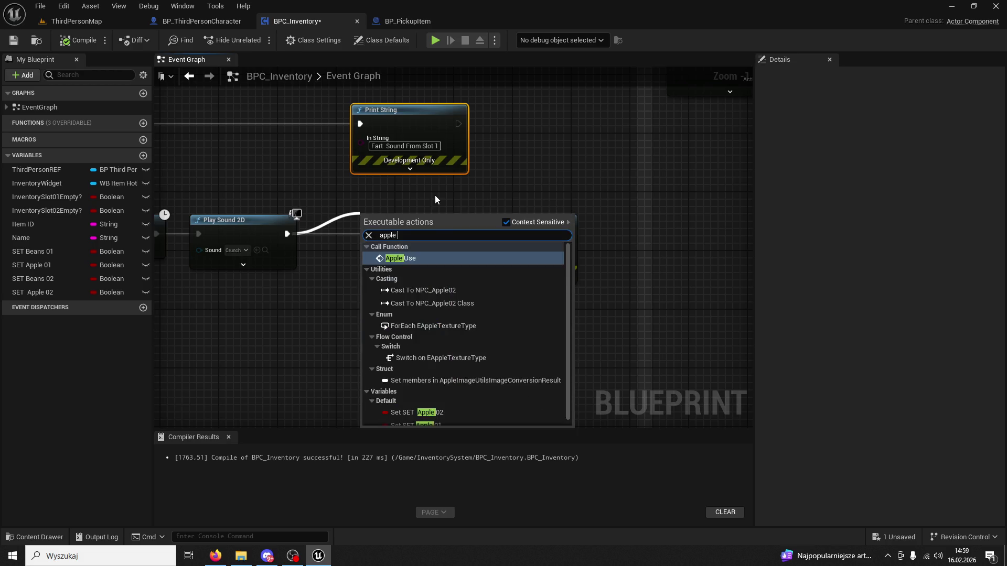
click(427, 258)
drag(391, 221, 353, 219)
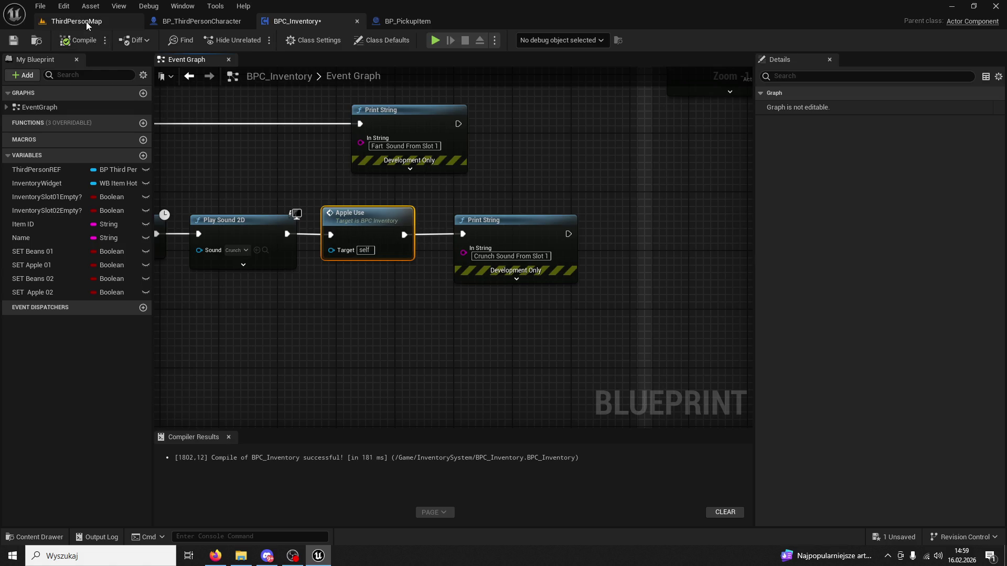
click(86, 21)
Step: Play, run to the Apple vendor, fill hotbar slots 1 and 2 with apples, eat them, then stop
key(alt+p)
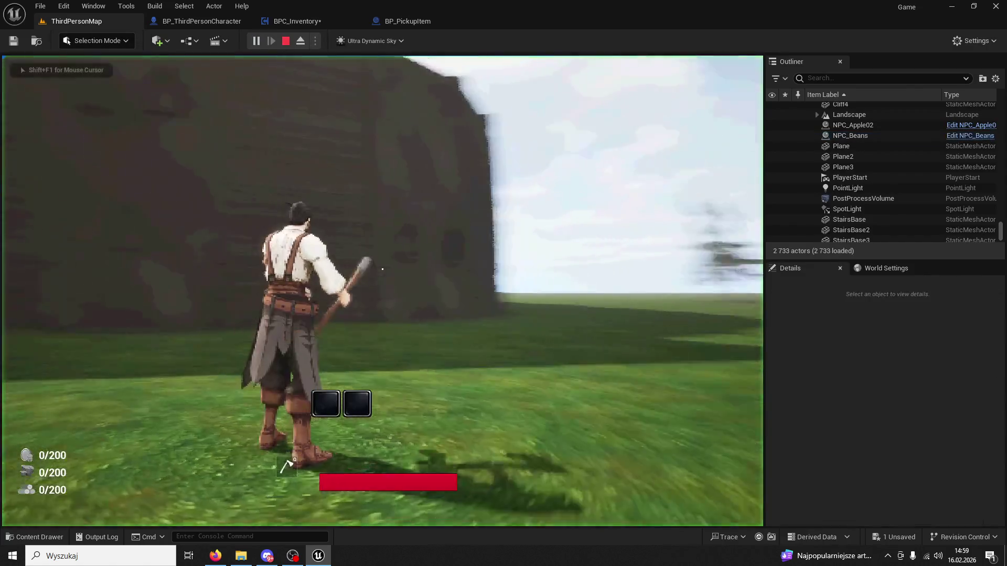
key(w)
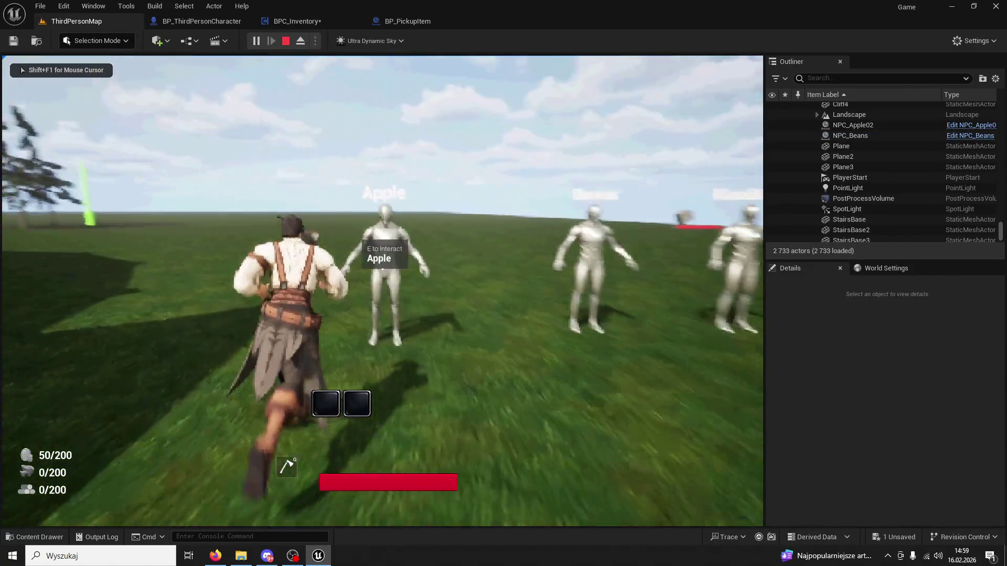
key(e)
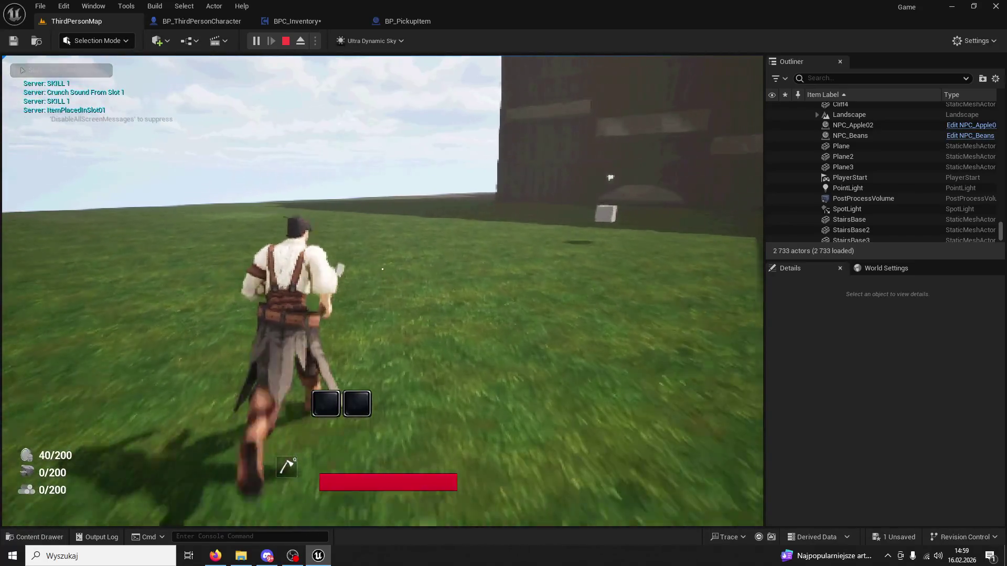
key(1)
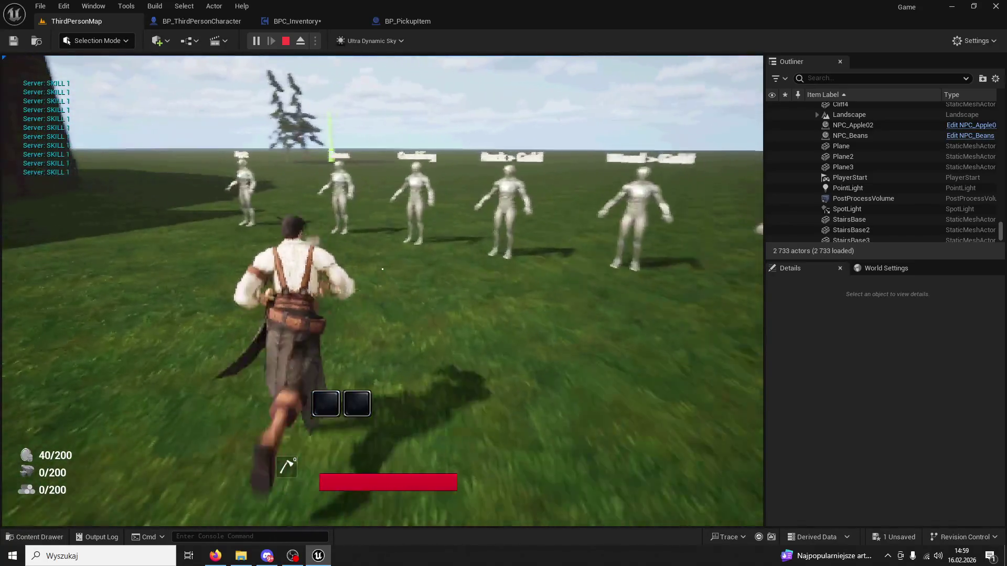
key(2)
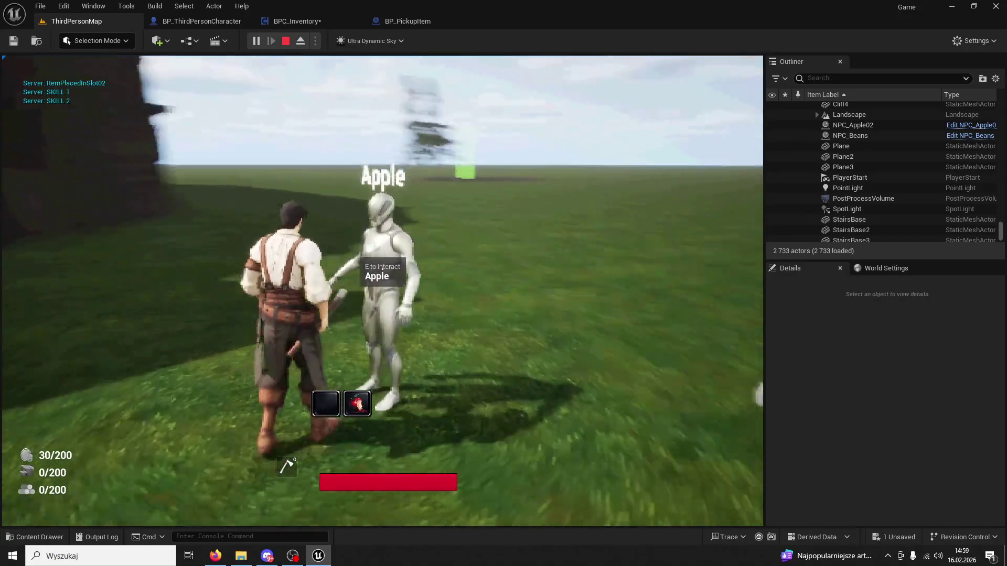
key(e)
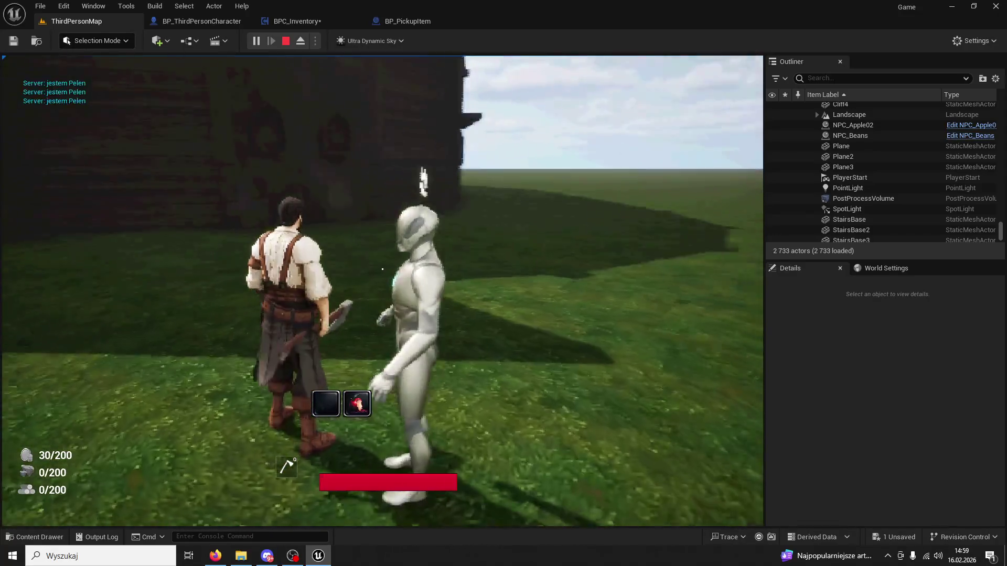
key(2)
key(1)
key(1)
key(2)
key(2)
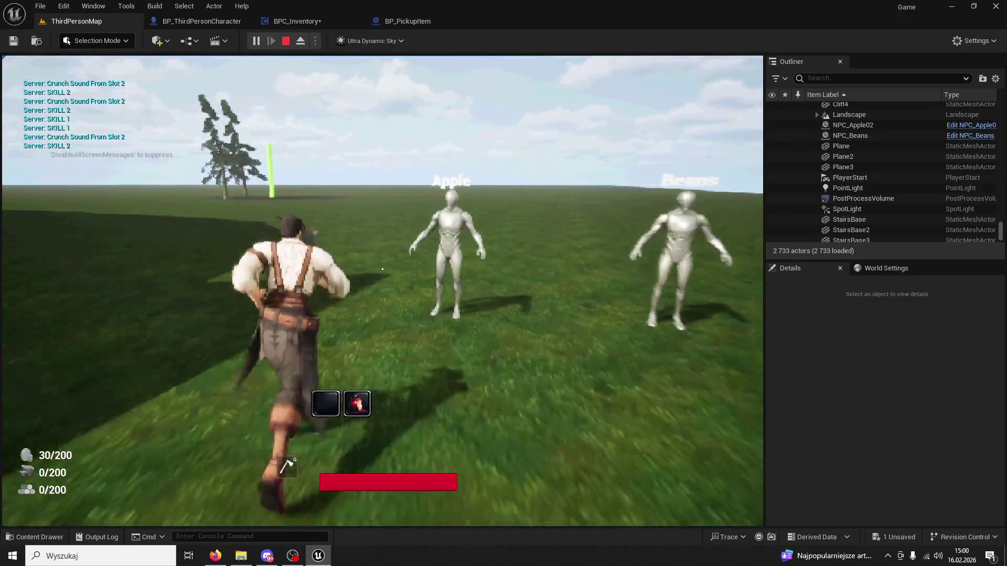
key(Escape)
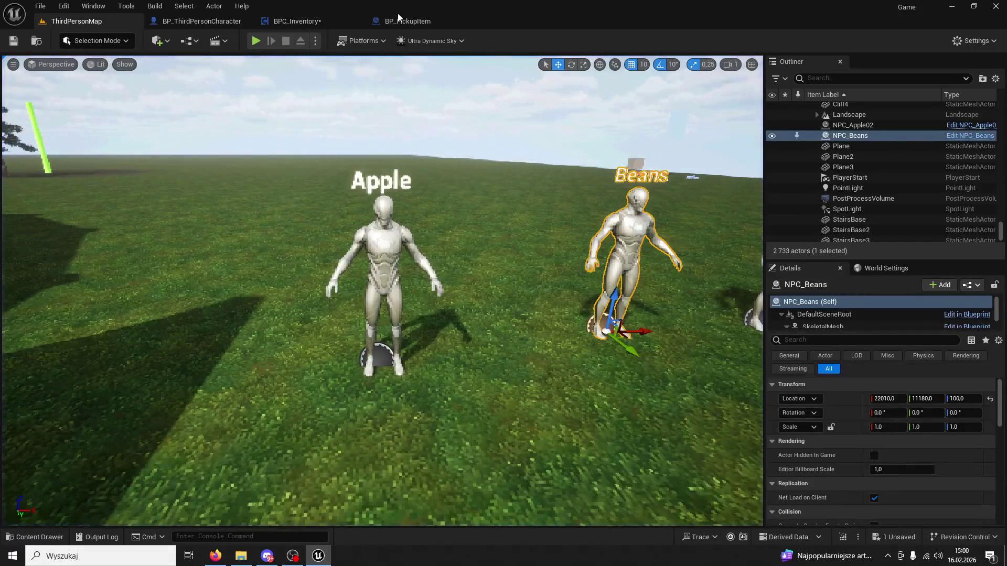
Step: Show the BP_PickupItem Event Graph after a brief look at BPC_Inventory
click(401, 21)
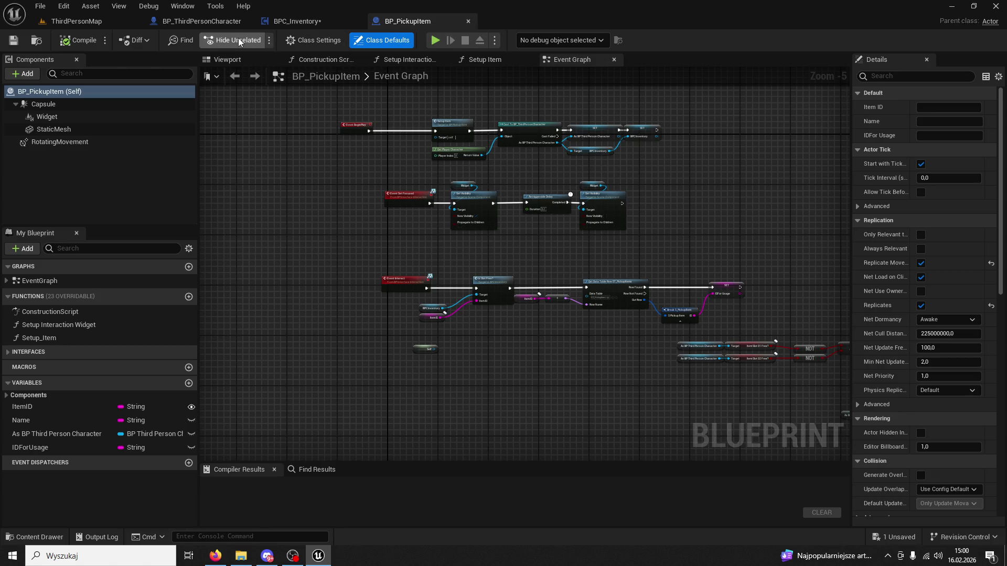
click(304, 21)
click(392, 21)
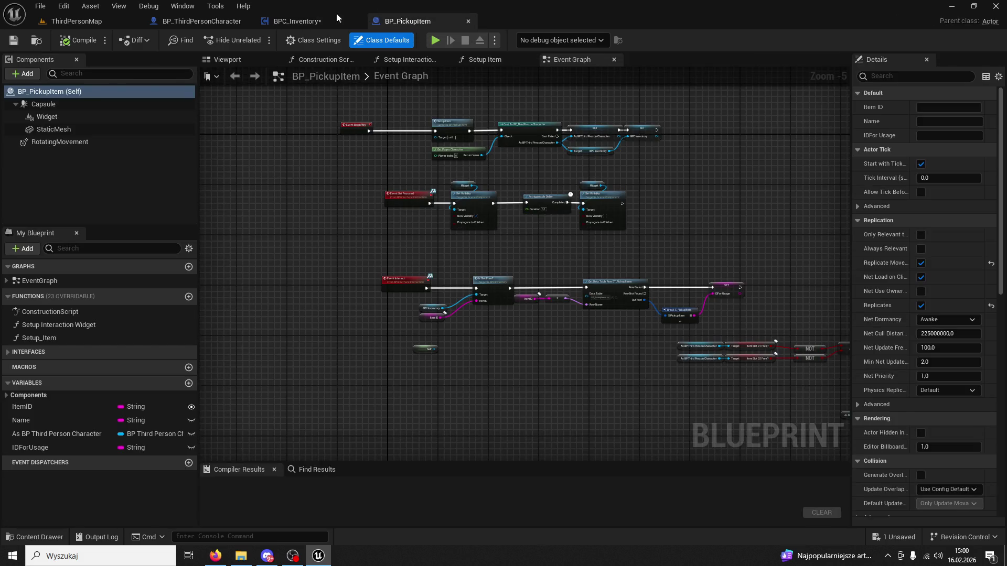
Step: Switch to BPC_Inventory and bring its Hold & Remove slot logic into view
click(288, 22)
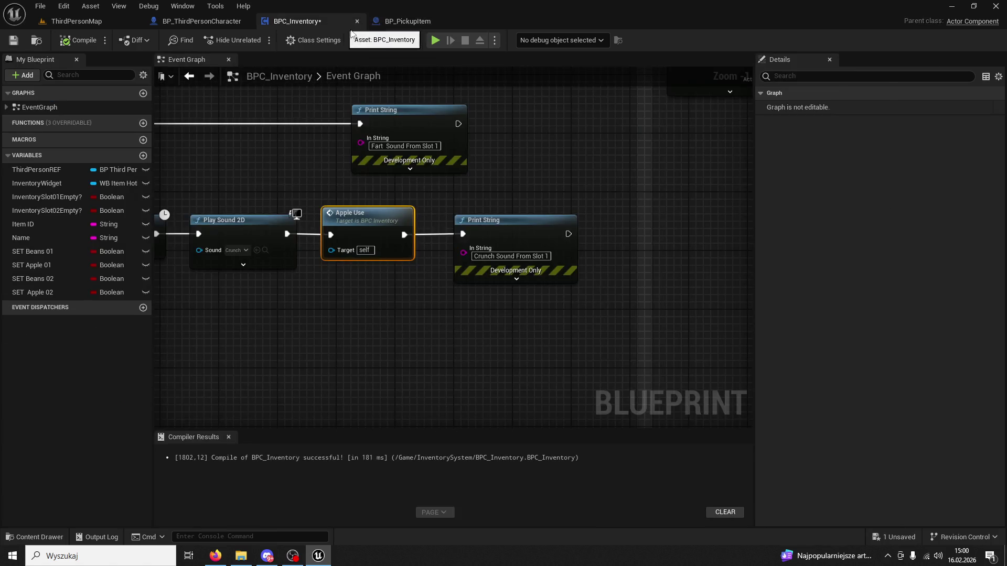
drag(364, 149, 481, 155)
mouse_move(408, 177)
mouse_down()
mouse_move(481, 189)
mouse_move(452, 197)
mouse_move(568, 257)
mouse_up()
scroll(452, 197, down, 1)
scroll(556, 276, down, 3)
scroll(530, 307, up, 5)
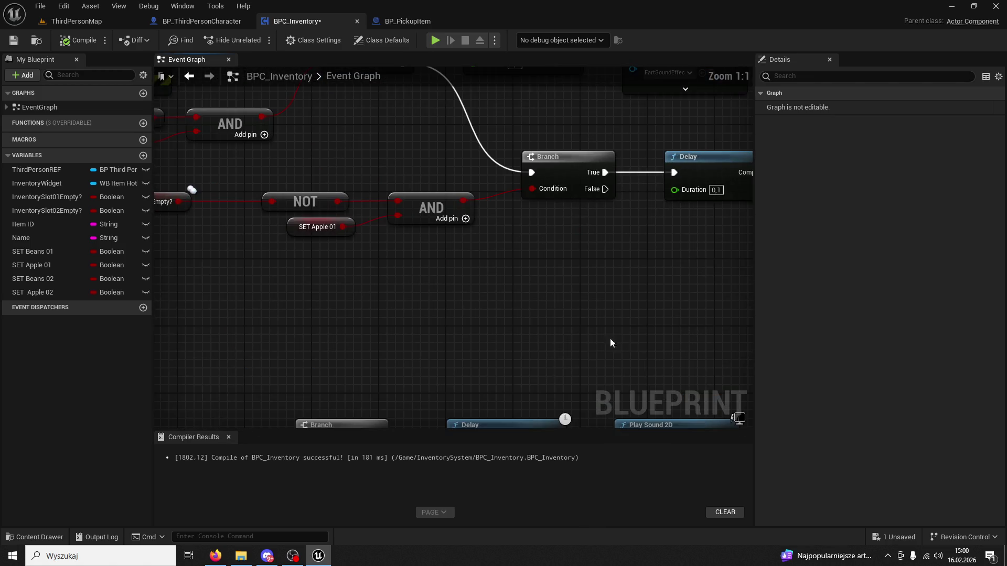
scroll(620, 347, down, 3)
mouse_move(314, 372)
mouse_down()
mouse_move(504, 306)
mouse_move(481, 292)
mouse_move(258, 294)
mouse_up()
scroll(429, 262, up, 2)
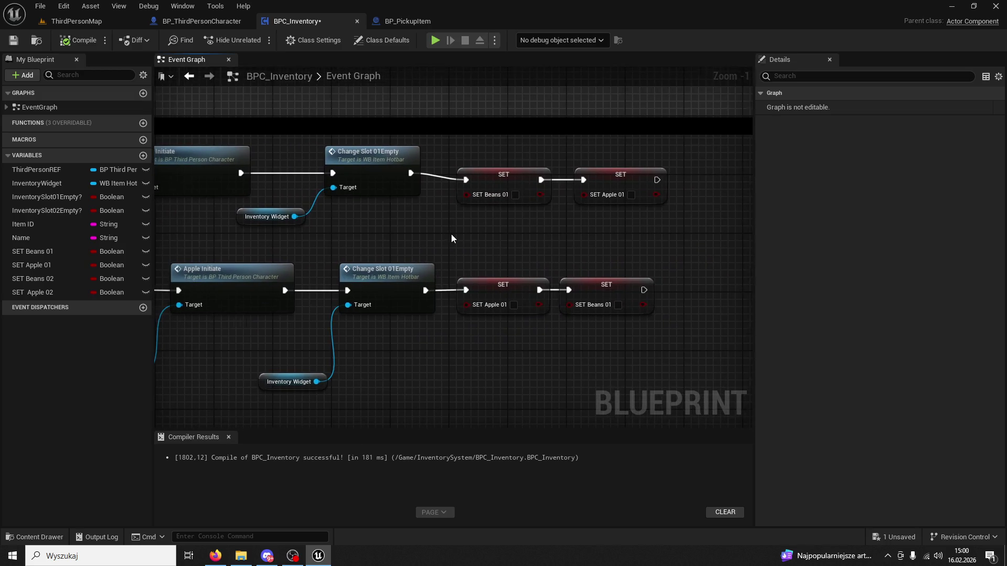
scroll(452, 239, down, 2)
drag(455, 285, 449, 264)
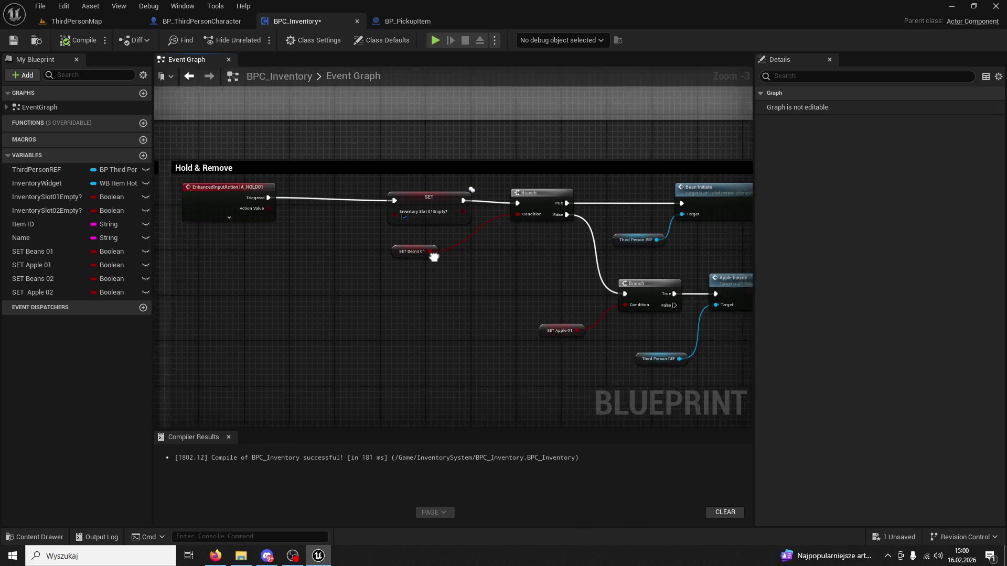
scroll(425, 261, up, 2)
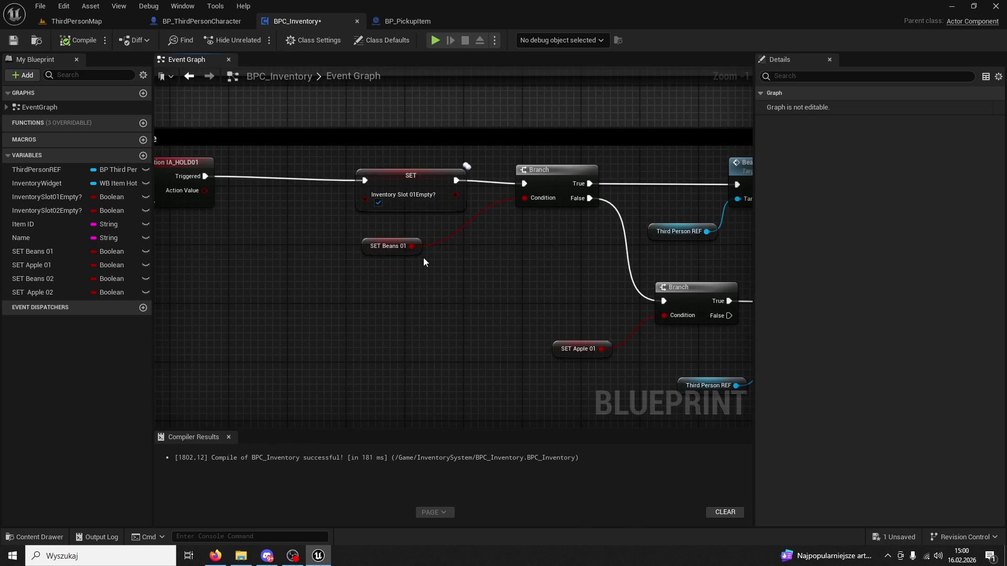
Step: Inspect the SET InventorySlot01Empty? node, then select both SET nodes after Change Slot 01Empty
click(403, 202)
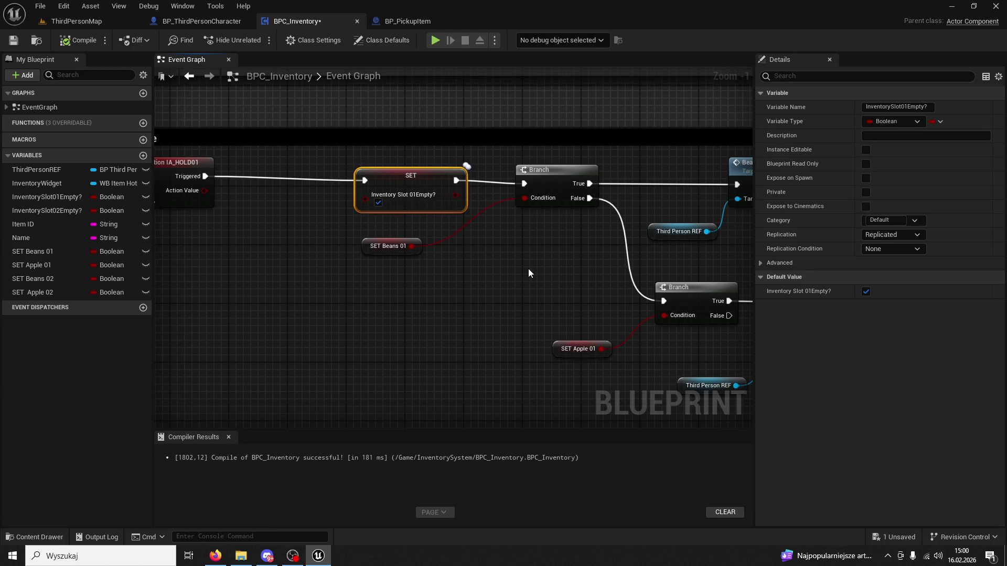
scroll(420, 278, down, 2)
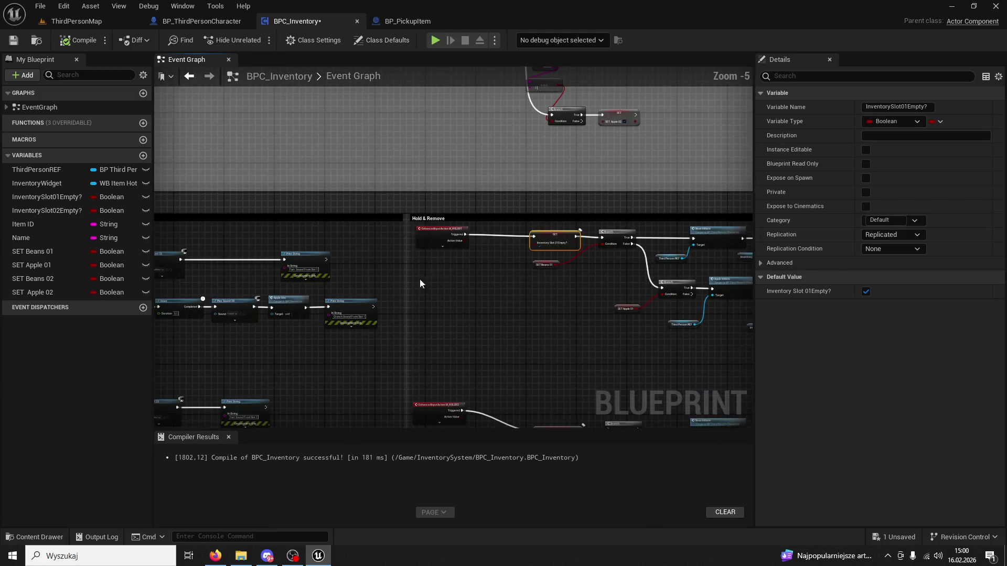
scroll(441, 290, down, 3)
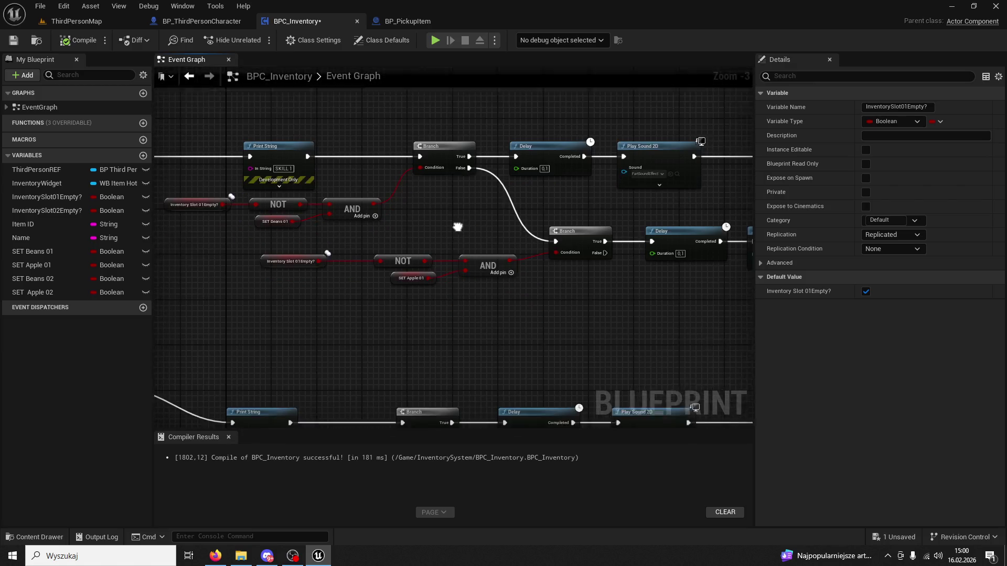
scroll(478, 209, down, 1)
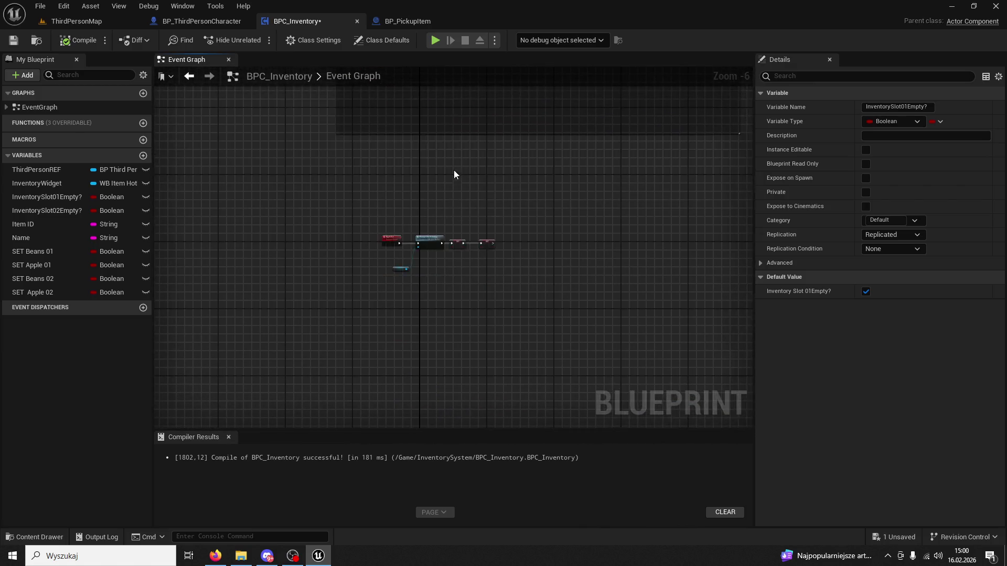
scroll(461, 200, up, 6)
drag(648, 175, 468, 325)
Step: Make room and add a SET InventorySlot01Empty? node wired right after Change Slot 01Empty
drag(485, 259, 586, 259)
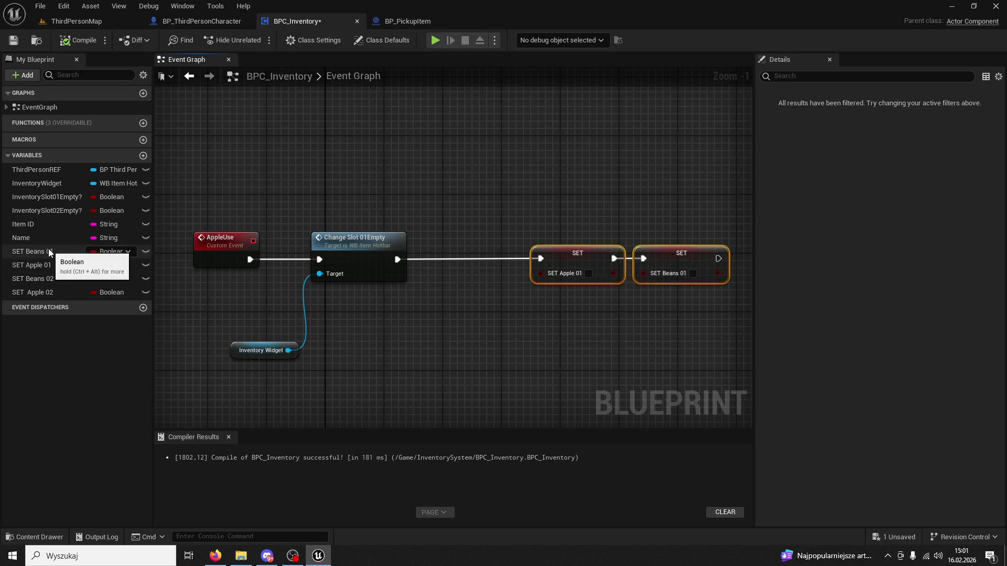
drag(57, 196, 421, 311)
click(445, 329)
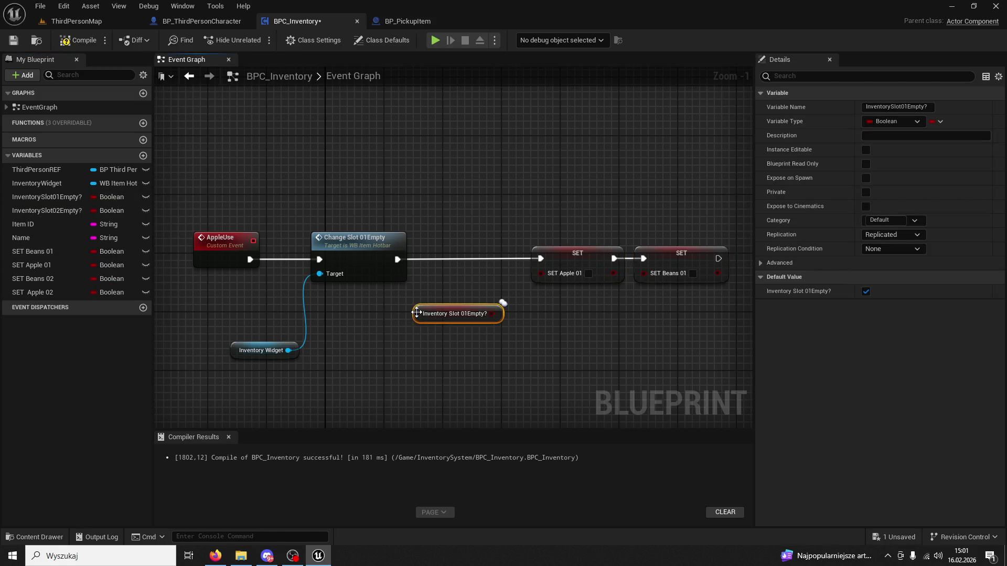
key(ctrl+z)
drag(48, 196, 402, 320)
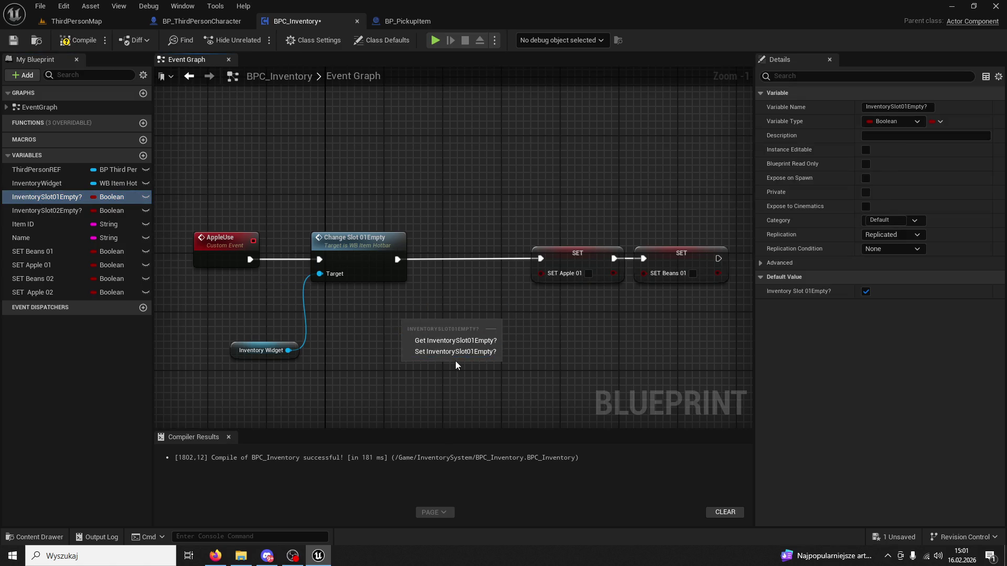
click(454, 352)
mouse_move(397, 259)
mouse_down()
mouse_move(412, 325)
mouse_move(456, 253)
mouse_up()
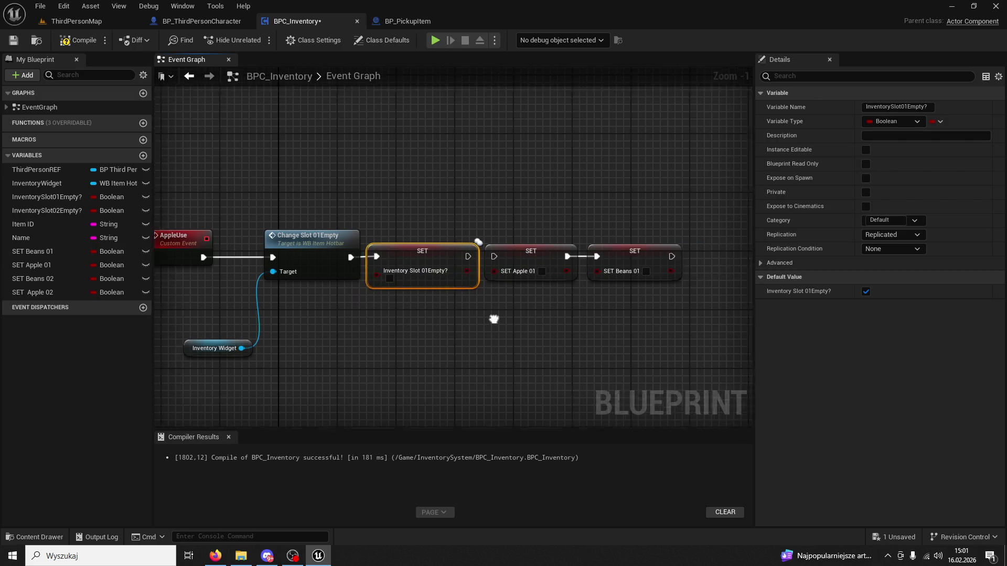
Step: Chain the slot-empty setter into SET Apple 01, tidy the nodes, and compile BPC_Inventory
mouse_move(698, 292)
mouse_down()
mouse_move(482, 242)
mouse_move(526, 246)
mouse_up()
click(526, 246)
drag(430, 255, 501, 255)
drag(439, 245, 462, 243)
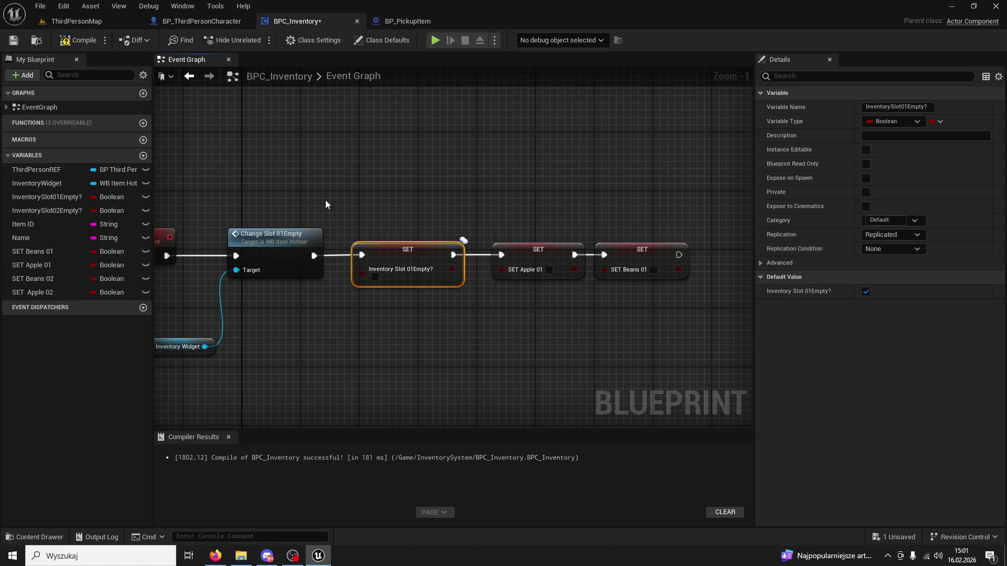
click(79, 41)
click(86, 23)
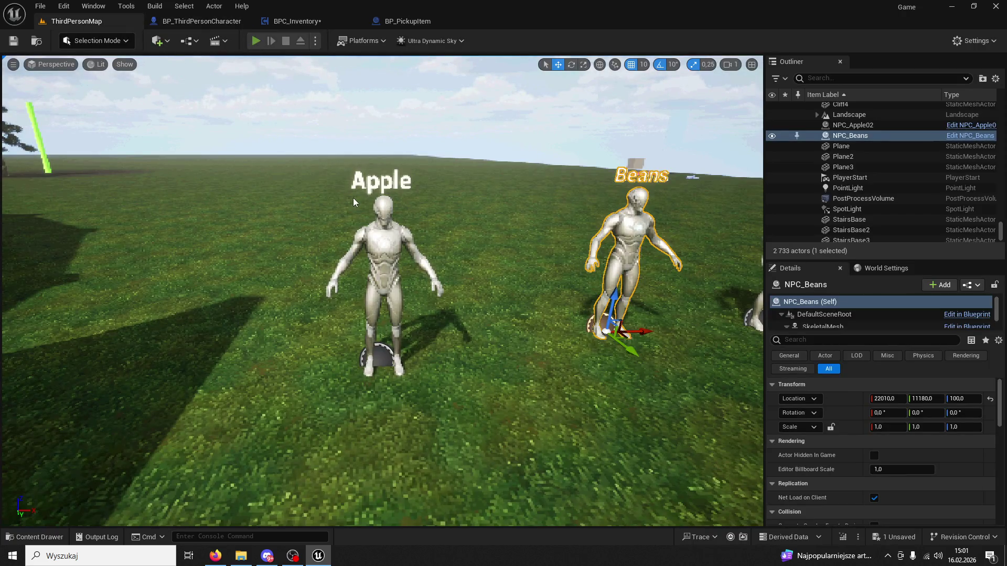
key(alt+p)
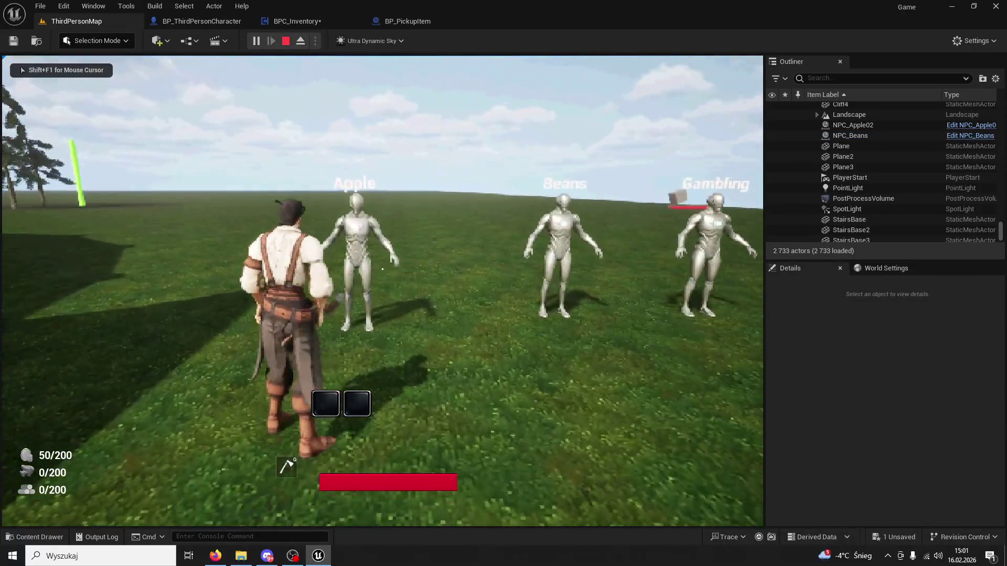
key(1)
key(w)
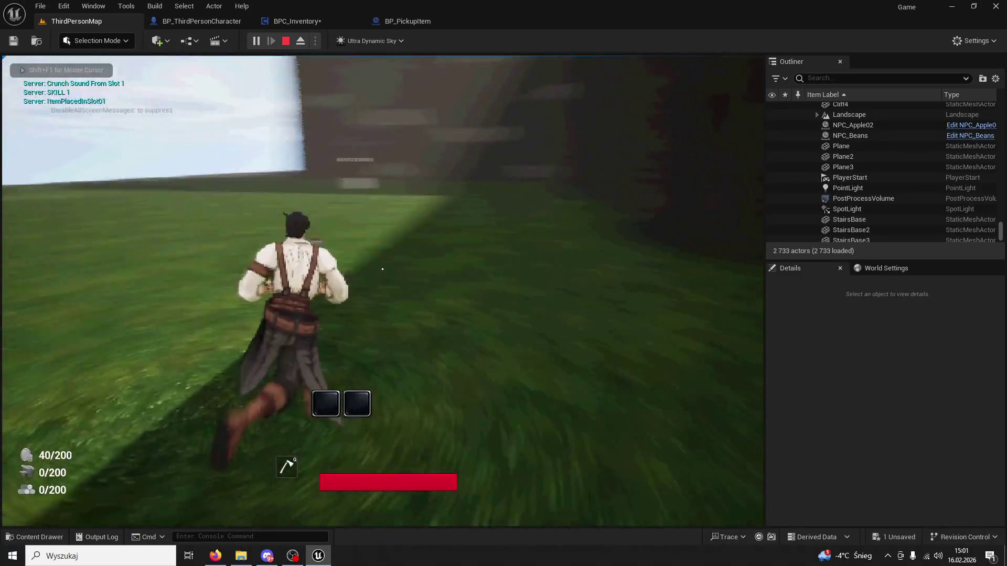
key(q)
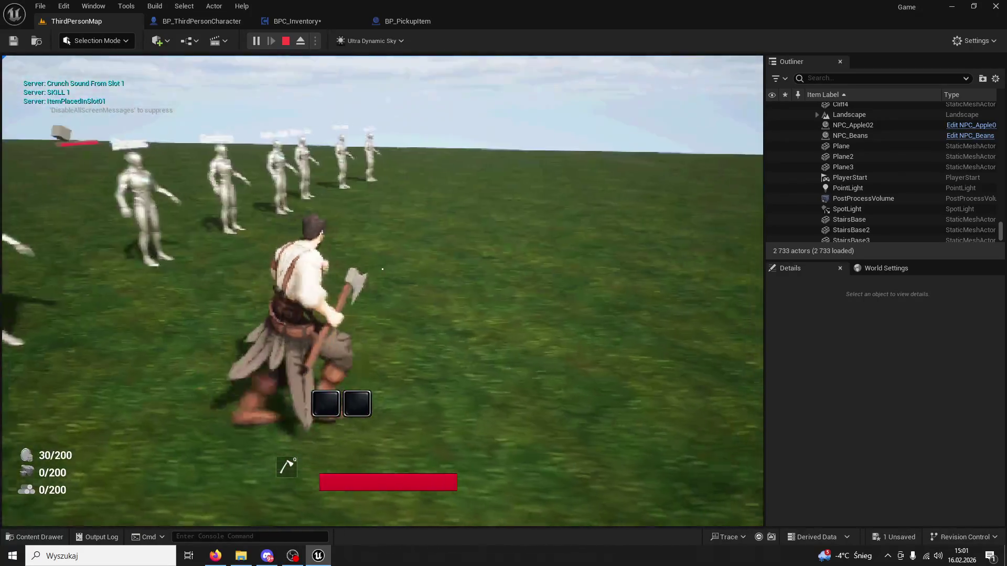
key(w)
key(e)
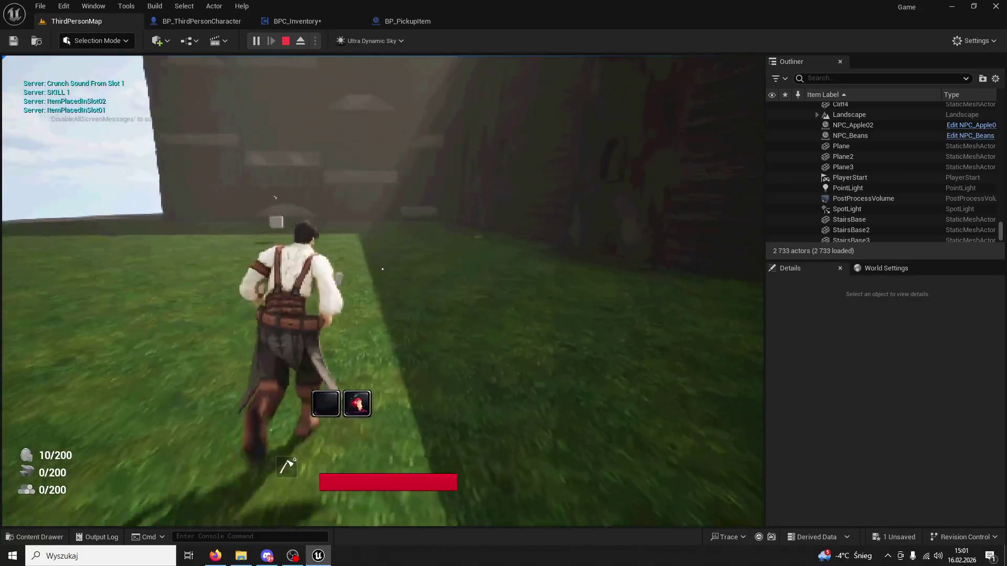
key(1)
key(1)
key(2)
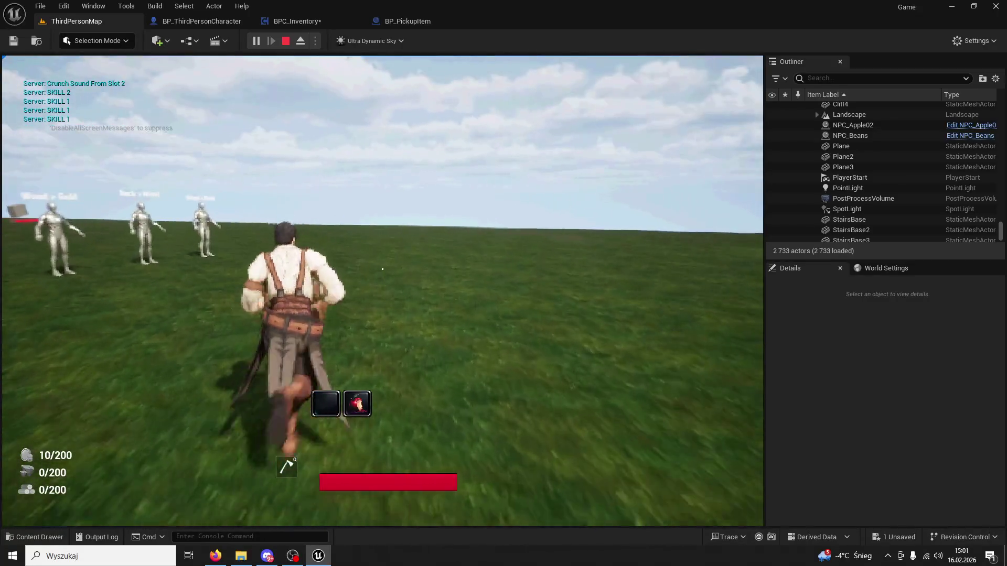
key(2)
key(2)
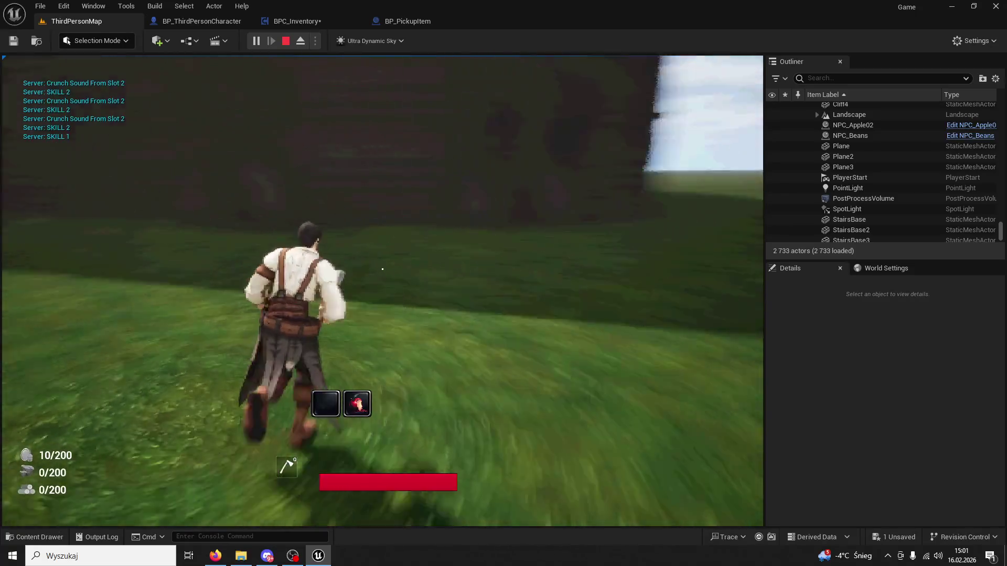
key(1)
key(1)
key(1)
key(2)
key(1)
key(1)
key(1)
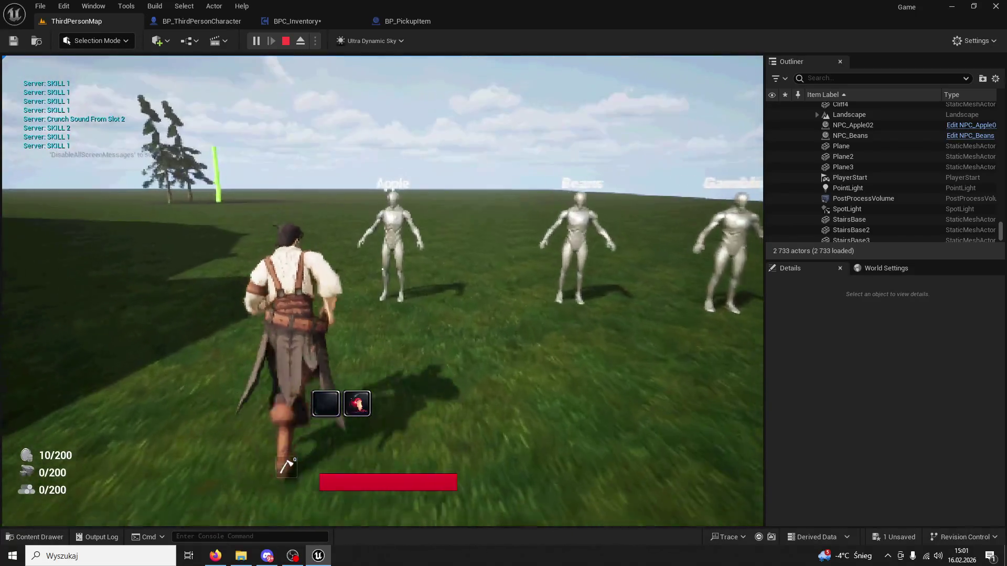
key(Escape)
click(296, 21)
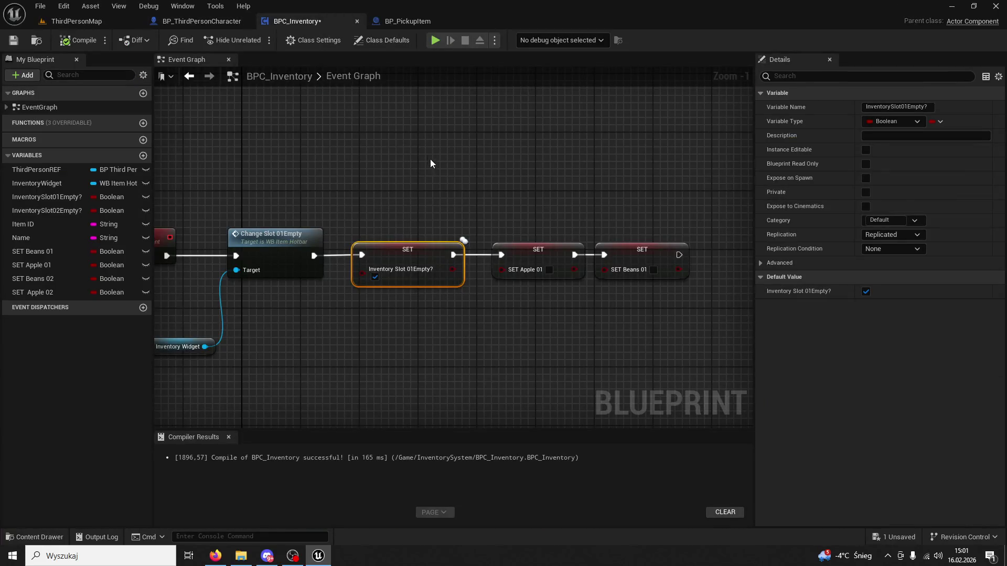
Step: Rename the AppleUse event to AppleUse01
scroll(428, 160, down, 2)
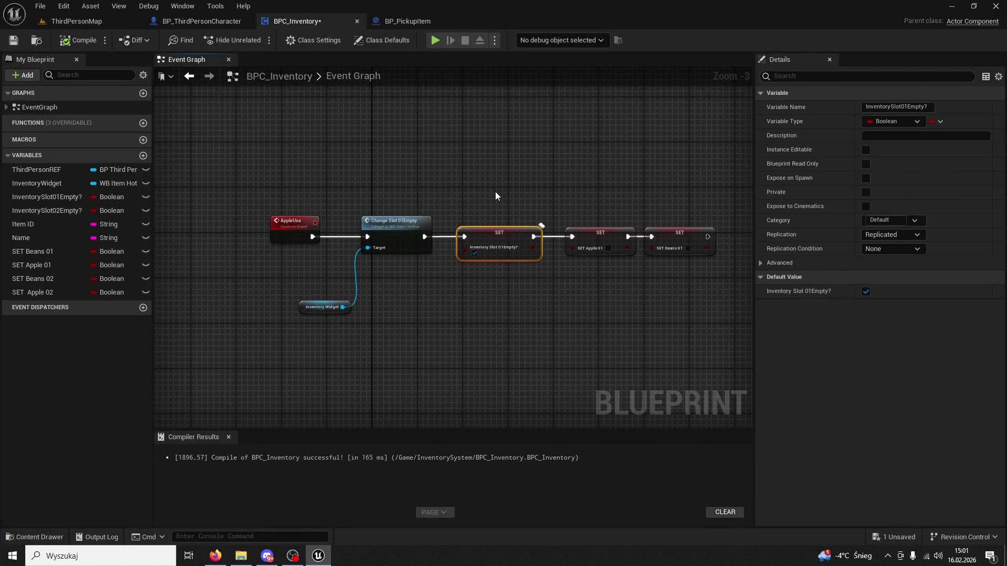
click(278, 224)
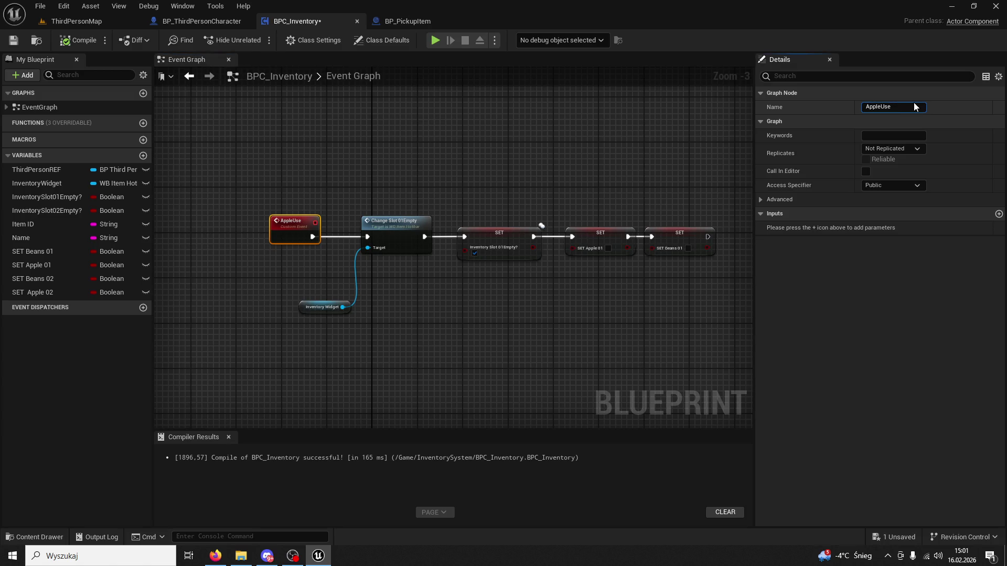
text(01)
key(Return)
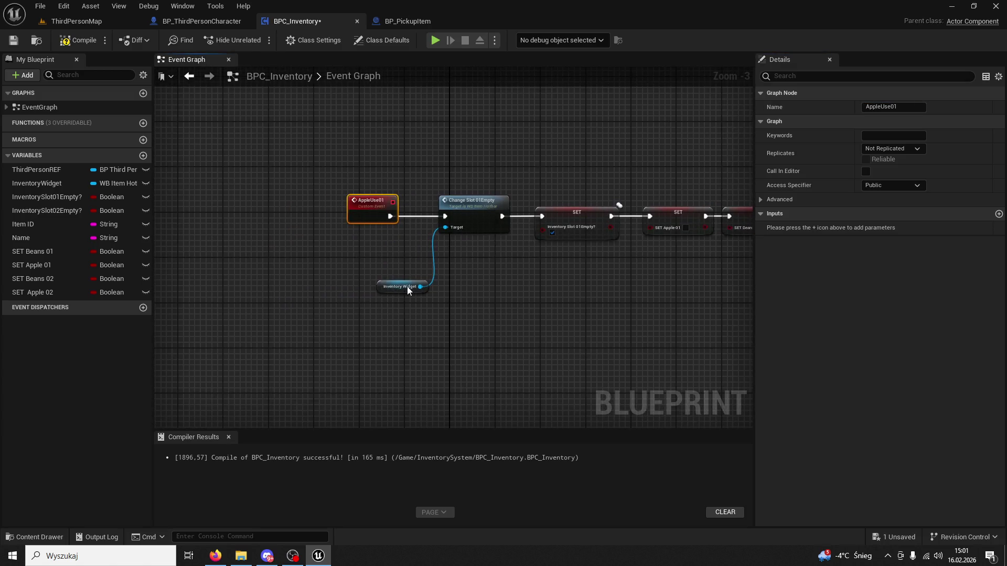
Step: Add a new custom event named AppleUse02 to the graph
right_click(359, 326)
text(custom event)
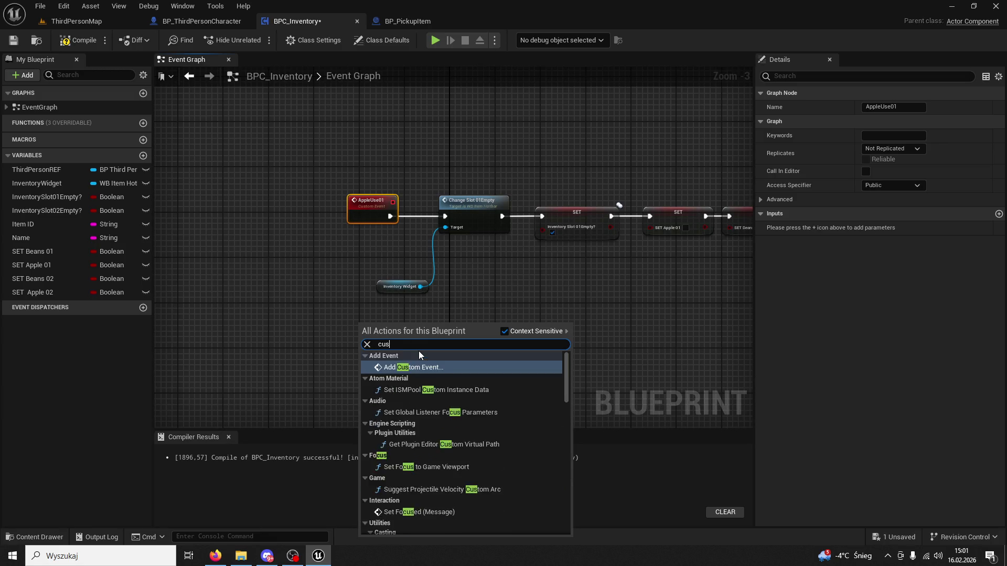
key(Return)
text(Ap)
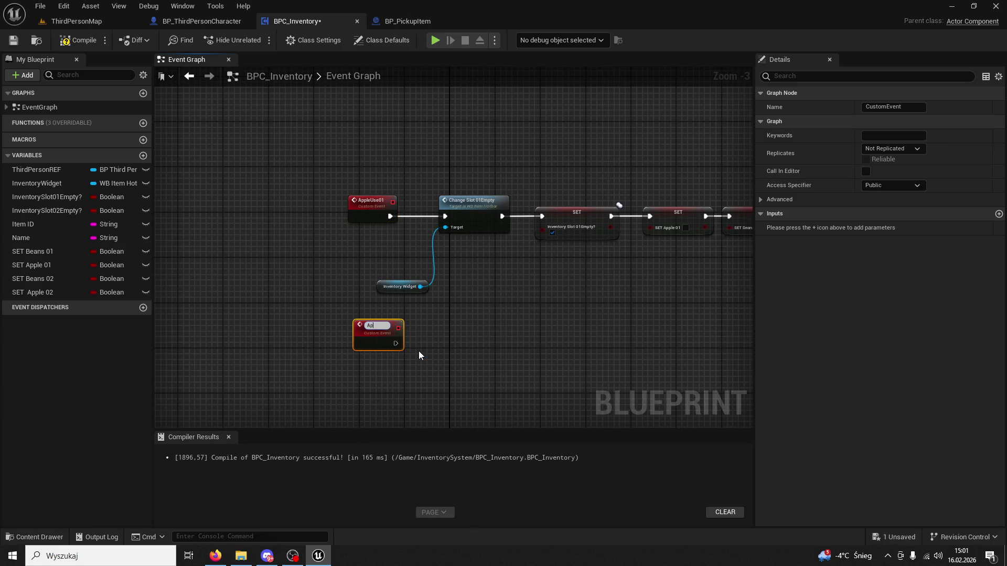
text(pleUse02)
key(Return)
Step: Duplicate the Inventory Widget getter and call Change Slot 02 from AppleUse02
click(400, 287)
key(ctrl+c)
key(ctrl+v)
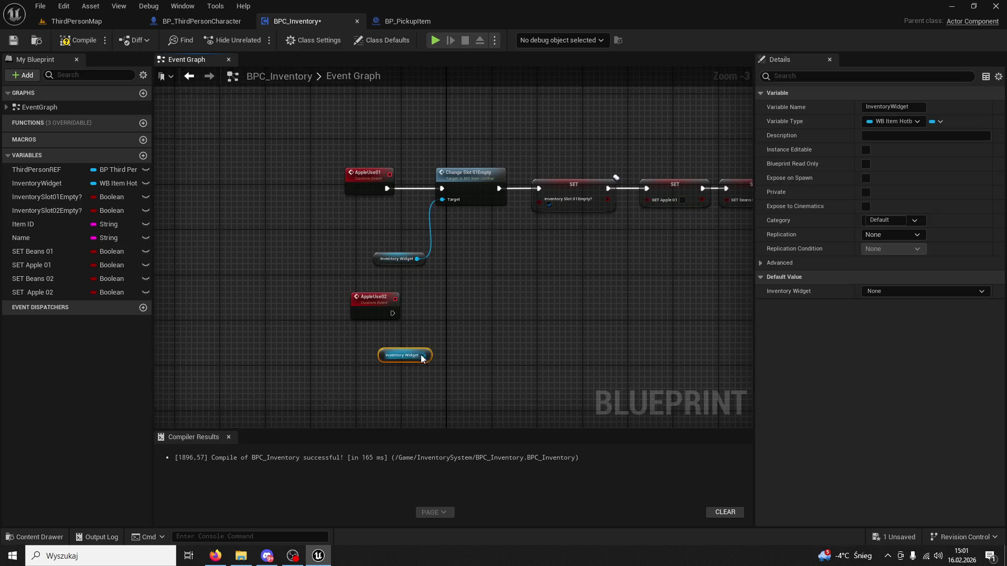
drag(423, 357, 469, 312)
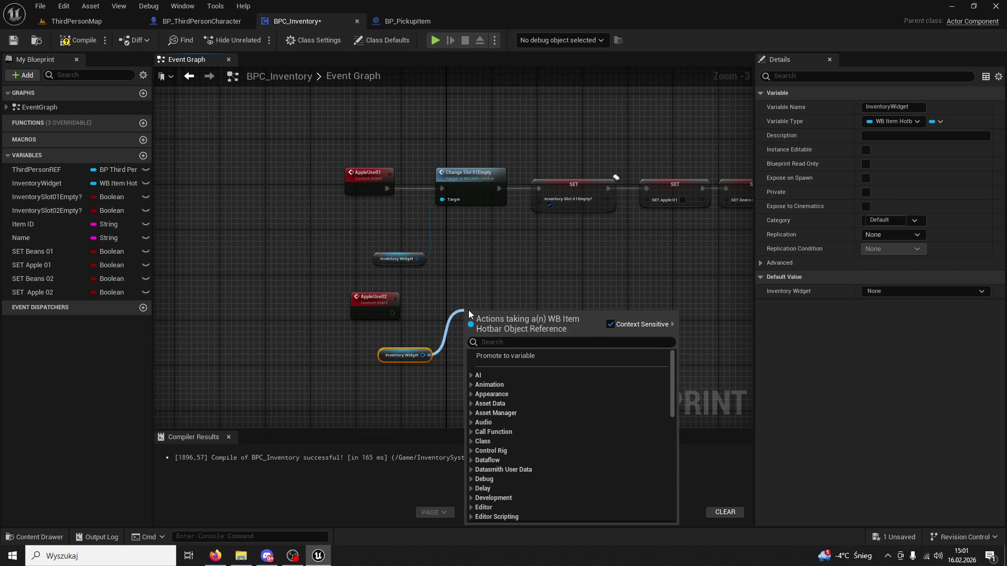
text(c)
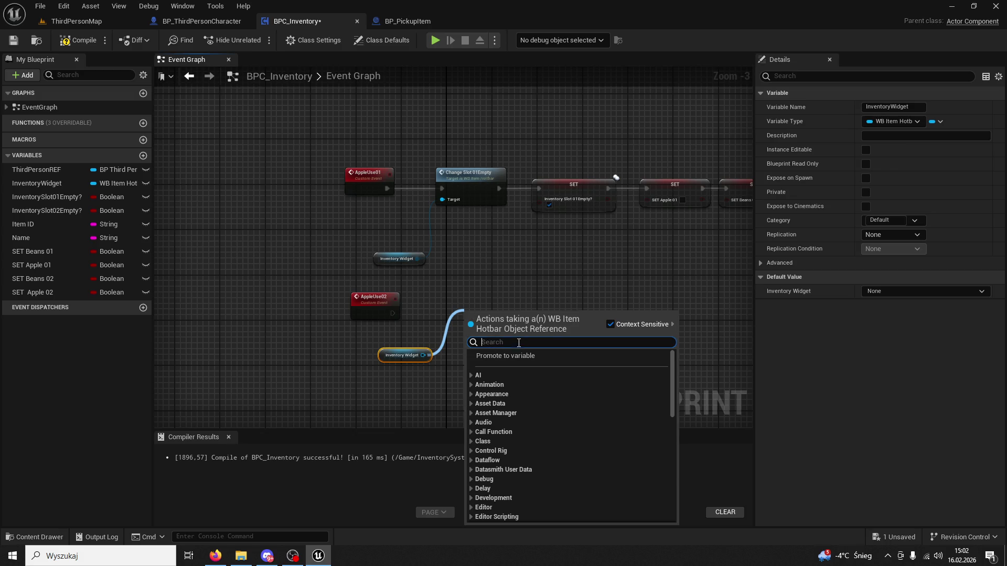
text(hange)
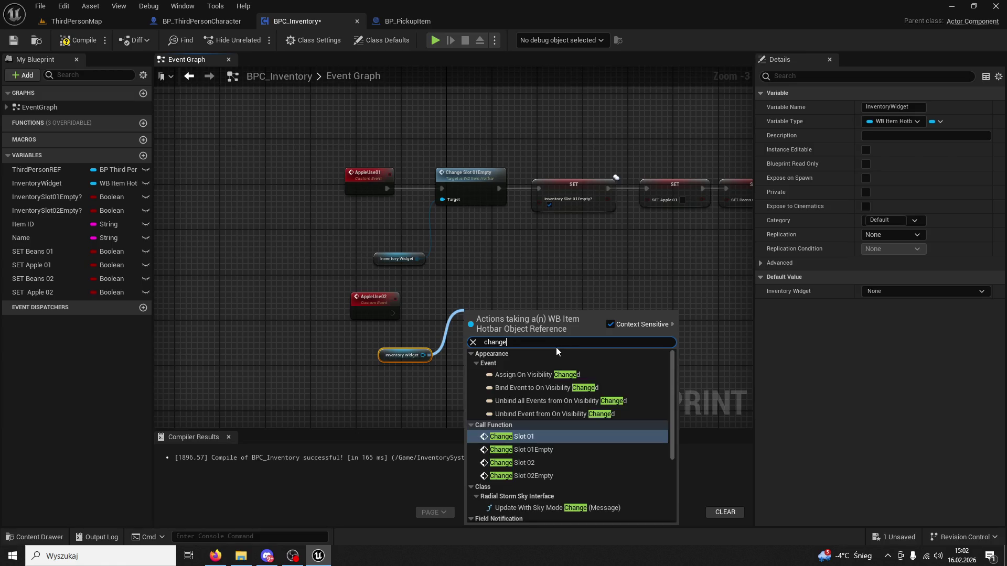
text(slot2)
click(543, 367)
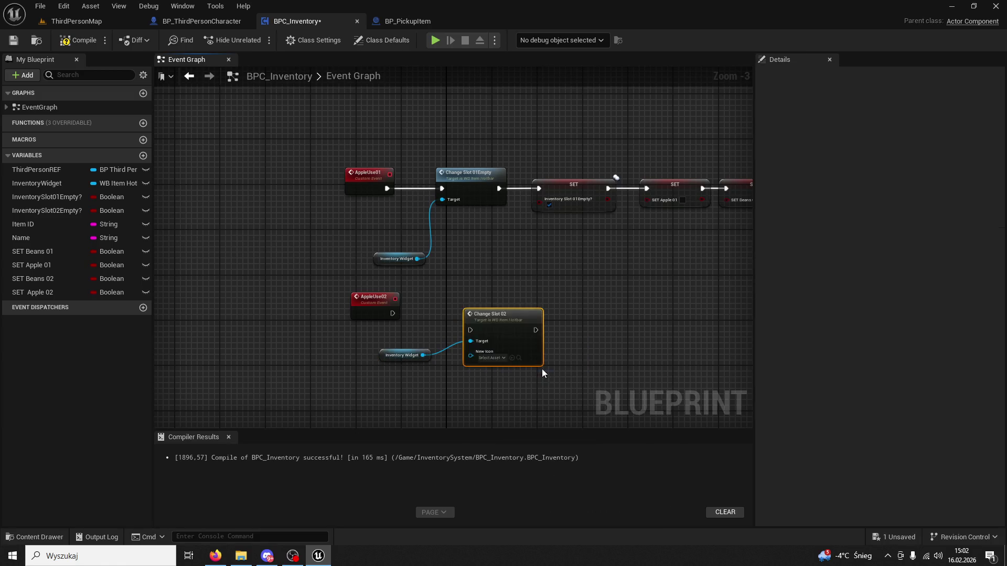
drag(491, 322, 475, 305)
drag(392, 313, 456, 317)
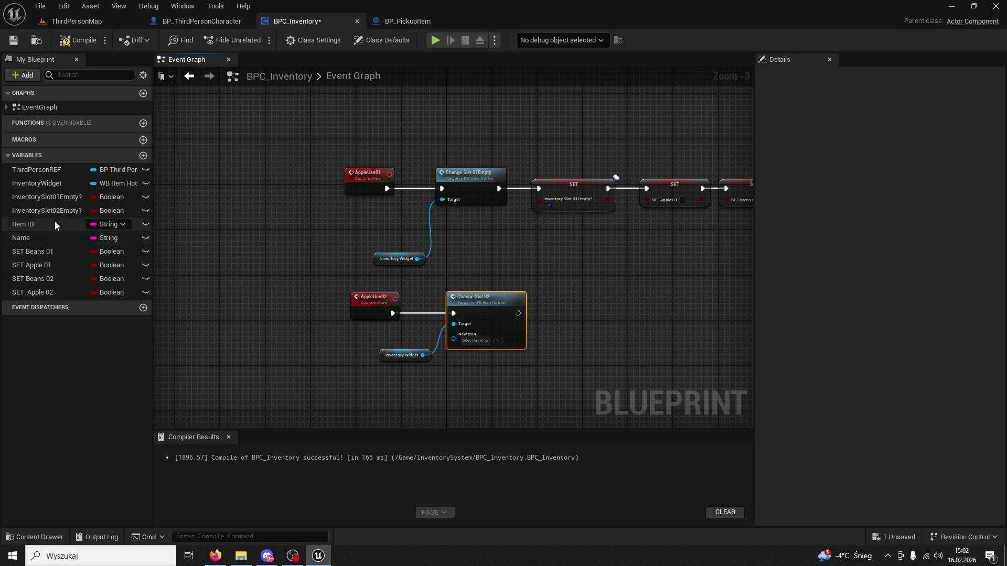
Step: Add a ticked SET InventorySlot02Empty? node chained after Change Slot 02
click(78, 211)
mouse_move(77, 222)
mouse_down()
mouse_move(553, 350)
mouse_move(590, 307)
mouse_up()
click(590, 385)
click(564, 331)
drag(518, 313, 550, 316)
key(Home)
click(559, 328)
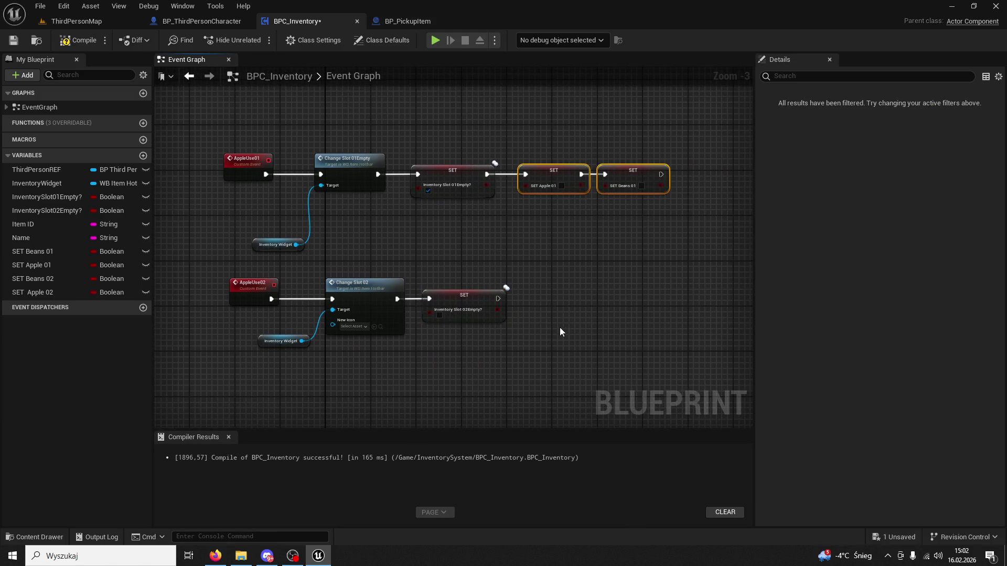
key(ctrl+v)
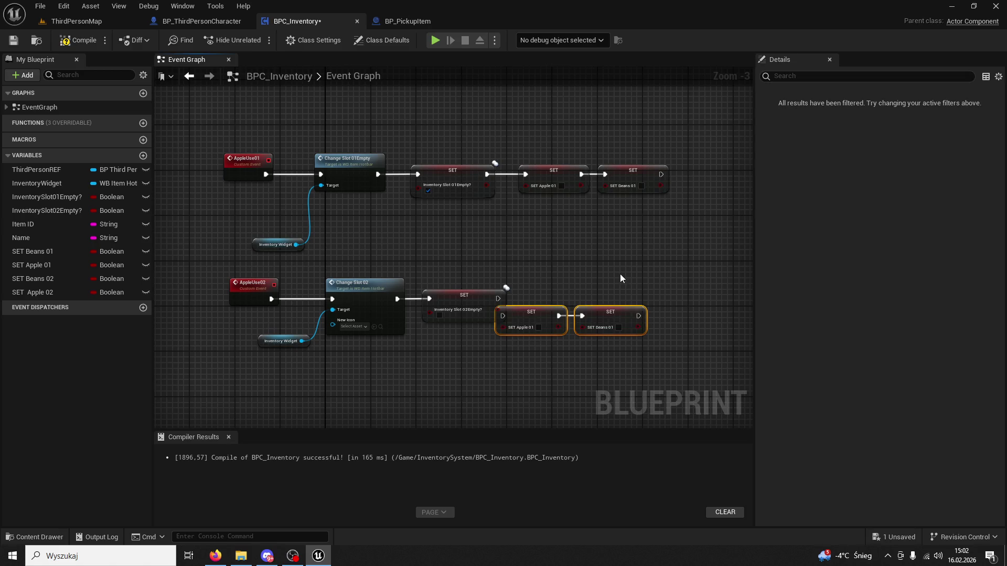
key(Delete)
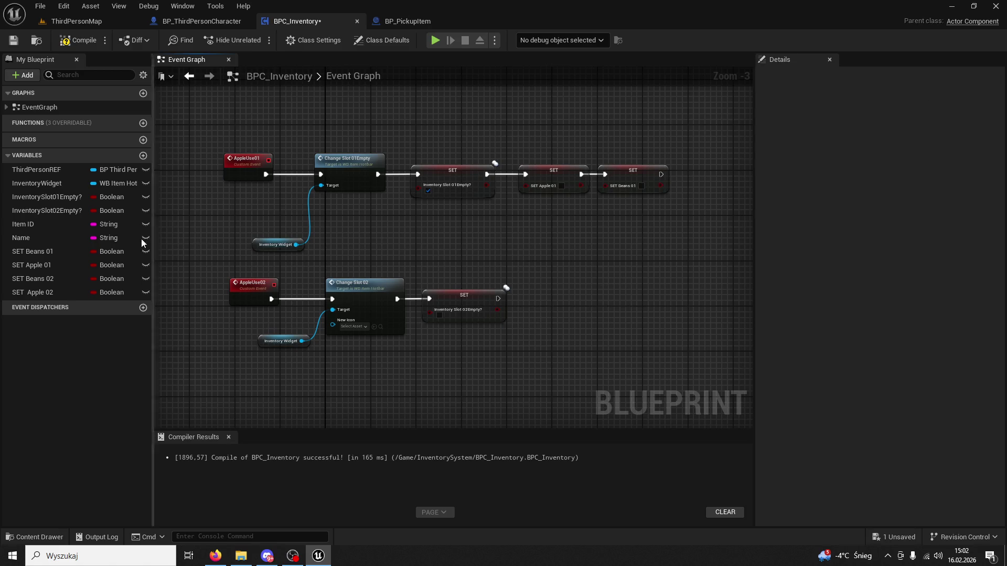
Step: Add SET Apple 02 and SET Beans 02 setters, chaining Beans 02 after Apple 02
mouse_move(47, 266)
mouse_down()
mouse_move(528, 291)
mouse_move(58, 274)
mouse_move(37, 293)
mouse_move(546, 307)
mouse_up()
click(577, 337)
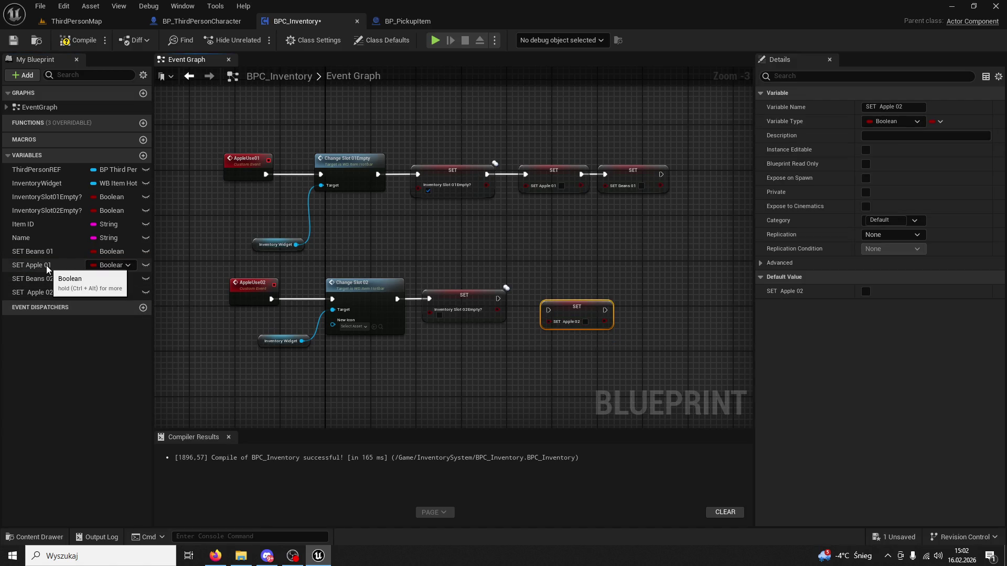
drag(53, 279, 639, 318)
click(685, 349)
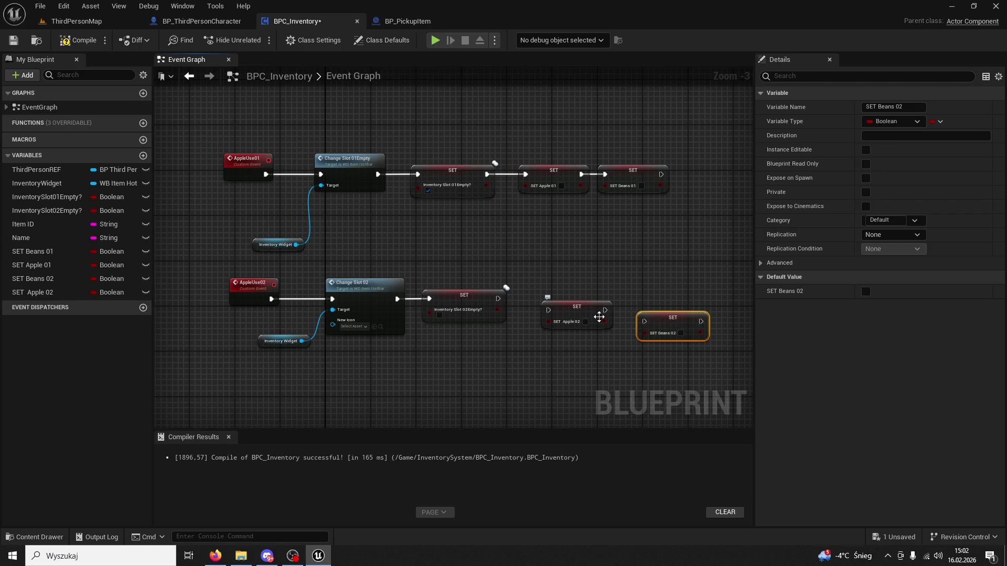
mouse_move(605, 310)
mouse_down()
mouse_move(648, 322)
mouse_move(566, 300)
mouse_up()
click(566, 300)
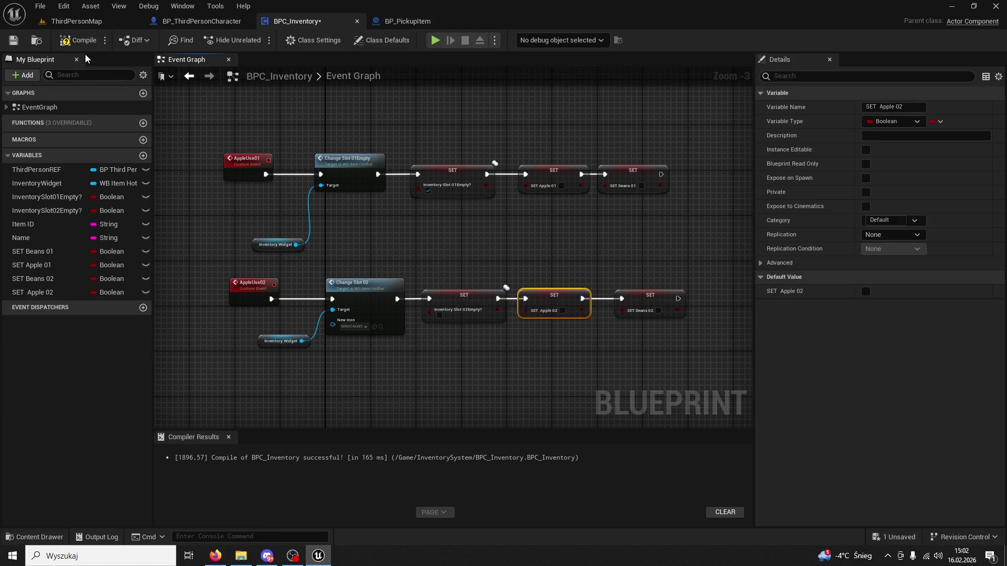
click(79, 21)
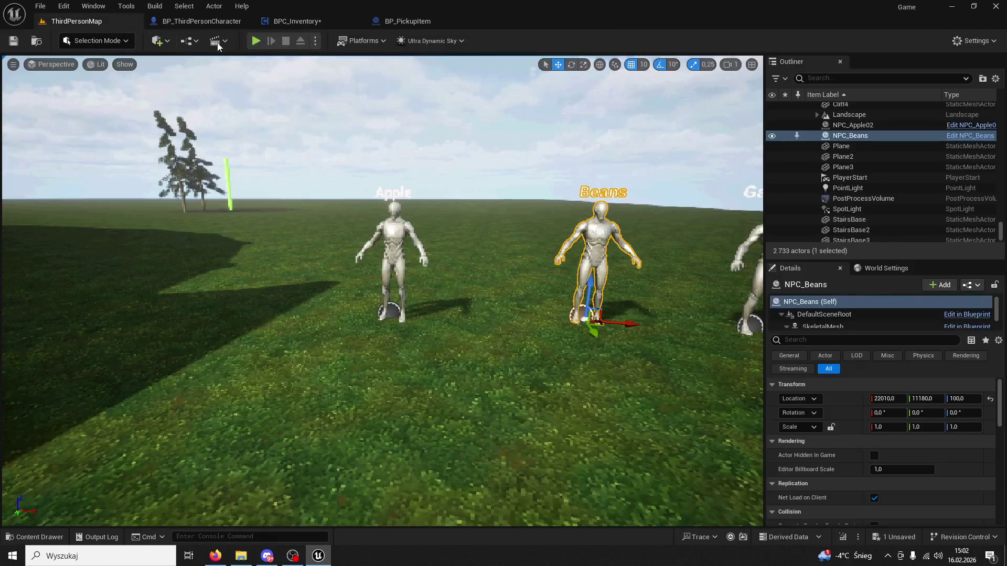
Step: Play in editor, interact with the Apple vendor, and eat apples using hotbar keys 1 and 2
click(256, 41)
key(w)
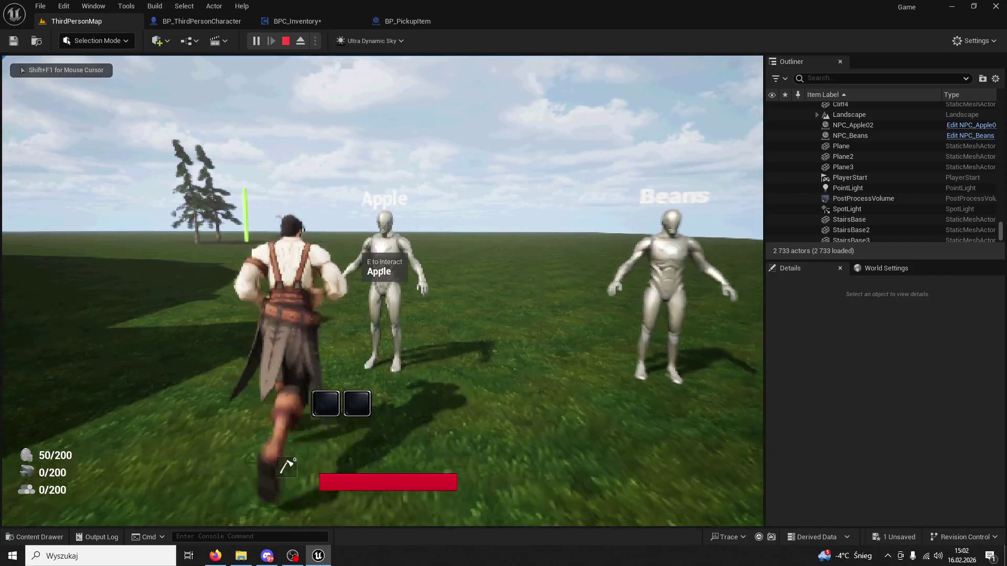
key(e)
key(1)
key(2)
key(2)
key(1)
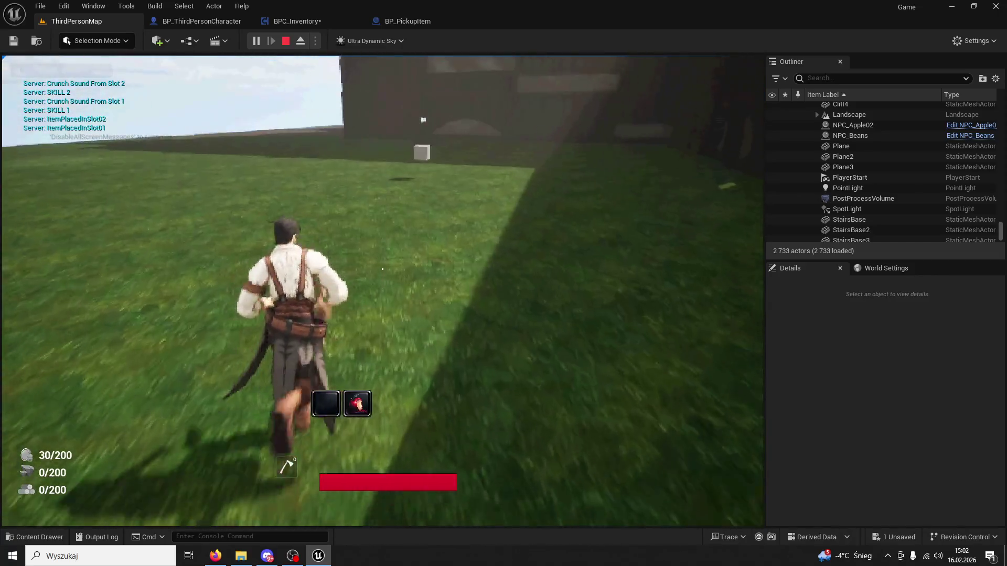
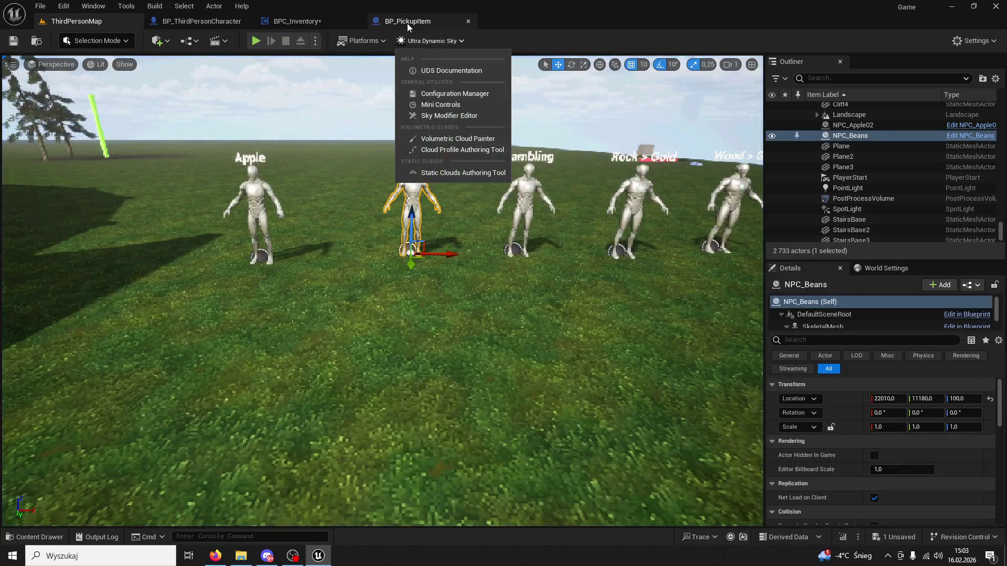
Step: Switch to the BPC_Inventory graph and locate the slot 2 crunch-sound chain
click(407, 23)
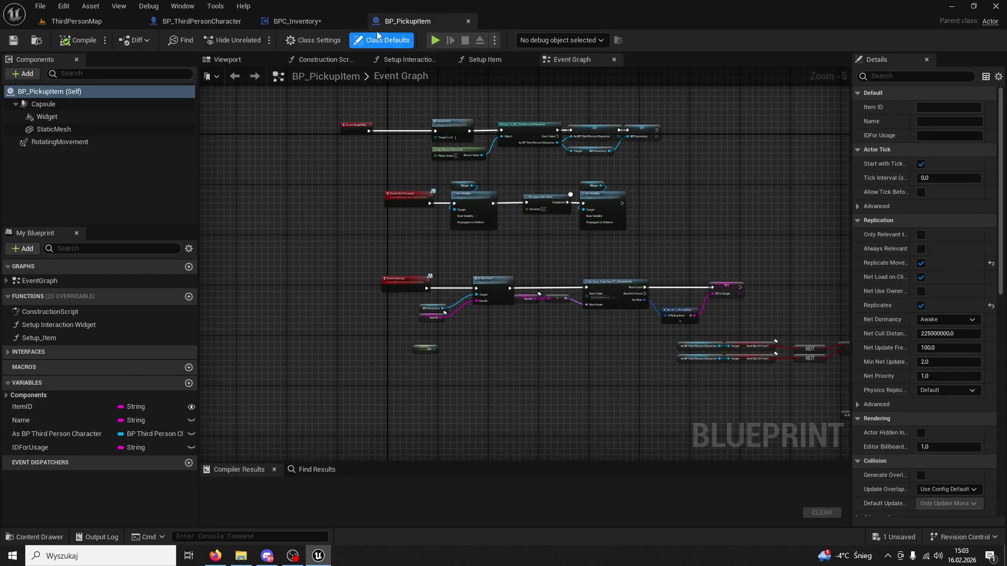
click(297, 21)
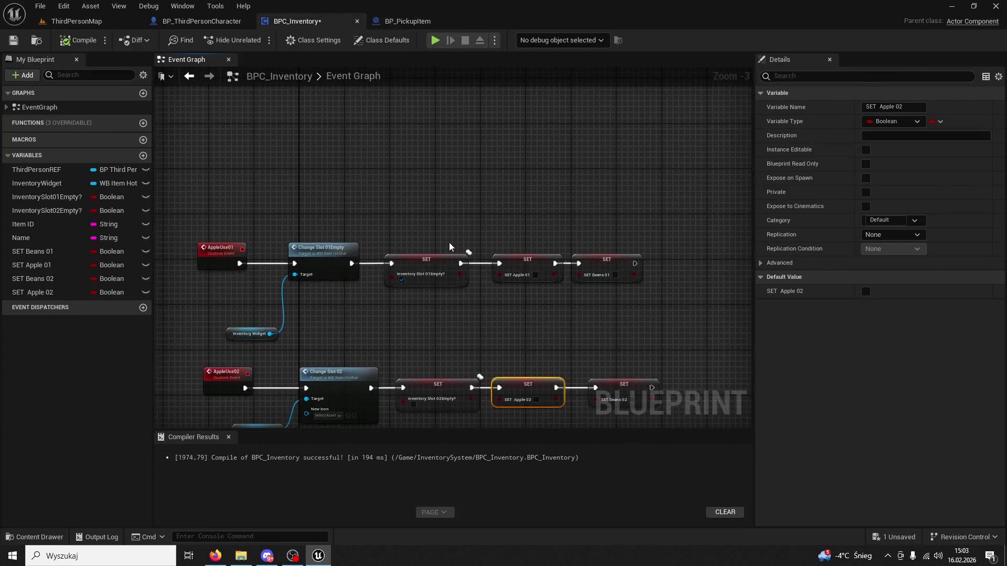
scroll(452, 251, down, 1)
scroll(411, 232, up, 1)
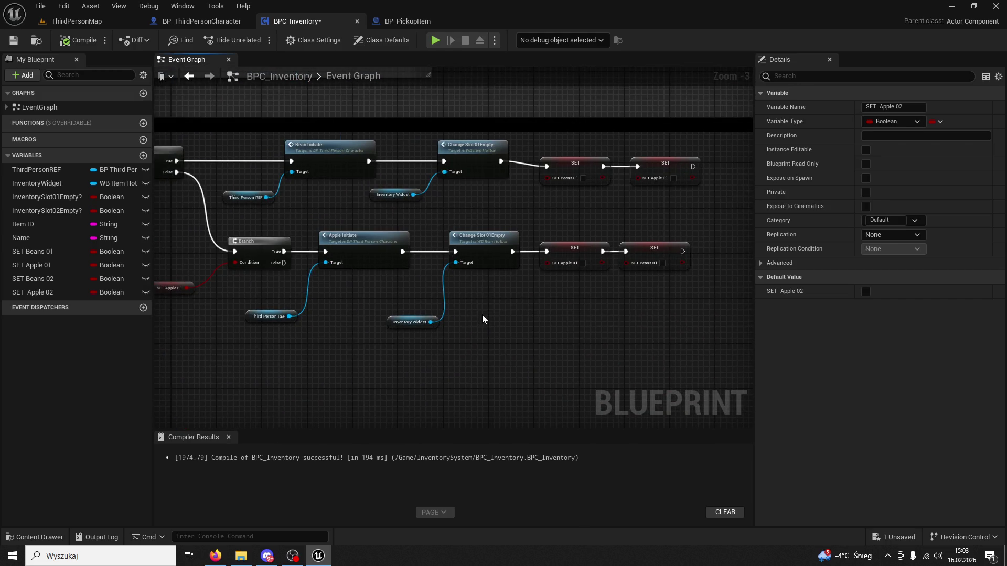
scroll(486, 312, down, 2)
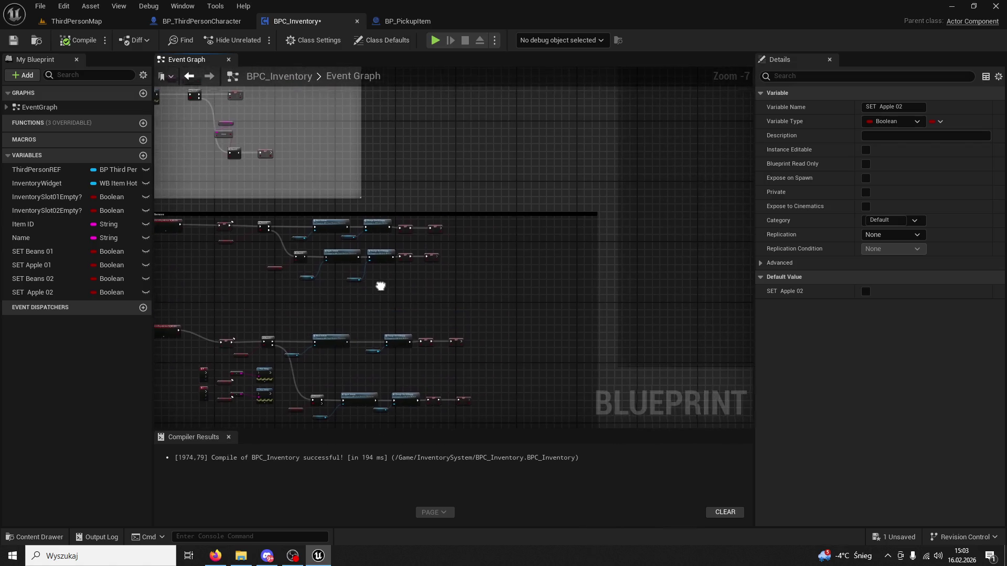
scroll(476, 272, down, 2)
scroll(449, 247, up, 1)
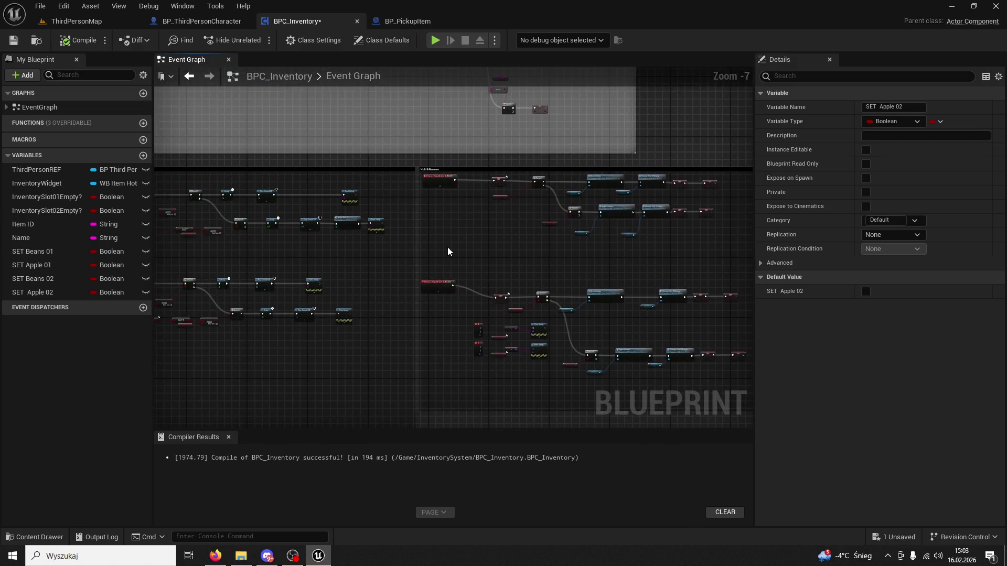
scroll(692, 278, up, 3)
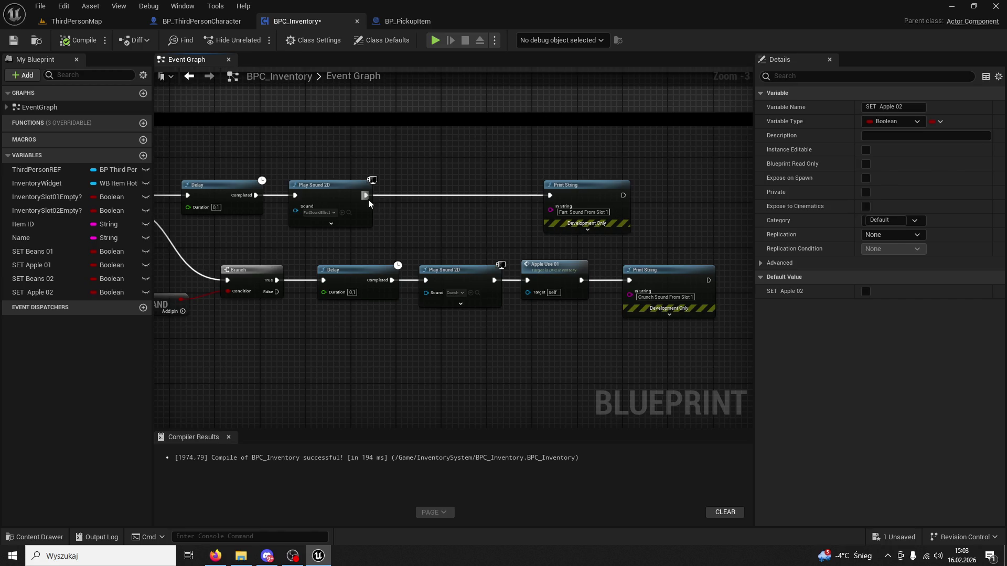
scroll(451, 246, down, 2)
scroll(533, 291, up, 2)
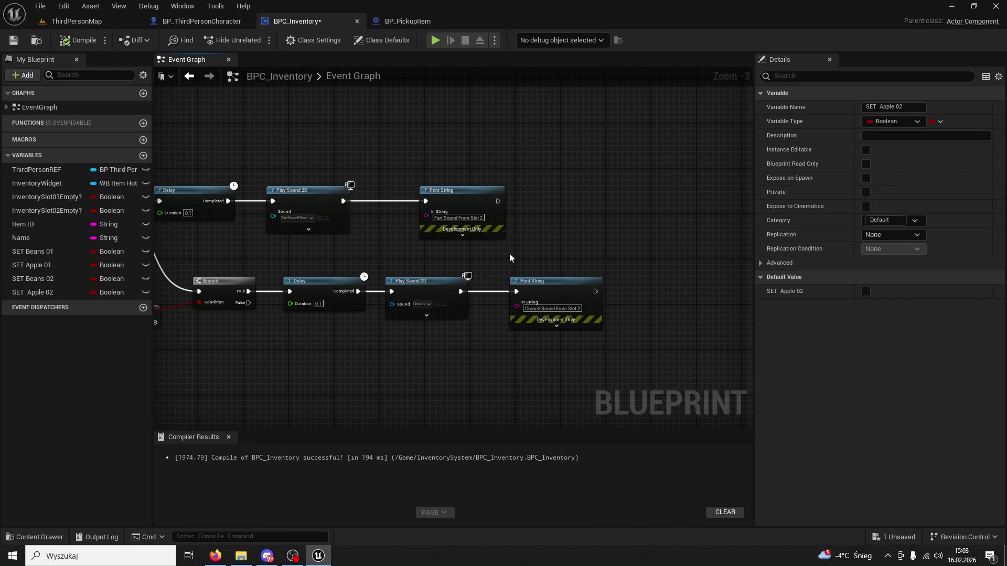
Step: Shift Print String right and insert an Apple Use 02 call after slot 2's Play Sound 2D
drag(533, 291, 636, 291)
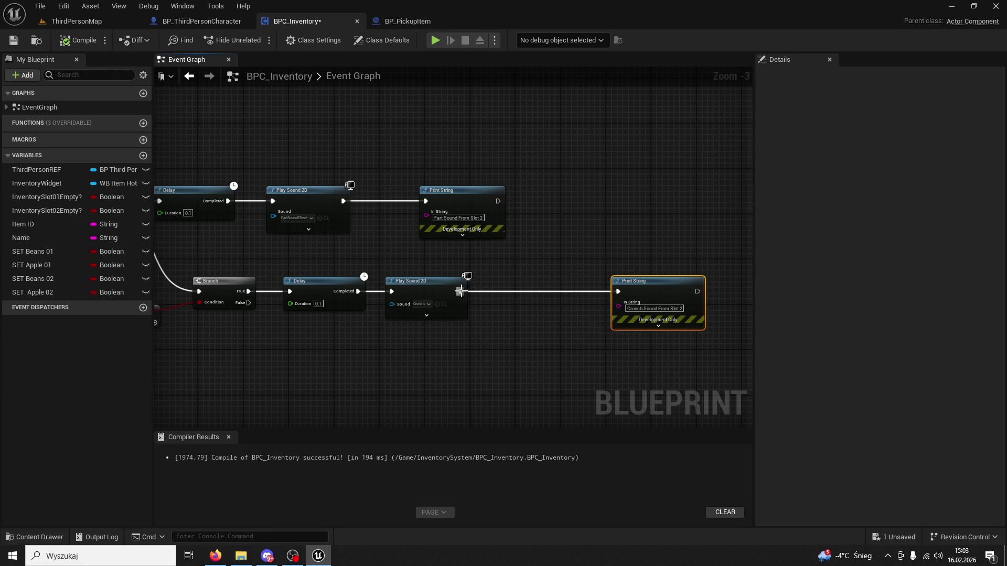
drag(460, 292, 524, 272)
text(apple use)
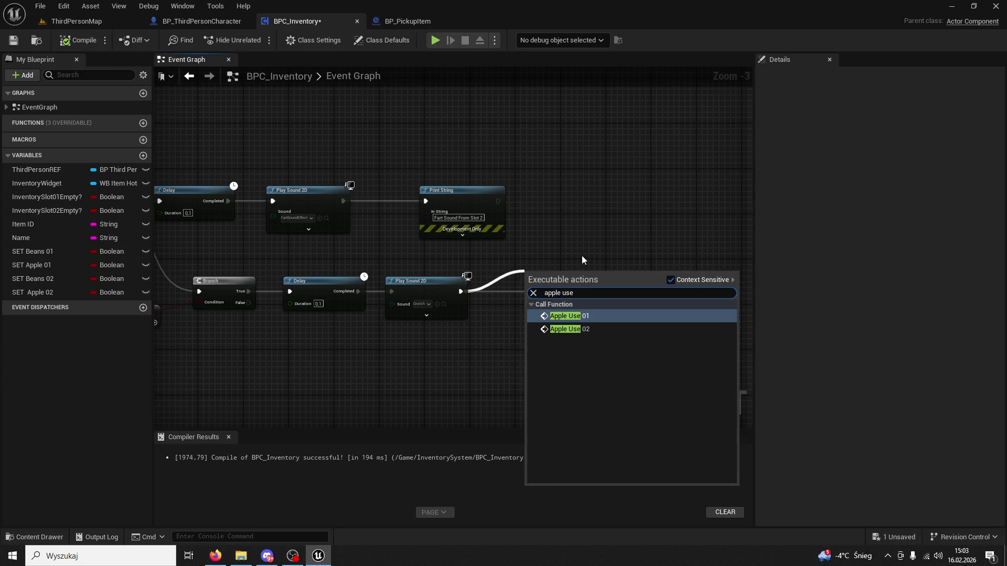
click(577, 329)
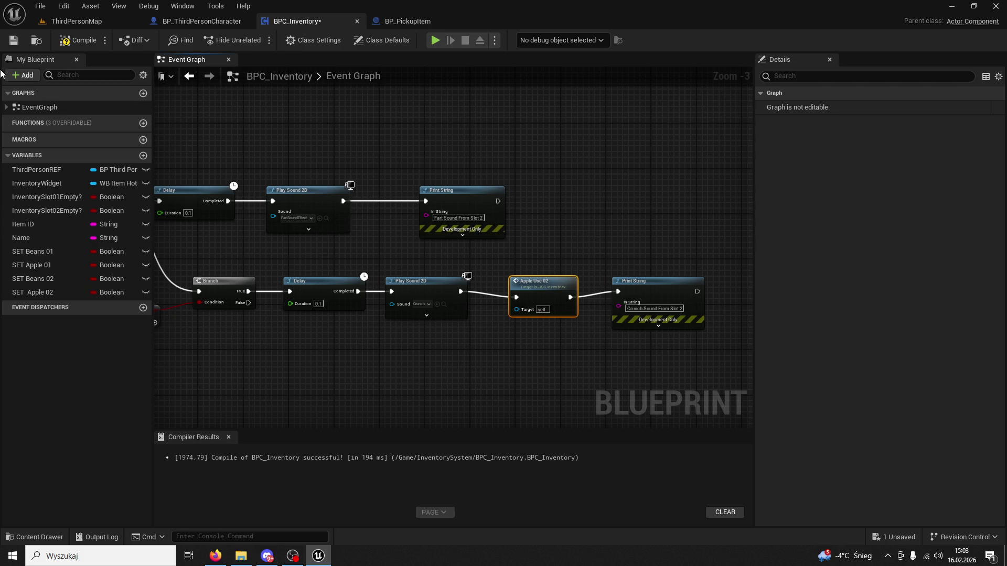
drag(557, 286, 544, 279)
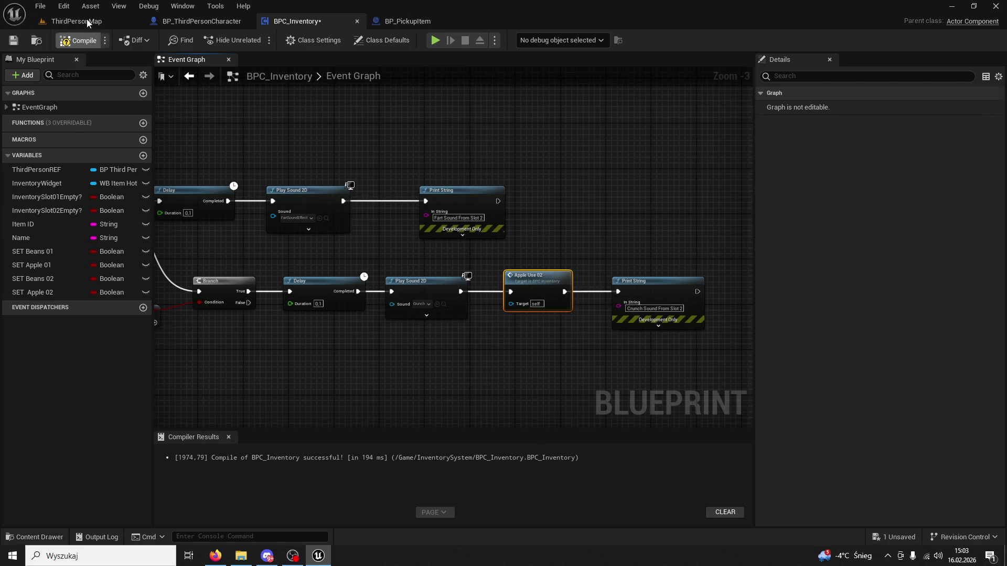
click(87, 22)
Step: Play the level, grab an item at the Apple NPC, use slots 1 and 2, then stop
key(alt+p)
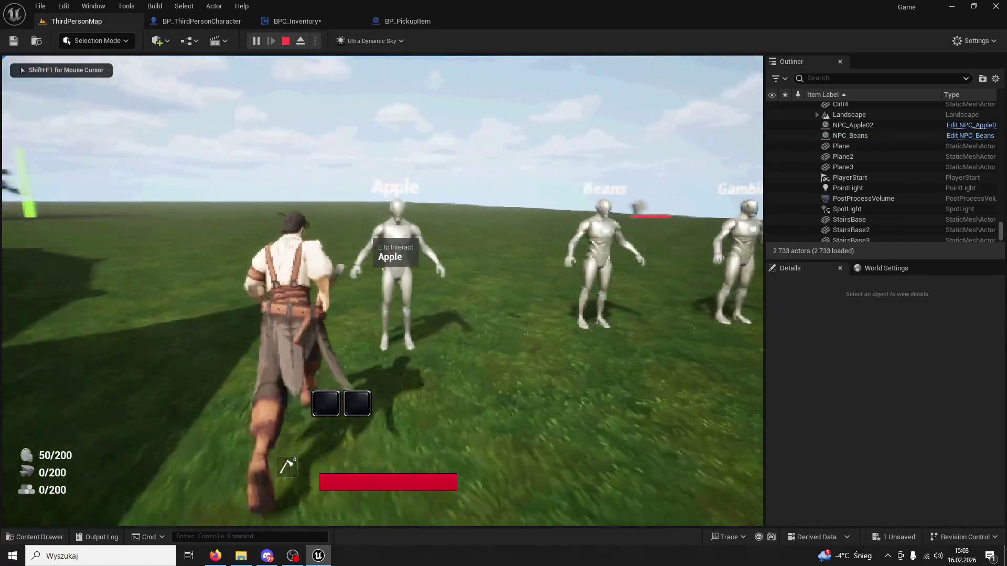
key(1)
key(e)
key(1)
key(2)
key(w)
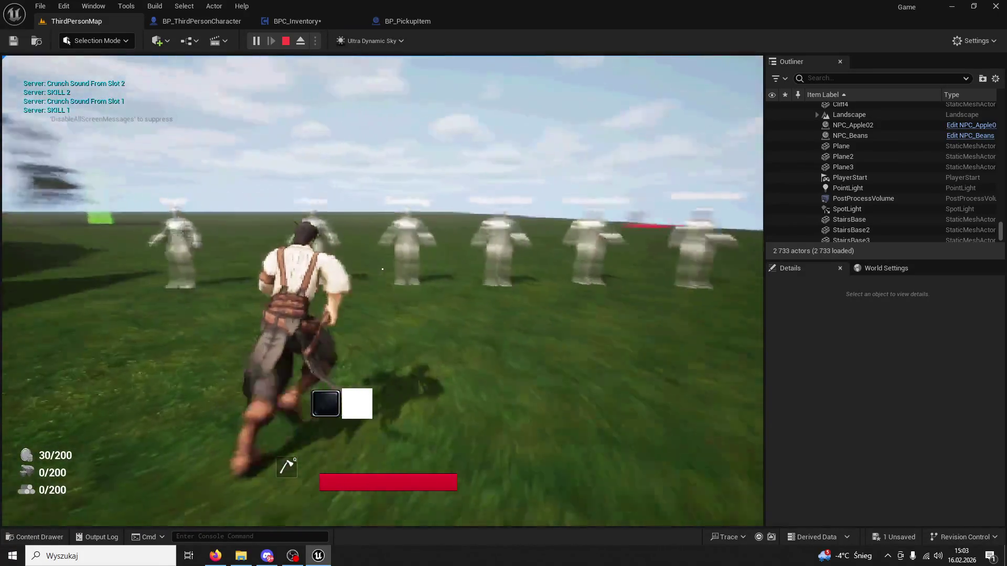
key(e)
key(Escape)
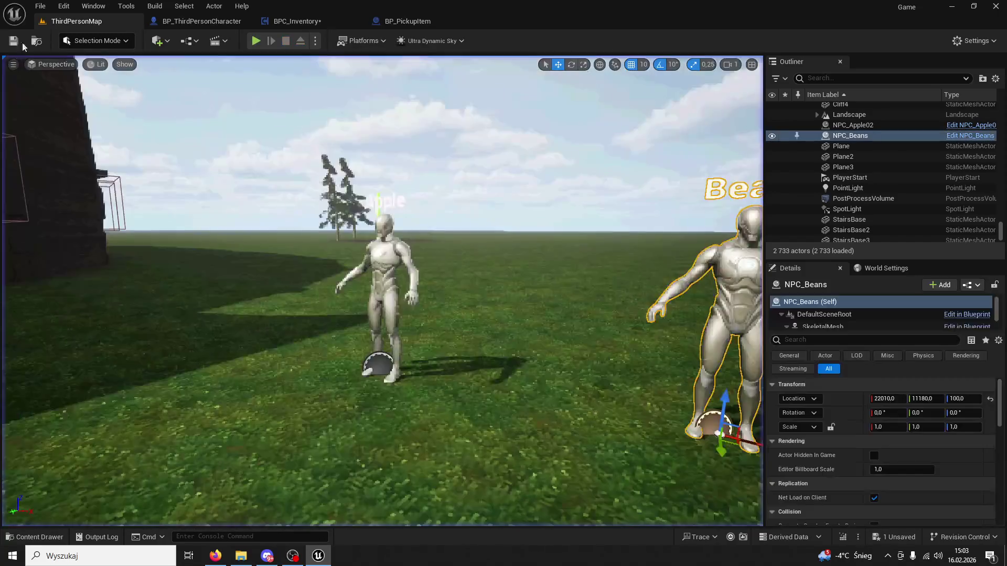
click(414, 21)
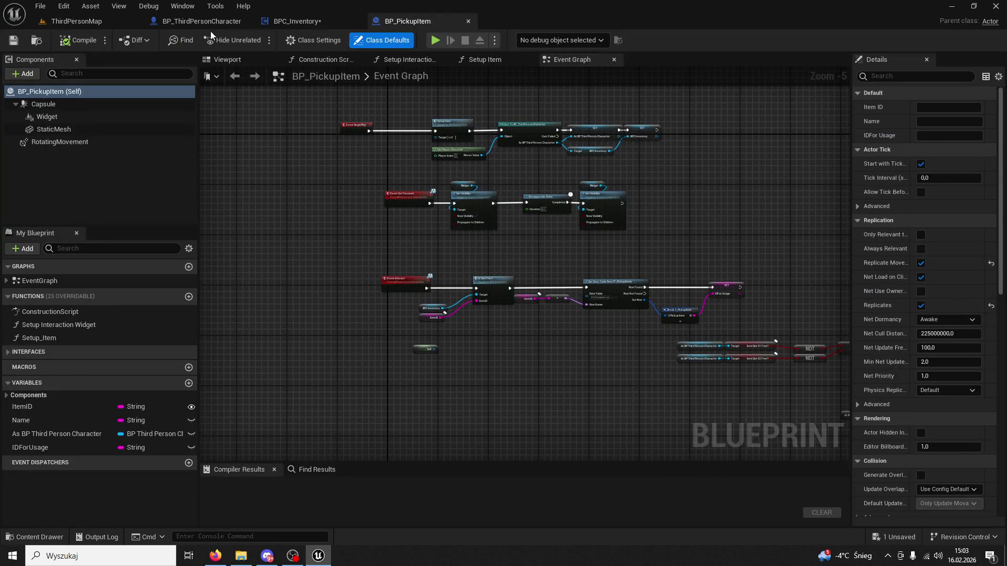
scroll(539, 276, down, 7)
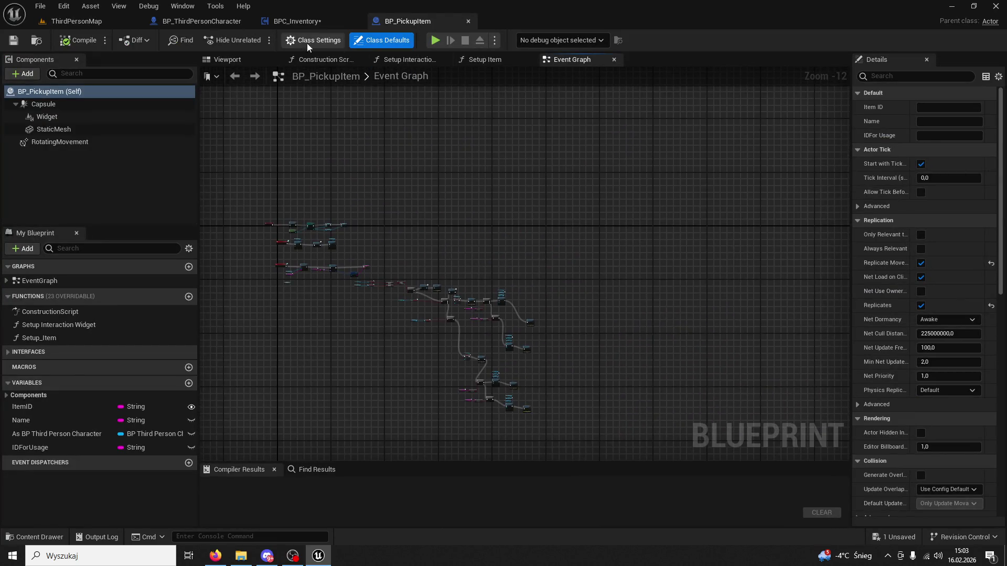
click(296, 21)
scroll(562, 150, down, 8)
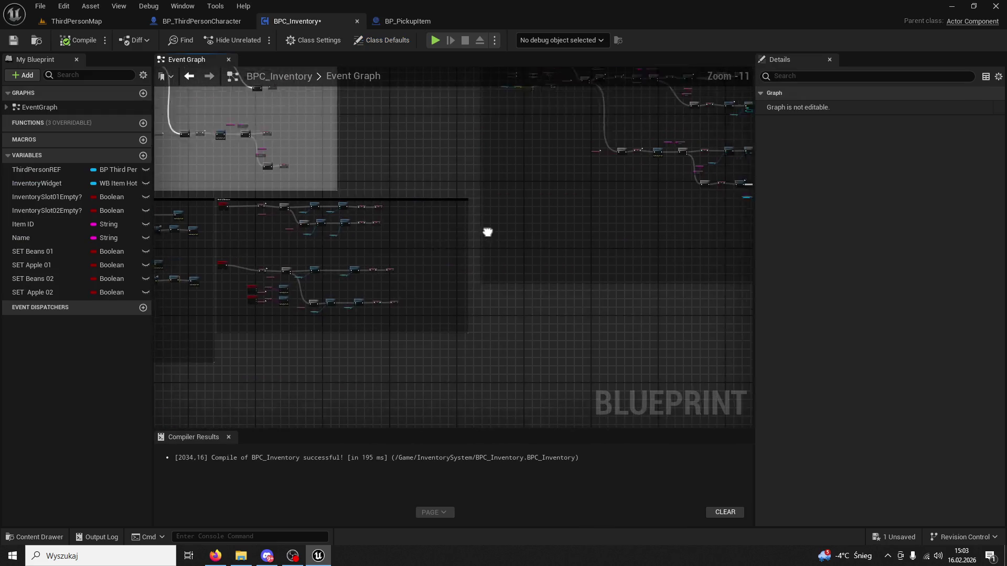
scroll(488, 232, up, 12)
click(527, 192)
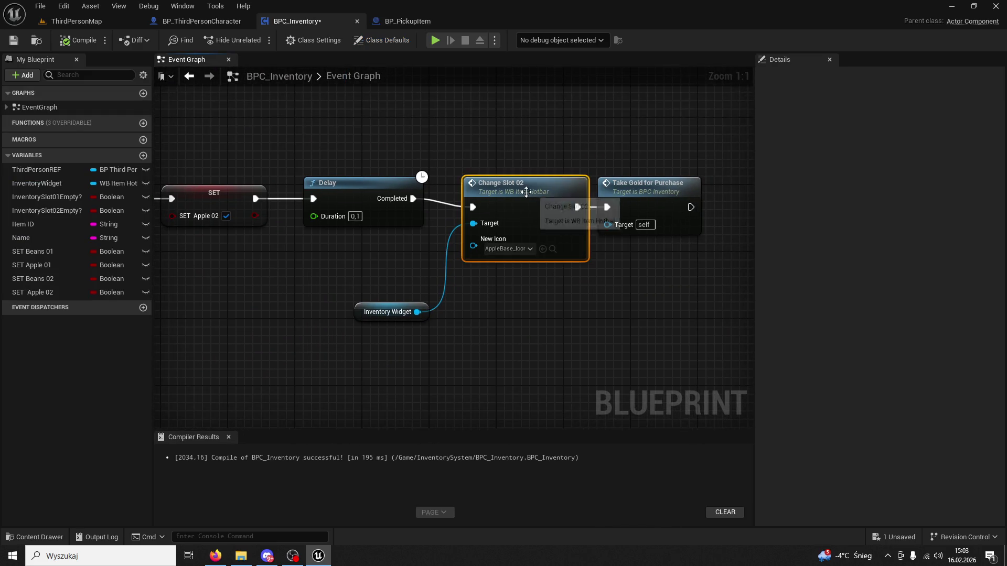
scroll(527, 192, down, 6)
scroll(497, 315, up, 6)
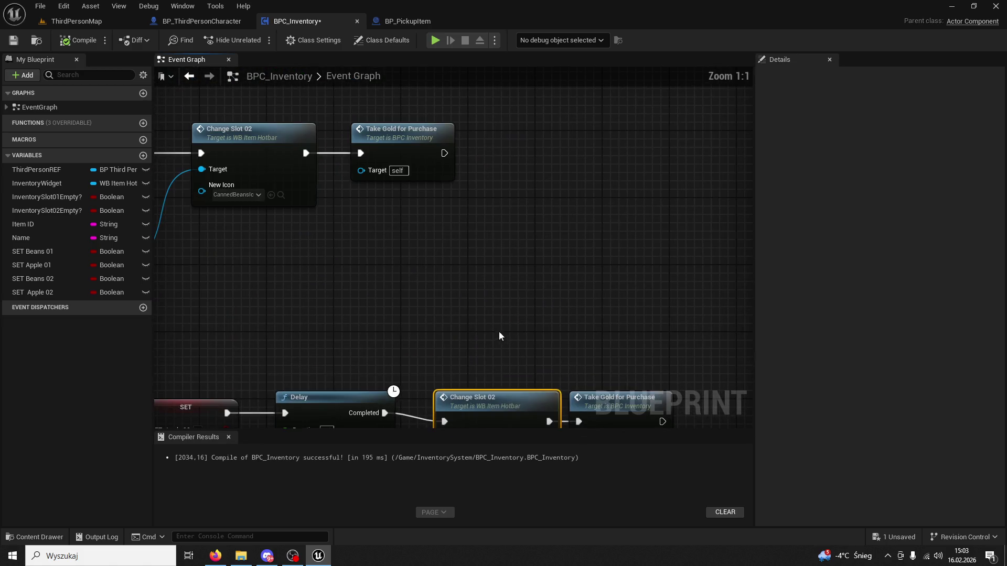
mouse_move(377, 261)
mouse_down()
mouse_move(429, 279)
mouse_move(460, 308)
mouse_move(469, 249)
mouse_move(425, 287)
mouse_move(547, 275)
mouse_move(450, 174)
mouse_up()
scroll(546, 276, down, 5)
scroll(547, 275, up, 5)
scroll(490, 225, down, 8)
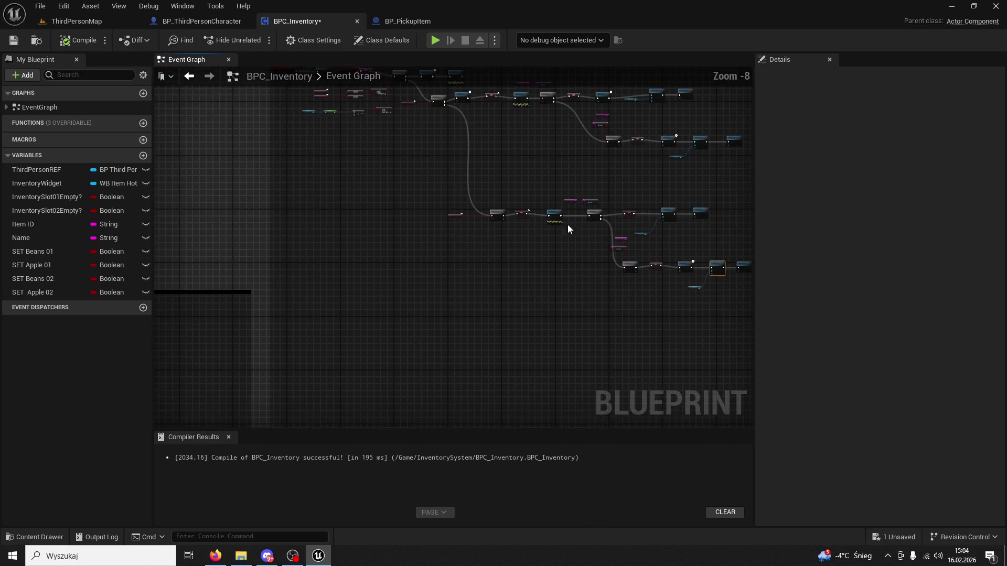
click(76, 21)
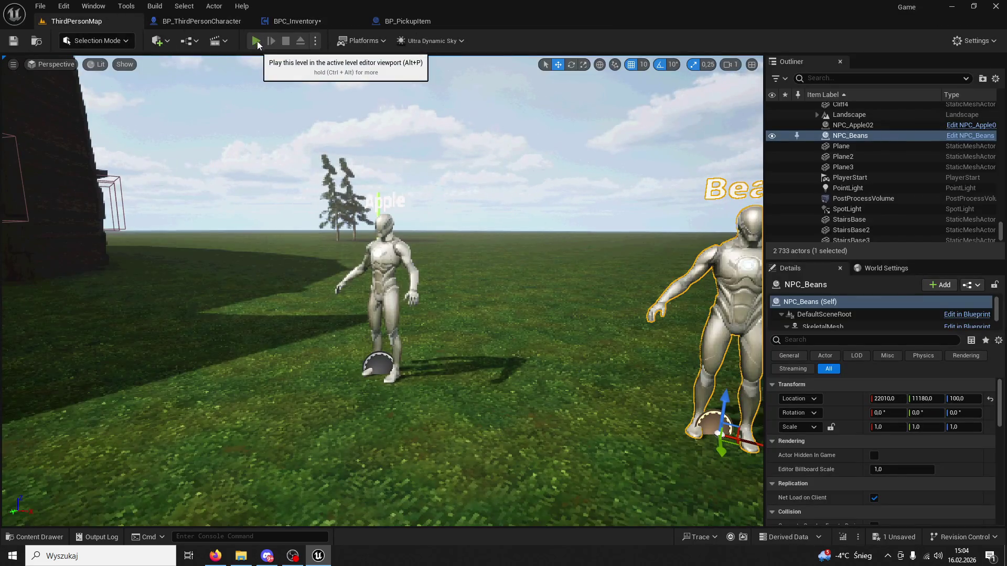
Step: Replay the level, collect an item from the Apple NPC, use slots 1 and 2, then stop
key(alt+p)
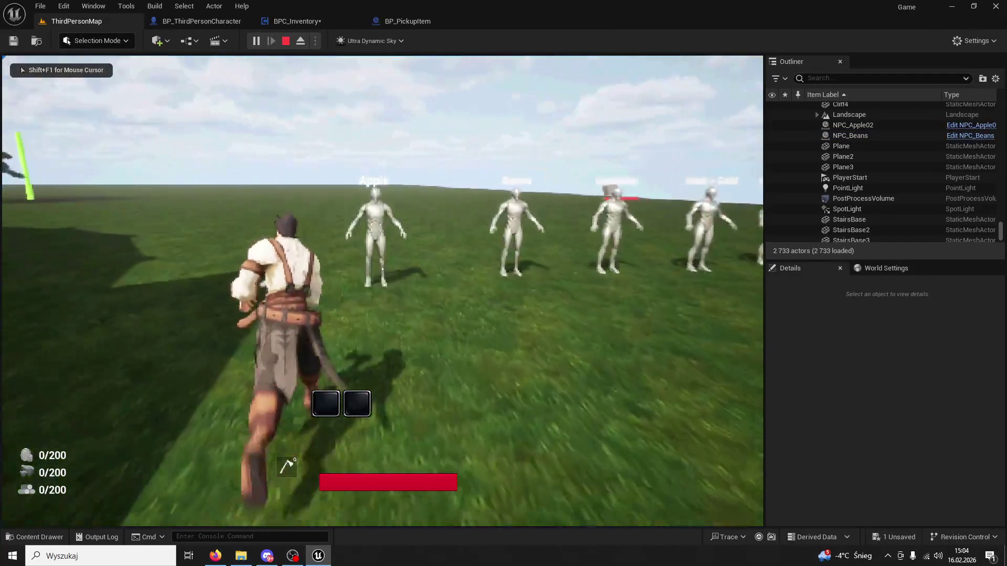
key(e)
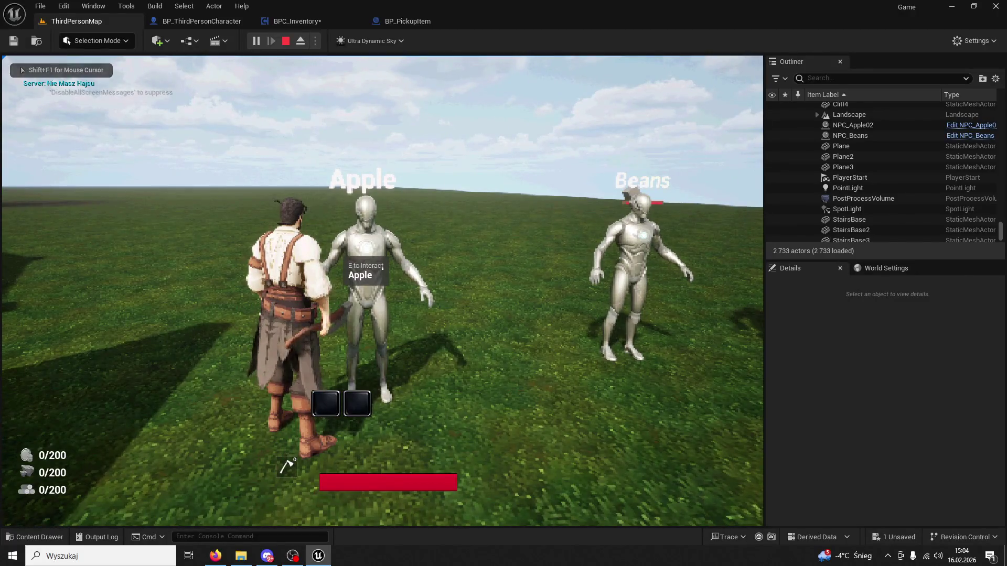
key(e)
key(e)
key(w)
key(1)
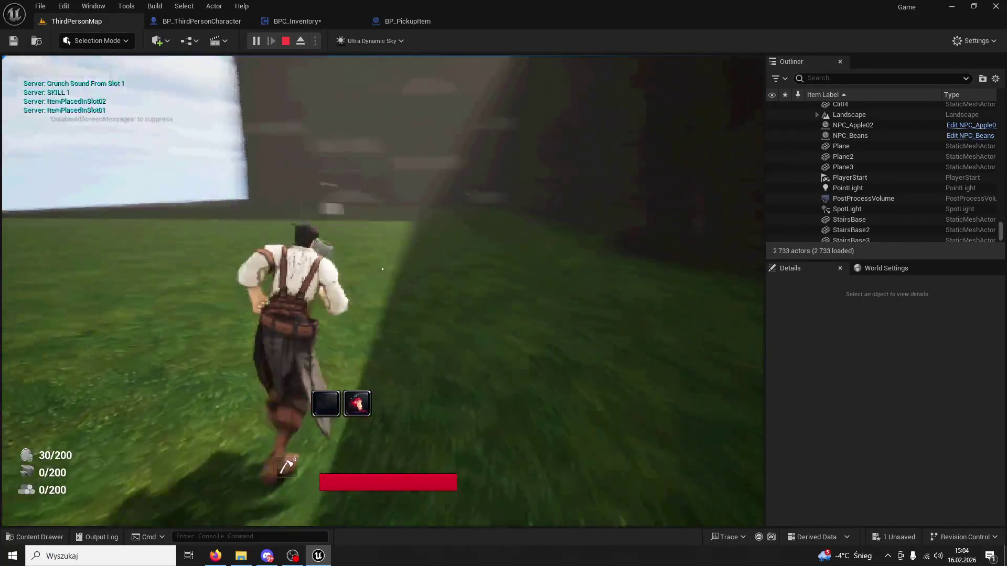
key(2)
key(Escape)
click(407, 21)
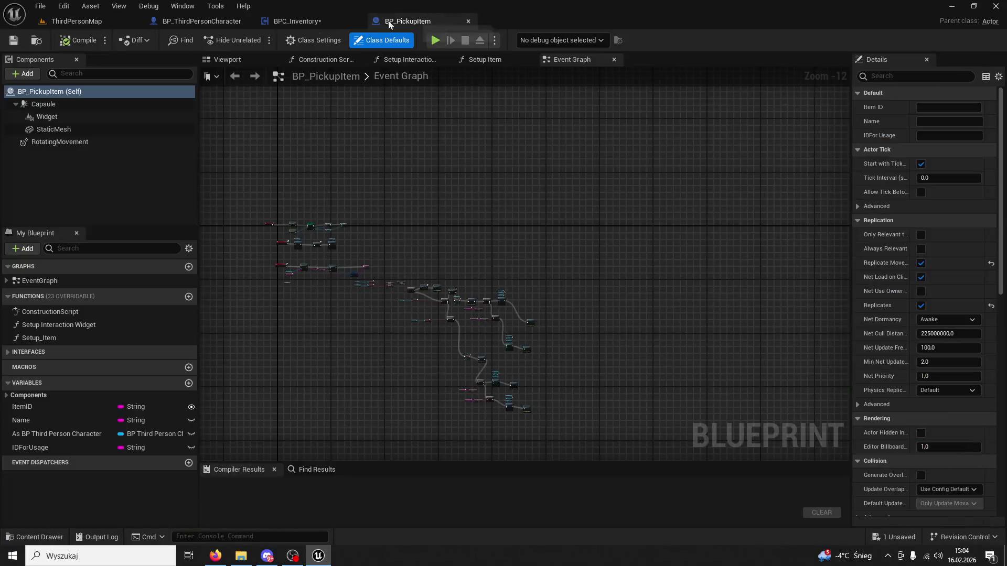
Step: Review BPC_Inventory's Apple Initiate row and comment-boxed groups, including Hold & Remove
click(302, 22)
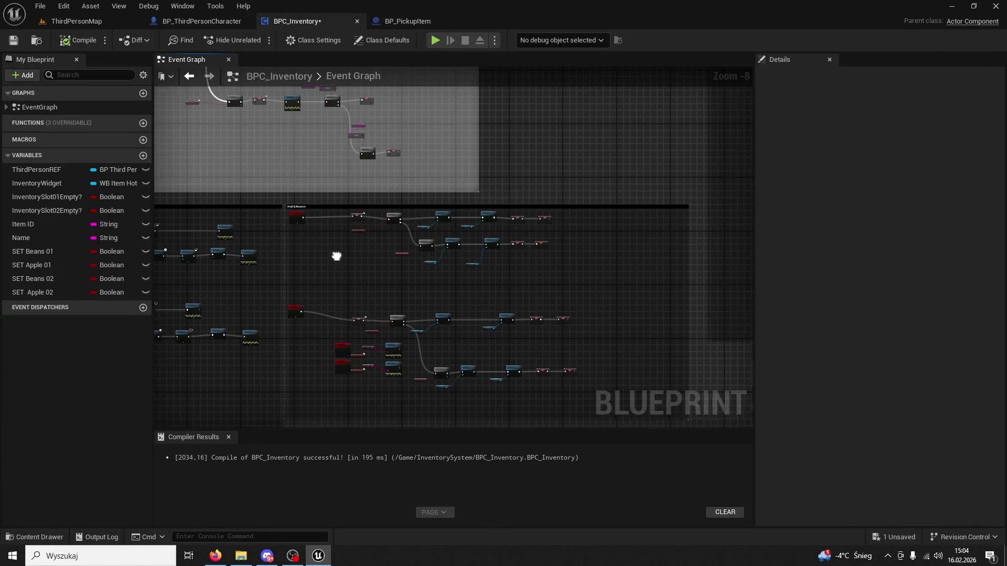
scroll(569, 194, up, 4)
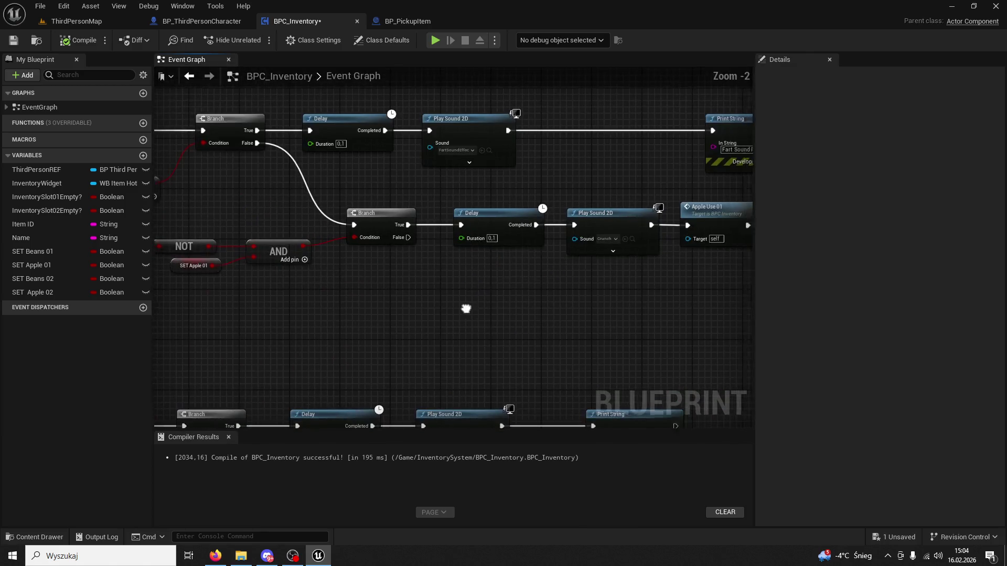
scroll(408, 328, down, 2)
scroll(408, 332, up, 4)
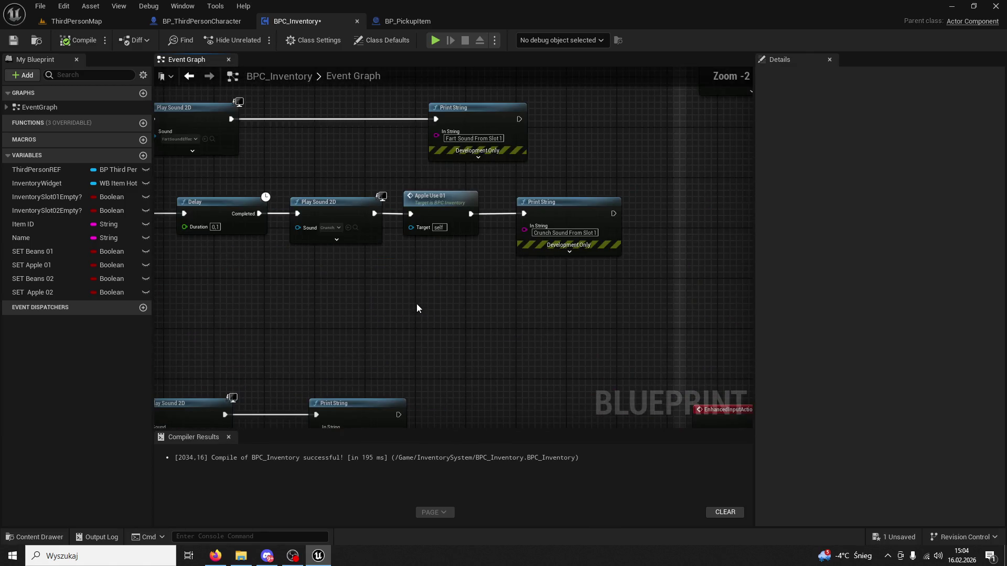
scroll(389, 341, down, 2)
scroll(490, 335, up, 1)
mouse_move(472, 289)
mouse_down()
mouse_move(490, 351)
mouse_move(498, 337)
mouse_move(389, 215)
mouse_up()
scroll(367, 189, down, 4)
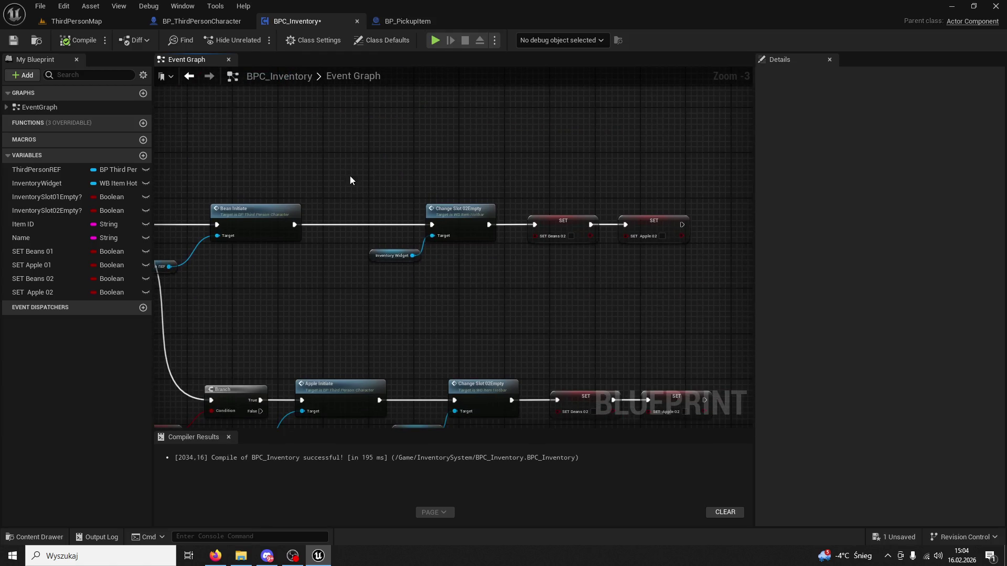
scroll(367, 191, down, 3)
mouse_move(366, 191)
mouse_down()
mouse_move(416, 263)
mouse_move(499, 344)
mouse_move(488, 304)
mouse_up()
scroll(488, 304, up, 7)
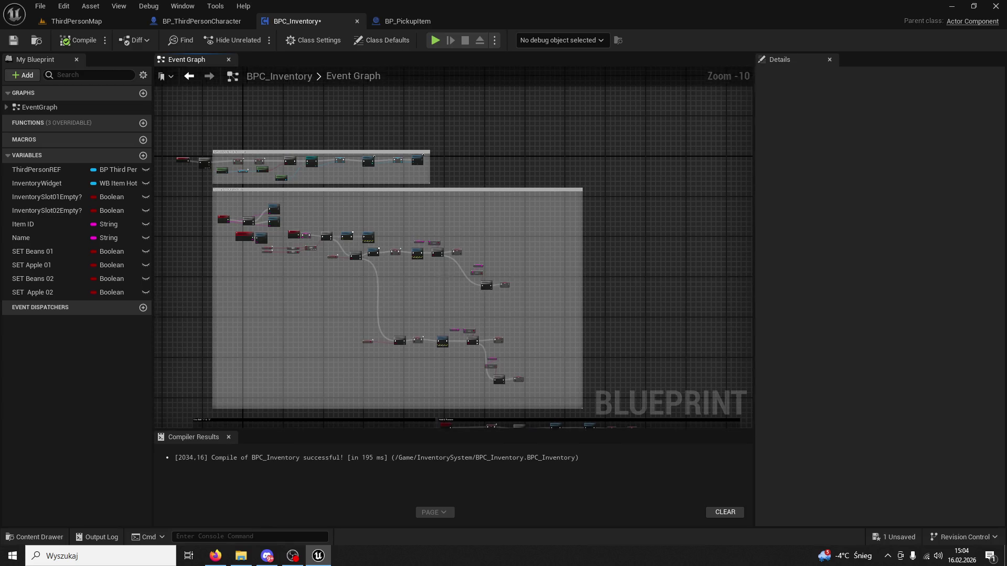
scroll(411, 285, down, 5)
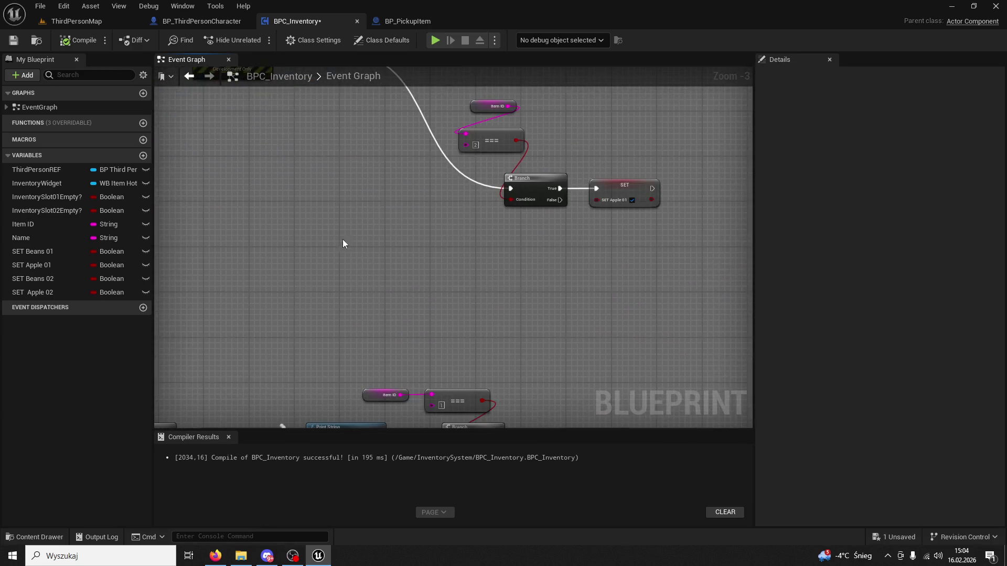
scroll(483, 222, up, 3)
mouse_move(432, 257)
mouse_down()
mouse_move(432, 168)
mouse_move(490, 203)
mouse_move(463, 232)
mouse_up()
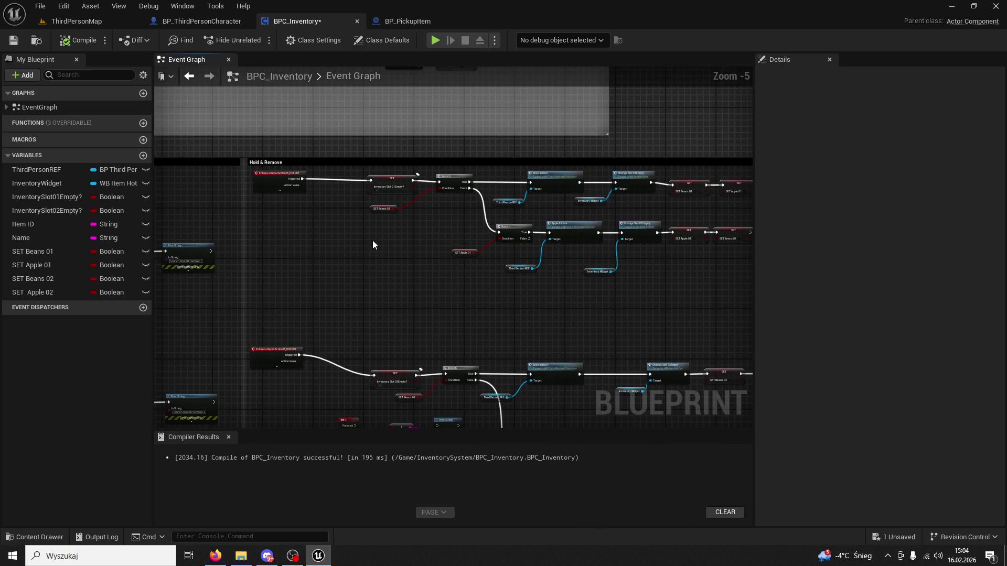
Step: Inspect the Bean Initiate, Branch, Apple Use and Print String nodes in BPC_Inventory
scroll(319, 231, up, 6)
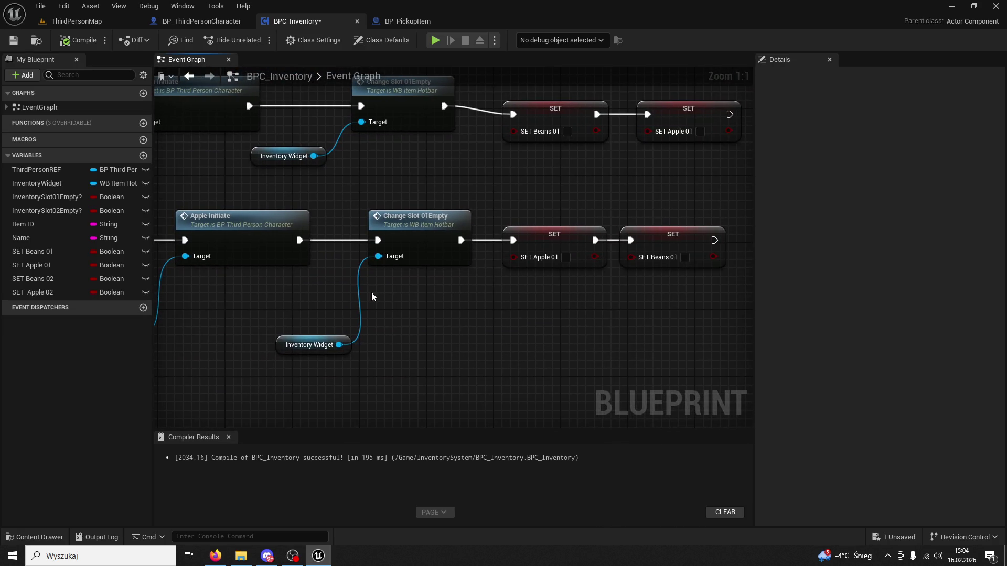
drag(389, 292, 518, 292)
drag(401, 281, 456, 339)
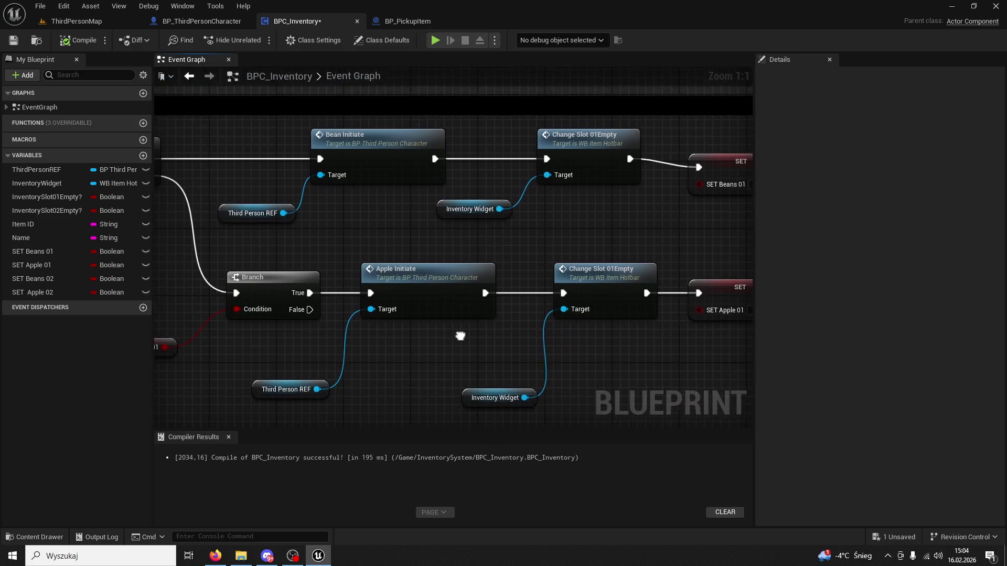
scroll(451, 349, down, 6)
scroll(428, 212, up, 3)
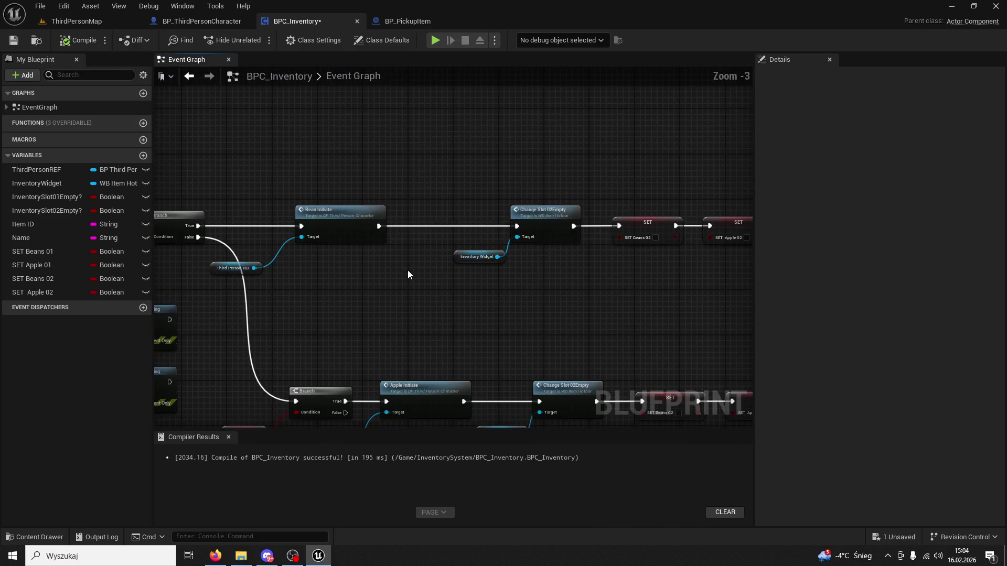
scroll(409, 273, down, 5)
scroll(527, 274, up, 5)
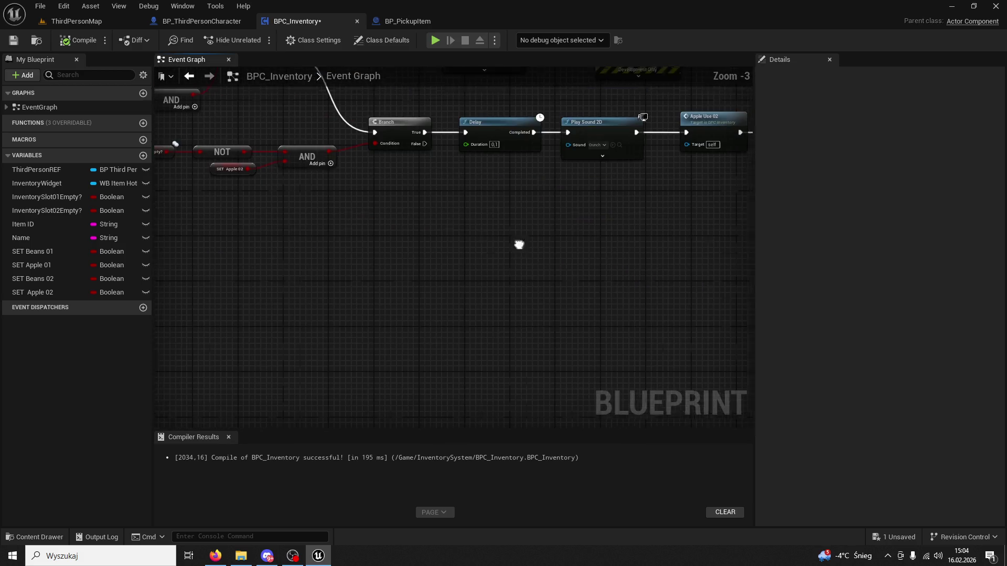
scroll(495, 324, up, 3)
scroll(498, 323, down, 10)
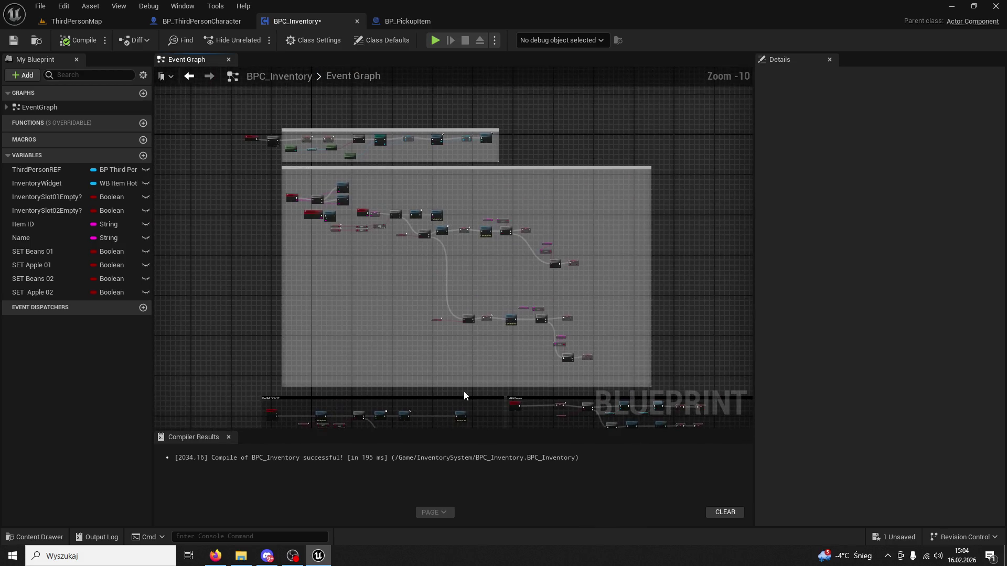
scroll(227, 177, up, 8)
scroll(399, 277, down, 10)
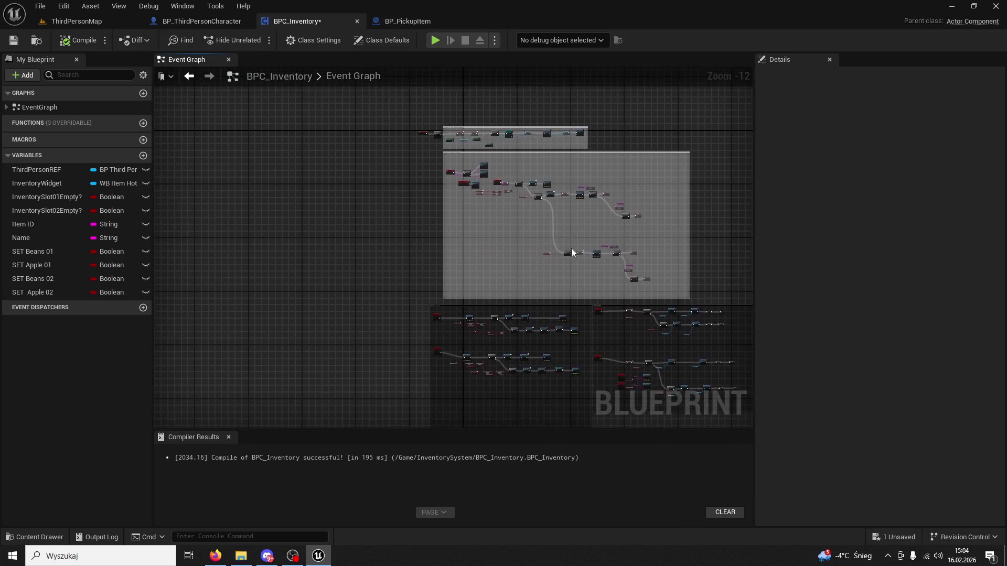
scroll(515, 250, up, 8)
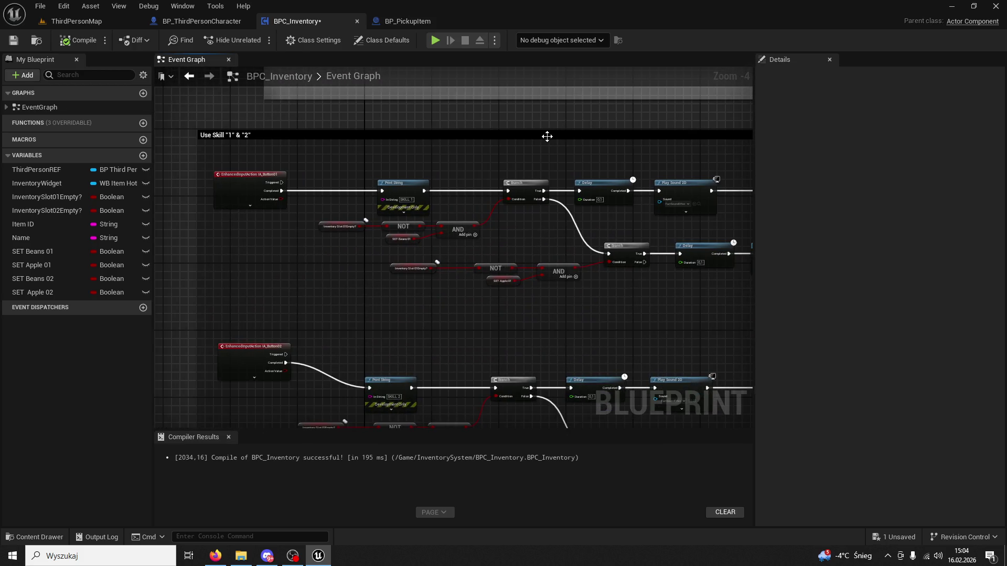
drag(474, 333, 367, 303)
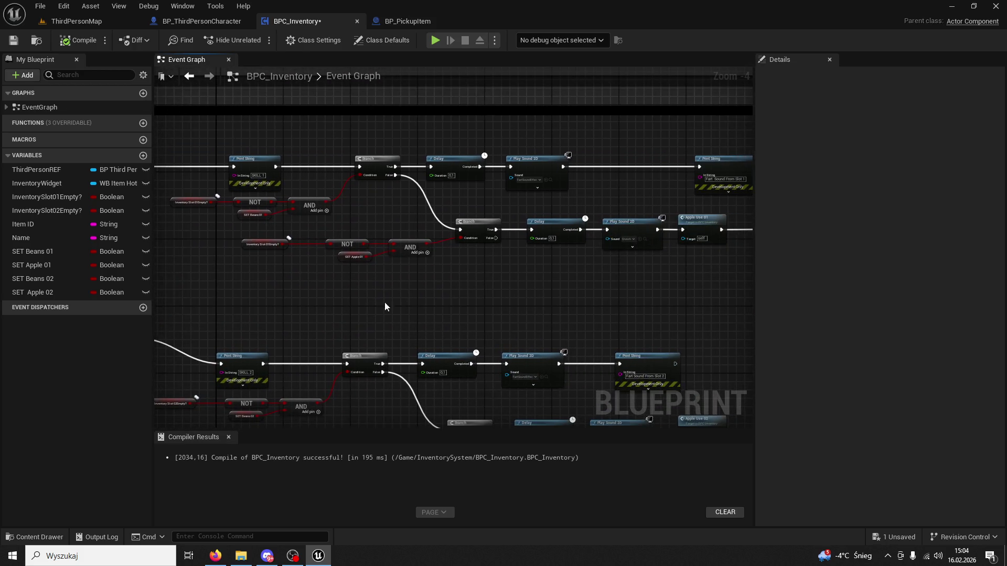
drag(465, 294, 347, 286)
Step: Play ThirdPersonMap, buy an apple from the Apple NPC, use the hotbar slots, then stop
click(88, 24)
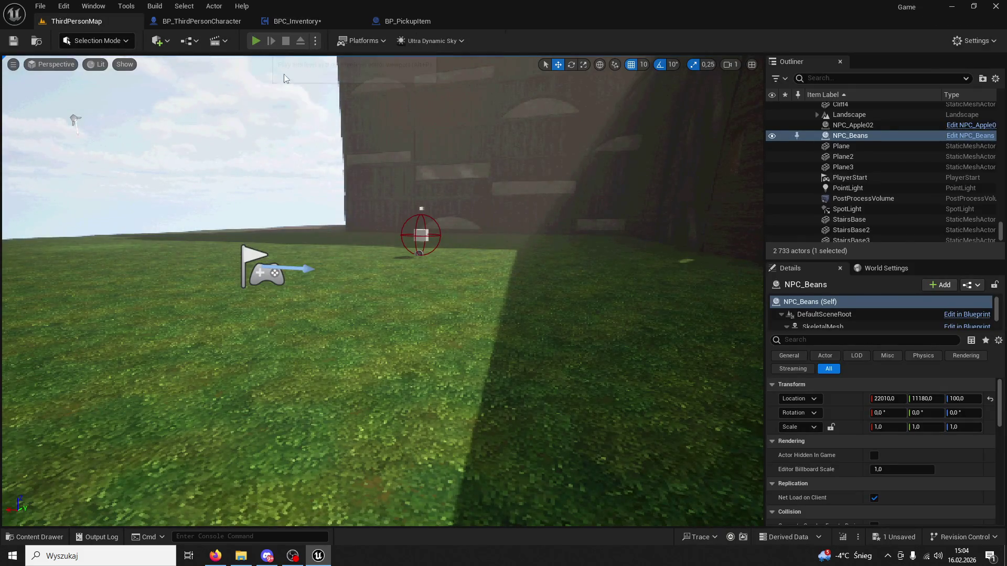
key(alt+p)
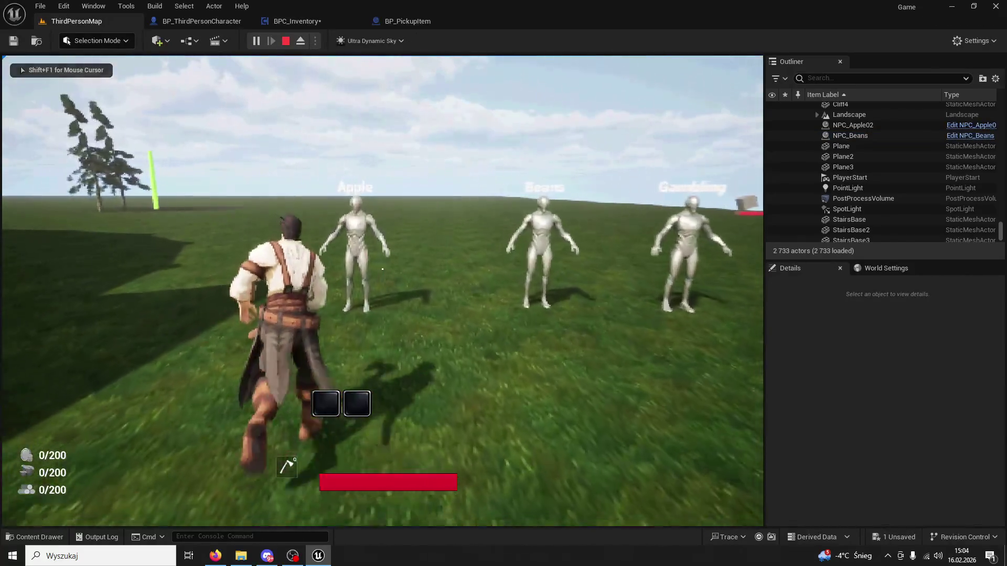
key(w)
key(e)
key(1)
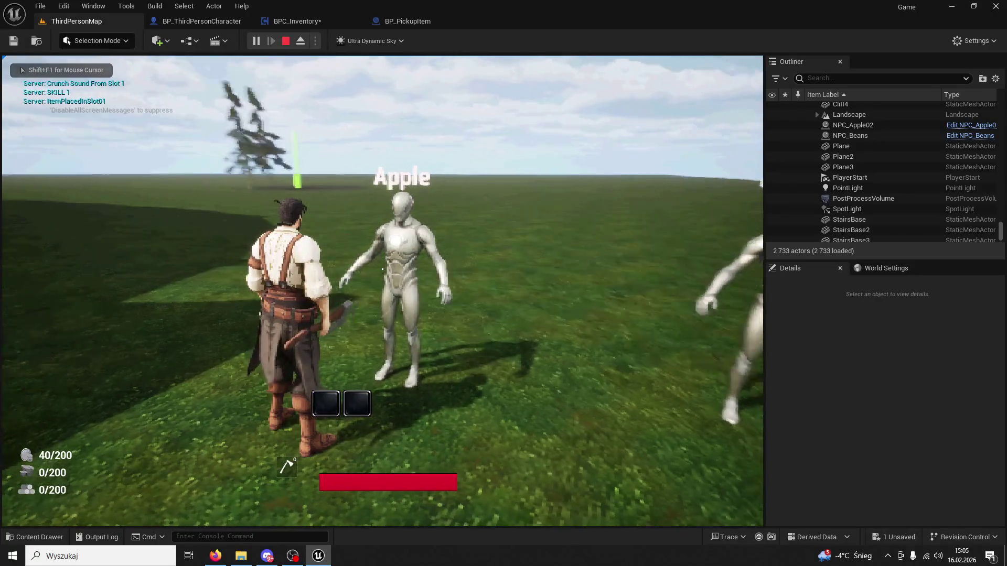
key(w)
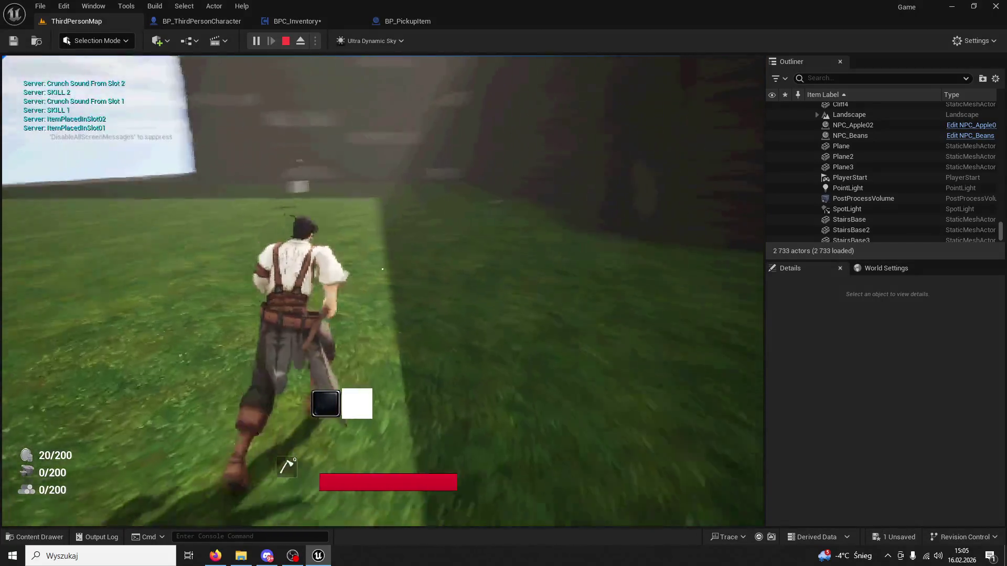
key(Escape)
click(426, 24)
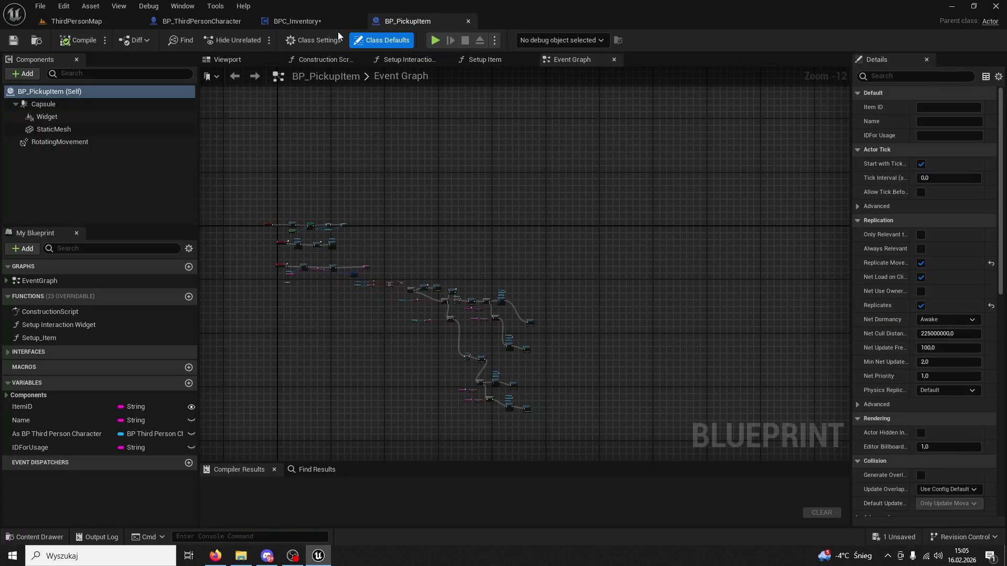
Step: Return to the BPC_Inventory Event Graph and zoom over the Use Skill chains
click(320, 24)
scroll(528, 164, up, 4)
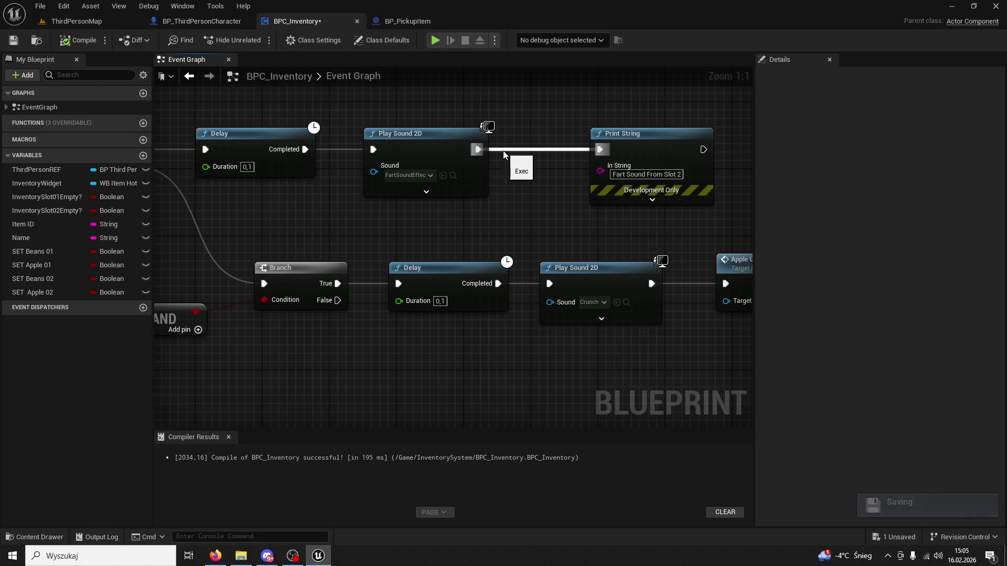
scroll(482, 179, down, 9)
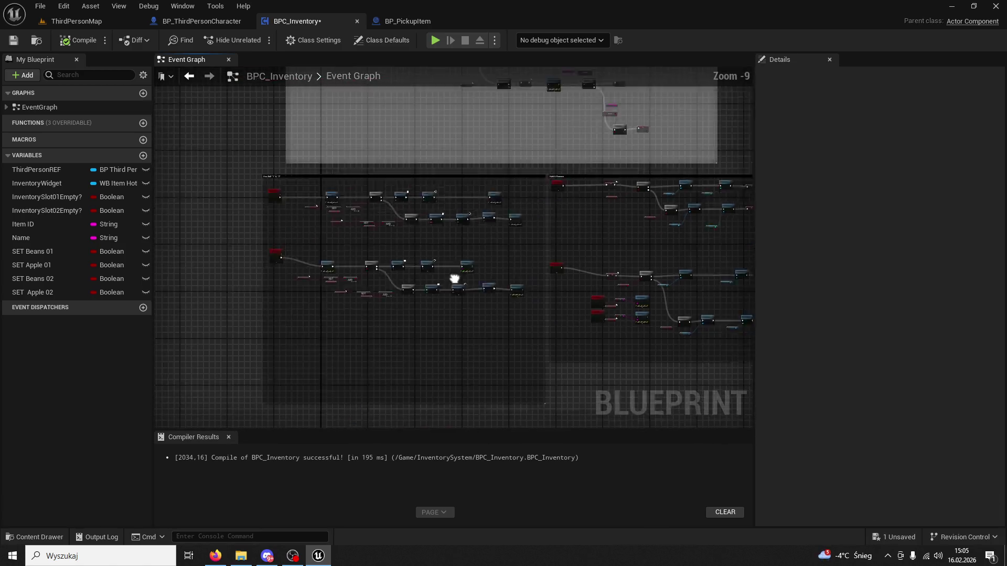
scroll(407, 328, up, 6)
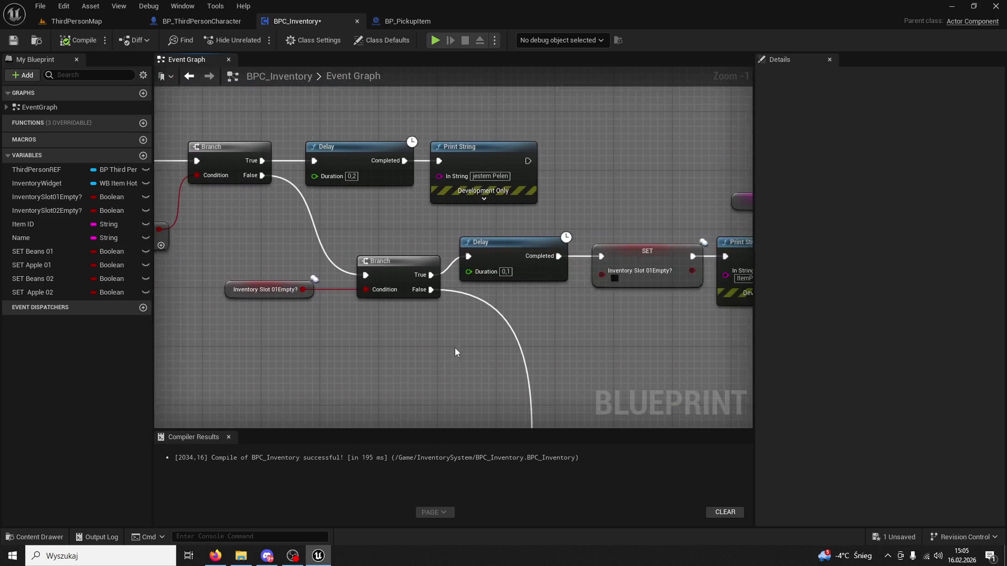
scroll(500, 349, down, 4)
scroll(501, 345, down, 1)
scroll(530, 387, up, 5)
scroll(357, 209, down, 5)
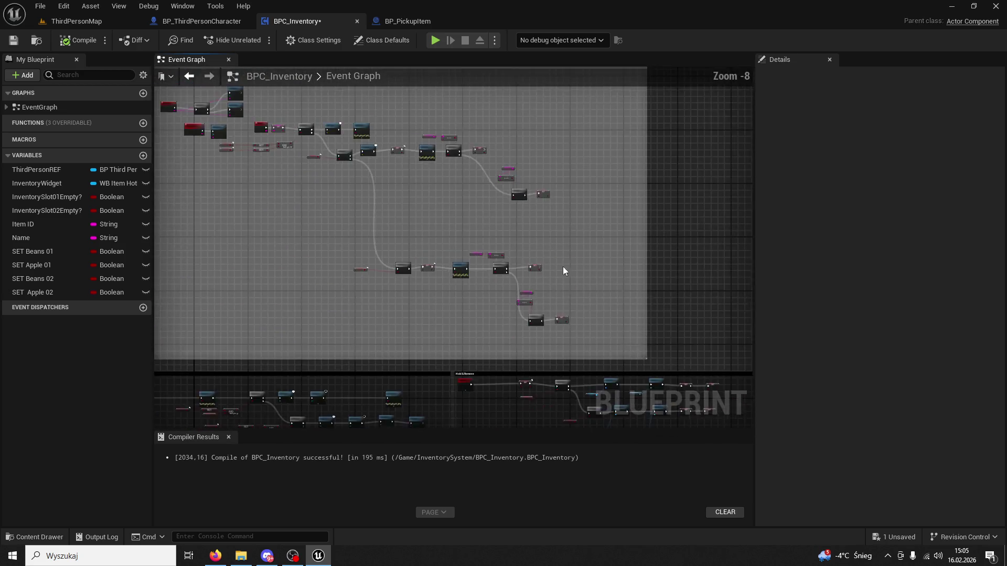
scroll(525, 237, up, 6)
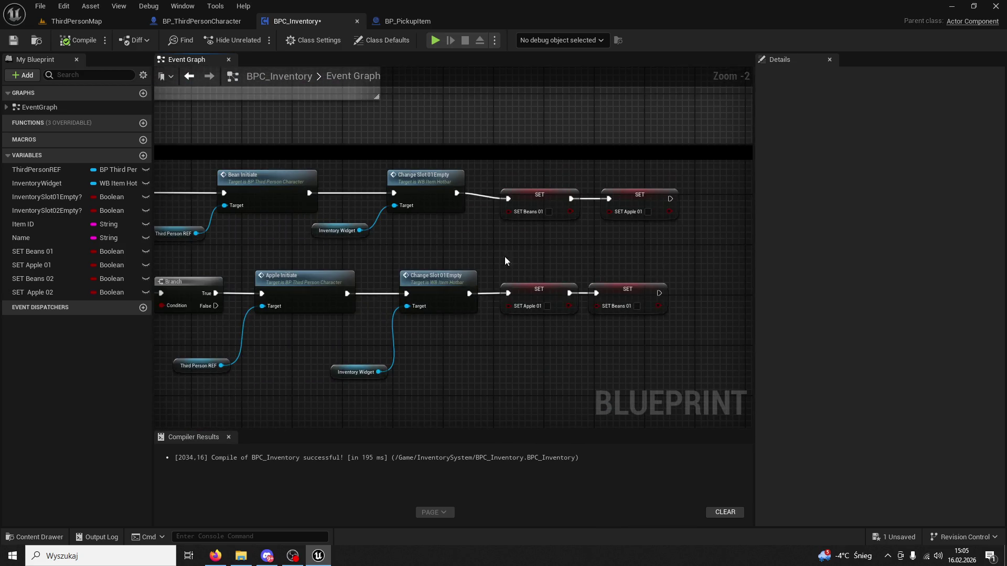
scroll(523, 249, down, 3)
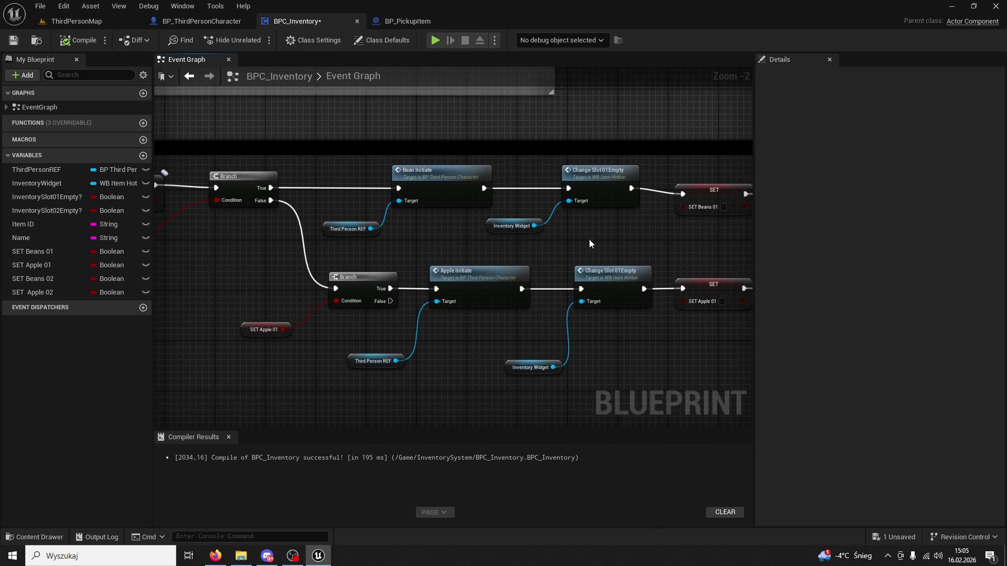
scroll(582, 247, down, 3)
scroll(573, 253, up, 7)
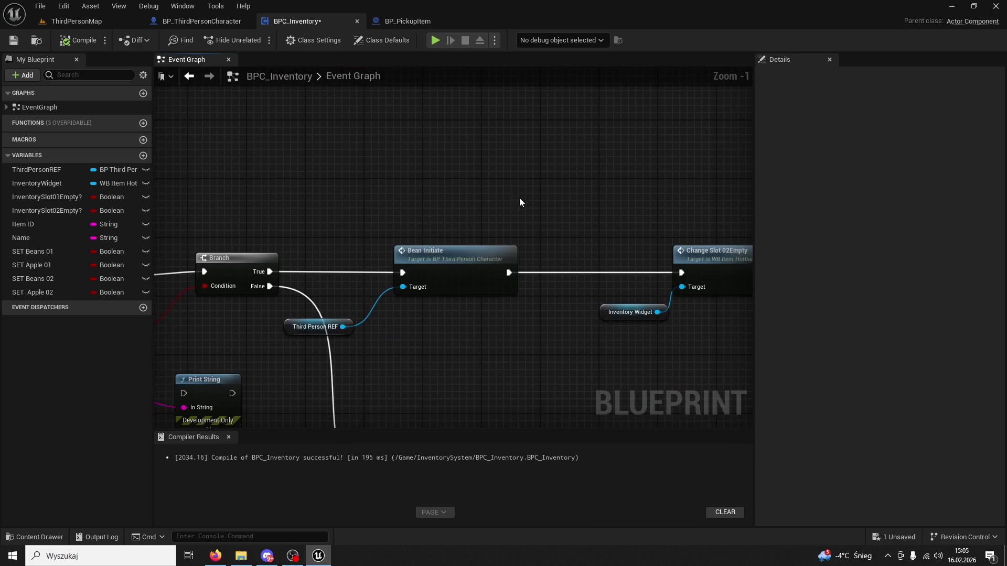
scroll(511, 142, down, 5)
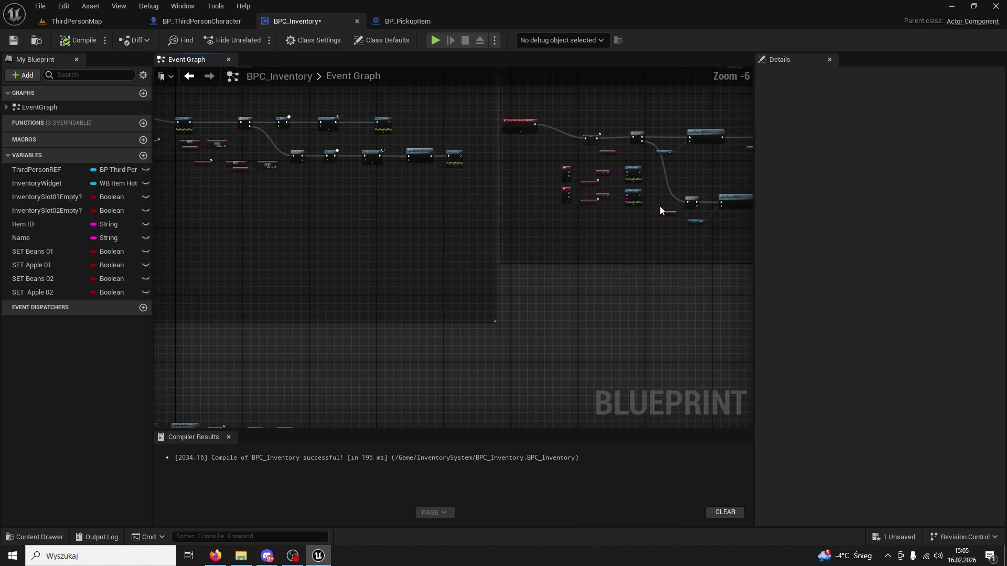
scroll(523, 322, up, 6)
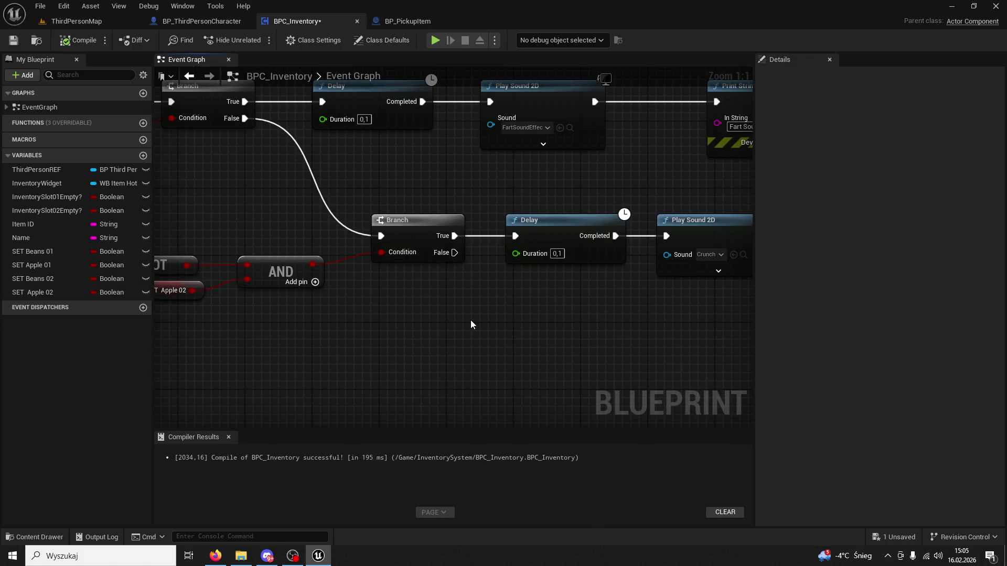
scroll(471, 320, down, 2)
Step: Pan across the Print String and Initiate node groups and fit both into view
mouse_move(496, 204)
mouse_down()
mouse_move(536, 247)
mouse_move(727, 286)
mouse_up()
scroll(561, 203, down, 4)
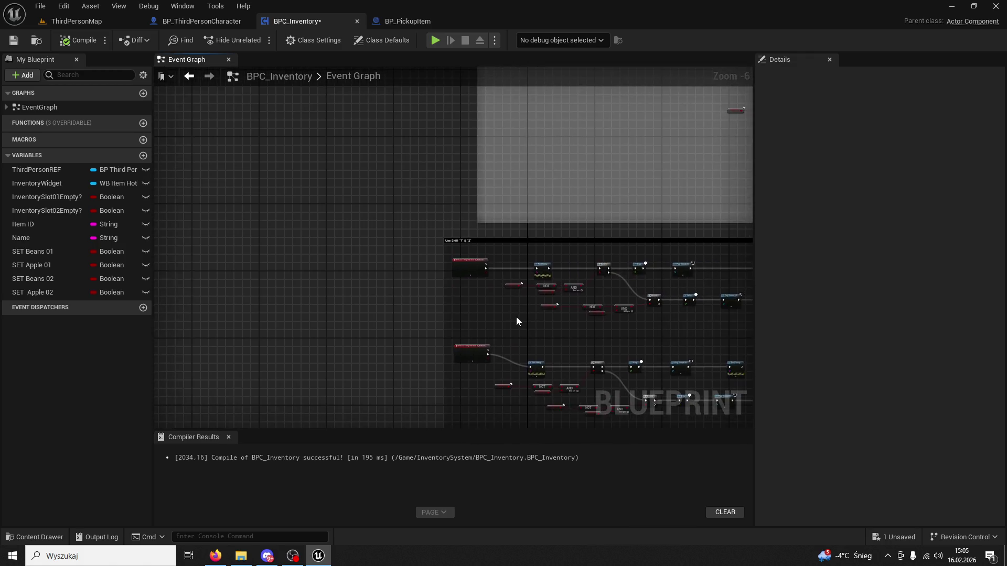
scroll(523, 315, up, 3)
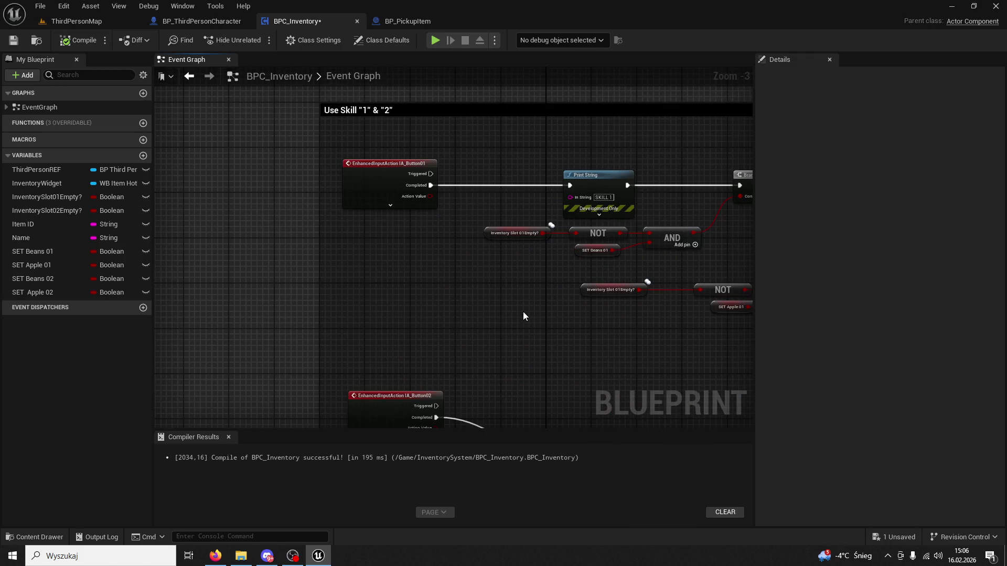
mouse_move(524, 313)
mouse_down()
mouse_move(495, 288)
mouse_move(458, 196)
mouse_up()
scroll(505, 168, down, 4)
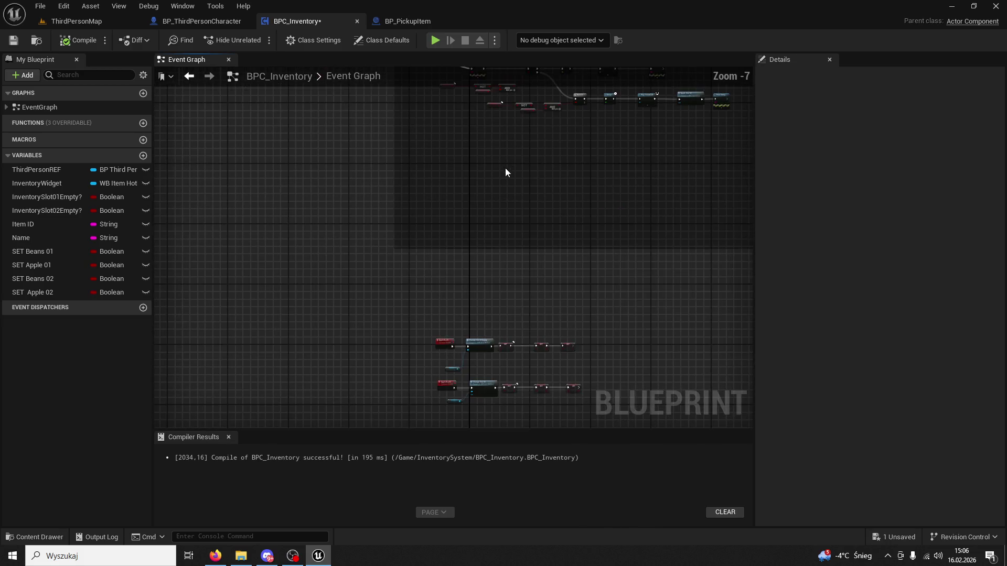
key(Home)
Step: Open WB_ItemHotbar's ChangeSlot02 event, then review BPC_Inventory's IA_HOLD02 and Apple Initiate branch
double_click(407, 312)
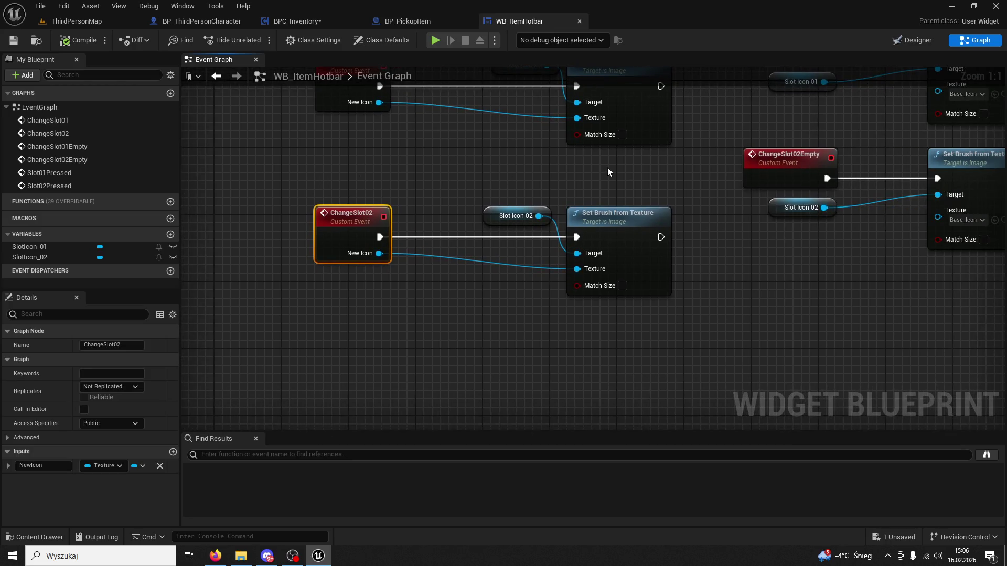
key(Home)
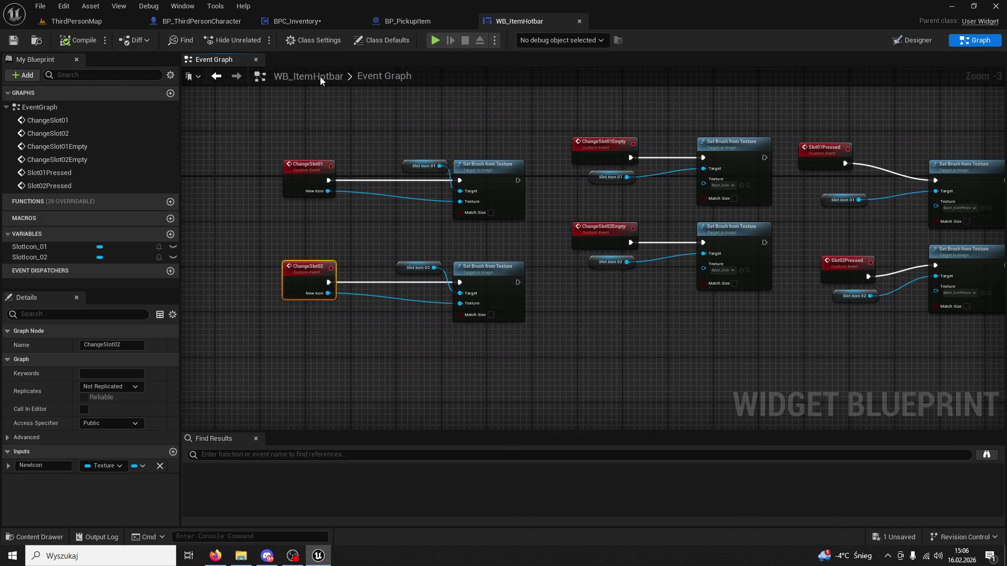
click(404, 22)
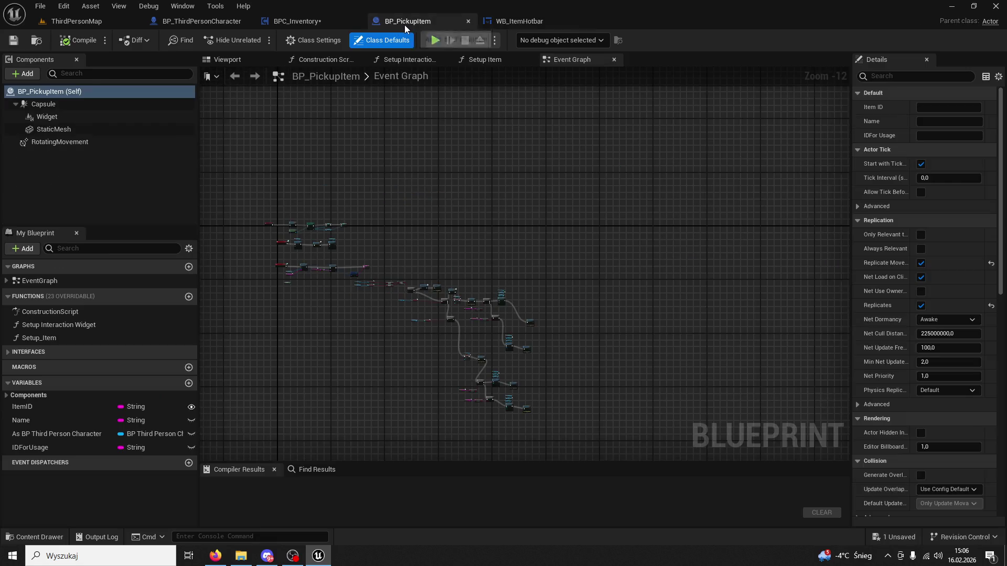
click(338, 23)
scroll(500, 220, down, 10)
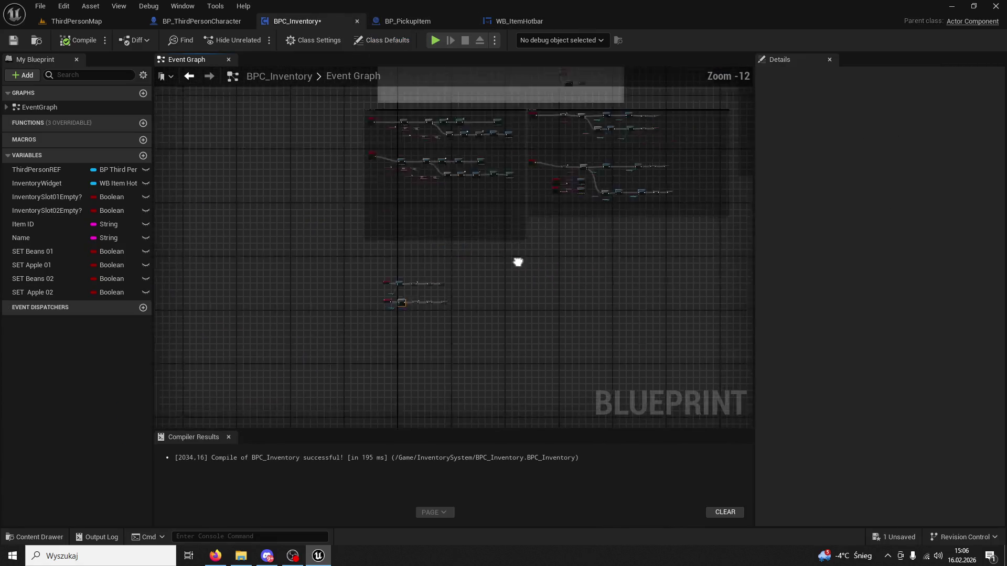
scroll(471, 259, up, 10)
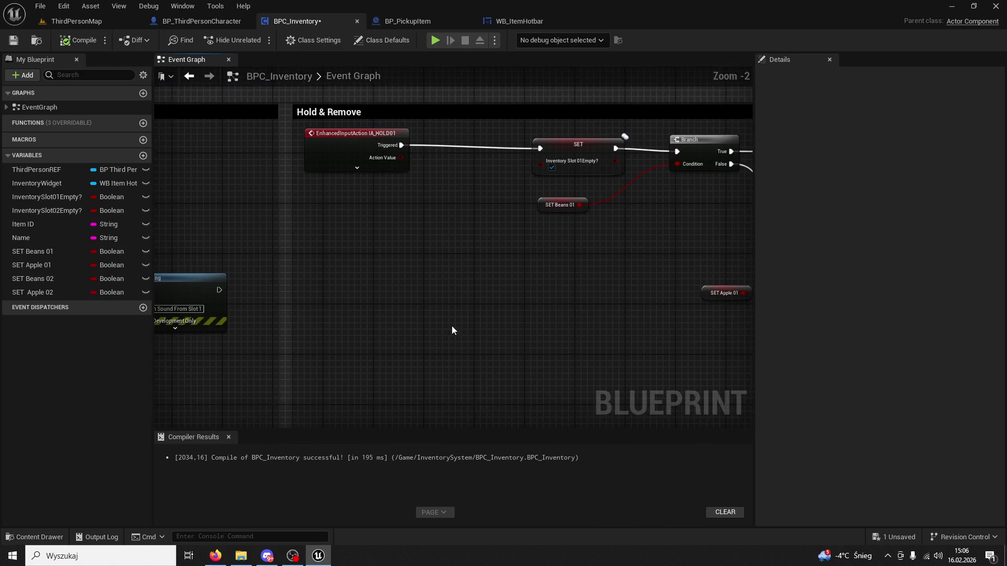
mouse_move(464, 269)
mouse_down()
mouse_move(379, 260)
mouse_move(391, 283)
mouse_move(348, 292)
mouse_up()
scroll(349, 292, down, 2)
mouse_move(489, 174)
mouse_down()
mouse_move(619, 257)
mouse_move(585, 232)
mouse_up()
scroll(584, 236, up, 3)
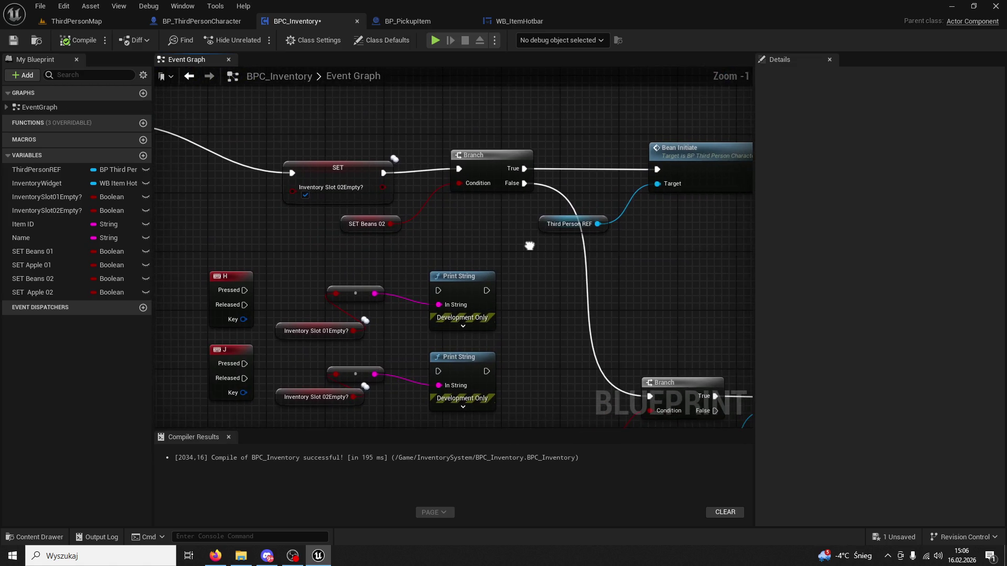
mouse_move(527, 245)
mouse_down()
mouse_move(503, 241)
mouse_move(496, 181)
mouse_move(476, 172)
mouse_up()
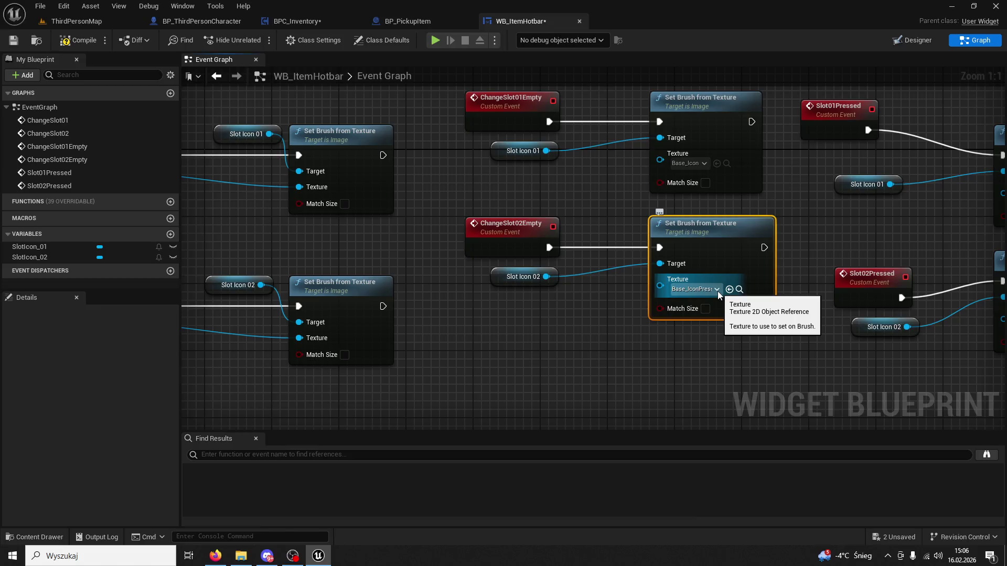
Step: Set ChangeSlot02Empty's Set Brush from Texture to Base_Icon, then start playing ThirdPersonMap
click(21, 536)
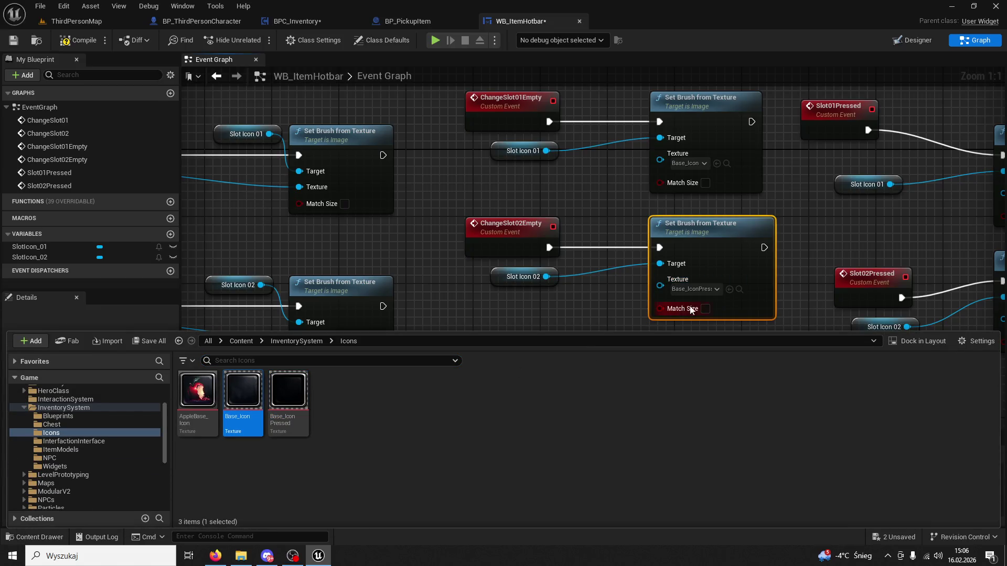
click(730, 290)
mouse_move(774, 270)
mouse_down()
mouse_move(558, 258)
mouse_move(739, 298)
mouse_up()
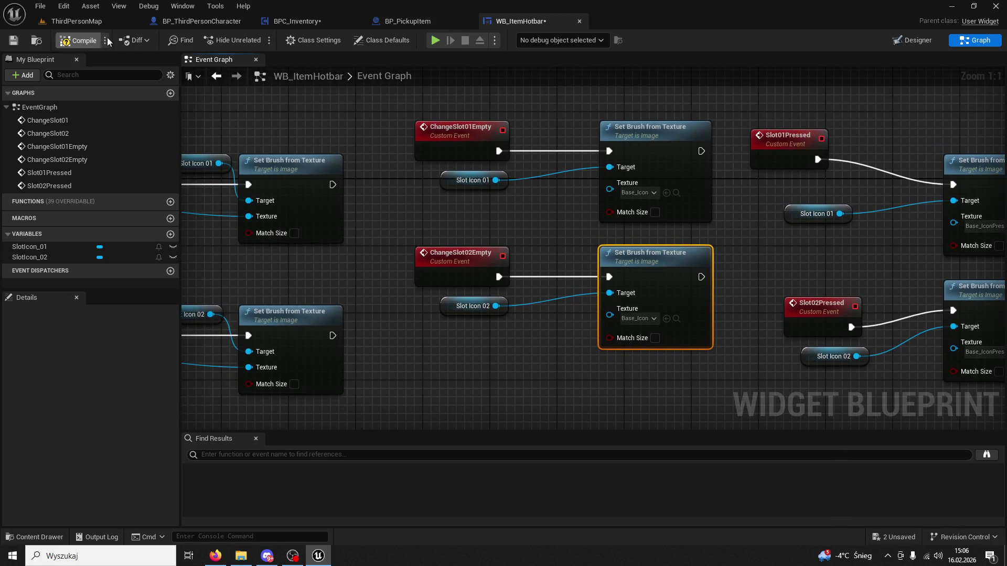
click(406, 24)
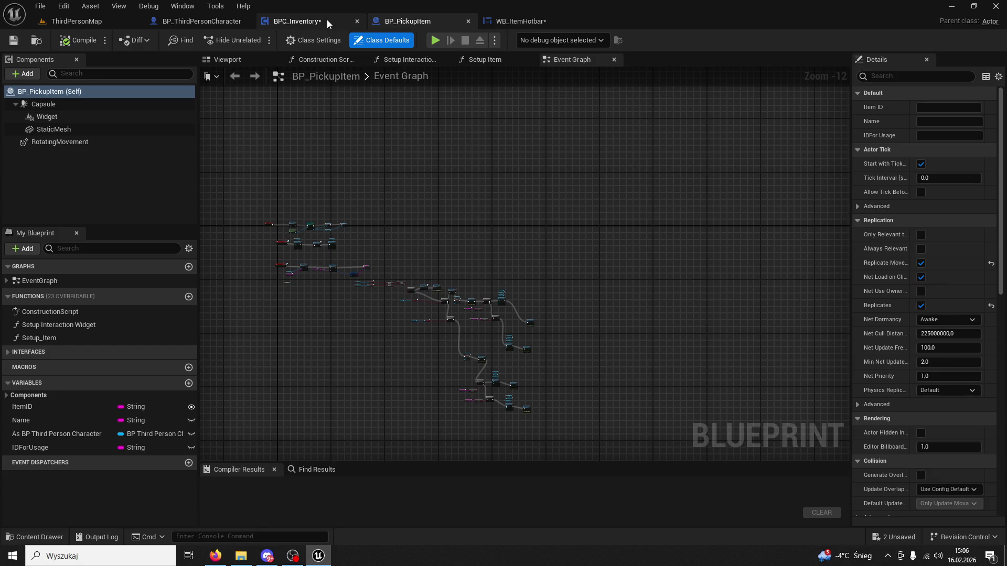
click(325, 20)
mouse_move(477, 223)
mouse_down()
mouse_move(389, 205)
mouse_move(569, 281)
mouse_move(645, 293)
mouse_up()
click(73, 21)
click(255, 41)
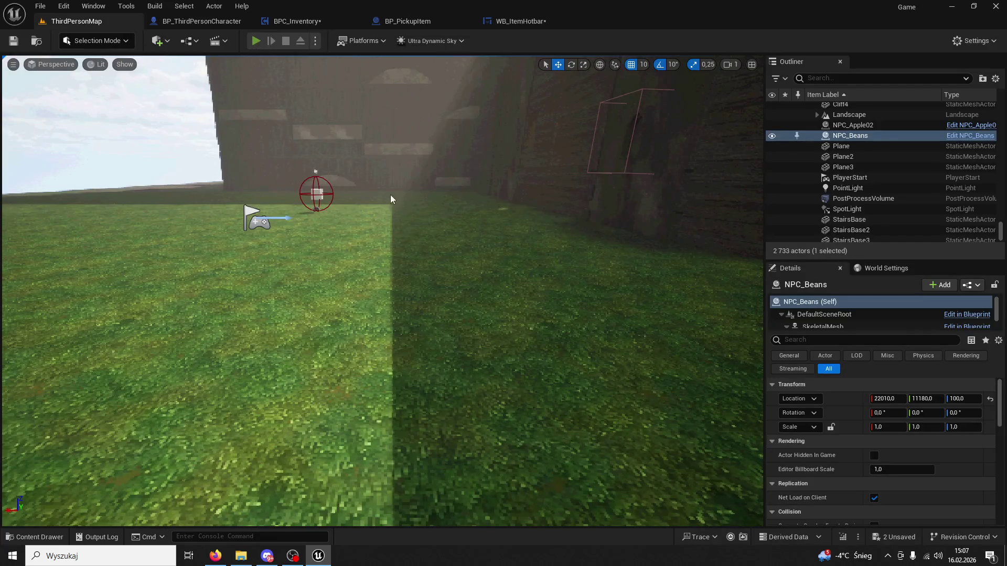
Step: Collect apples at the Apple NPC, use slots 1 and 2, stop, dismiss Message Log, reopen WB_ItemHotbar
key(w)
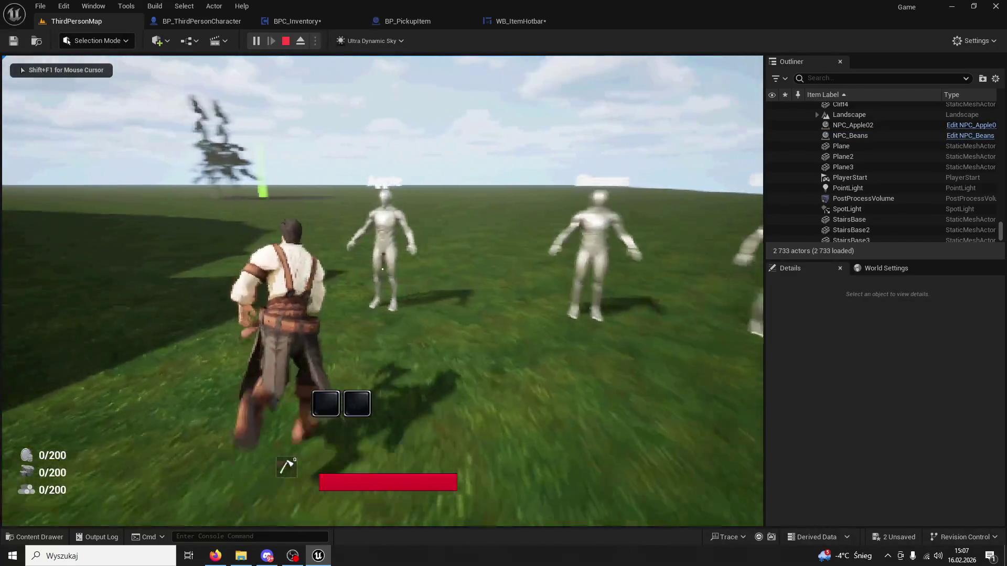
key(1)
key(1)
key(e)
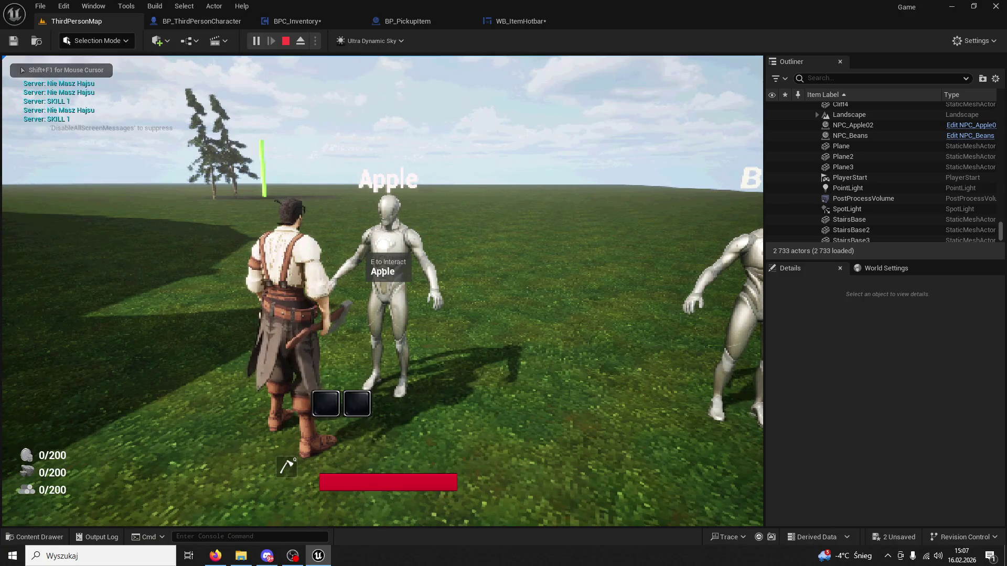
key(1)
key(w)
key(2)
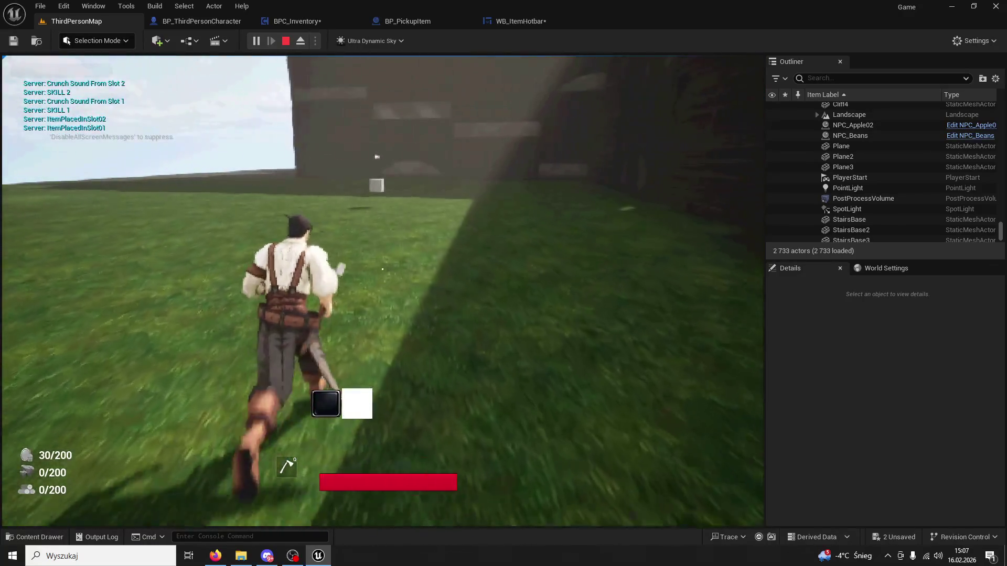
key(1)
key(2)
key(2)
key(1)
key(1)
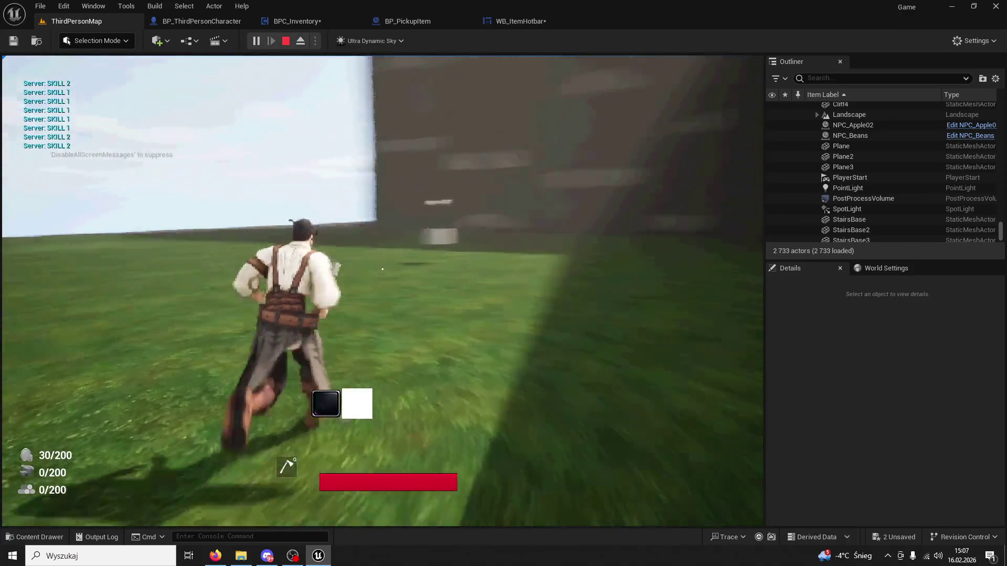
key(Escape)
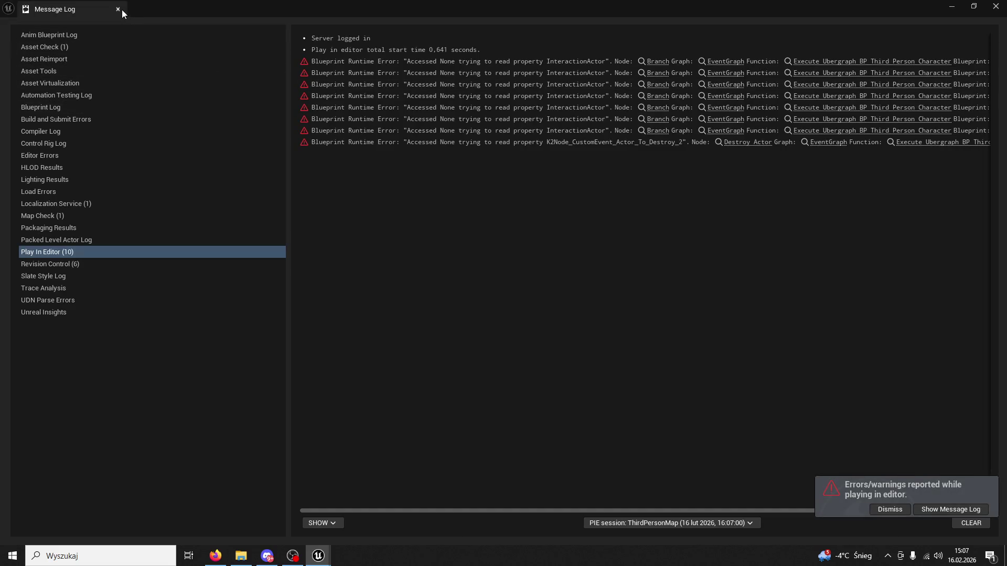
click(118, 9)
click(520, 21)
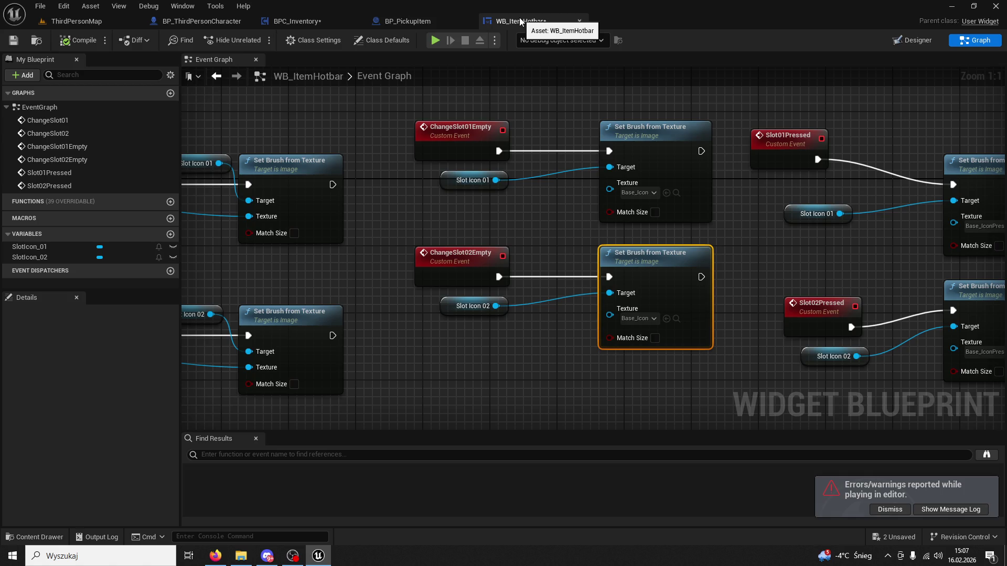
Step: Go through BP_PickupItem to the BPC_Inventory Event Graph
click(405, 21)
scroll(505, 286, up, 11)
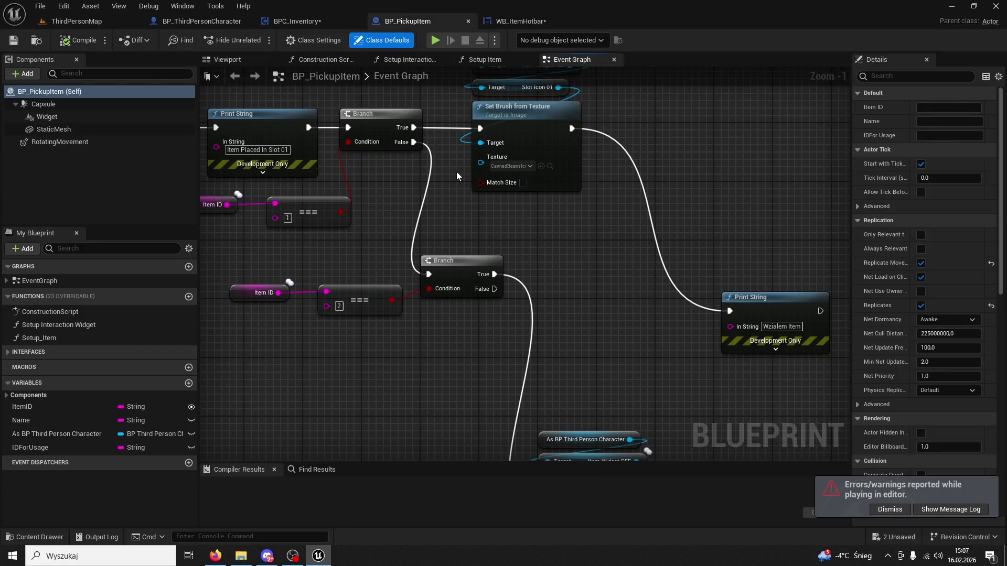
scroll(456, 210, down, 3)
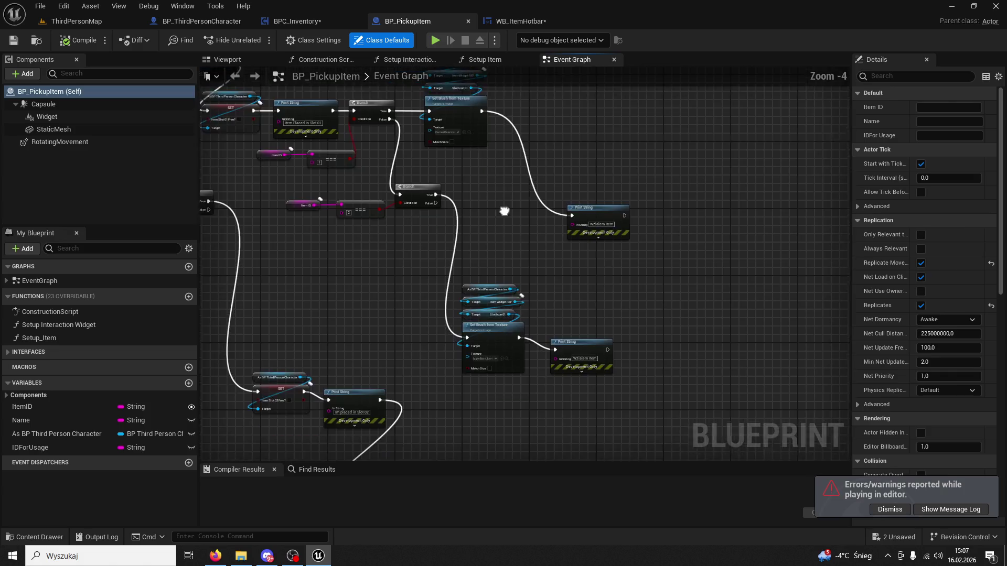
scroll(455, 210, up, 4)
click(321, 21)
scroll(411, 296, down, 2)
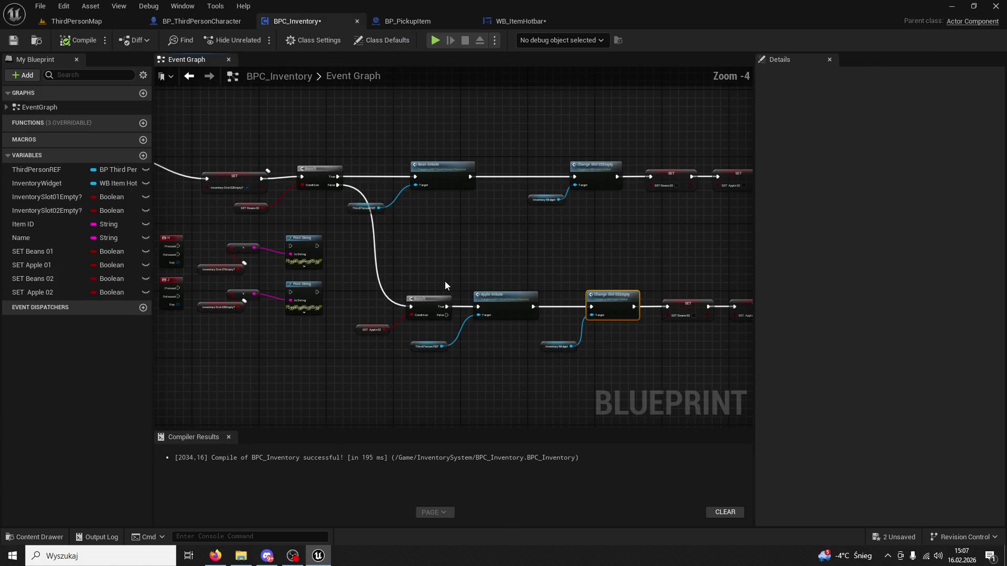
scroll(499, 322, up, 1)
scroll(487, 230, up, 1)
Step: Pan past Hold & Remove and Apple Initiate to the AppleUse01 and AppleUse02 rows
mouse_move(487, 230)
mouse_down()
mouse_move(497, 423)
mouse_move(508, 382)
mouse_move(221, 335)
mouse_move(362, 269)
mouse_up()
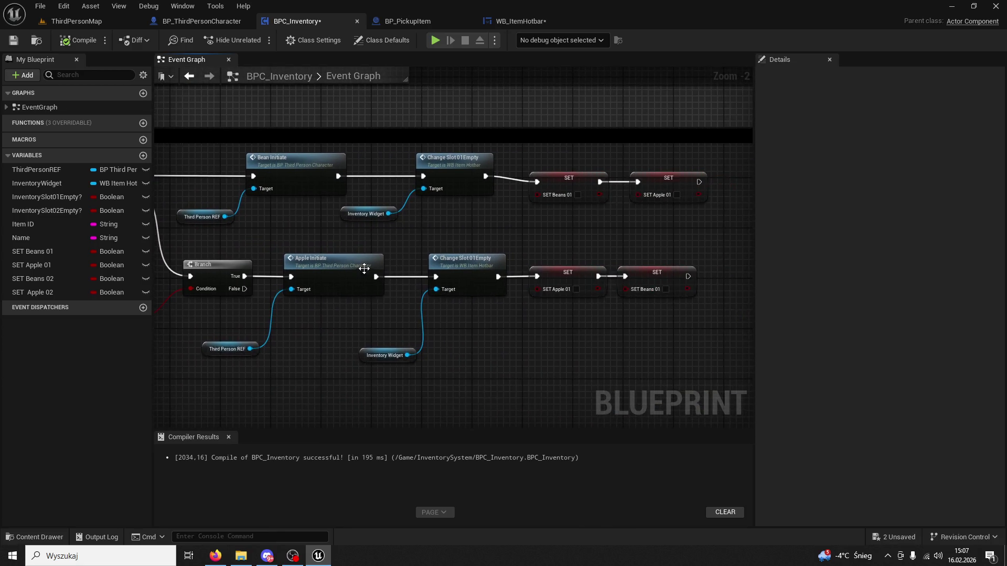
mouse_move(565, 349)
mouse_down()
mouse_move(509, 268)
mouse_move(530, 270)
mouse_move(527, 221)
mouse_move(483, 237)
mouse_move(481, 297)
mouse_move(470, 241)
mouse_move(373, 326)
mouse_move(561, 330)
mouse_up()
scroll(528, 250, down, 1)
scroll(470, 238, down, 3)
scroll(561, 330, up, 4)
drag(443, 299, 526, 255)
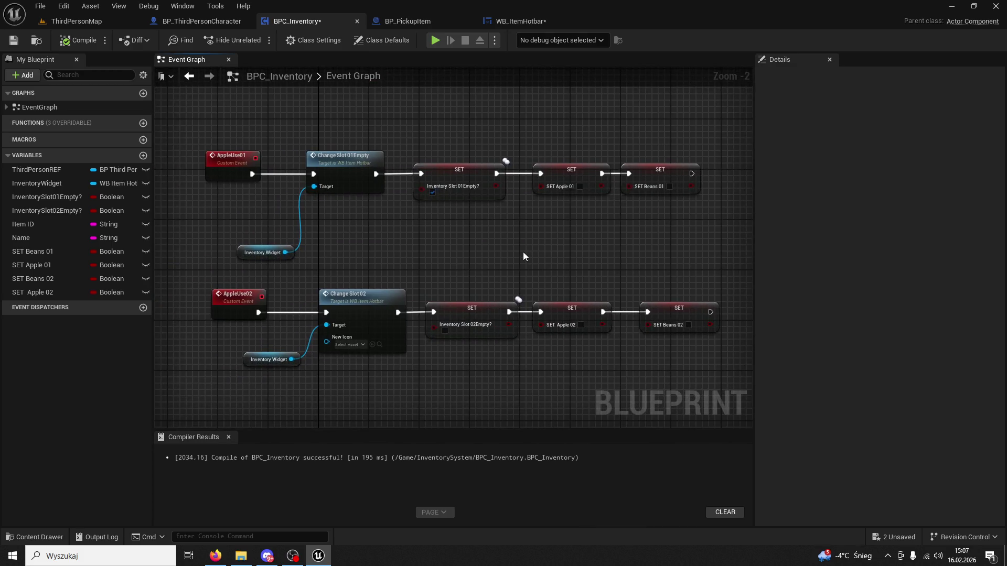
Step: Add a Change Slot 02Empty call from Inventory Widget beside AppleUse02's Change Slot 02
click(367, 300)
drag(414, 261, 463, 257)
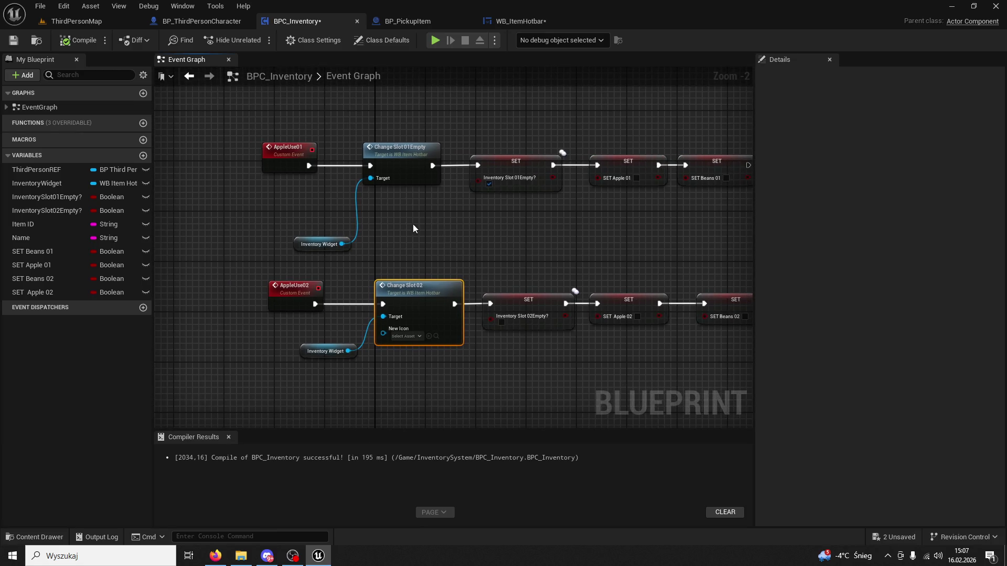
drag(315, 304, 407, 255)
mouse_move(348, 351)
mouse_down()
mouse_move(377, 385)
mouse_move(400, 391)
mouse_up()
text(change slo)
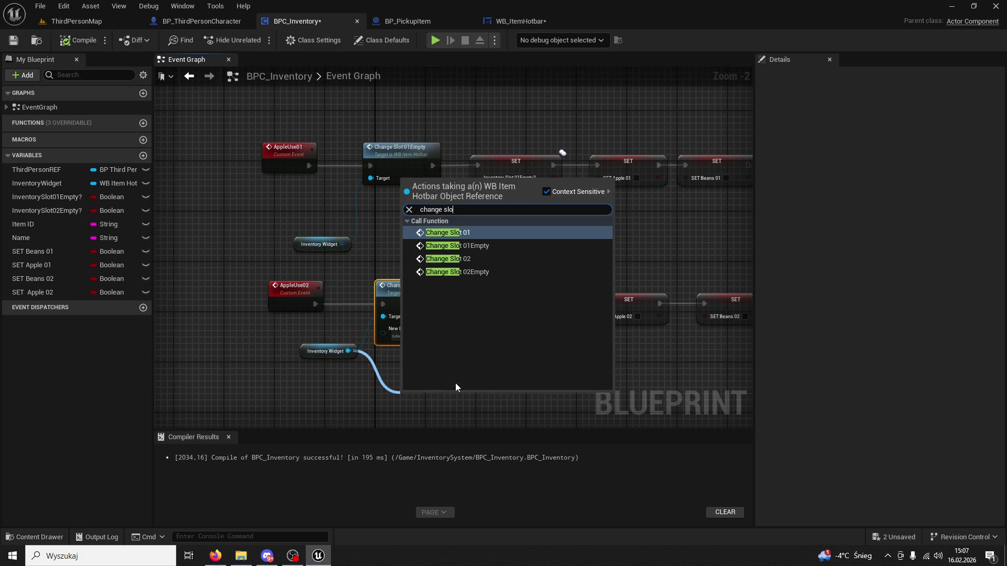
click(483, 272)
Step: Delete Change Slot 02, wire AppleUse02 → Change Slot 02Empty → SET, then play ThirdPersonMap
click(436, 296)
key(Delete)
drag(430, 396, 410, 309)
drag(315, 304, 382, 323)
drag(446, 323, 490, 304)
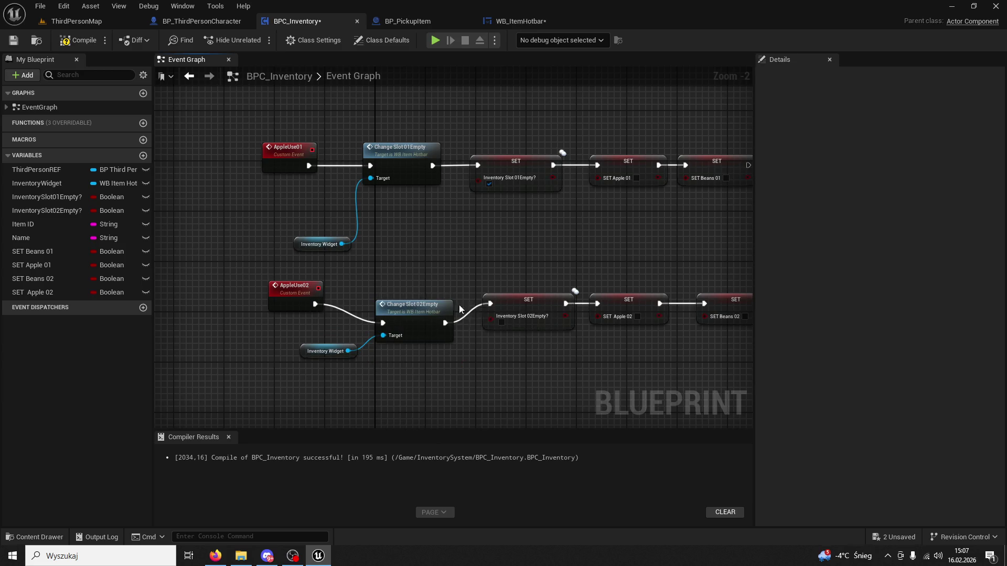
click(90, 21)
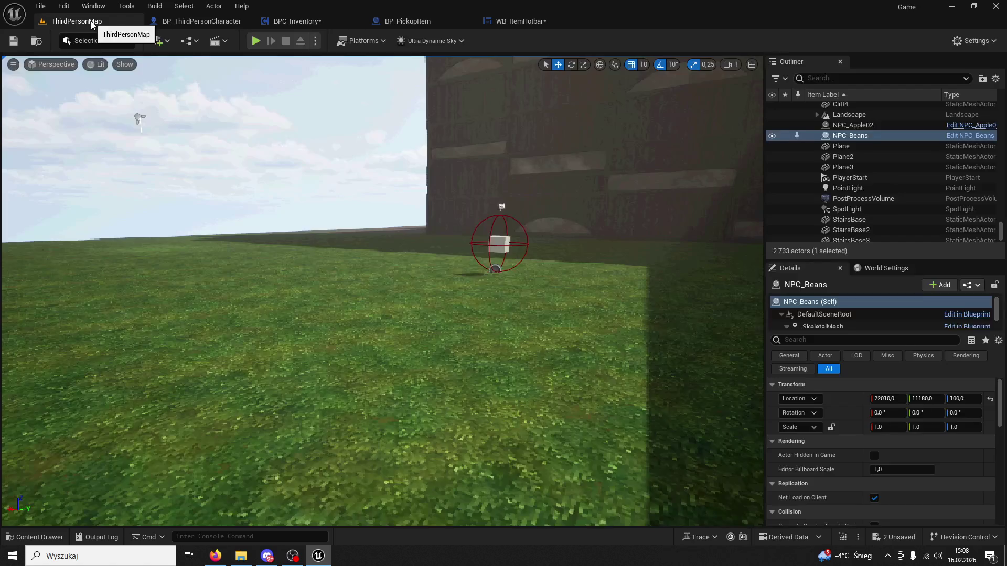
click(255, 41)
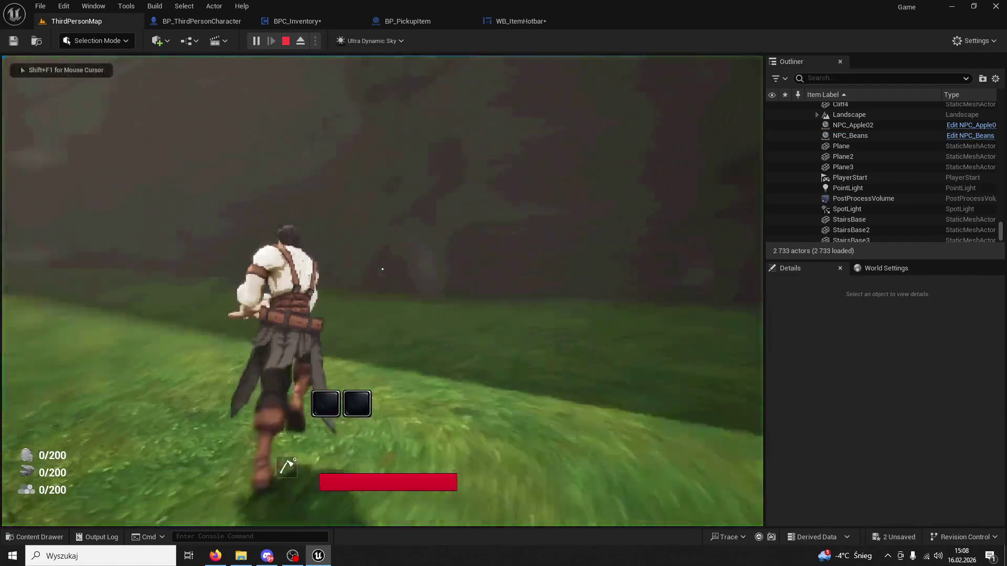
Step: Collect apples and test hotbar slot keys 1 and 2, then stop the session
key(1)
key(w)
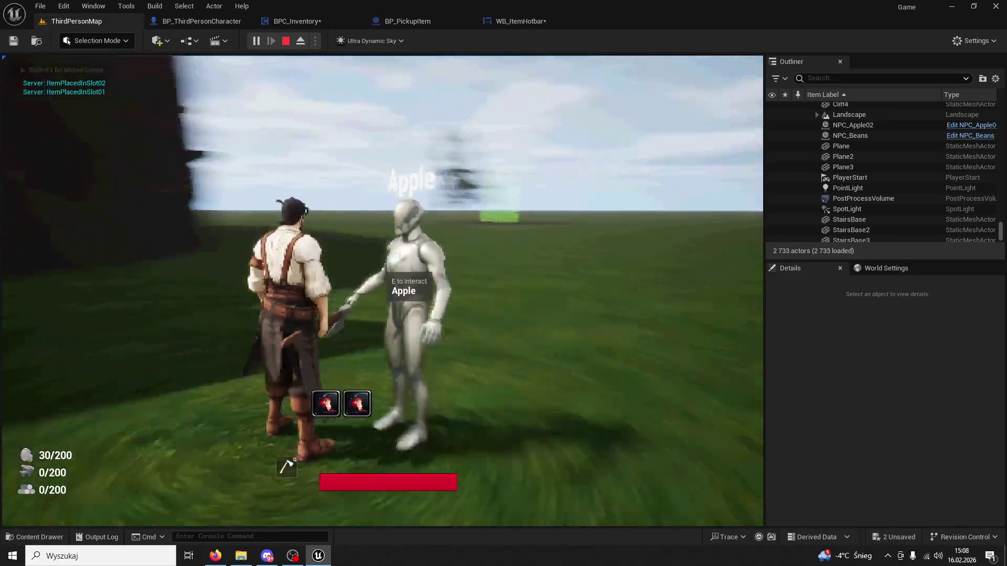
key(1)
key(2)
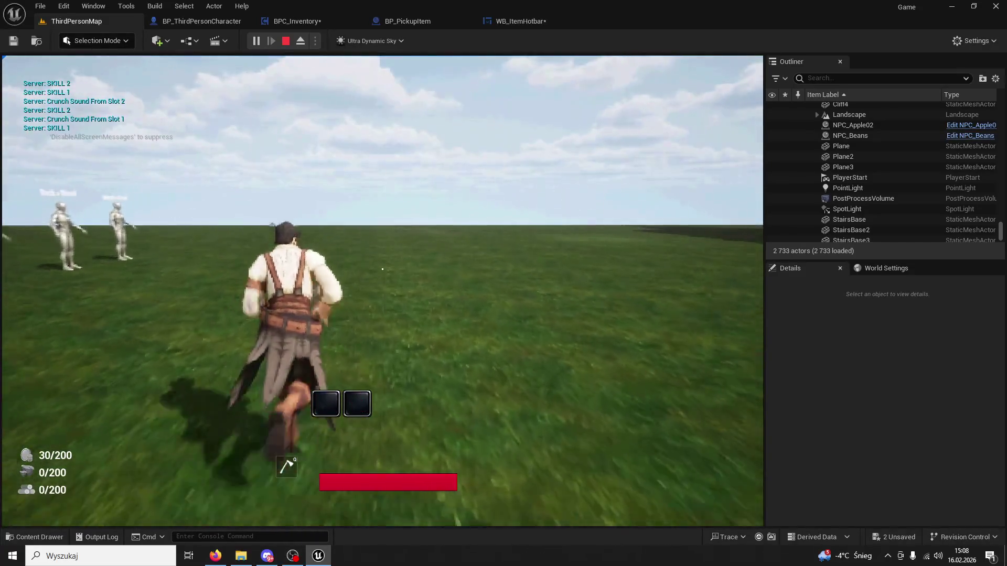
key(Escape)
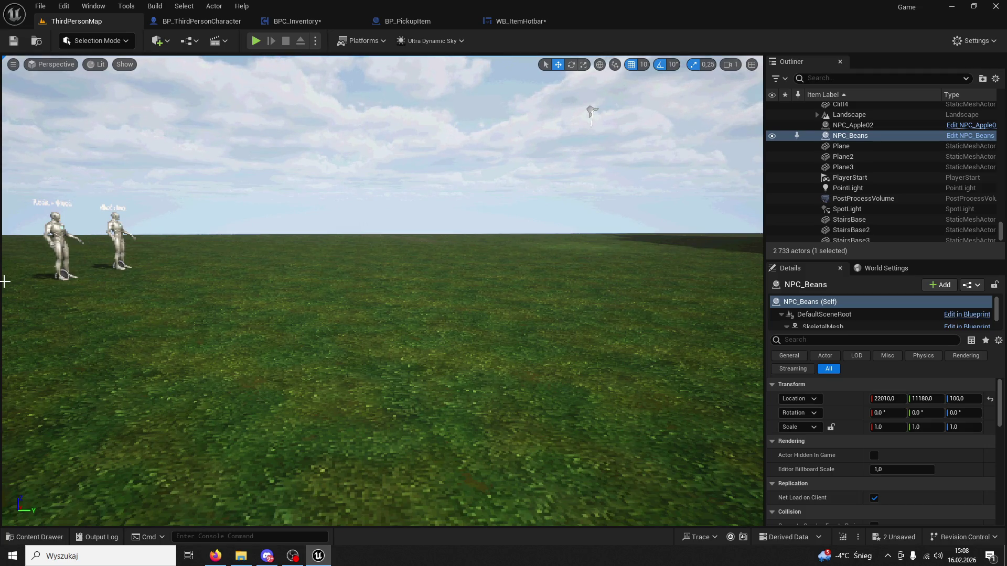
Step: Run a second play test pressing slot keys 1 and 2, then stop and focus NPC_Beans
click(256, 41)
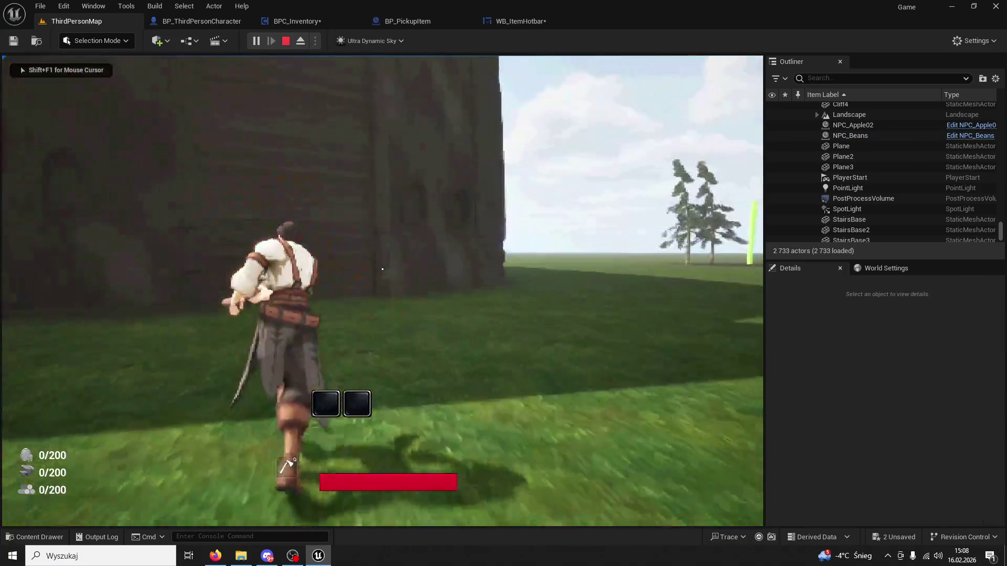
key(1)
key(2)
key(1)
key(1)
key(1)
key(1)
key(1)
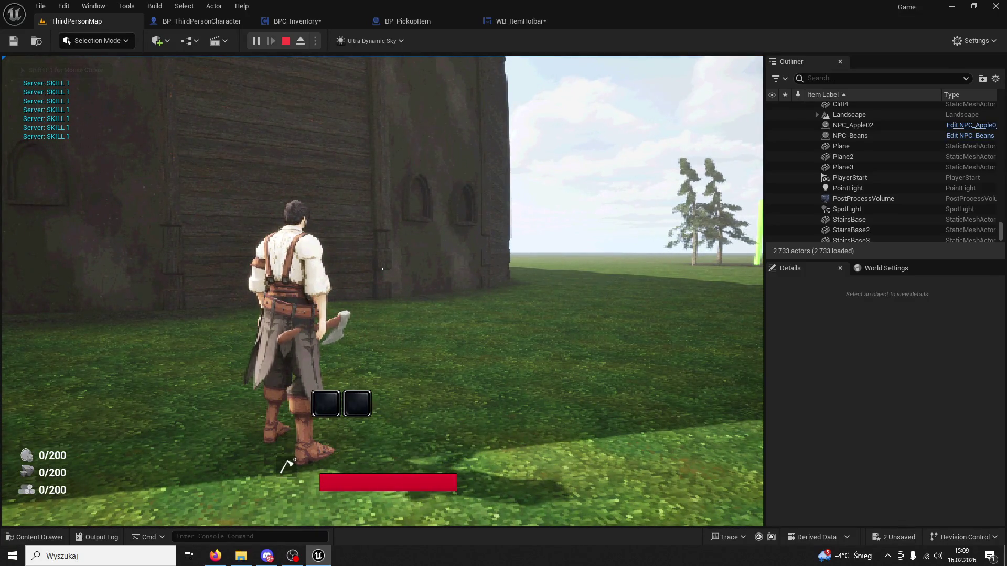
key(1)
key(2)
key(1)
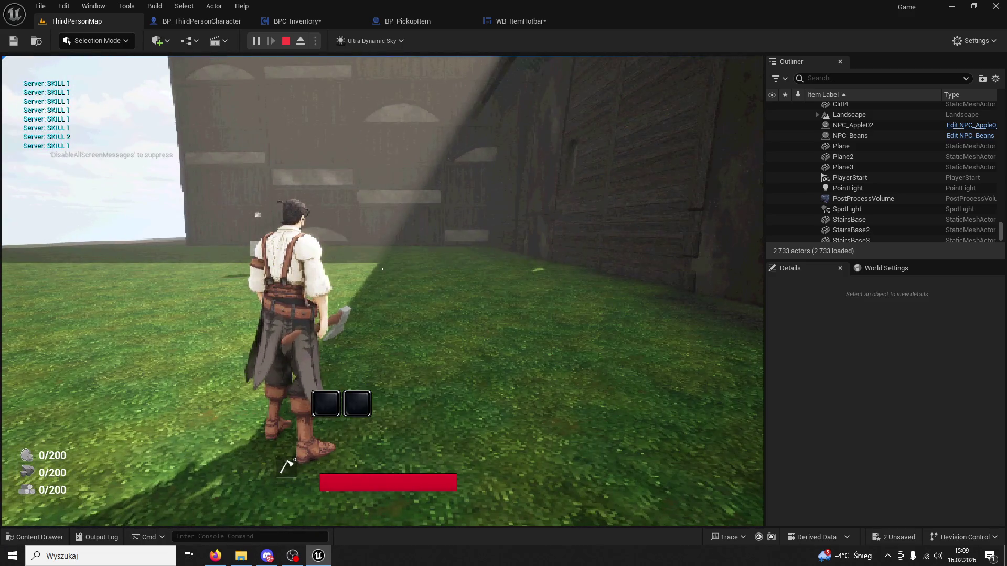
key(Escape)
double_click(851, 135)
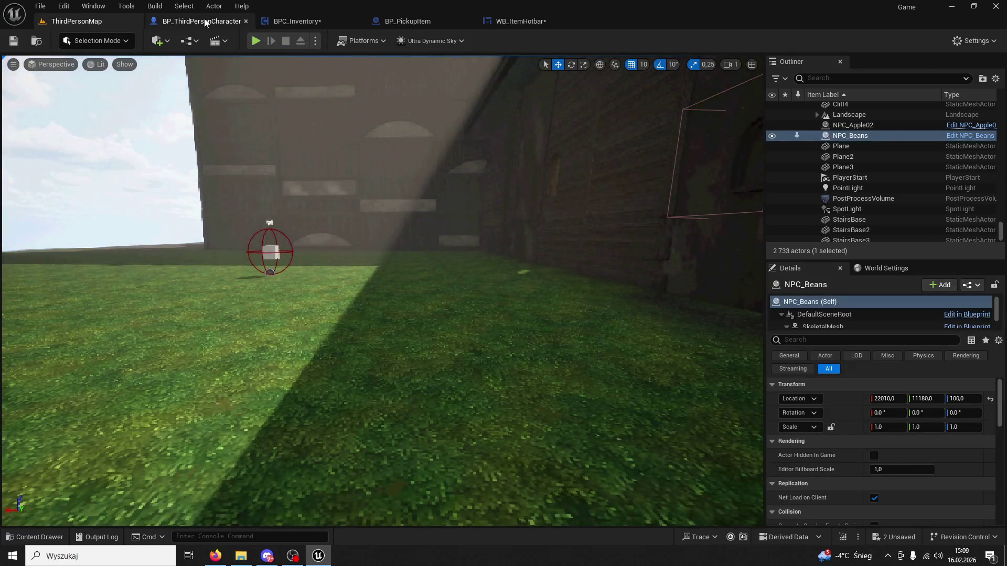
Step: Look through the BP_ThirdPersonCharacter and BP_PickupItem blueprint graphs
click(205, 23)
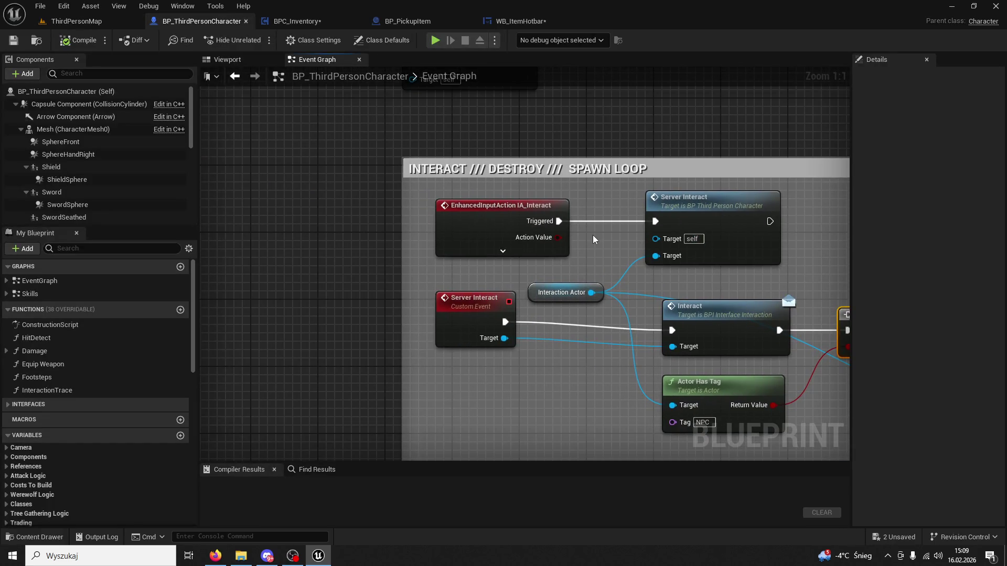
scroll(593, 235, down, 6)
click(423, 26)
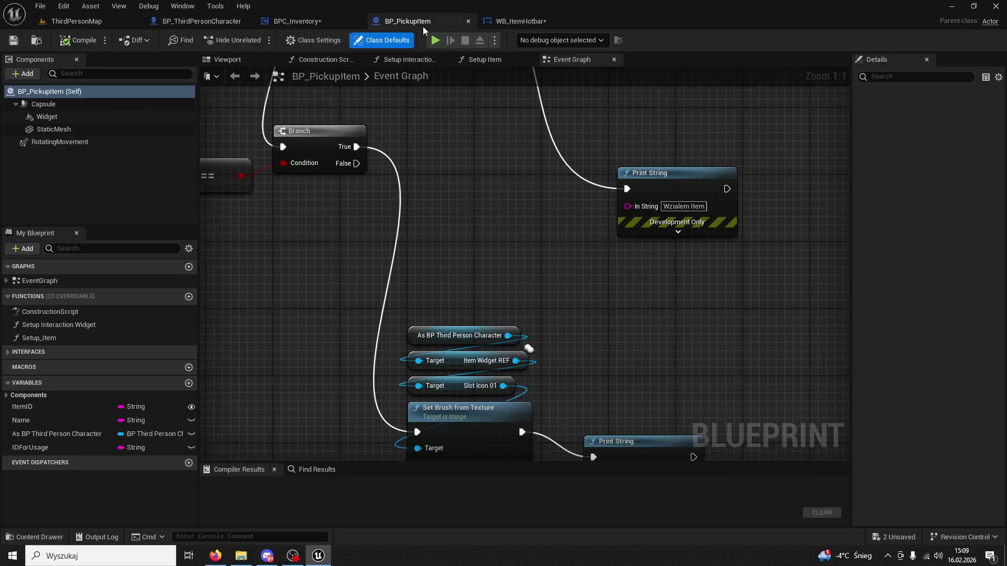
scroll(573, 254, down, 8)
scroll(593, 353, up, 8)
scroll(713, 429, down, 4)
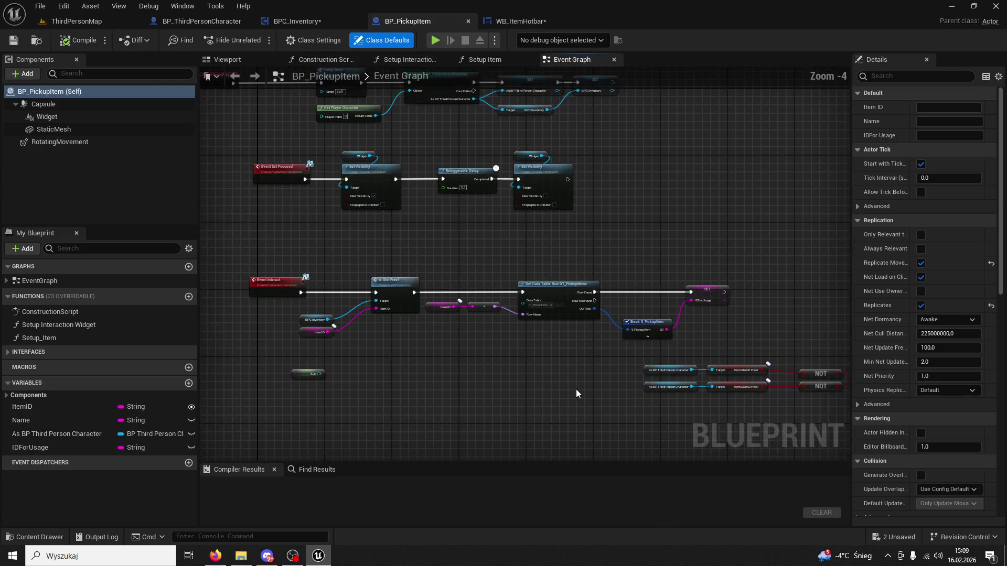
scroll(576, 390, up, 2)
Step: Check WB_ItemHotbar, then return to BPC_Inventory at the IA_HOLD01 Hold & Remove logic
click(545, 21)
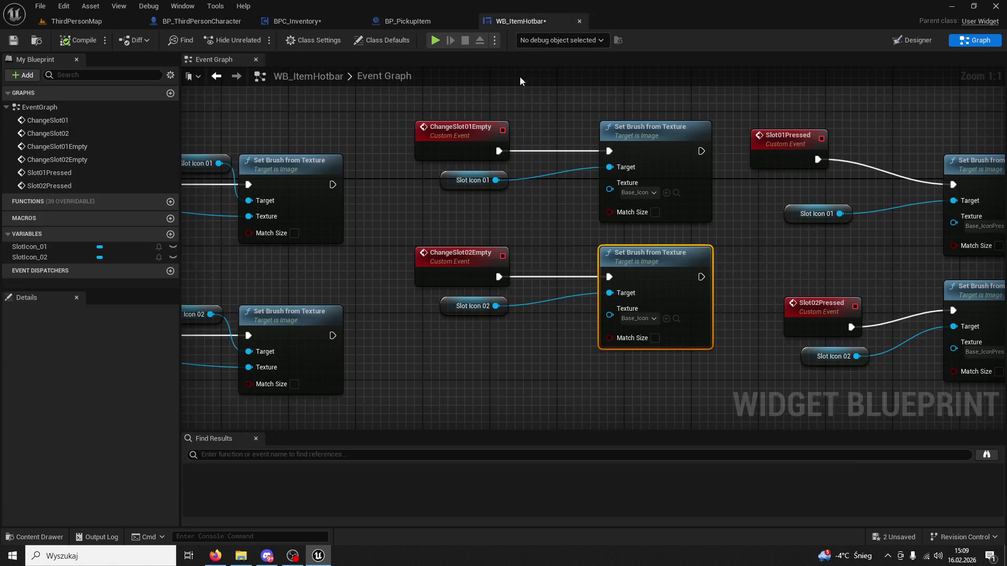
scroll(589, 257, down, 3)
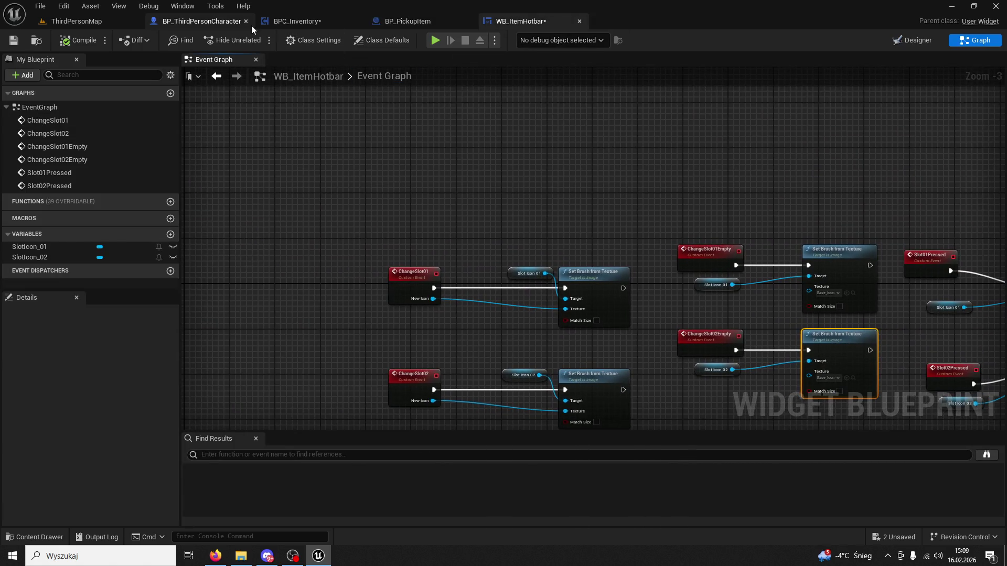
click(251, 25)
click(323, 26)
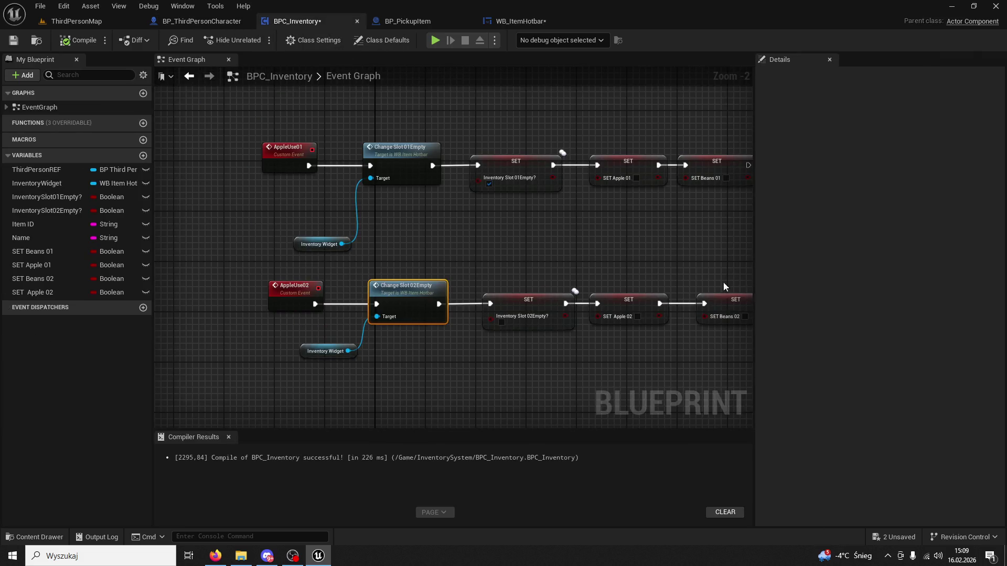
scroll(625, 226, down, 5)
scroll(451, 297, up, 3)
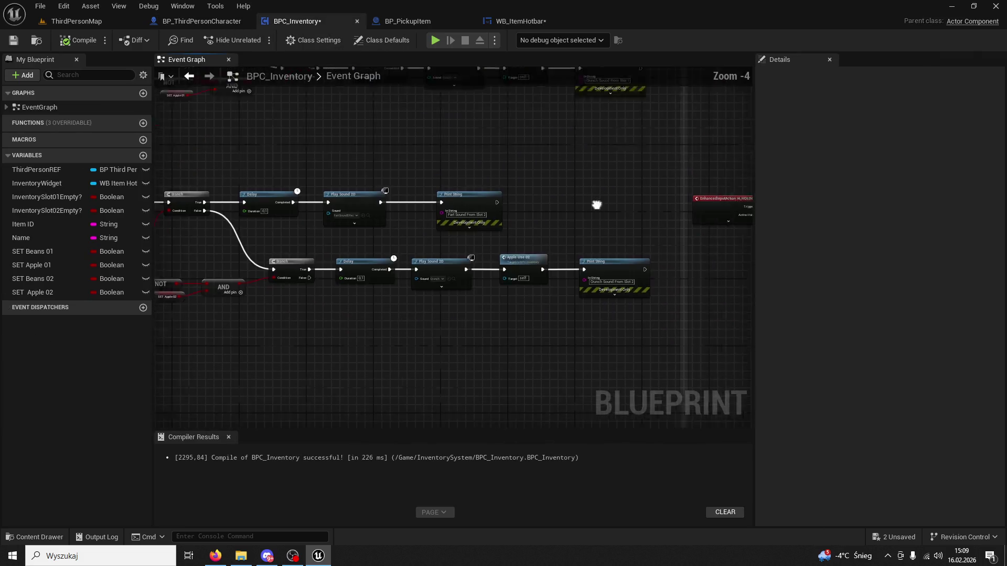
scroll(426, 325, up, 4)
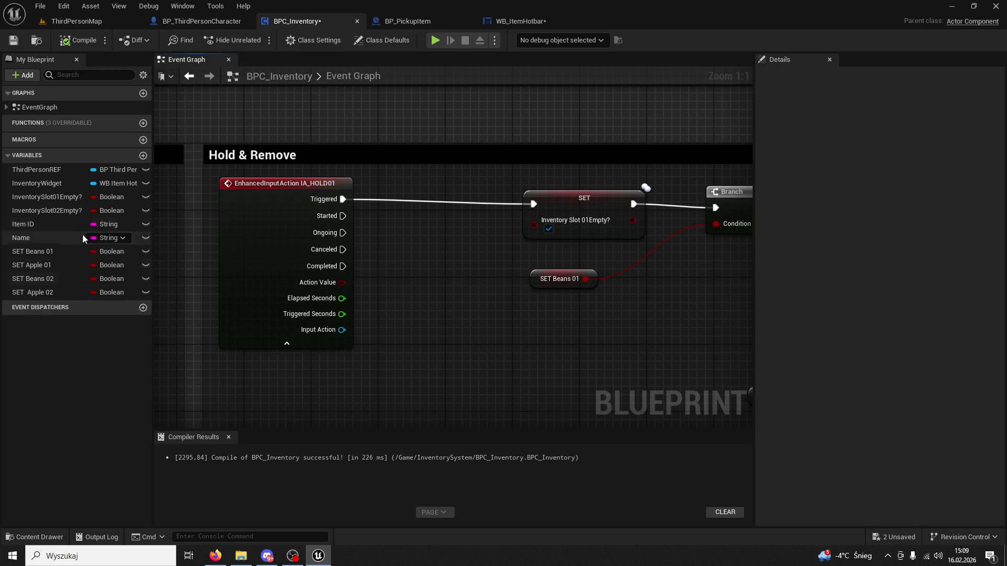
Step: Add an InventoryWidget getter and get its SlotIcon_01 in the graph
click(44, 184)
mouse_move(43, 185)
mouse_down()
mouse_move(333, 394)
mouse_move(366, 403)
mouse_move(431, 375)
mouse_up()
click(378, 410)
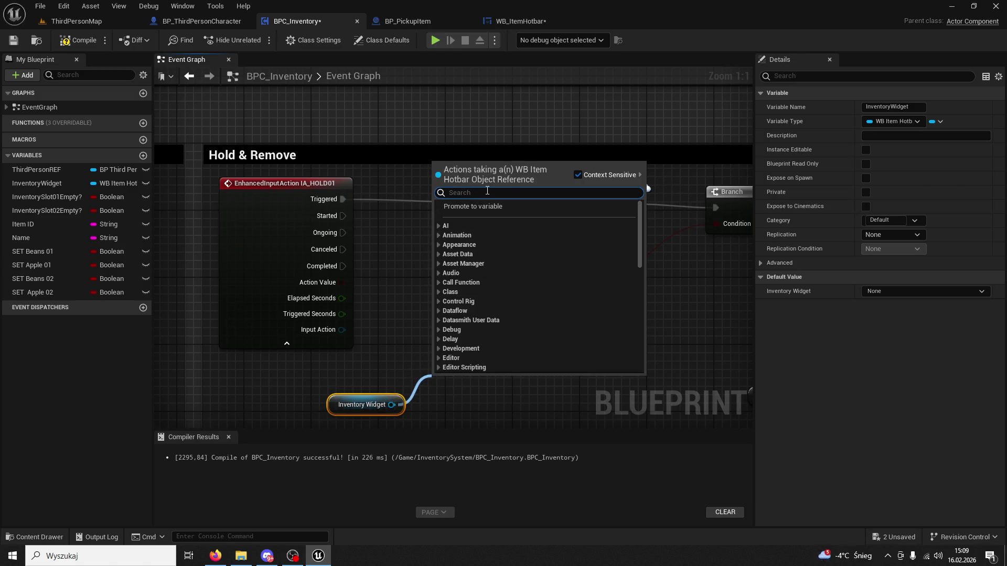
text(set)
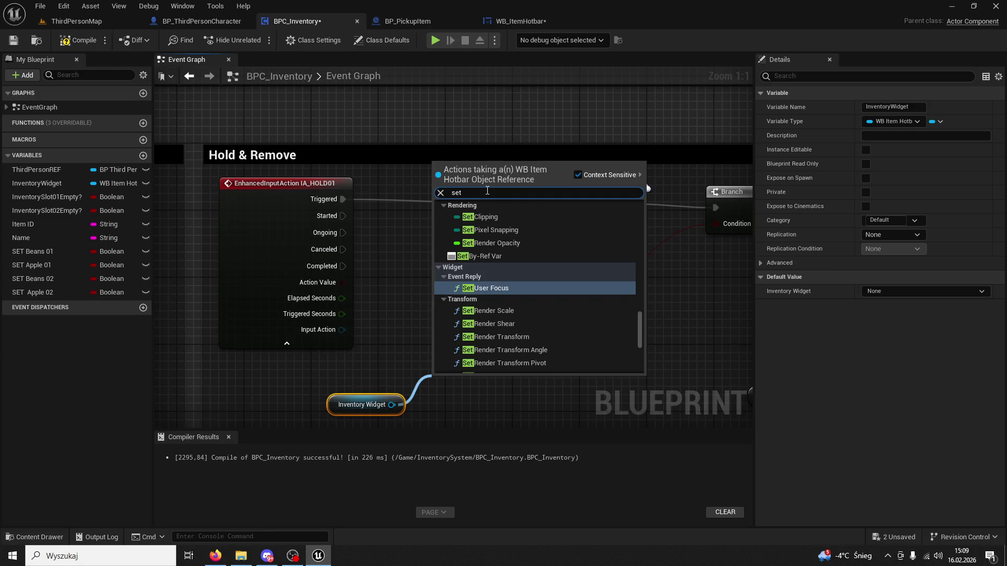
key(BackSpace)
key(BackSpace)
key(BackSpace)
text(icon)
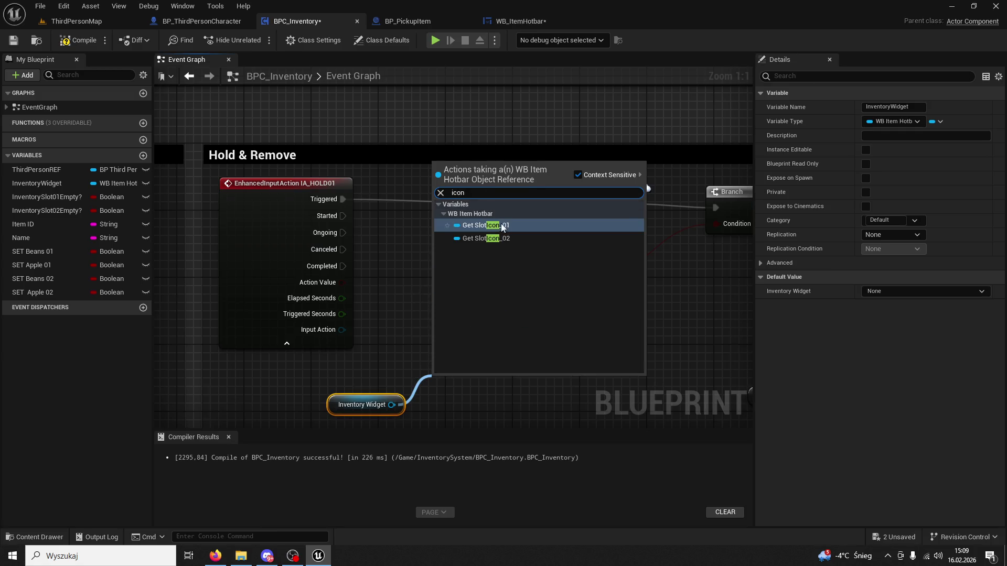
click(502, 225)
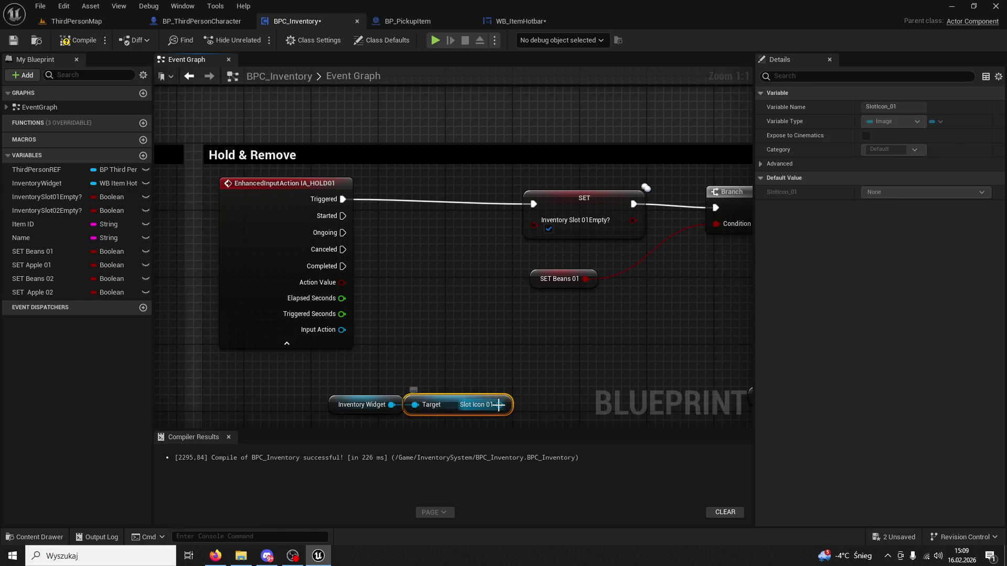
Step: Try adding a Set Brush node for Slot Icon 01, then delete the unwanted node
mouse_move(458, 405)
mouse_down()
mouse_move(474, 322)
mouse_move(547, 263)
mouse_move(385, 251)
mouse_up()
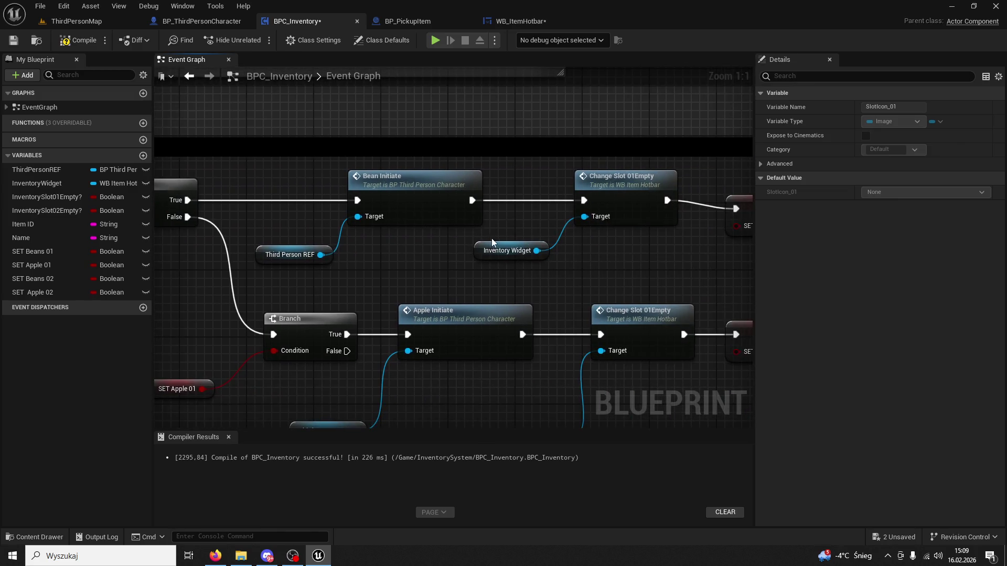
click(519, 254)
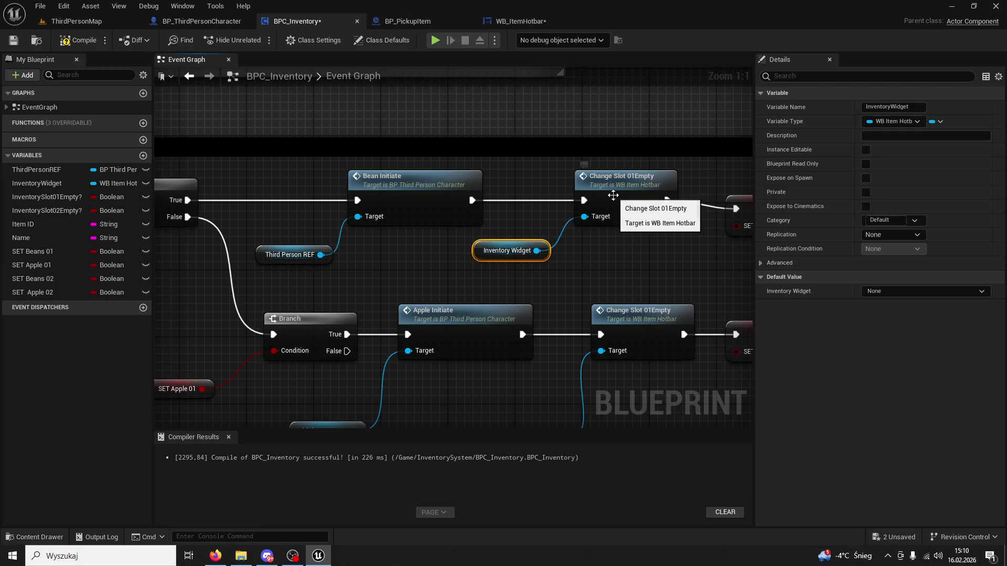
mouse_move(464, 271)
mouse_down()
mouse_move(448, 291)
mouse_move(458, 317)
mouse_up()
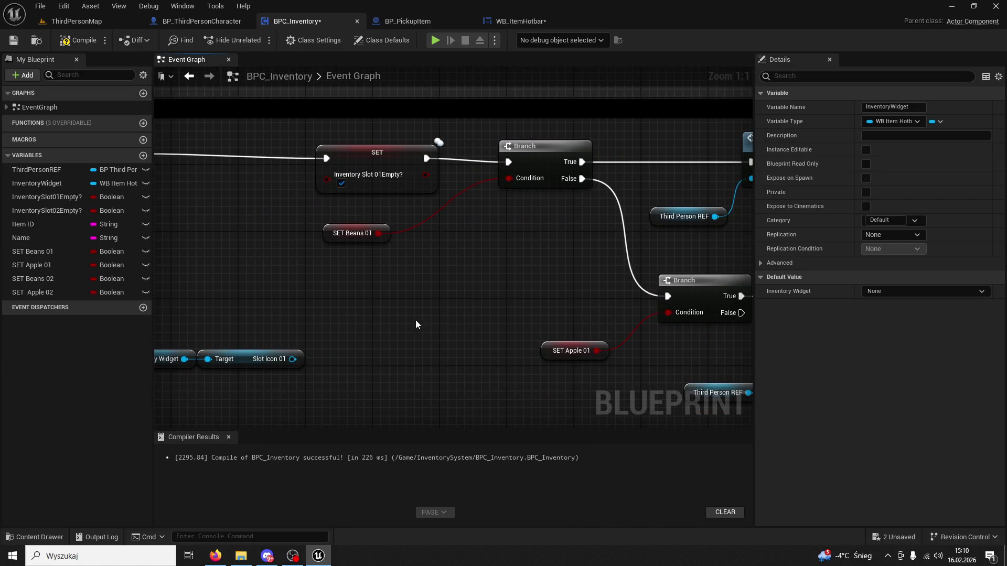
mouse_move(302, 354)
mouse_down()
mouse_move(232, 353)
mouse_move(240, 348)
mouse_up()
click(263, 329)
text(set)
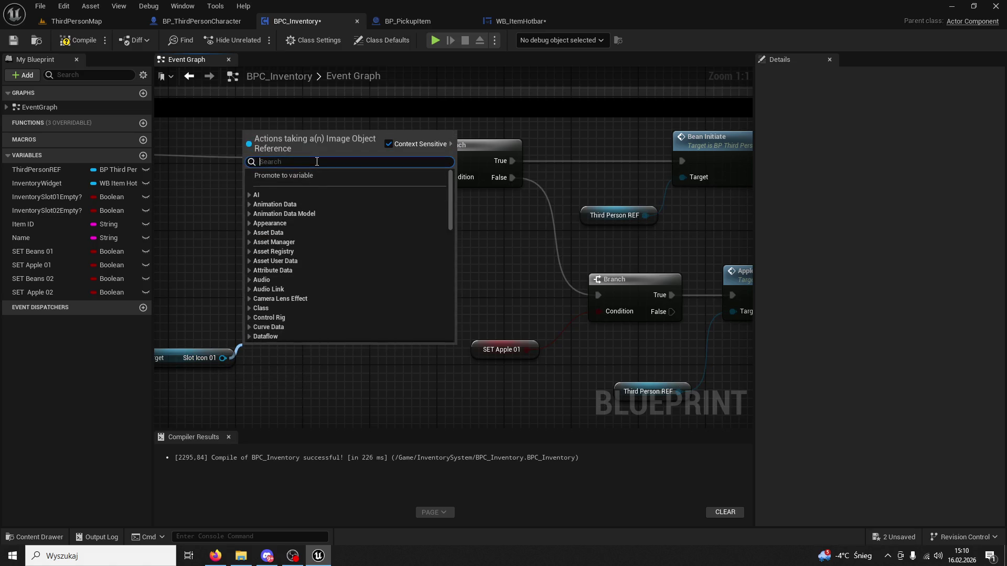
text( brush)
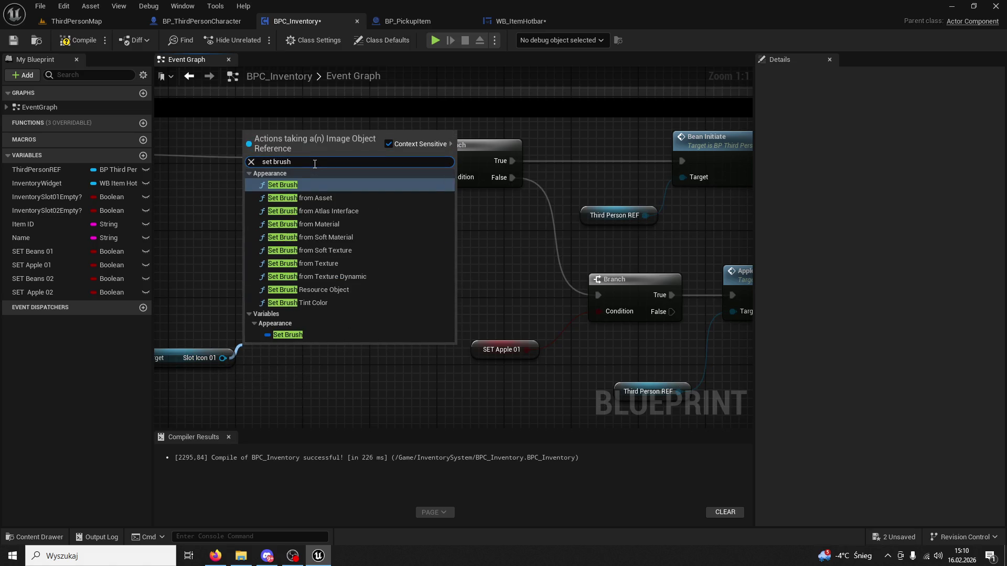
click(300, 184)
mouse_move(300, 185)
mouse_down()
mouse_move(494, 140)
mouse_move(478, 125)
mouse_up()
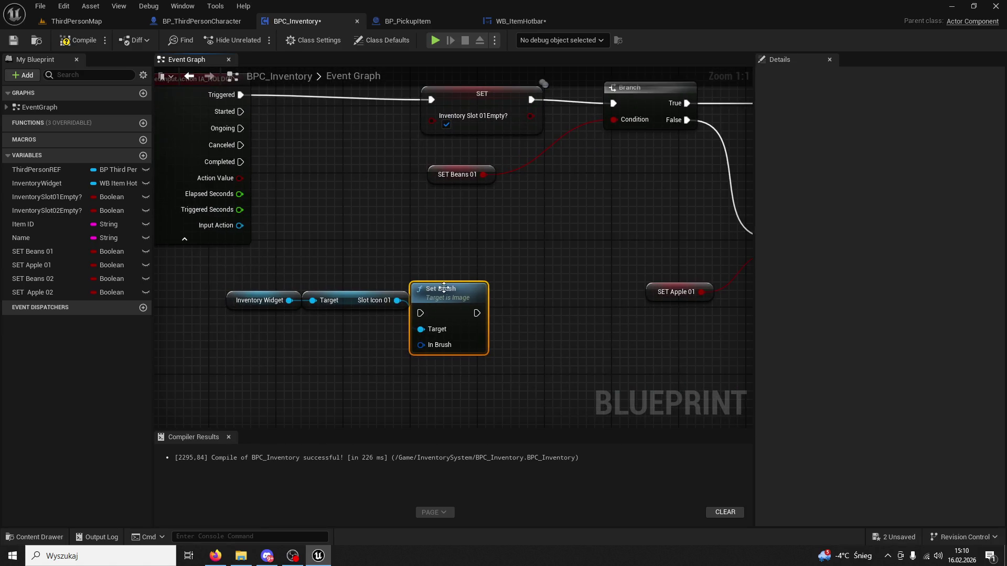
drag(449, 294, 473, 239)
key(Delete)
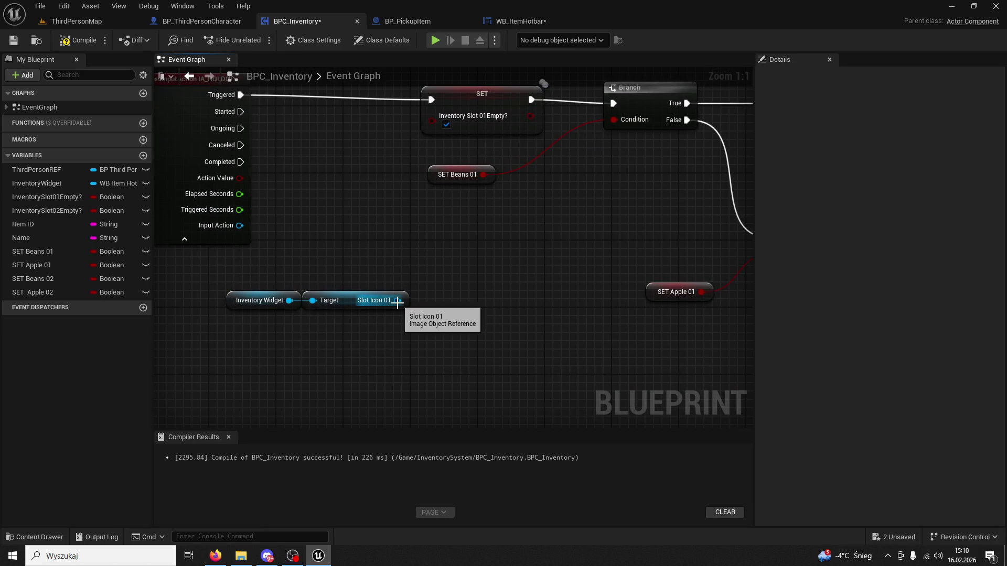
Step: Inspect the Change Slot 01Empty event in WB_ItemHotbar, then return to BPC_Inventory
drag(613, 233, 389, 240)
drag(673, 104, 499, 175)
click(533, 168)
drag(630, 133, 506, 141)
click(583, 166)
double_click(584, 166)
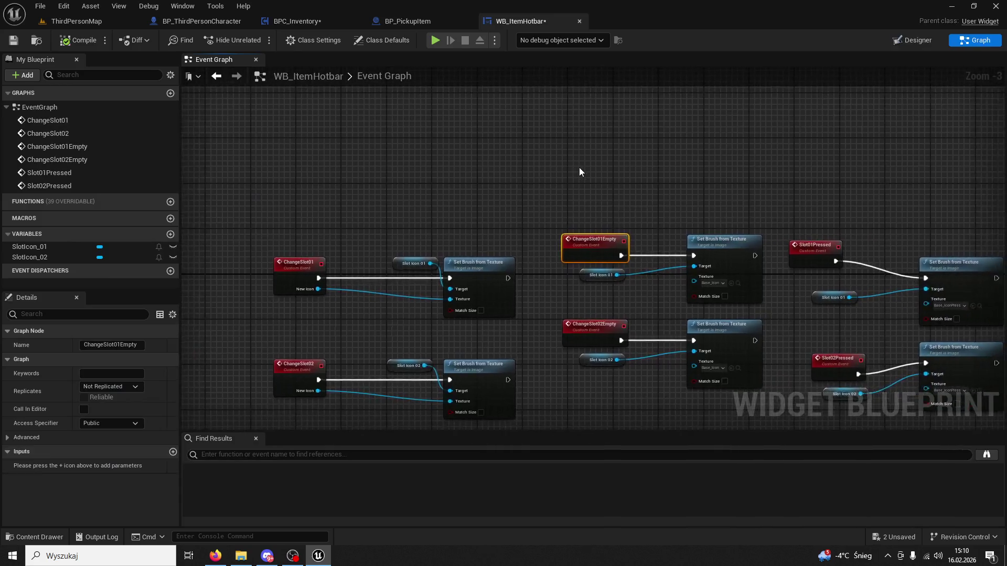
click(580, 21)
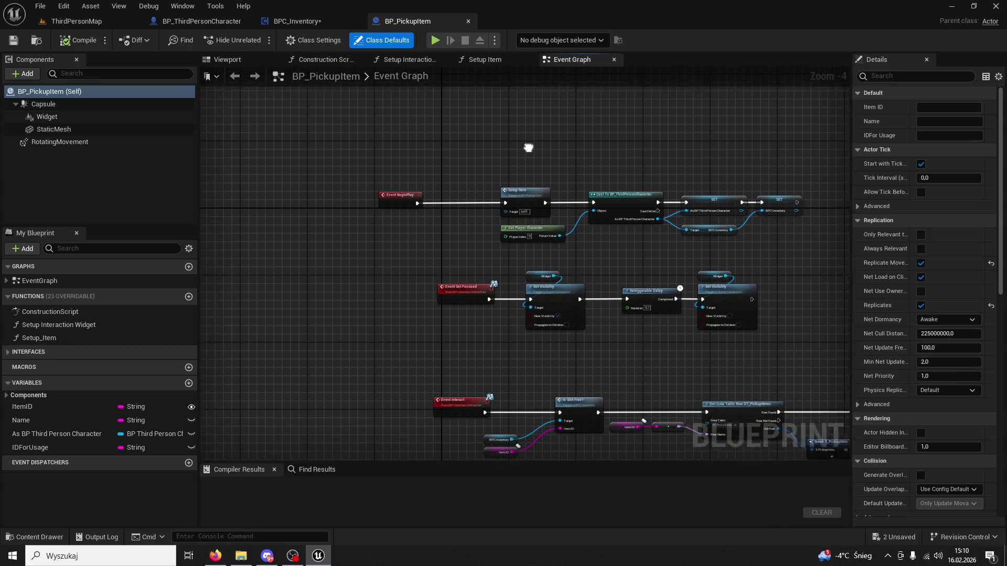
click(297, 21)
Step: Rearrange the getters and paste a Set Brush from Texture node for Slot Icon 01
scroll(615, 245, down, 5)
scroll(524, 335, up, 4)
drag(528, 287, 472, 236)
mouse_move(545, 239)
mouse_down()
mouse_move(495, 283)
mouse_move(556, 280)
mouse_up()
click(536, 277)
key(ctrl+v)
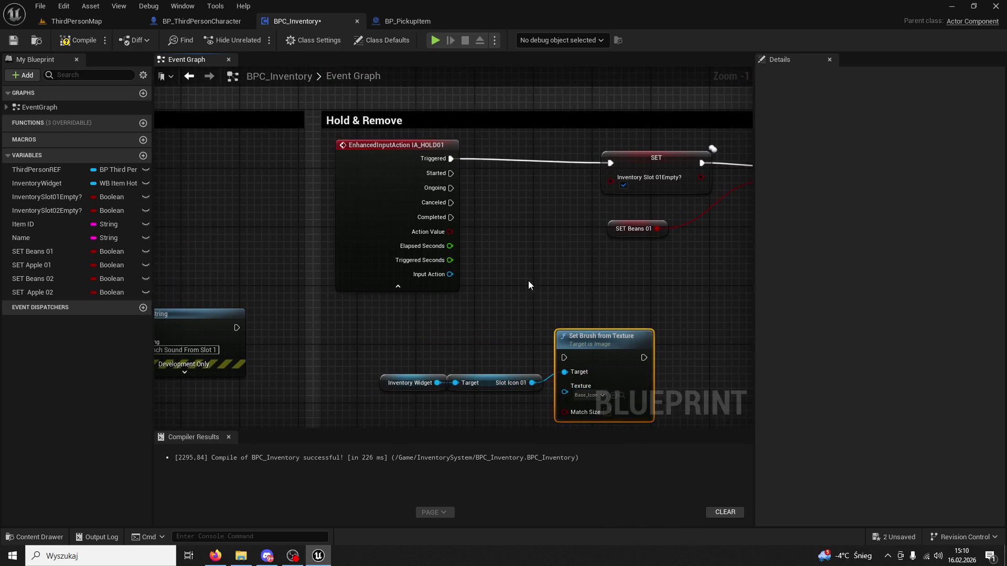
Step: Set its texture to Base_IconPressed and wire it after IA_HOLD01 Triggered, then open ThirdPersonMap
drag(590, 338, 613, 288)
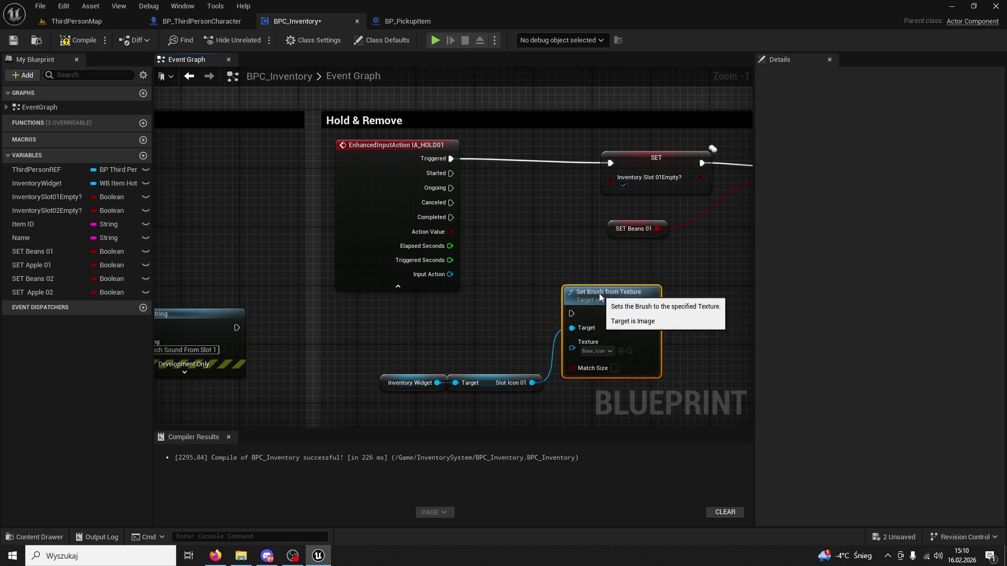
click(617, 344)
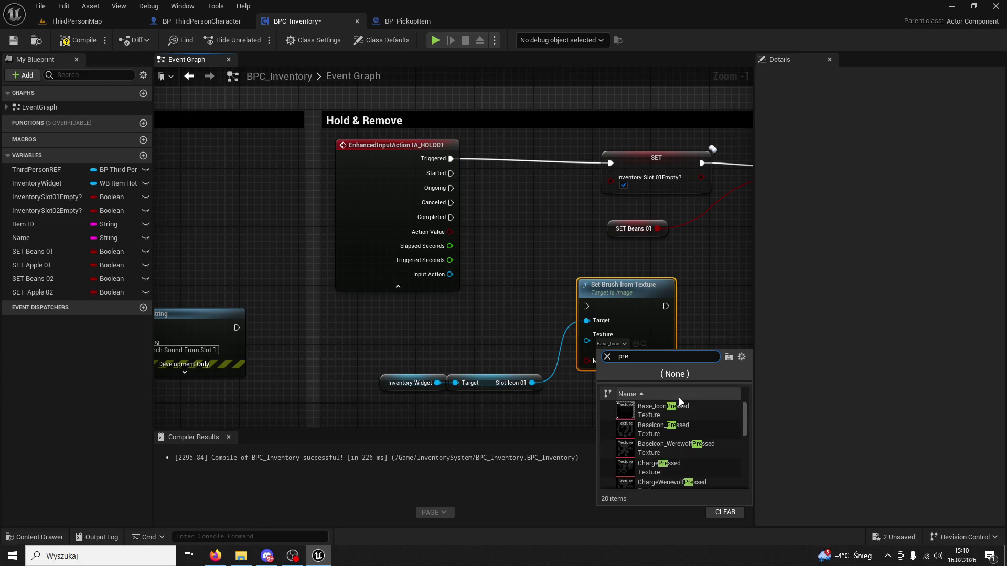
click(687, 408)
mouse_move(450, 158)
mouse_down()
mouse_move(536, 268)
mouse_move(595, 308)
mouse_move(586, 306)
mouse_up()
mouse_move(678, 306)
mouse_down()
mouse_move(693, 310)
mouse_move(610, 163)
mouse_up()
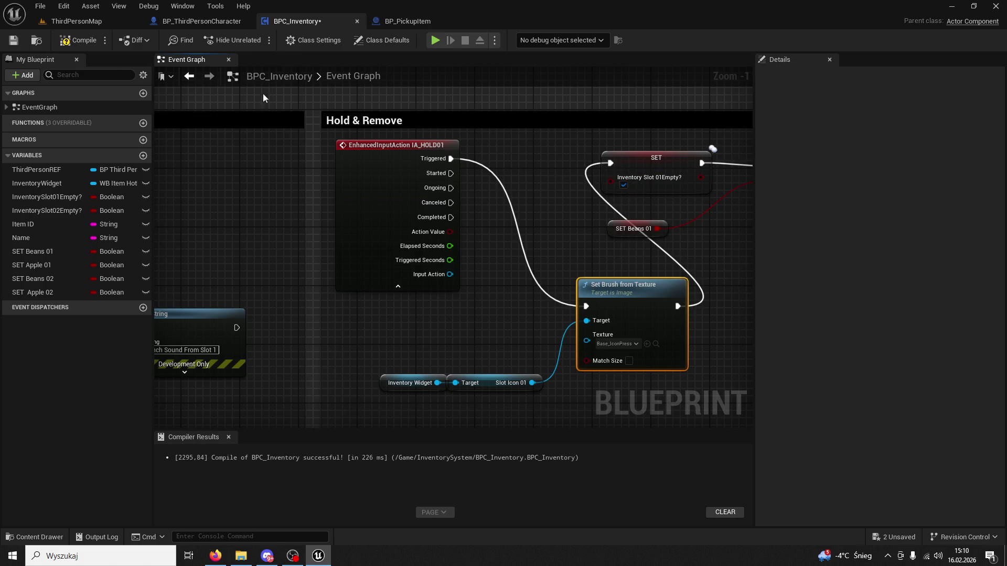
click(67, 23)
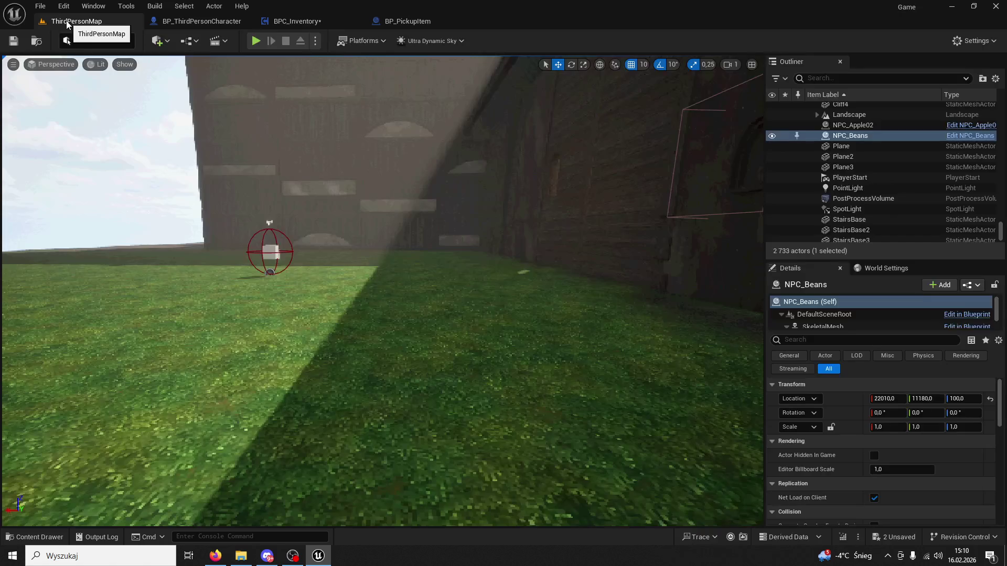
key(alt+p)
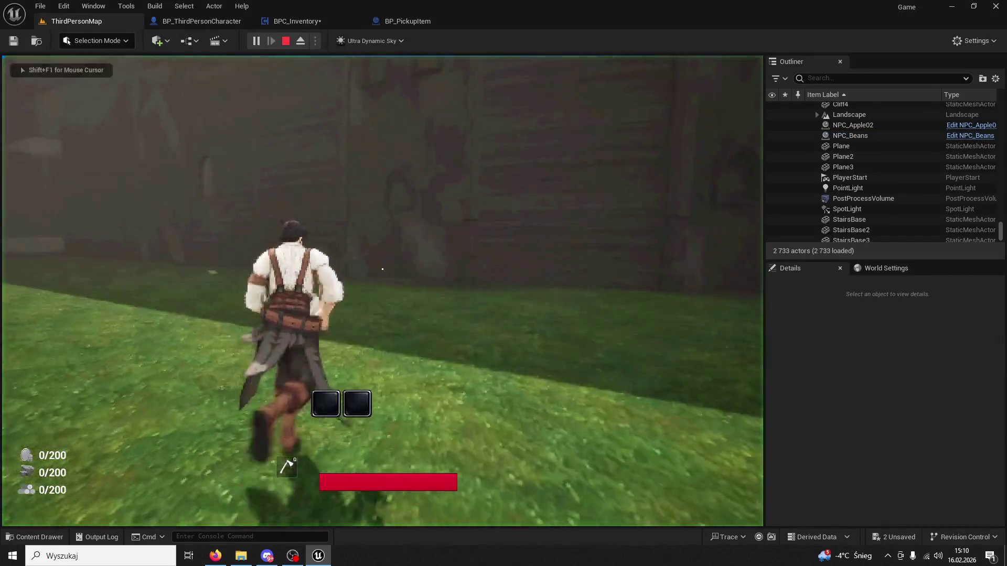
key(1)
key(1)
key(1)
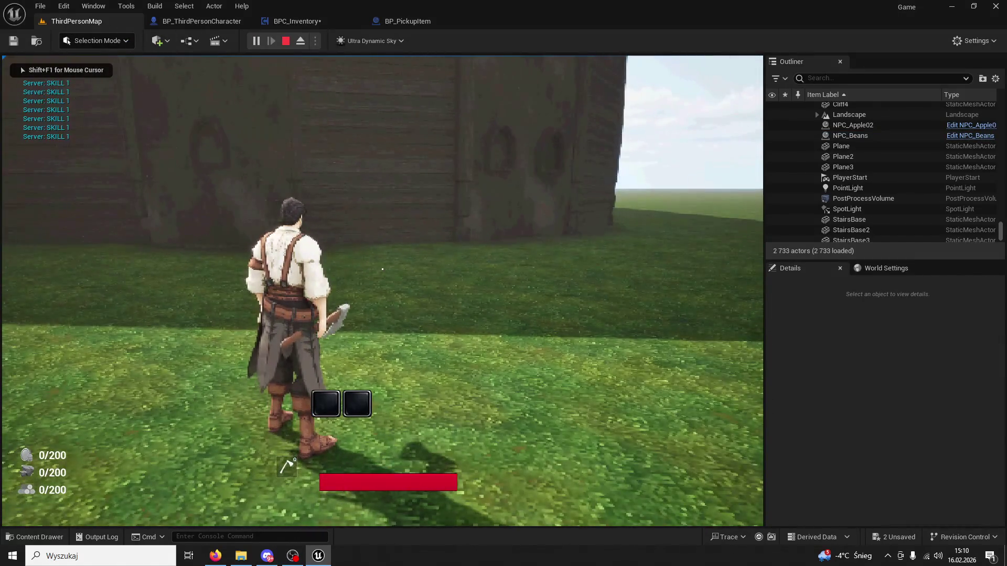
key(2)
key(2)
key(2)
key(1)
key(1)
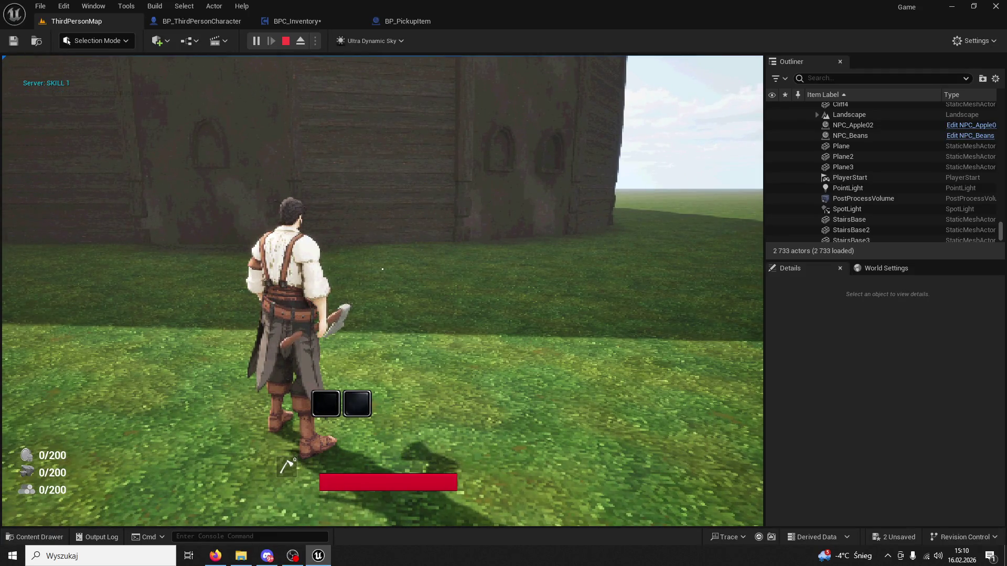
key(Escape)
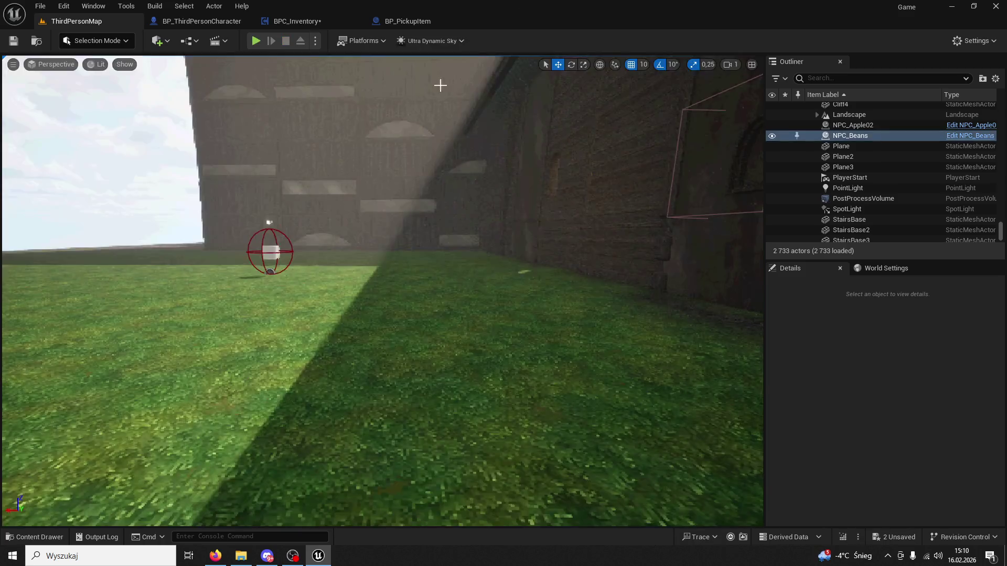
click(402, 22)
click(301, 23)
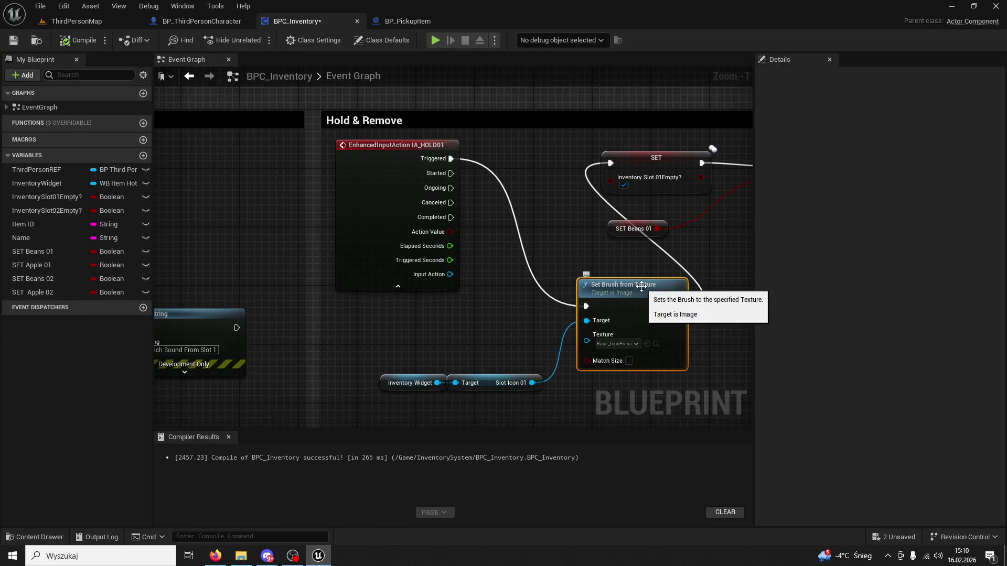
Step: Duplicate the Slot Icon 01 Set Brush nodes and wire IA_HOLD01 Completed into the copy
drag(461, 336, 319, 247)
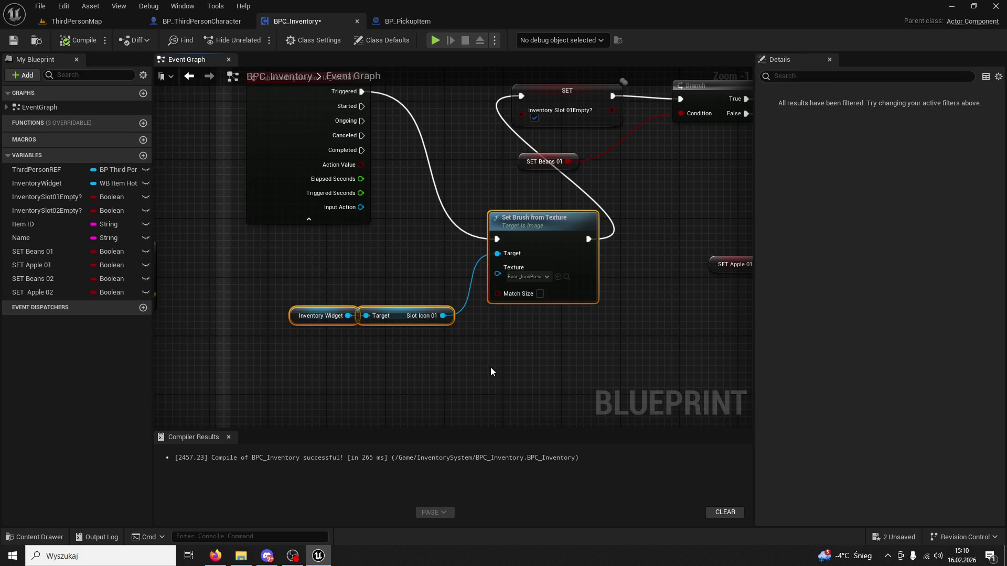
key(ctrl+c)
click(490, 371)
key(ctrl+v)
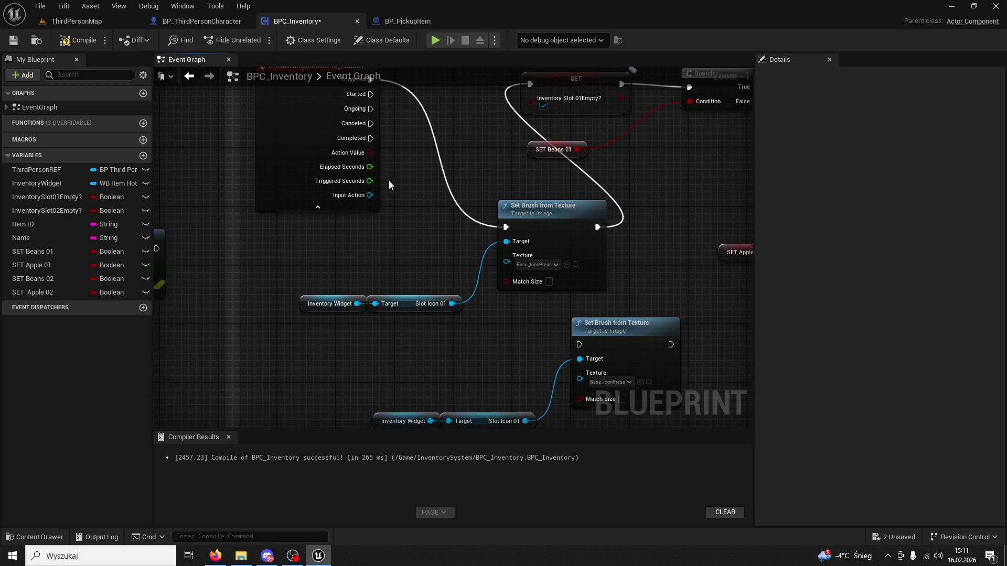
drag(371, 138, 579, 344)
Step: Set the copied node's texture to Base_Icon, undoing a misapplied change, then open the level
click(32, 537)
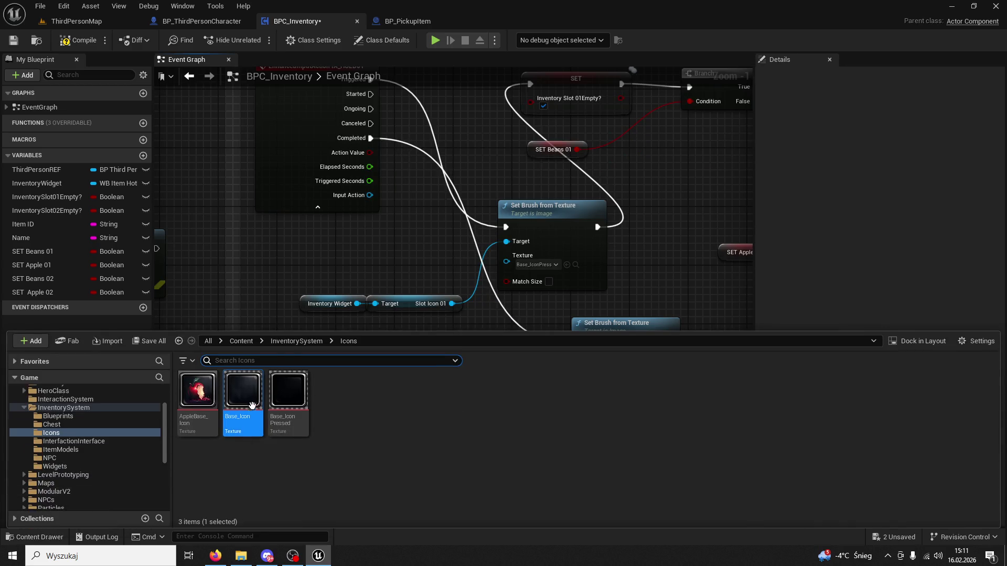
click(566, 265)
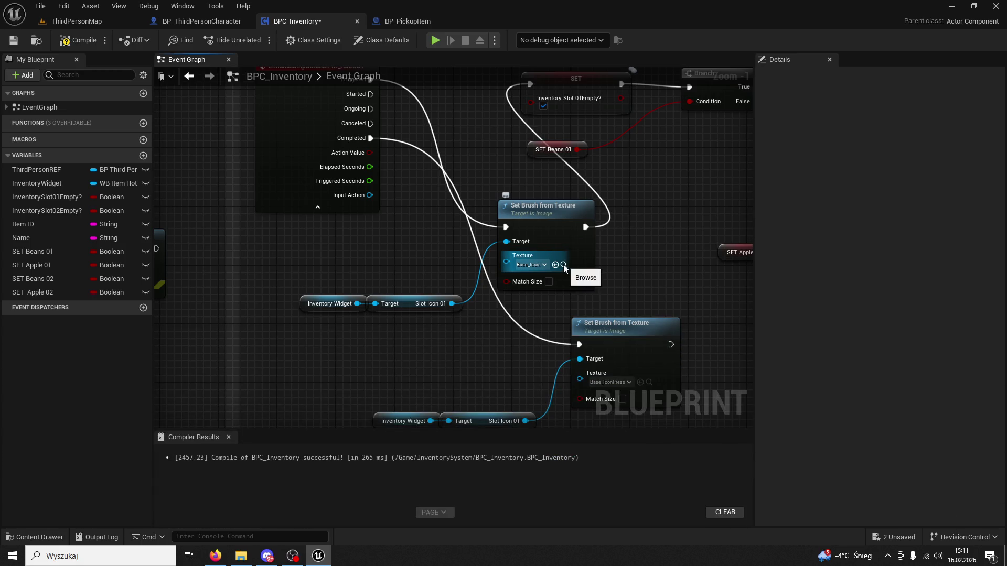
key(ctrl+z)
drag(635, 360, 606, 298)
click(610, 321)
click(85, 22)
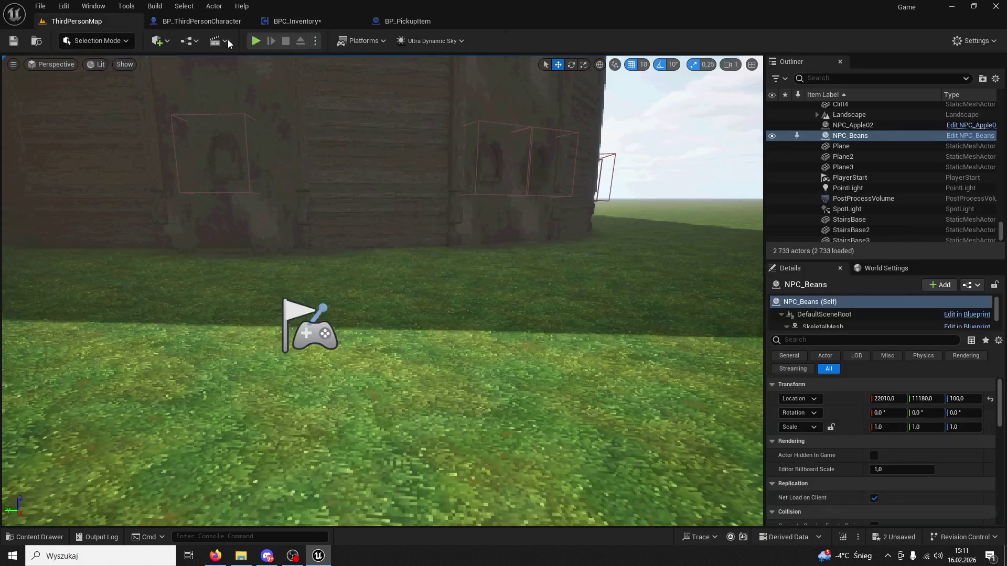
Step: Play the level pressing slot key 1, stop, and reopen BPC_Inventory's event graph
click(255, 40)
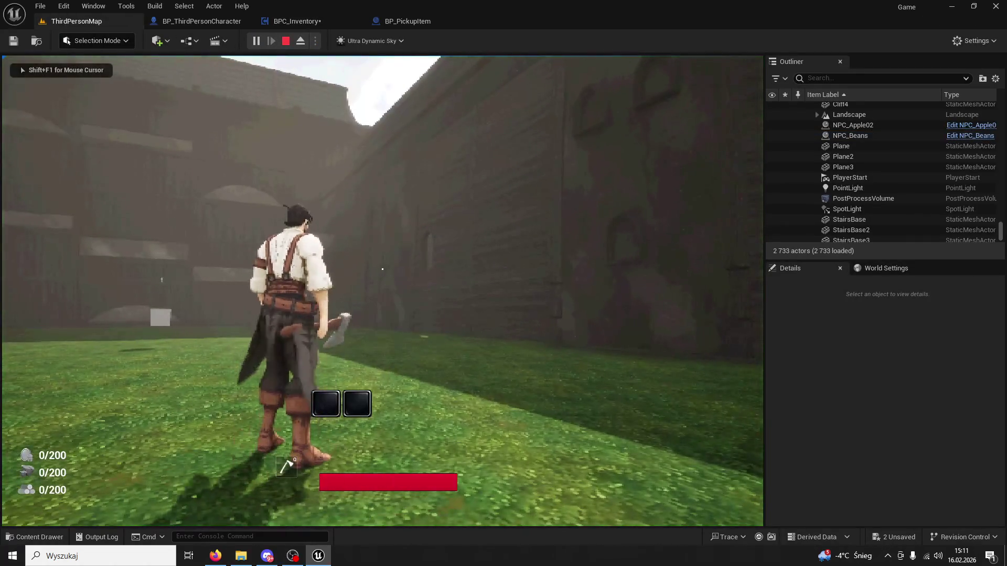
key(1)
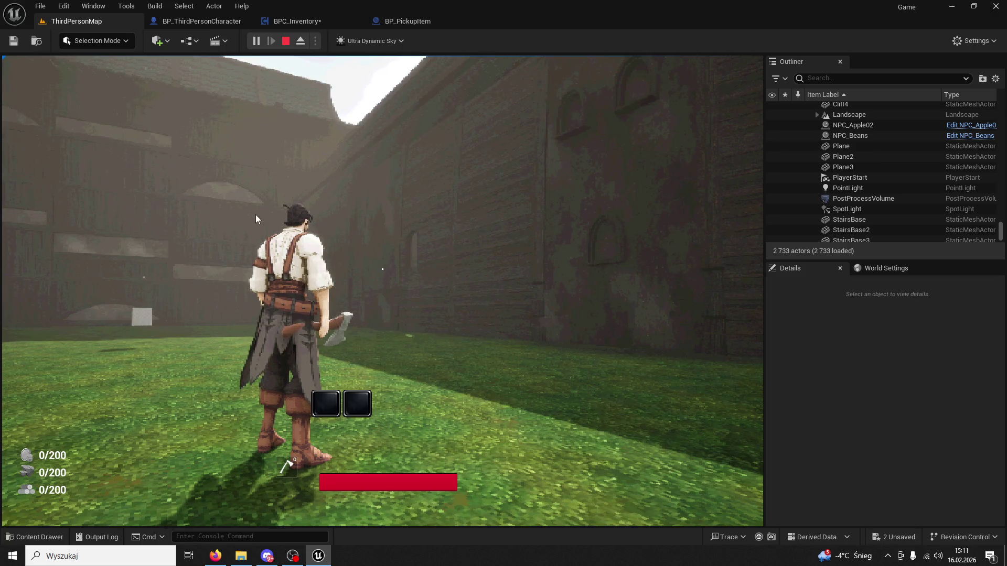
key(Escape)
click(392, 22)
click(297, 21)
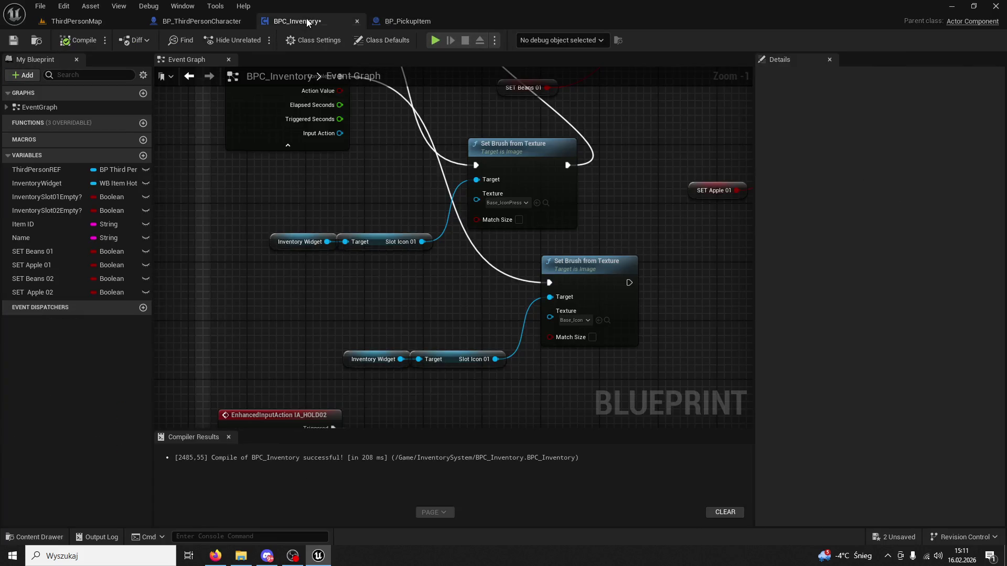
Step: Break the Base_IconPressed Set Brush exec links and wire IA_HOLD01 Triggered straight to SET
click(478, 195)
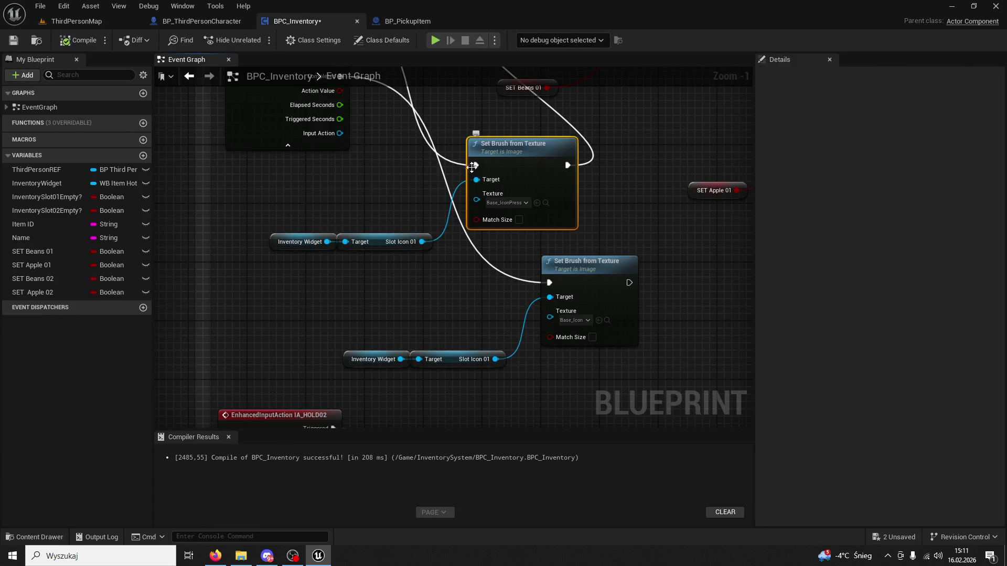
right_click(472, 165)
click(495, 196)
right_click(568, 166)
click(570, 186)
click(572, 125)
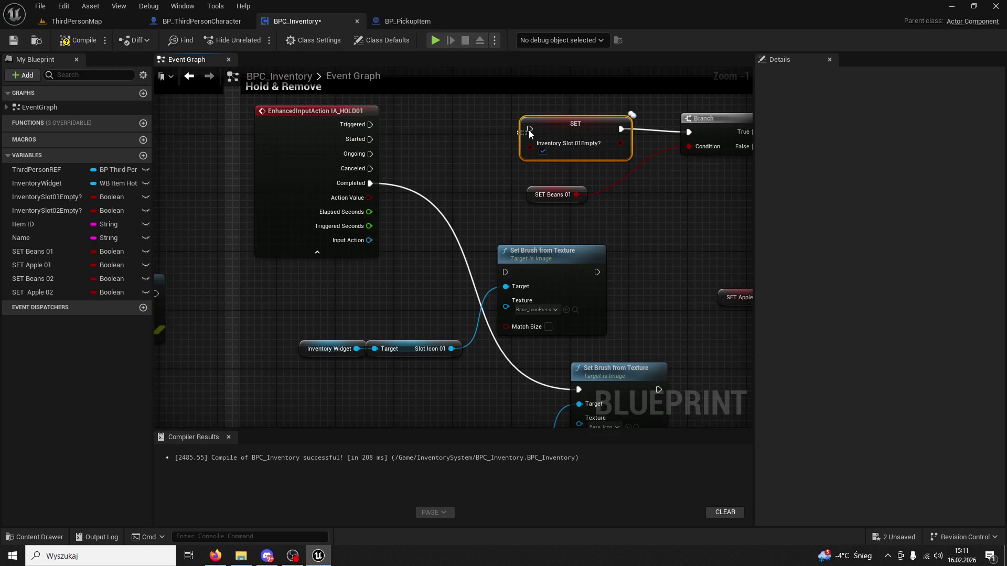
drag(371, 125, 531, 131)
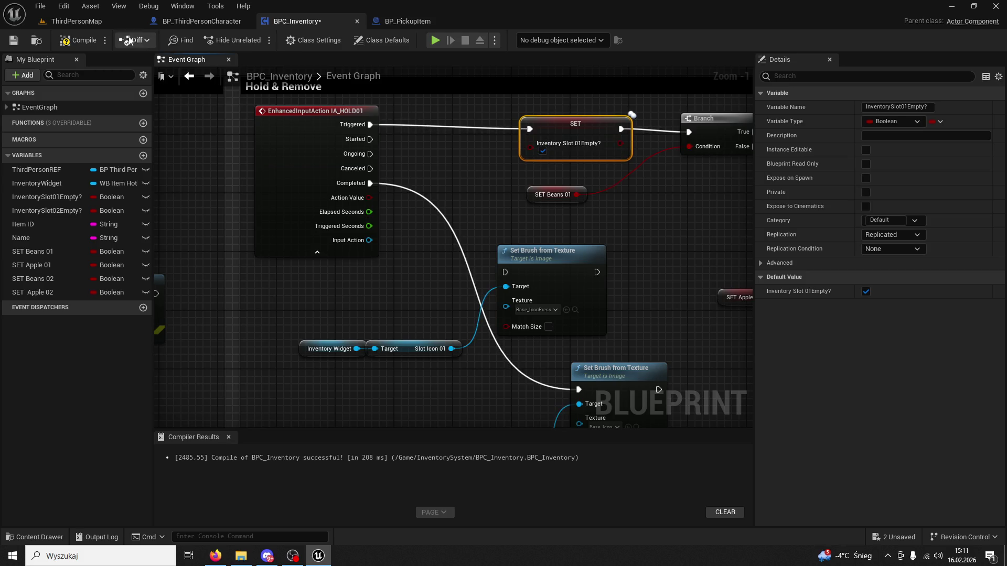
Step: Run a quick play test in ThirdPersonMap, then open BP_PickupItem
click(85, 20)
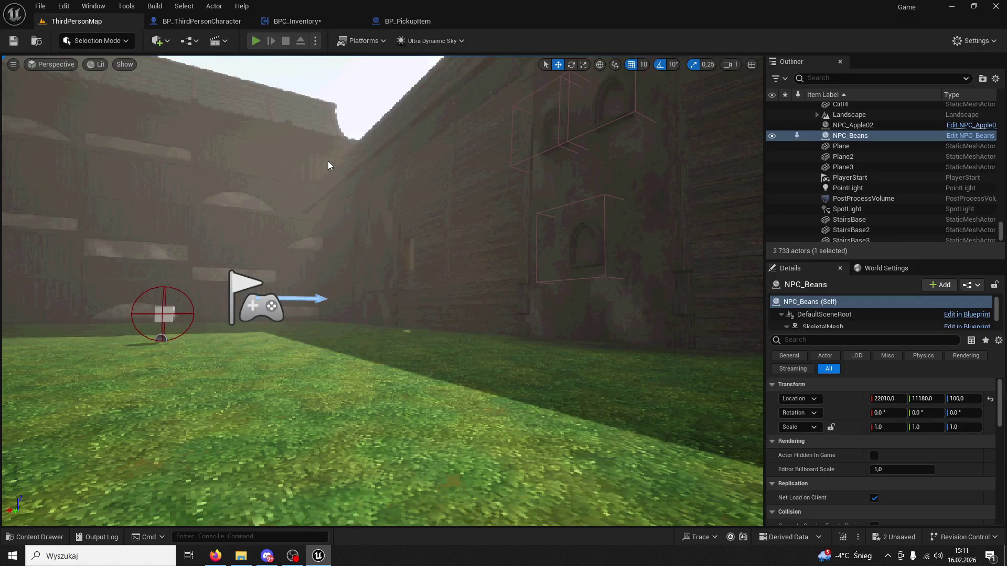
key(alt+p)
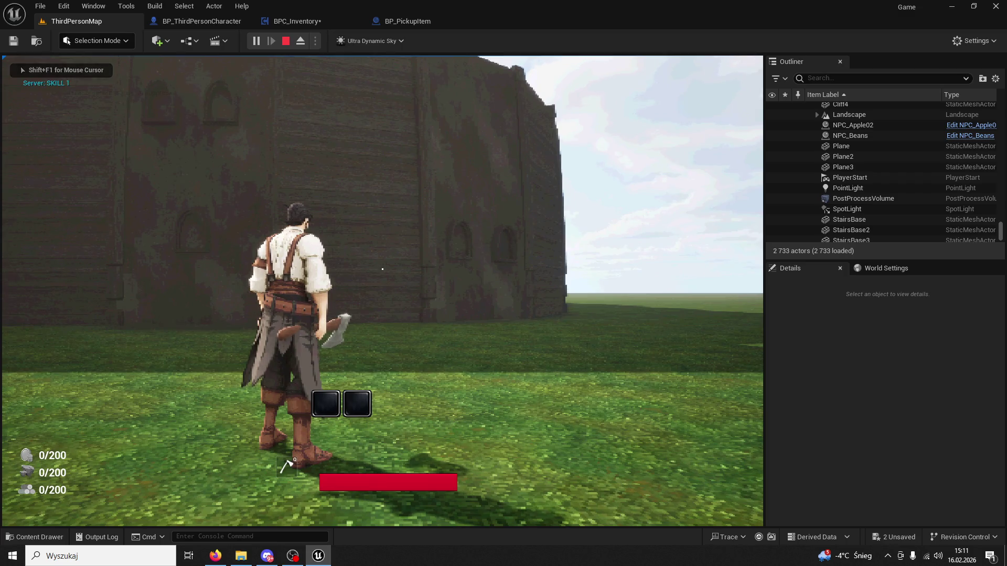
key(Escape)
click(407, 22)
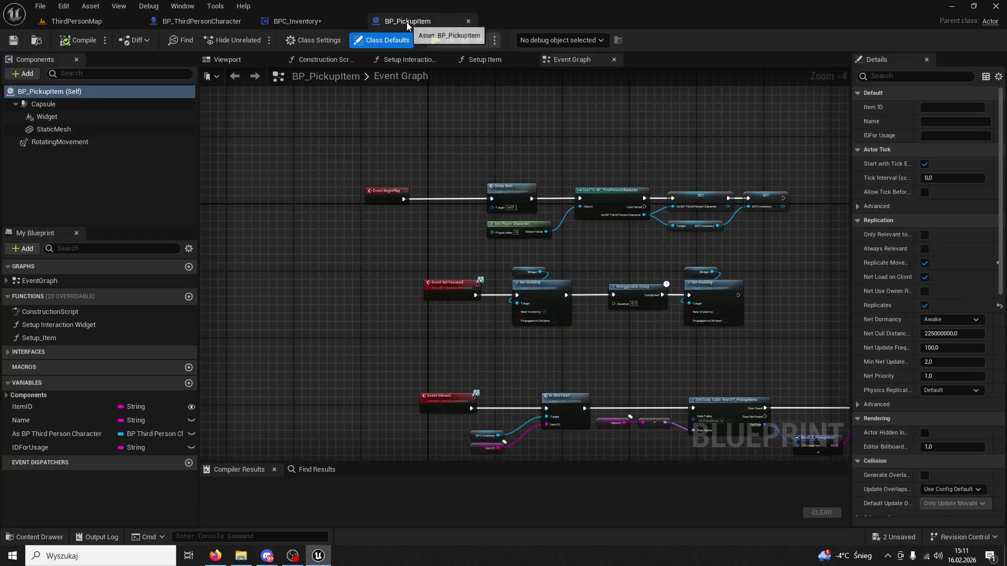
Step: Remove the unused pressed-icon nodes from the IA_HOLD01 hold section in BPC_Inventory
click(304, 21)
mouse_move(549, 369)
mouse_down()
mouse_move(412, 278)
mouse_move(555, 357)
mouse_up()
key(Delete)
Step: Paste them into Use Skill 1 & 2, chaining IA_Button01 Completed → Set Brush → Print String, then play
scroll(410, 308, down, 1)
mouse_move(411, 308)
mouse_down()
mouse_move(577, 325)
mouse_move(524, 236)
mouse_move(472, 184)
mouse_move(430, 264)
mouse_up()
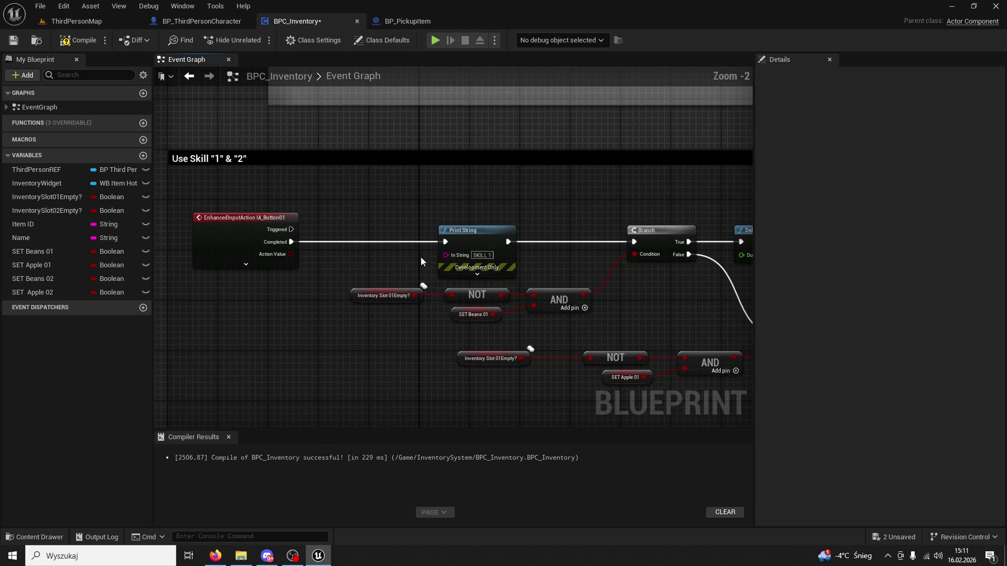
key(ctrl+v)
drag(291, 242, 504, 130)
mouse_move(581, 129)
mouse_down()
mouse_move(569, 163)
mouse_move(445, 242)
mouse_up()
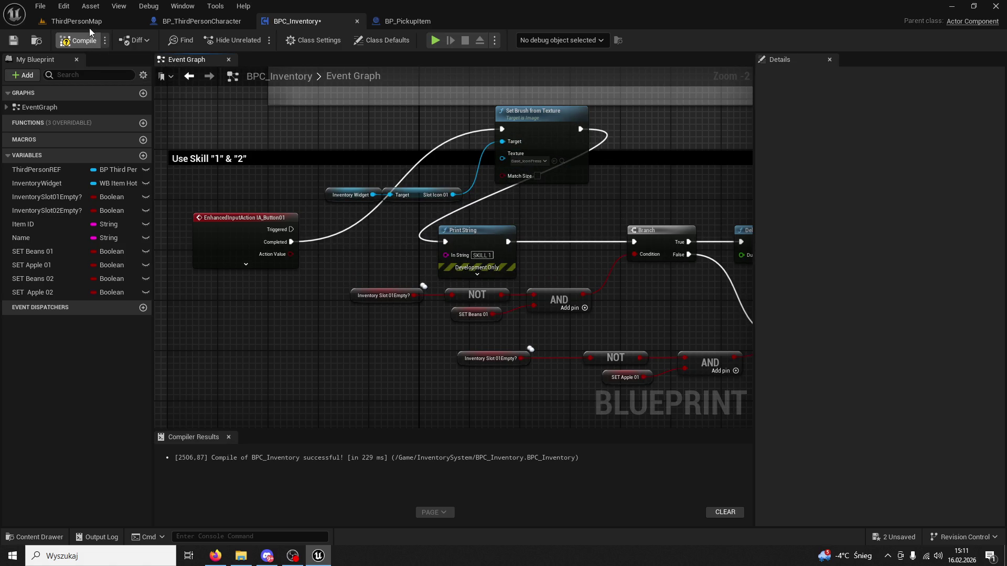
click(89, 28)
key(alt+p)
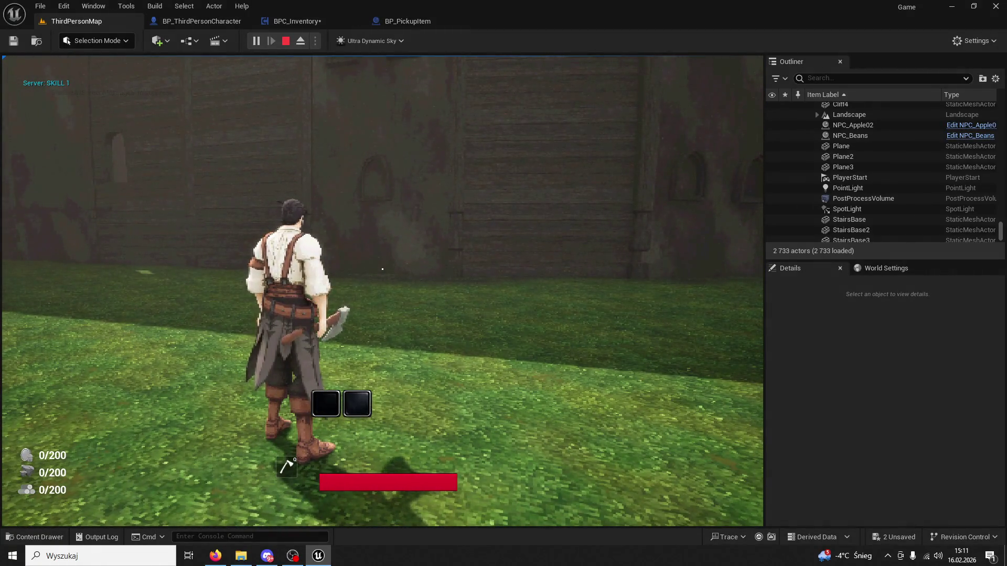
Step: Run the character around in two play sessions, then stop and open BP_PickupItem
key(w)
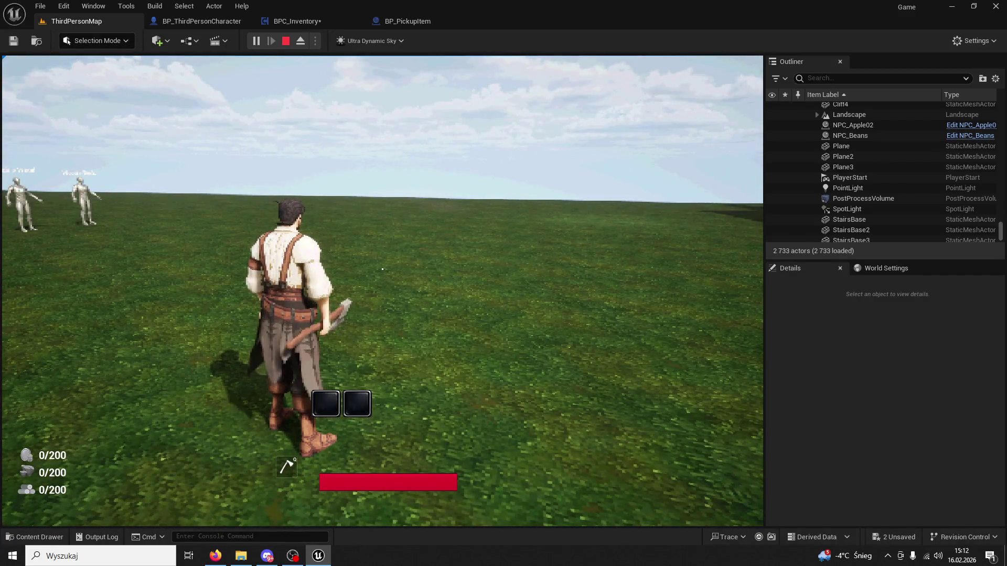
key(w)
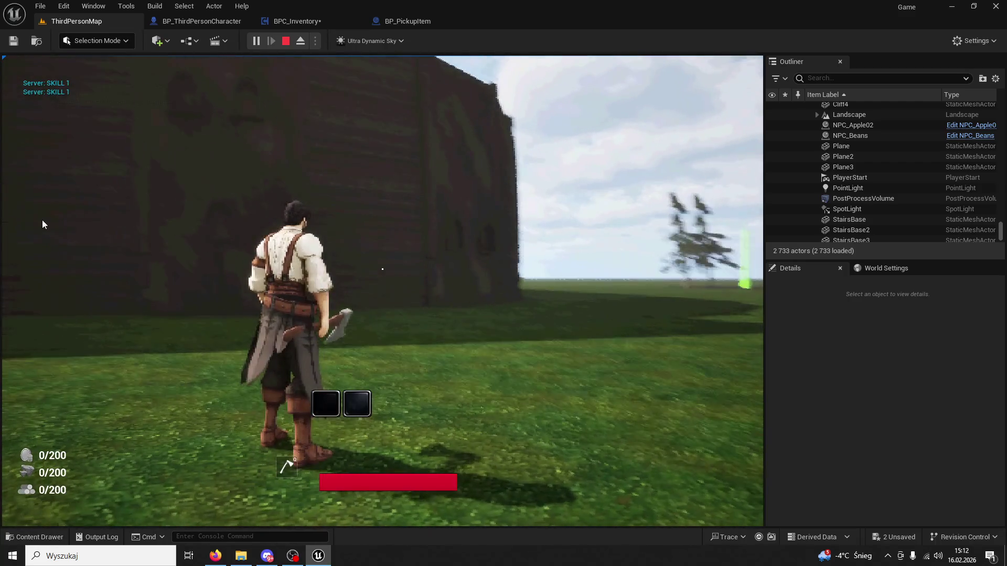
key(Escape)
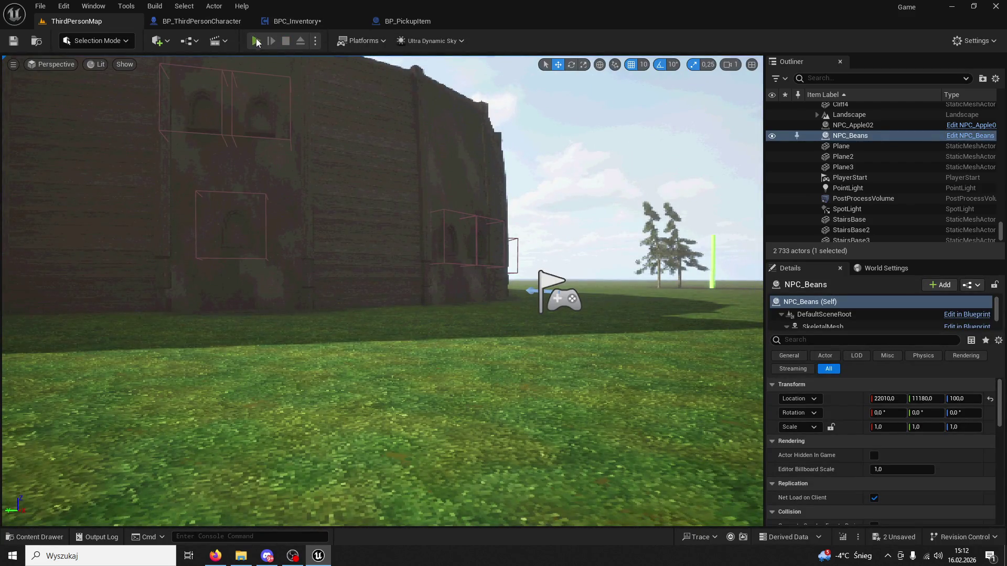
key(alt+p)
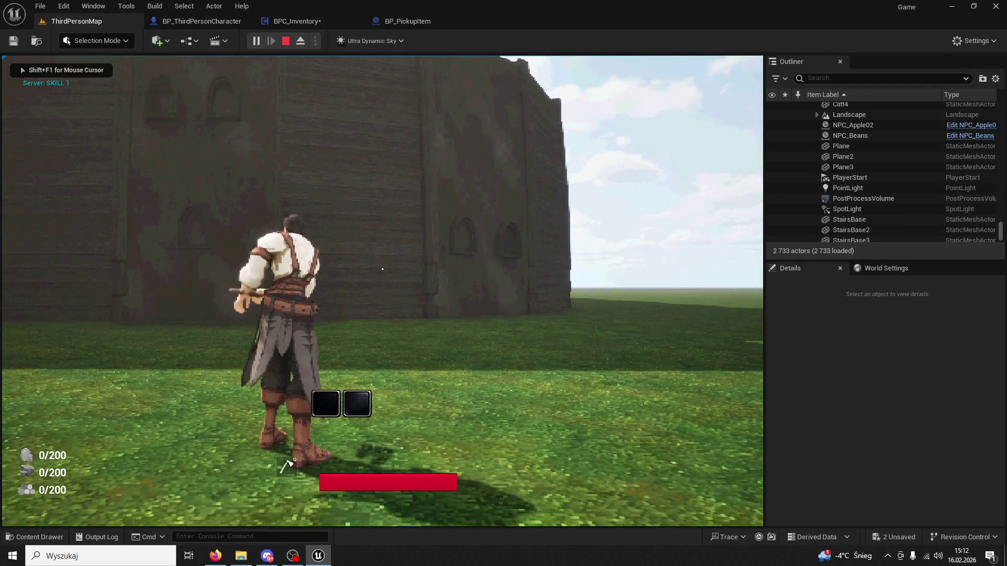
key(w)
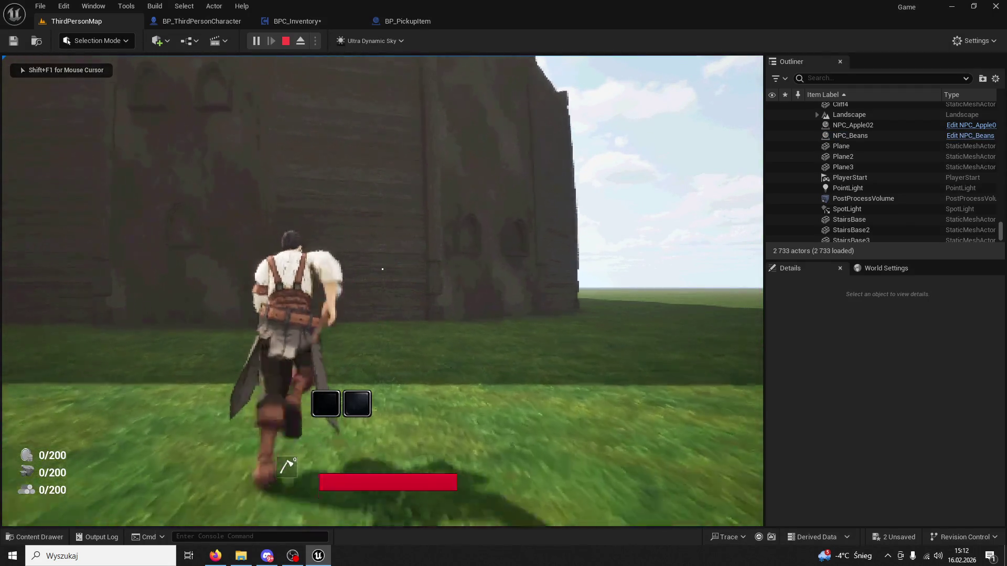
key(a)
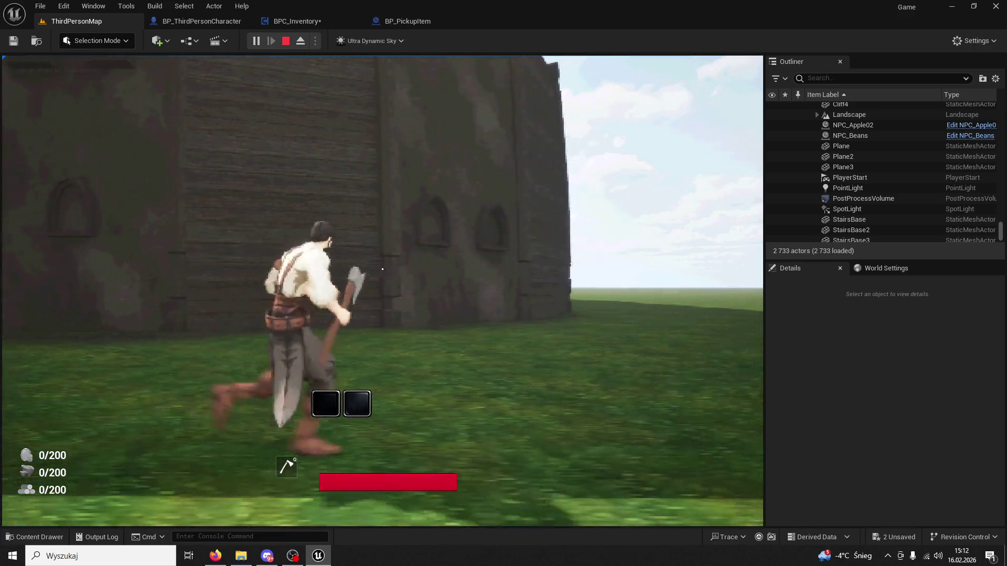
key(d)
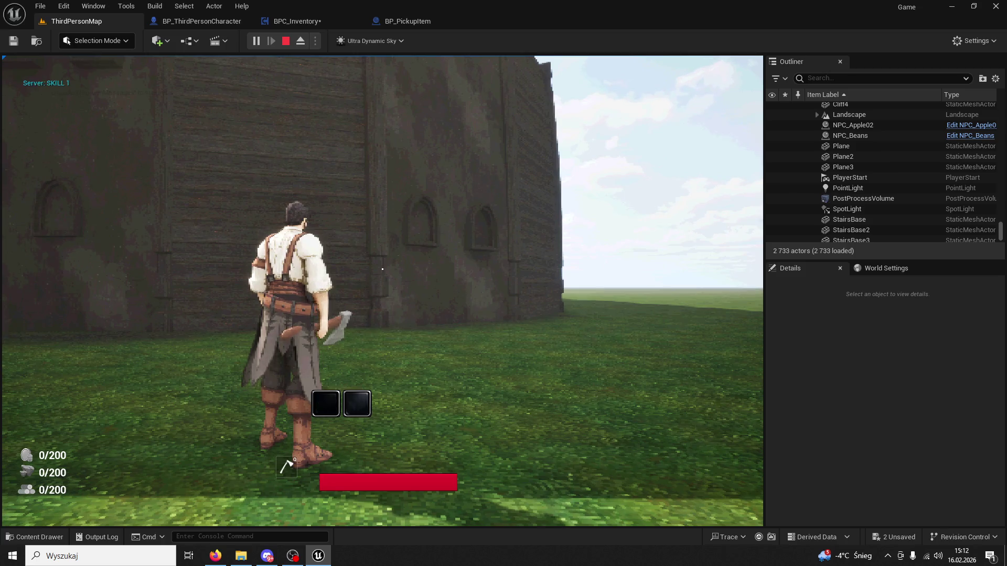
key(Escape)
click(395, 23)
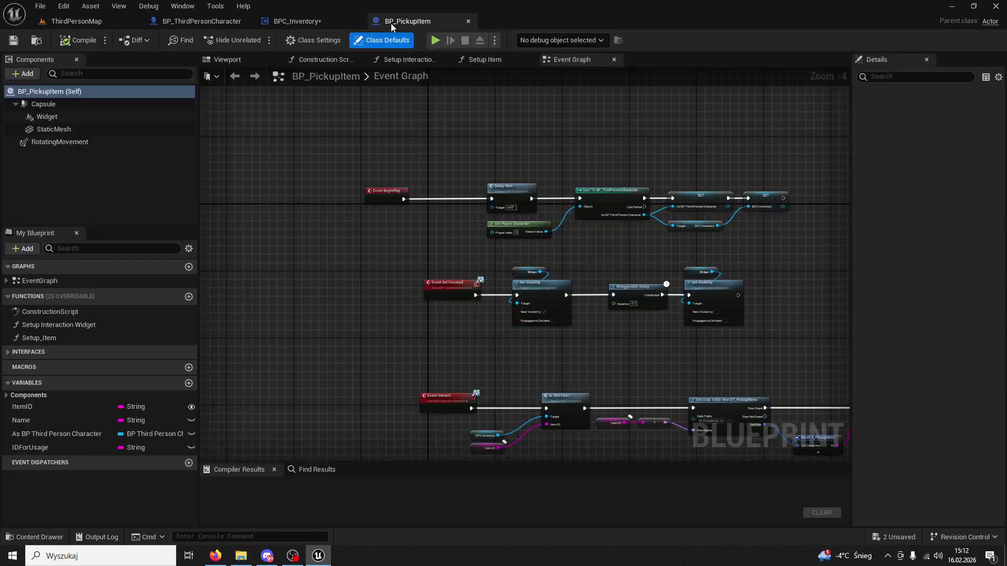
Step: In BPC_Inventory, chain IA_Button01 Triggered into the Slot Icon 01 Set Brush, then Print String
click(306, 18)
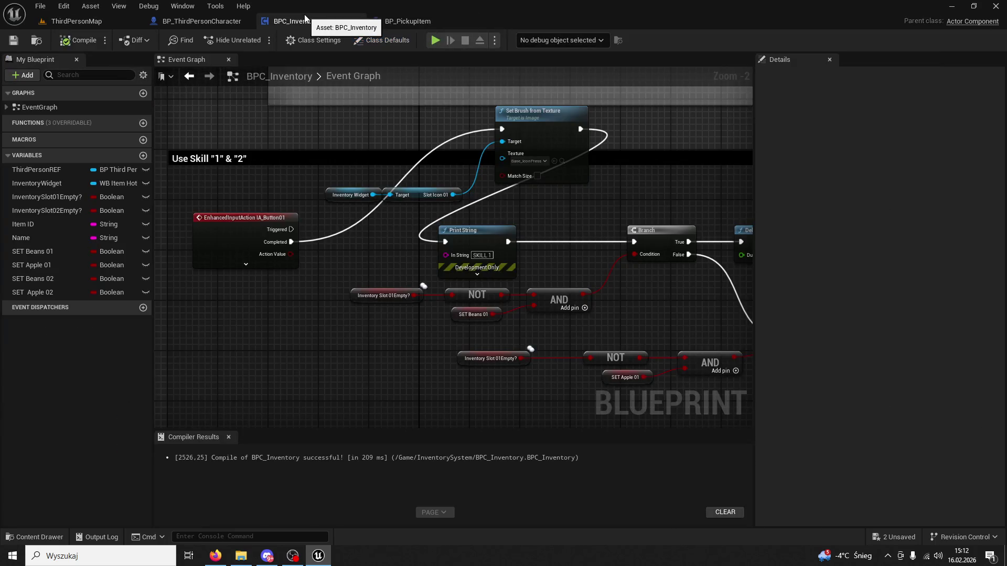
click(246, 265)
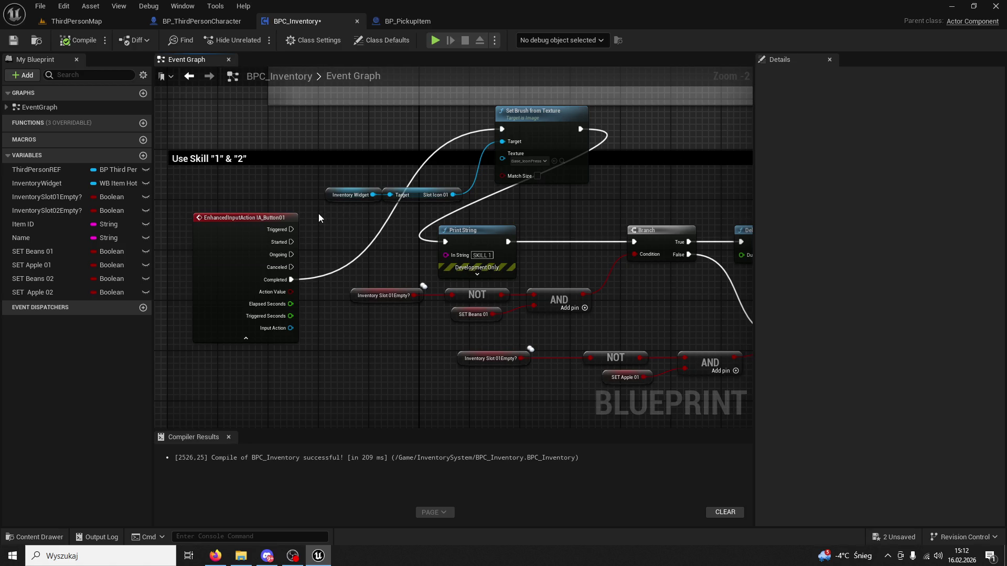
drag(291, 229, 507, 133)
drag(580, 130, 446, 241)
right_click(288, 281)
click(327, 307)
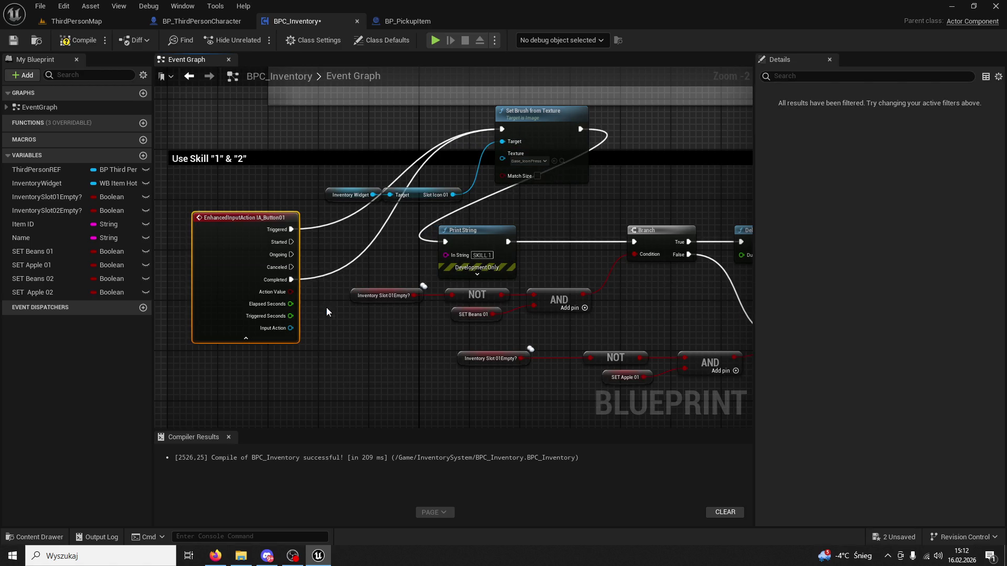
click(100, 23)
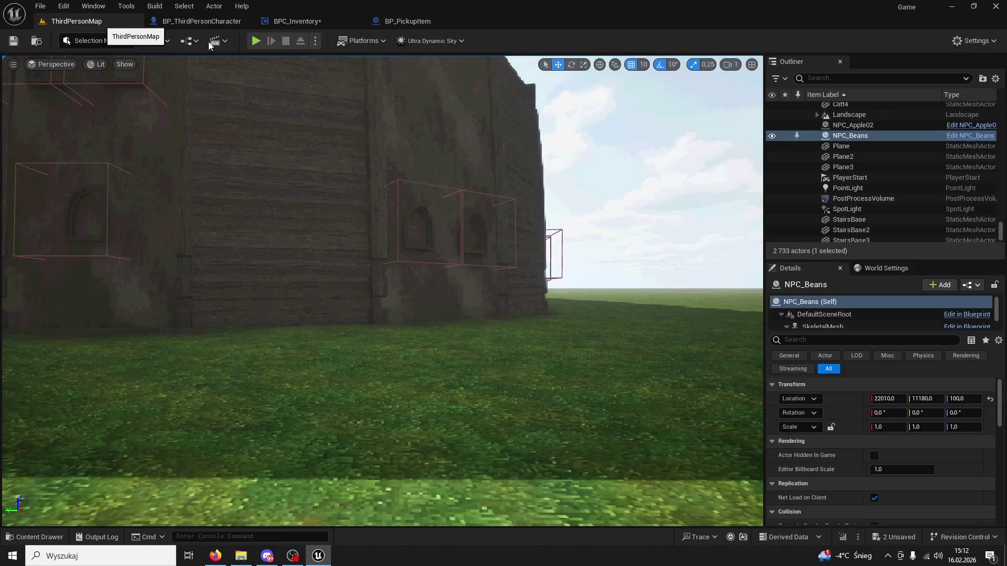
Step: Play-test the level, pressing slot key 1 until SKILL 1 floods the screen, then stop and reopen BP_PickupItem
click(250, 40)
key(1)
key(w)
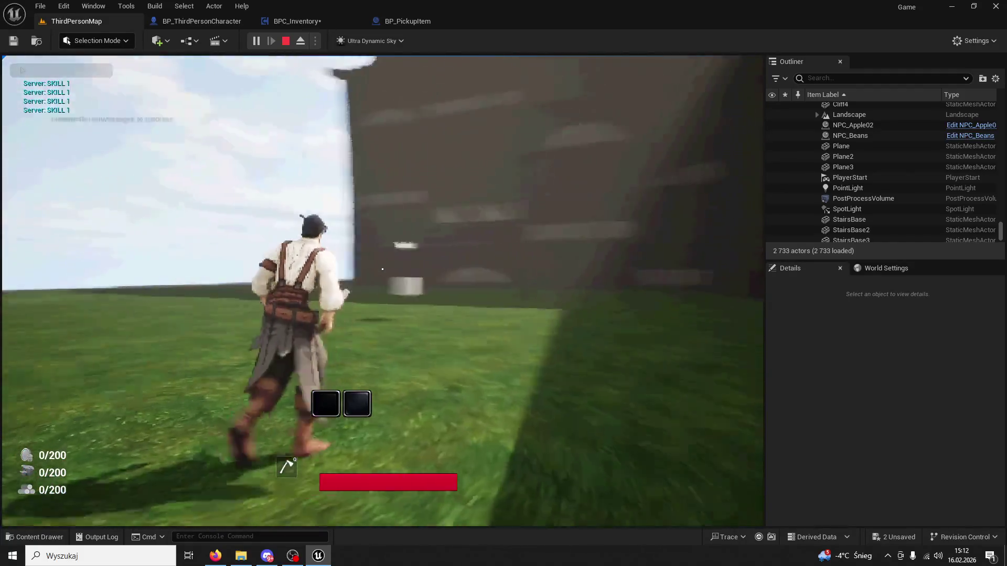
key(1)
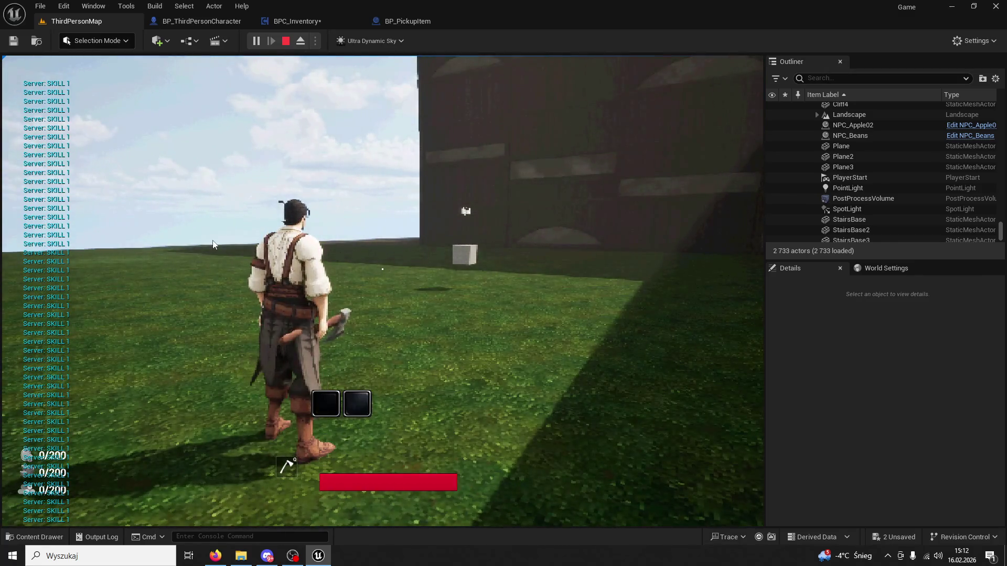
key(Escape)
click(408, 21)
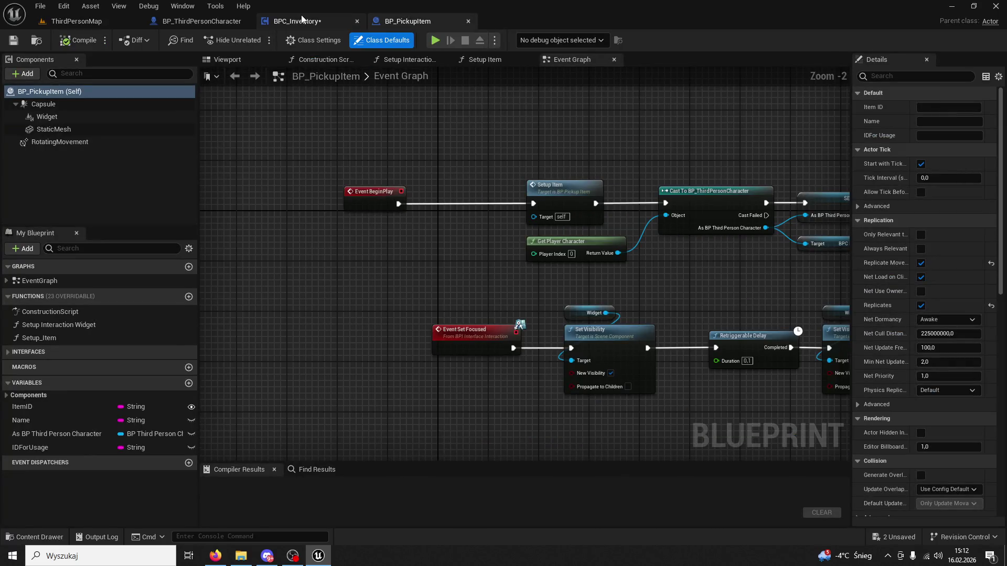
Step: In BPC_Inventory, undo the Triggered-to-Print String rewiring and earlier pin link changes
click(297, 21)
mouse_move(289, 231)
mouse_down()
mouse_move(323, 239)
mouse_move(485, 129)
mouse_move(447, 243)
mouse_up()
key(ctrl+z)
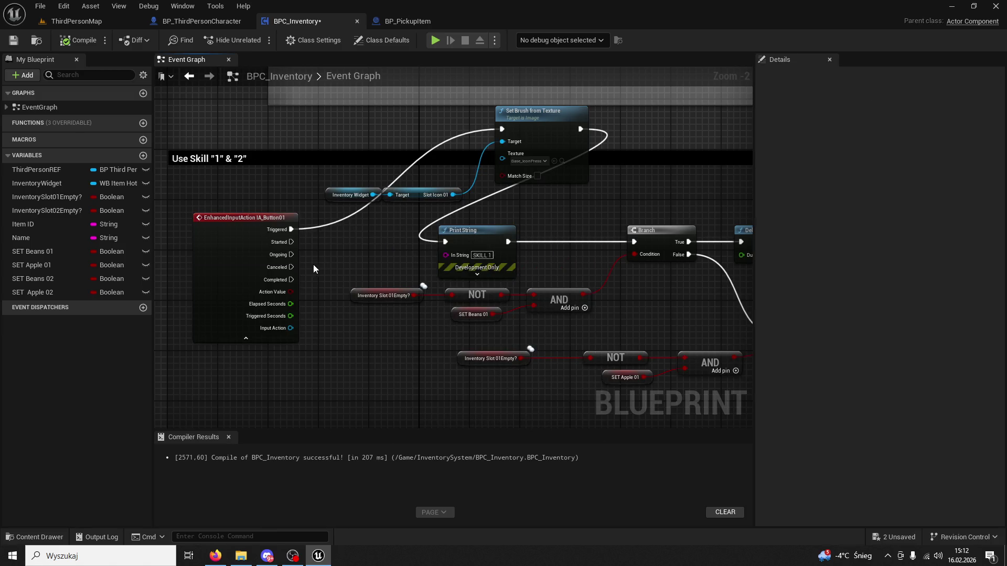
key(ctrl+z)
key(ctrl+z)
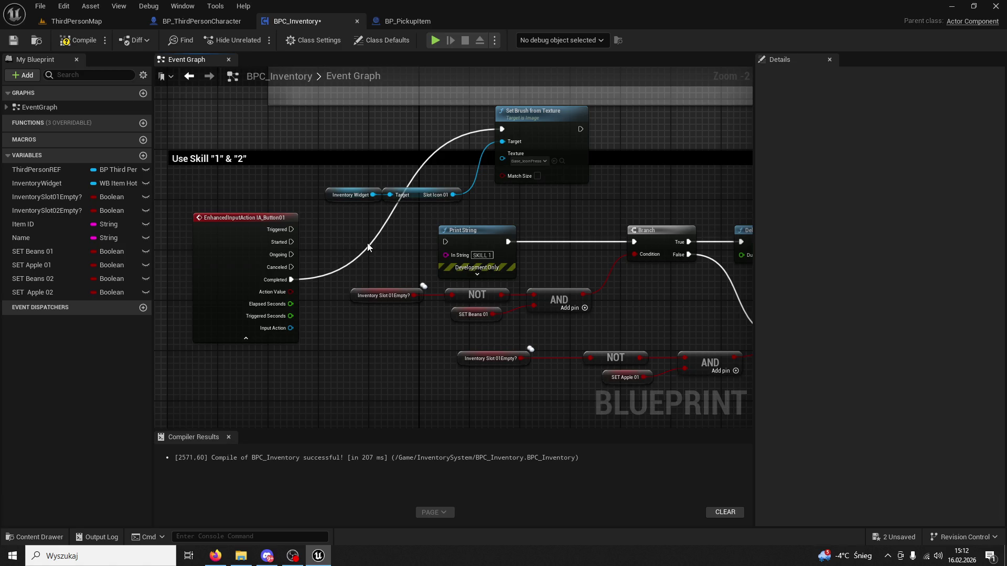
key(ctrl+z)
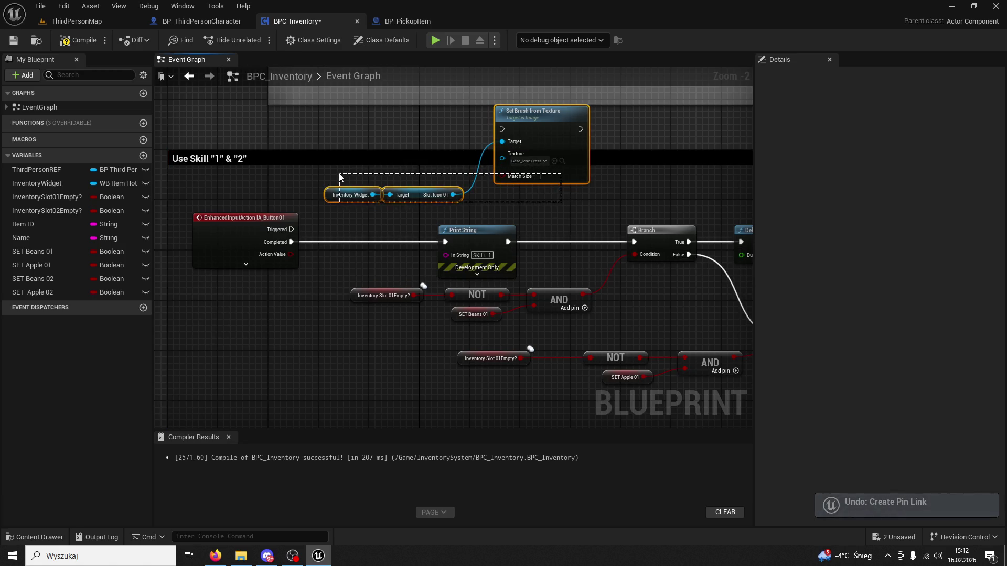
Step: Cut and paste the Set Brush and slot icon nodes, moving them lower and left
drag(339, 173, 339, 173)
key(ctrl+x)
key(ctrl+v)
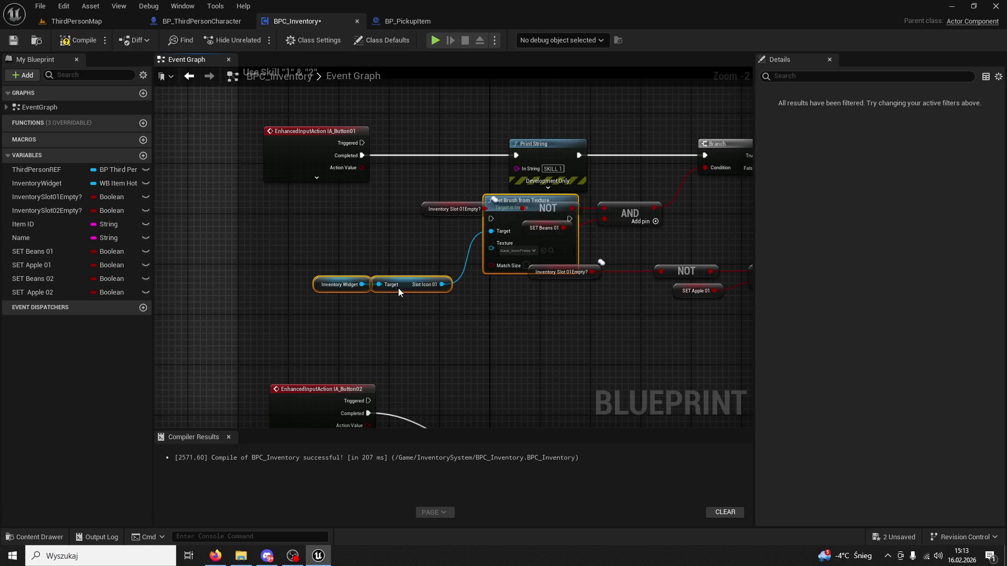
drag(398, 287, 337, 338)
click(341, 251)
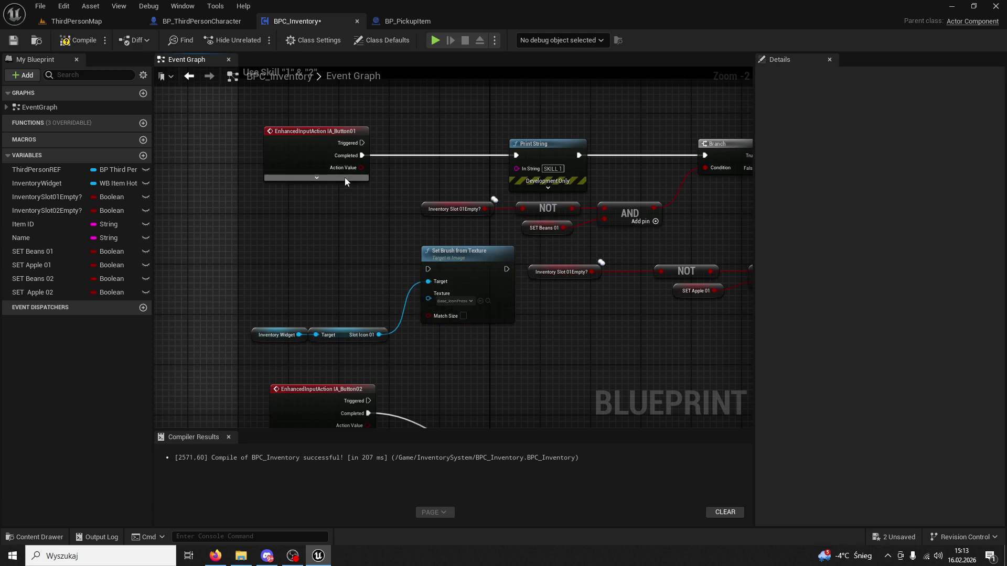
Step: Expand the IA_Button01 event and place a copy of it beside Set Brush from Texture
click(316, 177)
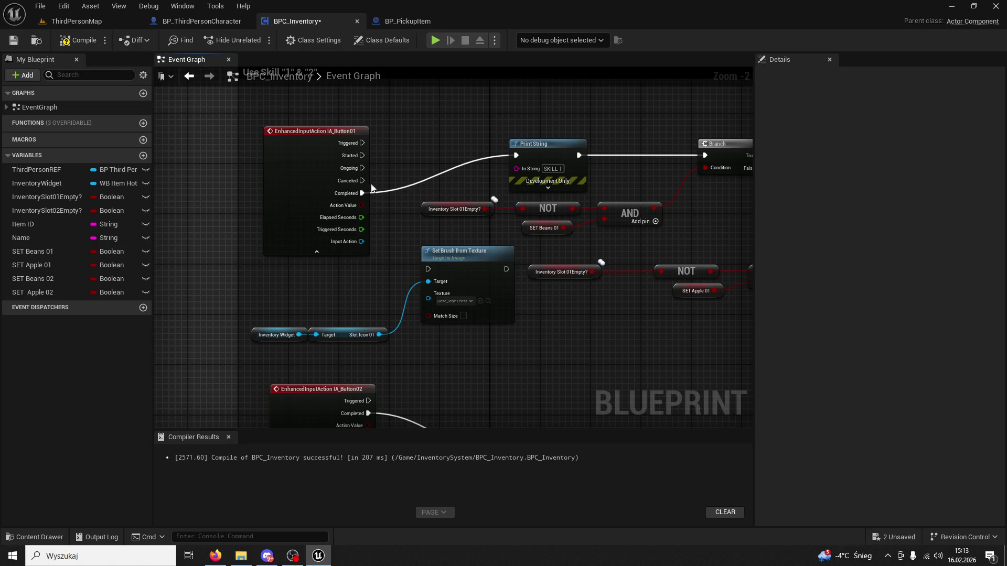
drag(328, 131, 329, 94)
key(ctrl+c)
key(ctrl+v)
mouse_move(350, 251)
mouse_down()
mouse_move(288, 239)
mouse_move(426, 278)
mouse_move(430, 269)
mouse_up()
click(368, 247)
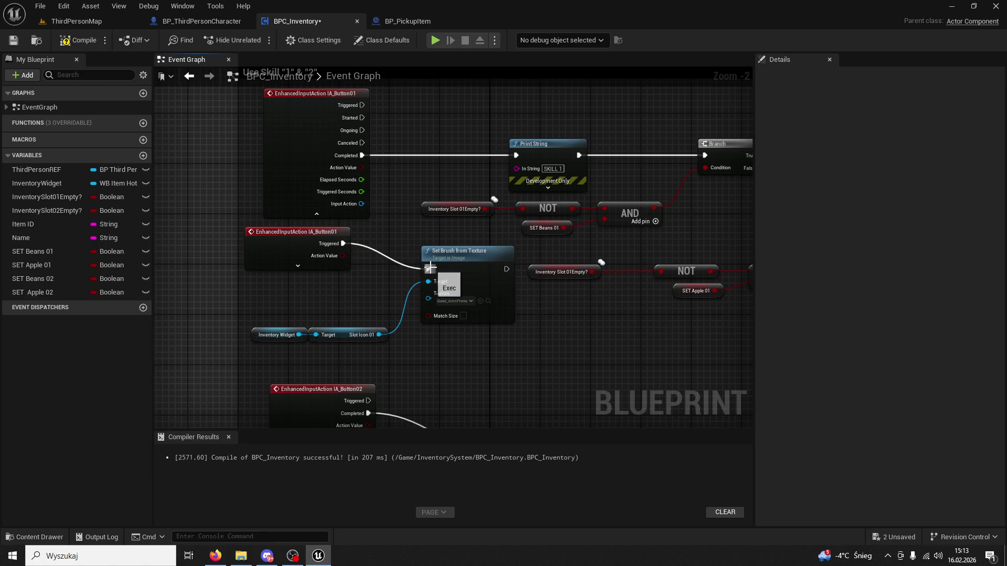
Step: Wire the copy's Started pin to Set Brush, break Triggered's link, and start a play test
click(298, 266)
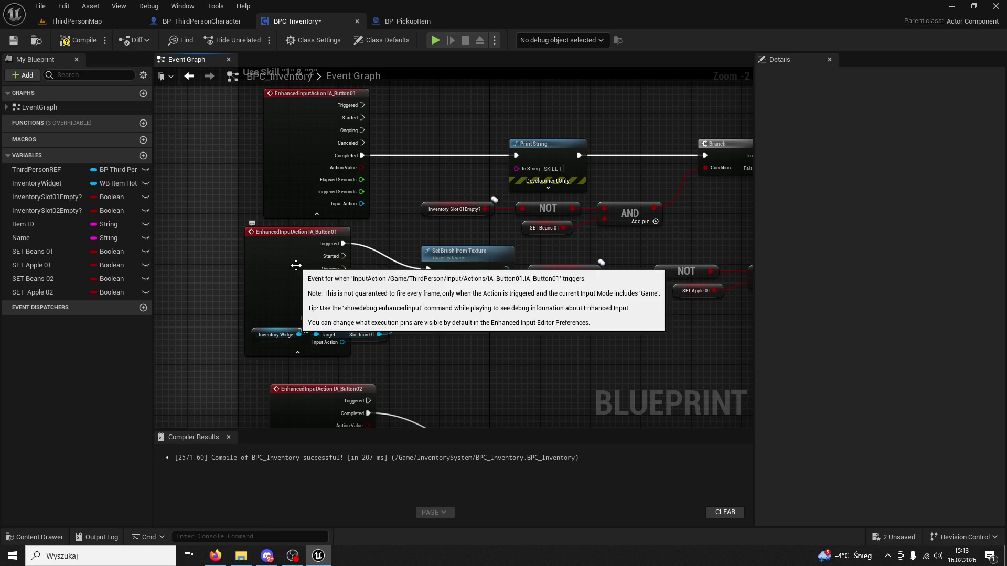
drag(343, 256, 428, 270)
right_click(343, 243)
click(364, 272)
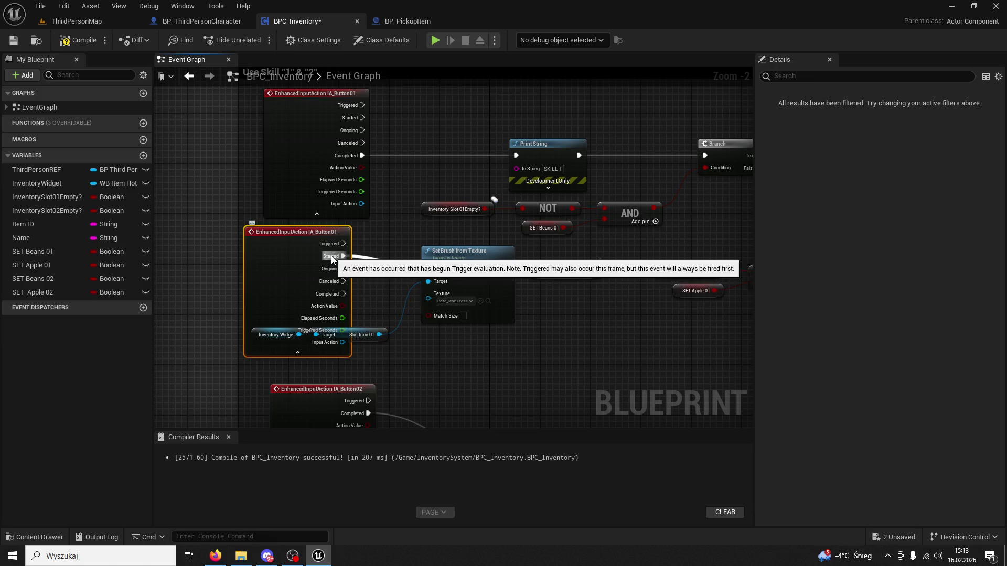
click(90, 24)
click(254, 46)
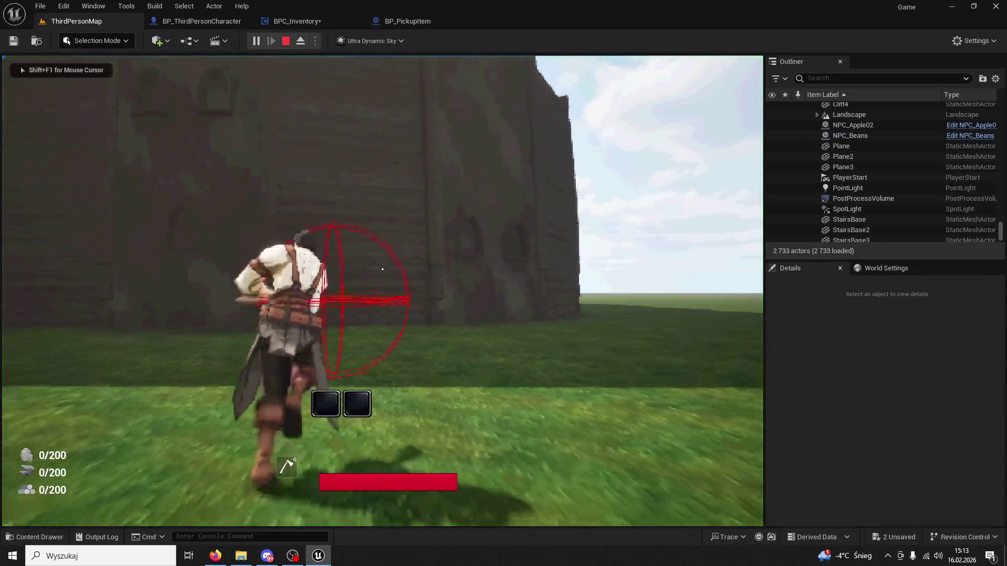
Step: Press 1 to print SKILL 1, collect an apple from the Apple NPC into slot 01, then stop the test
key(1)
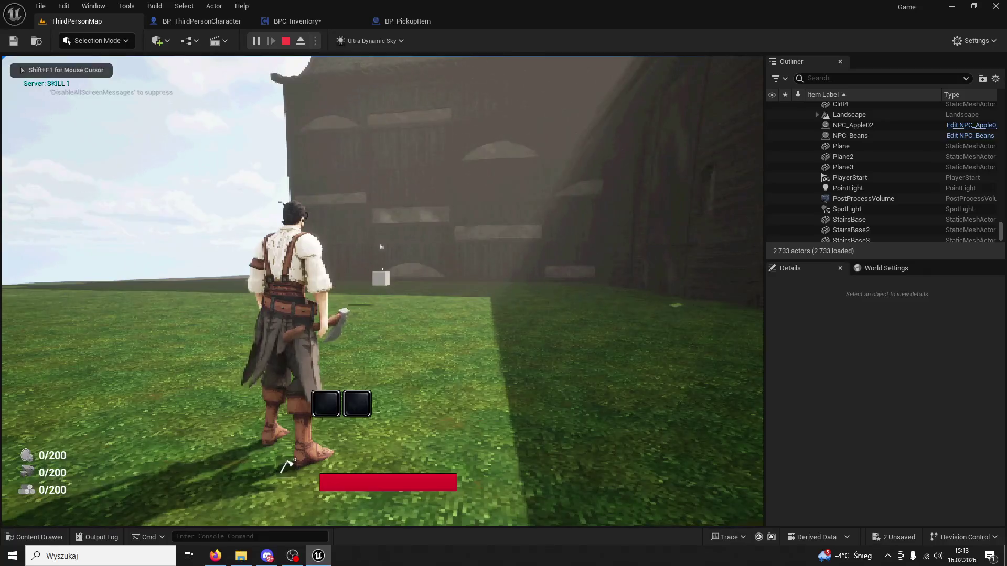
key(w)
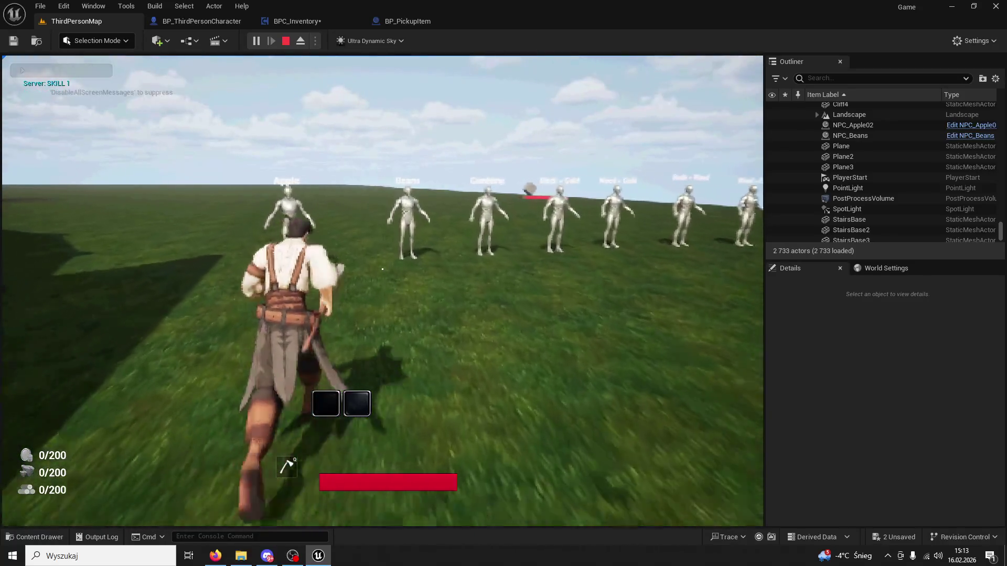
key(e)
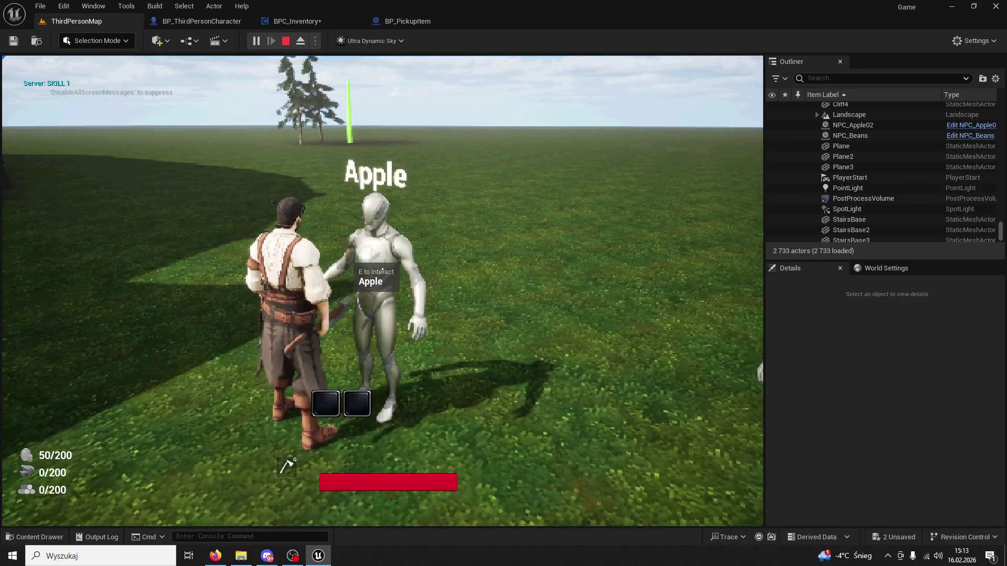
key(e)
key(w)
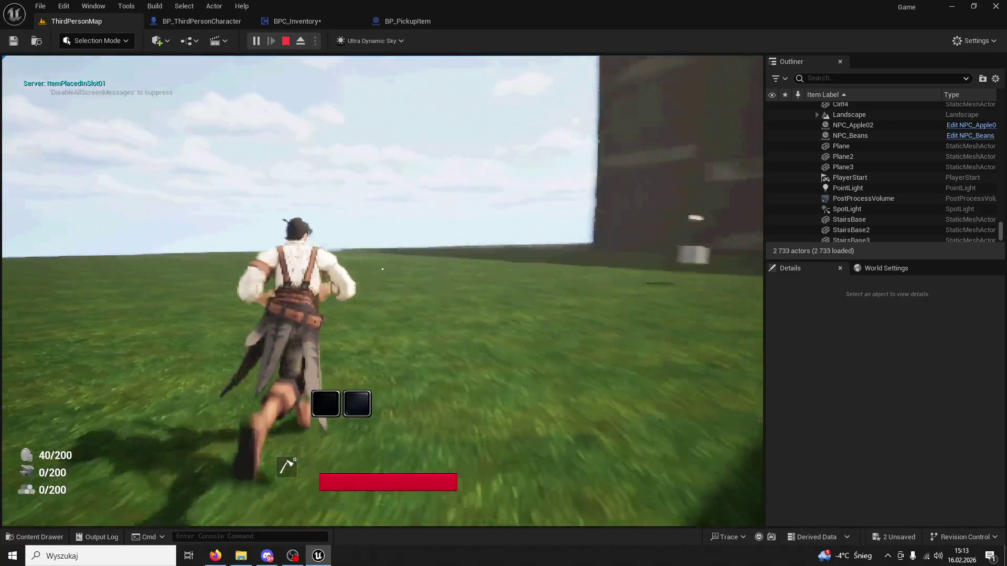
key(1)
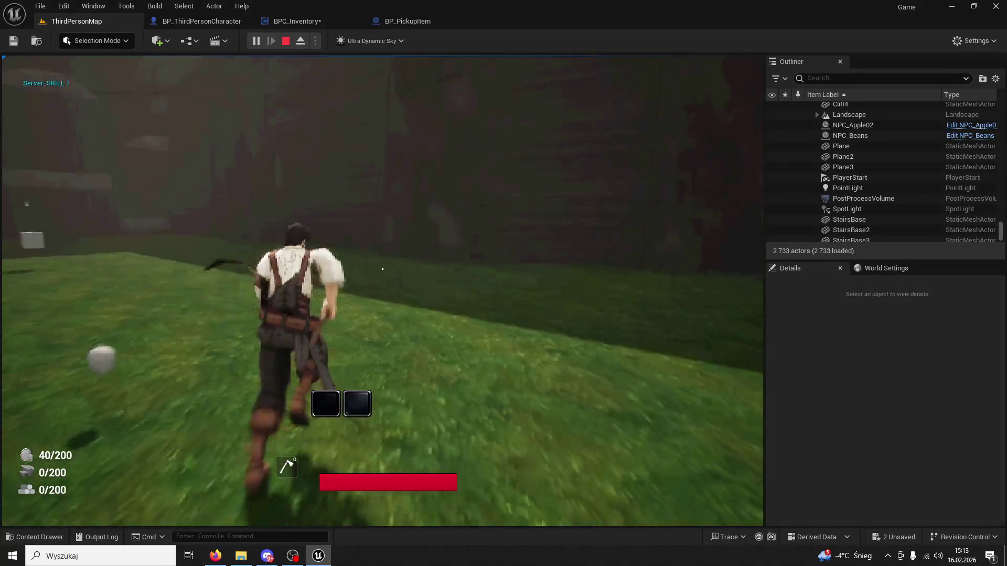
key(Escape)
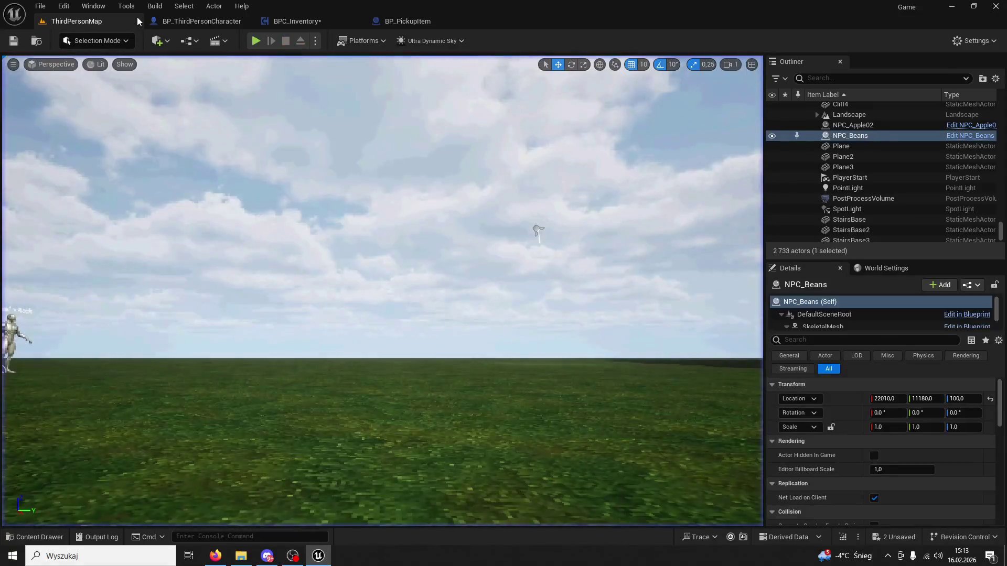
click(403, 21)
Step: In BPC_Inventory, cut, paste and duplicate the IA_Button02 event node
click(304, 22)
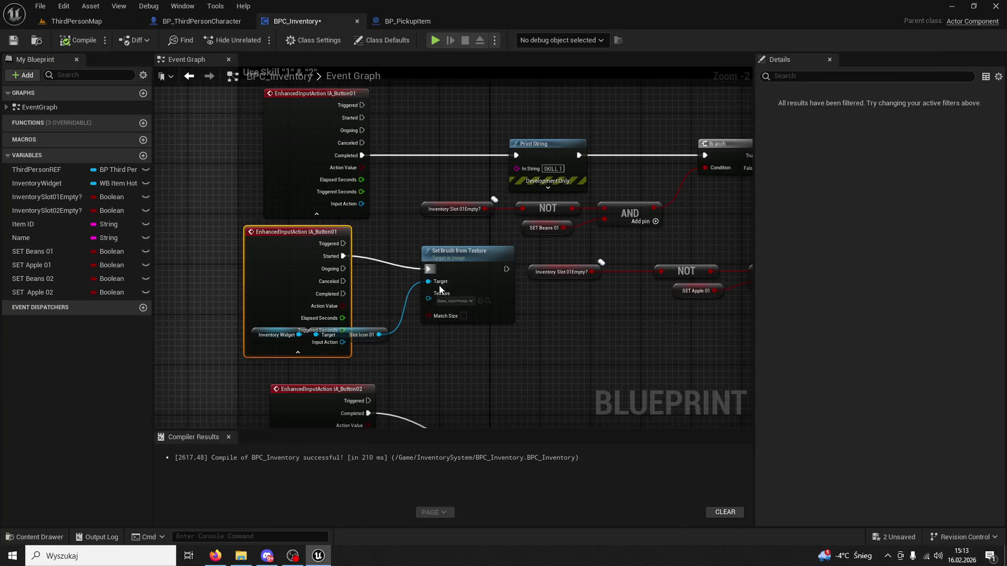
scroll(435, 278, down, 3)
scroll(354, 271, down, 7)
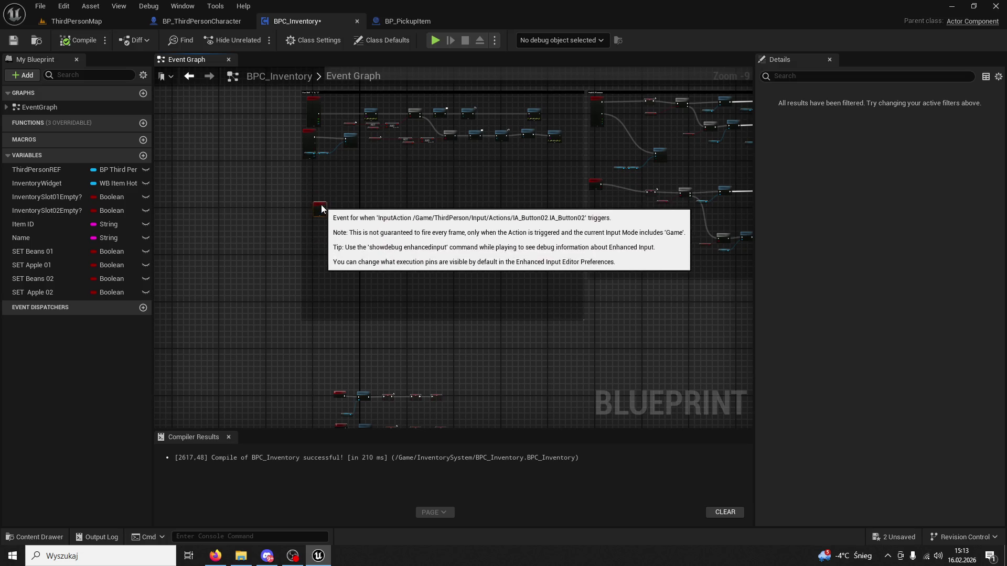
scroll(404, 251, up, 4)
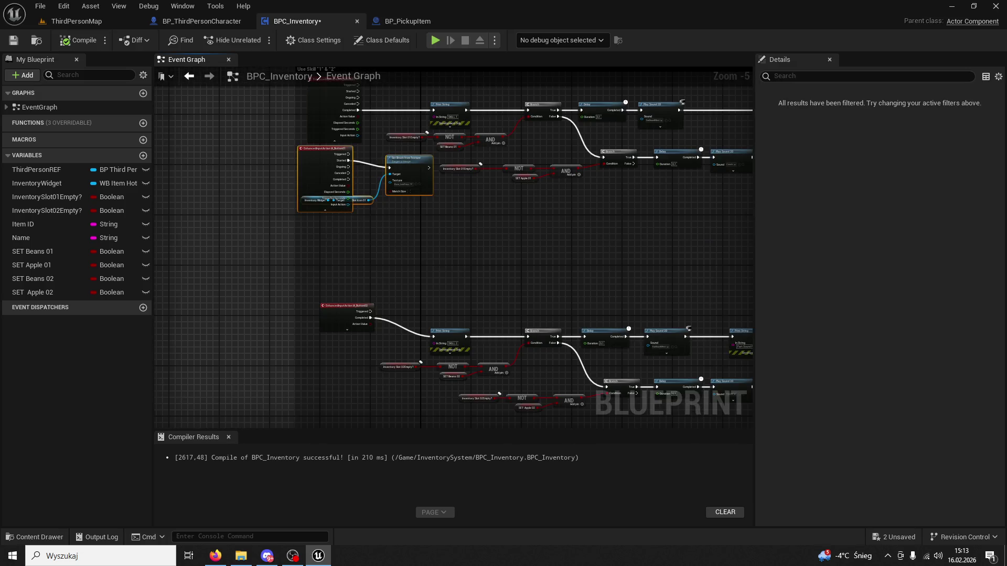
key(ctrl+x)
scroll(394, 251, down, 5)
key(ctrl+v)
click(376, 142)
key(ctrl+c)
key(ctrl+v)
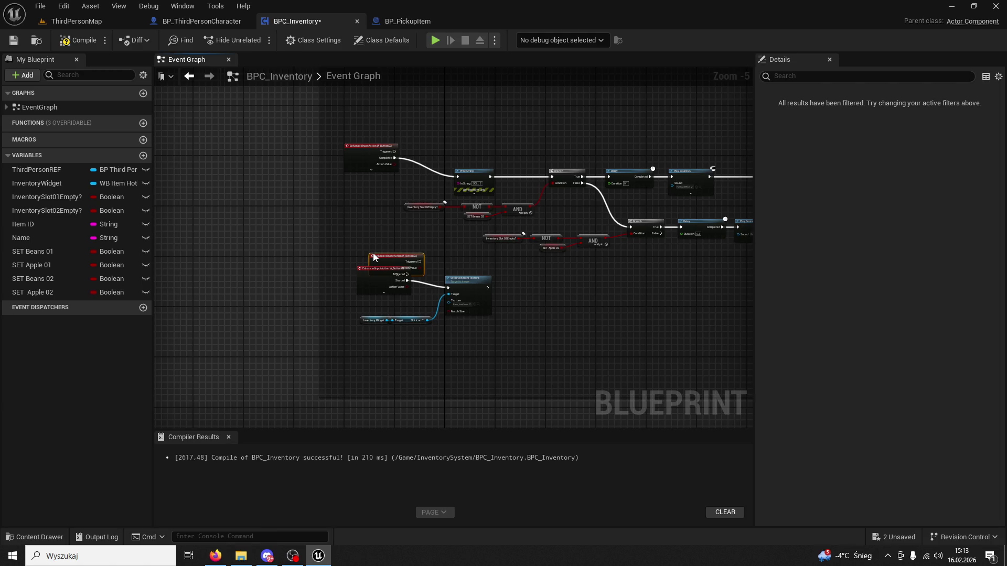
Step: Delete the duplicate IA_Button01 event, then reposition IA_Button02 and expand all its pins
scroll(374, 257, up, 4)
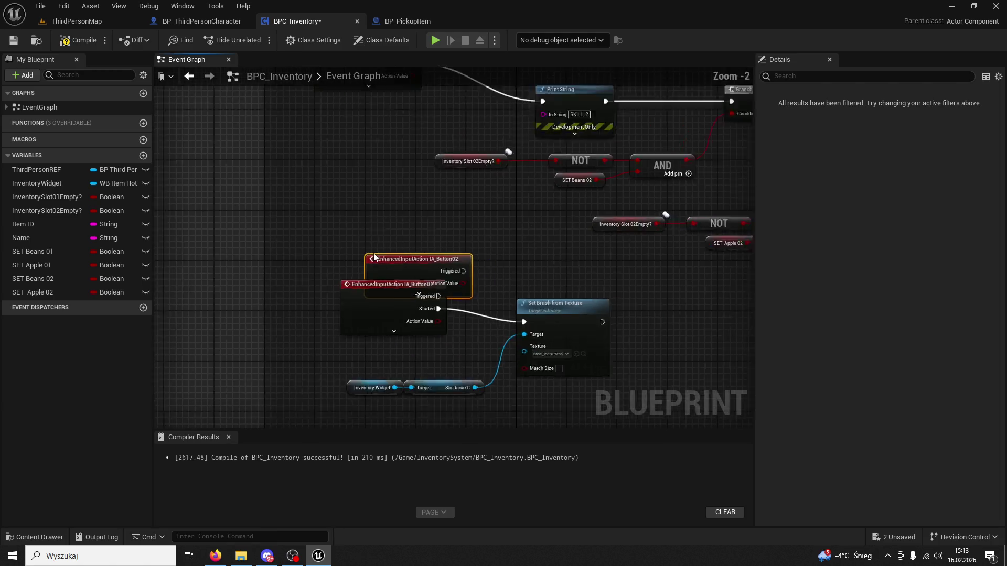
click(370, 296)
key(Delete)
drag(404, 260, 367, 253)
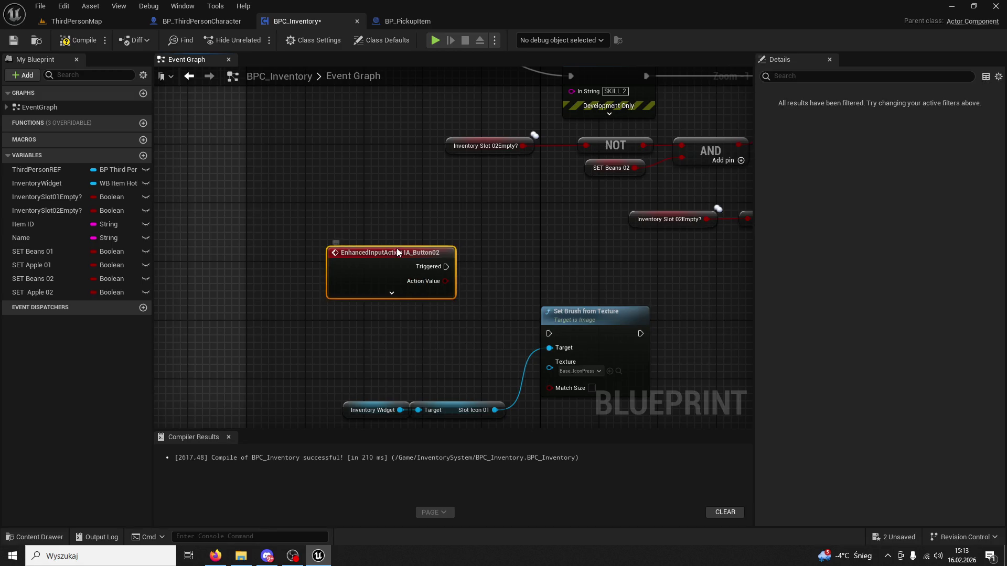
click(391, 290)
Step: Check the Slot Icon 01 variable and rearrange the Button01 and Button02 sections
mouse_move(460, 298)
mouse_down()
mouse_move(512, 508)
mouse_move(499, 534)
mouse_move(384, 56)
mouse_up()
mouse_move(441, 247)
mouse_down()
mouse_move(449, 307)
mouse_move(390, 63)
mouse_move(388, 216)
mouse_move(454, 296)
mouse_up()
click(413, 233)
click(470, 316)
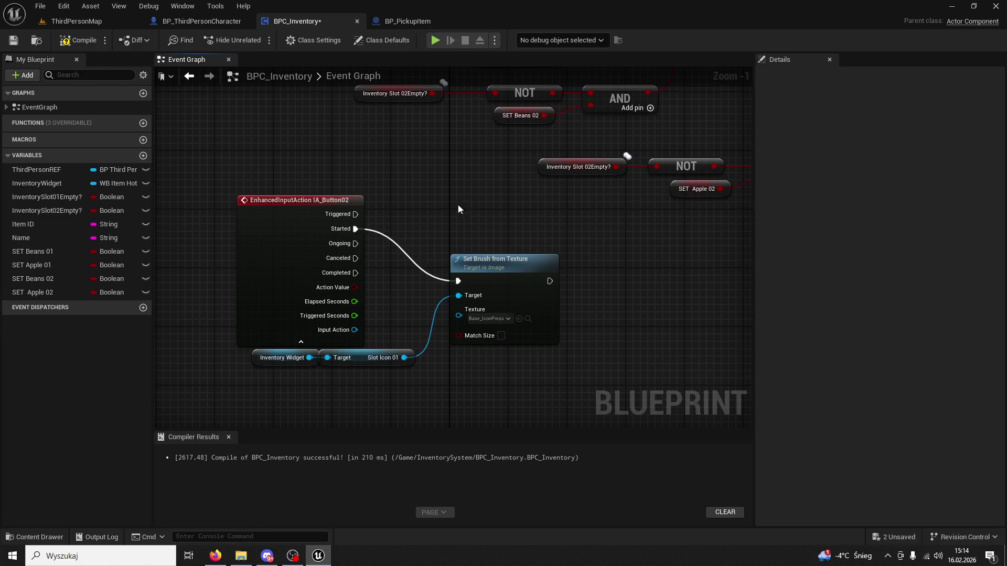
scroll(458, 207, down, 3)
mouse_move(461, 252)
mouse_down()
mouse_move(422, 283)
mouse_move(413, 251)
mouse_up()
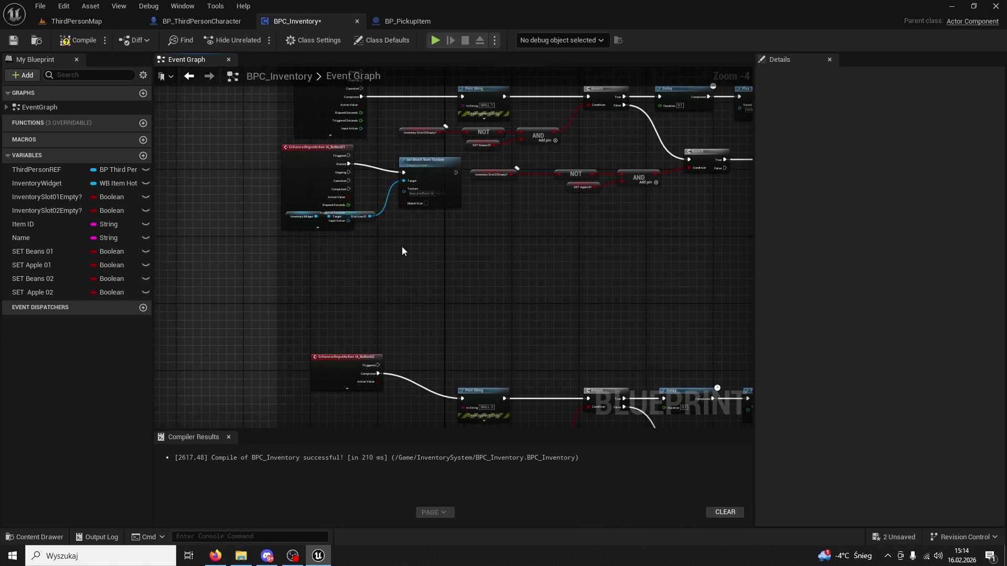
mouse_move(325, 160)
mouse_down()
mouse_move(329, 256)
mouse_move(317, 228)
mouse_move(328, 155)
mouse_up()
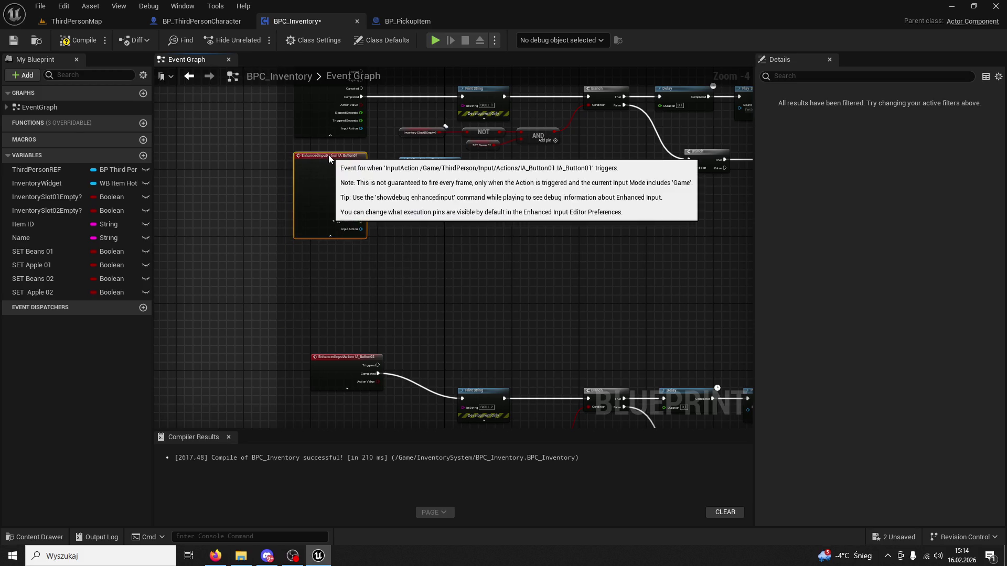
Step: Play-test ThirdPersonMap pressing hotbar keys 1 and 2, then stop and reopen BP_PickupItem
click(100, 21)
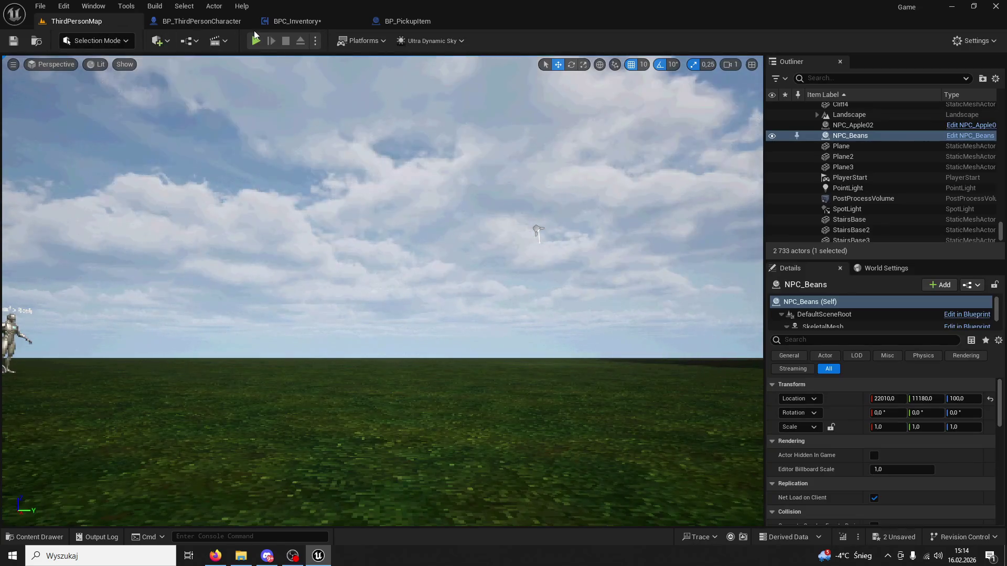
key(alt+p)
key(w)
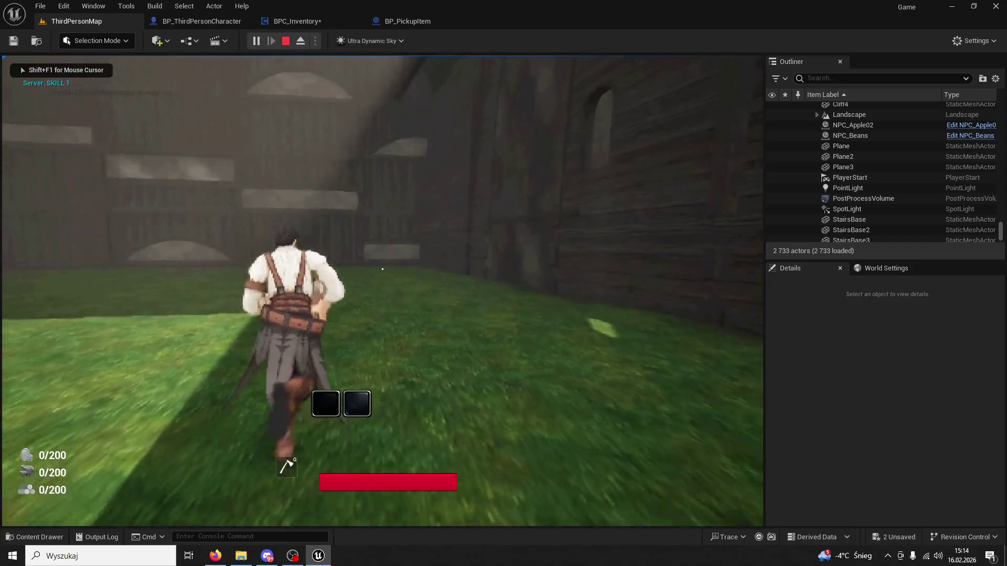
key(1)
key(2)
key(2)
key(Escape)
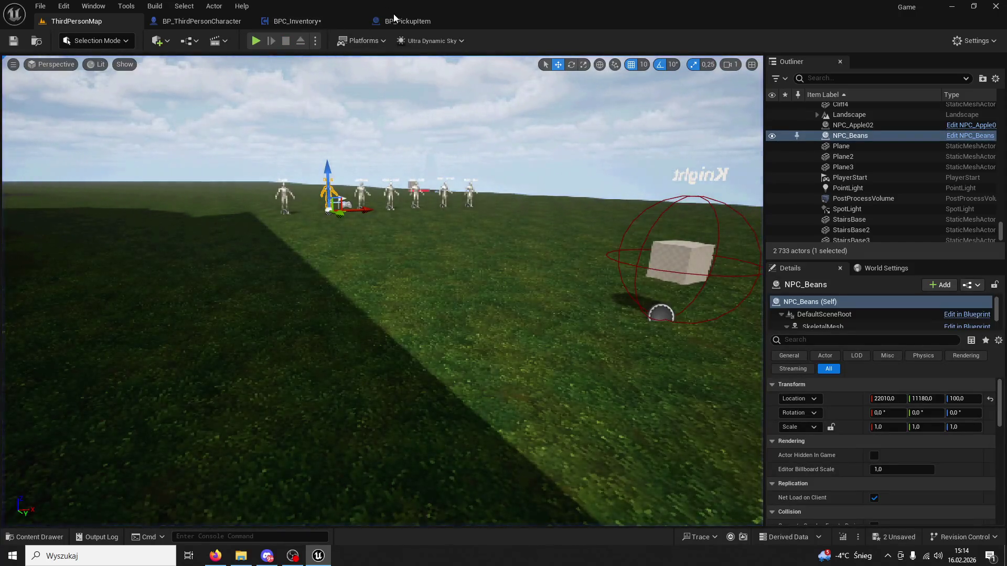
click(399, 21)
Step: In BPC_Inventory, shift the IA_Button02 event and bring its Set Brush from Texture node into view
click(316, 24)
scroll(367, 253, up, 3)
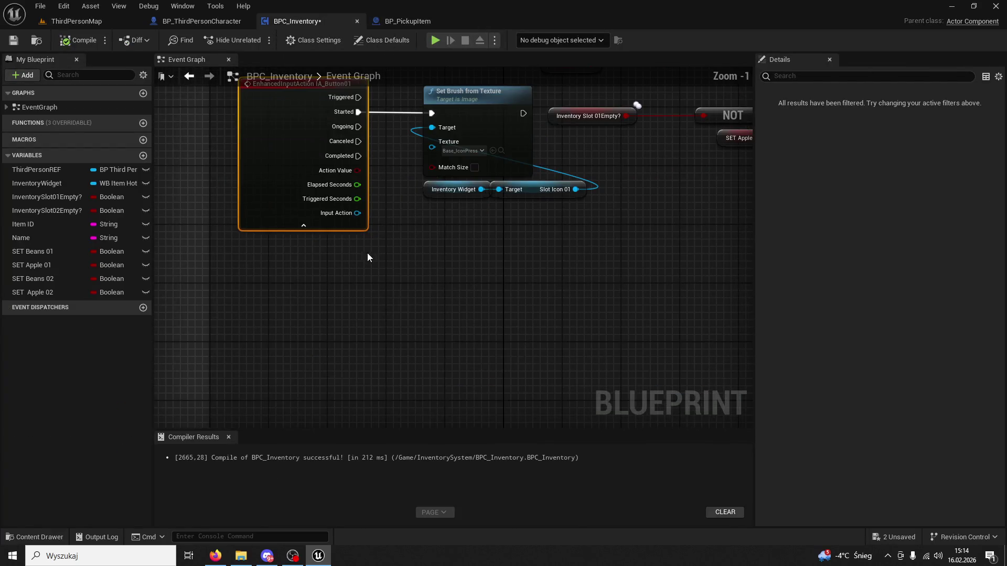
drag(357, 235, 420, 275)
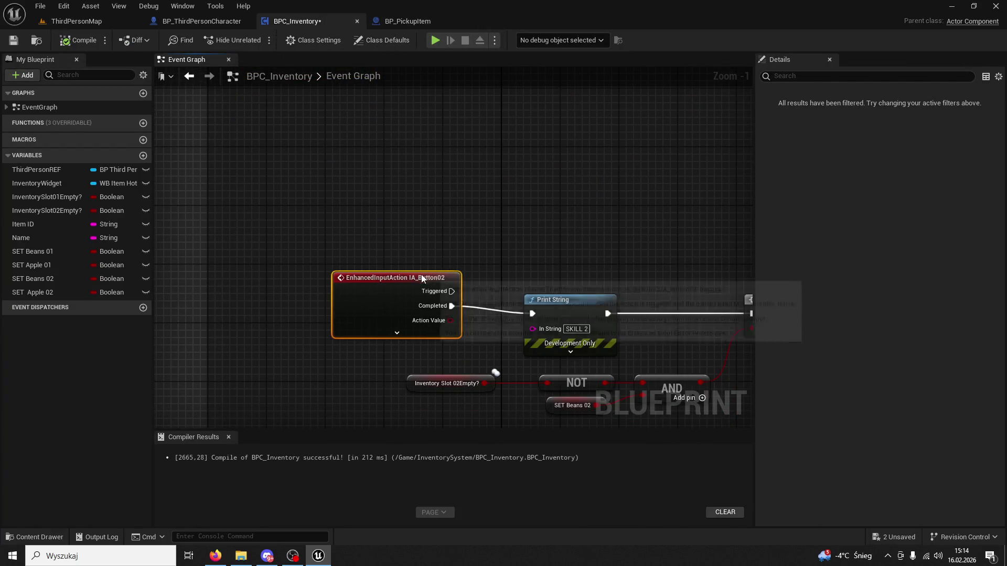
mouse_move(414, 182)
mouse_down()
mouse_move(472, 158)
mouse_move(503, 110)
mouse_up()
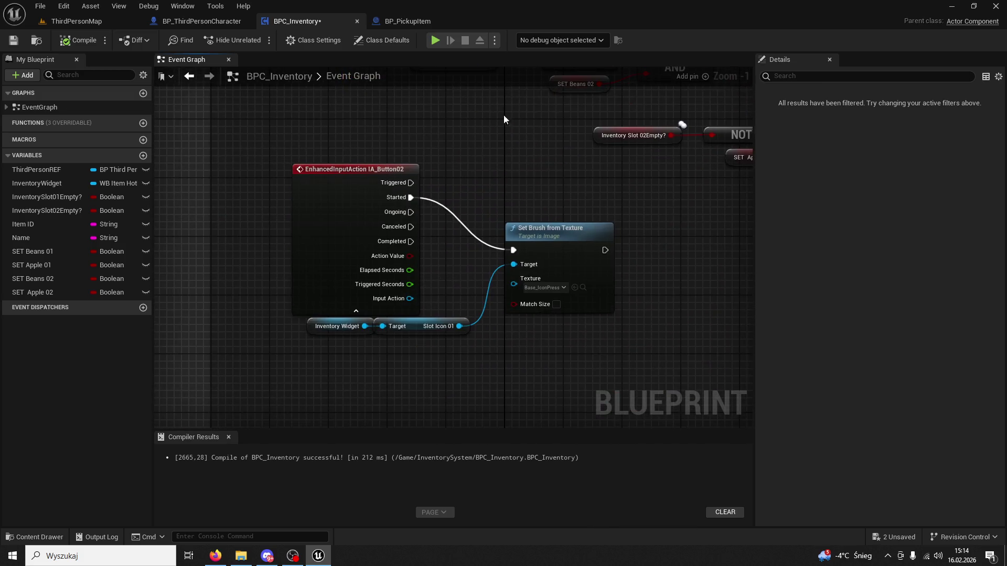
click(552, 236)
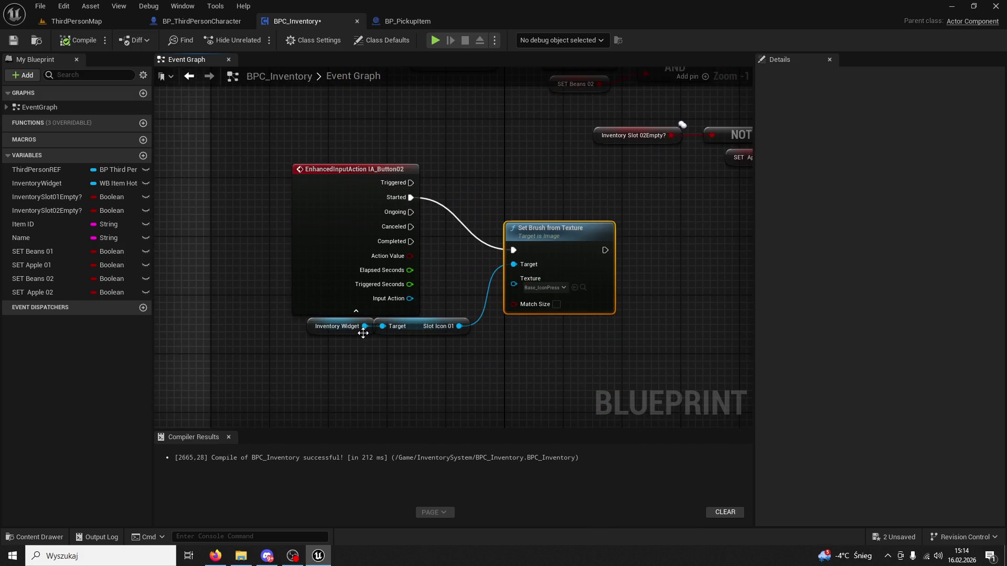
click(404, 369)
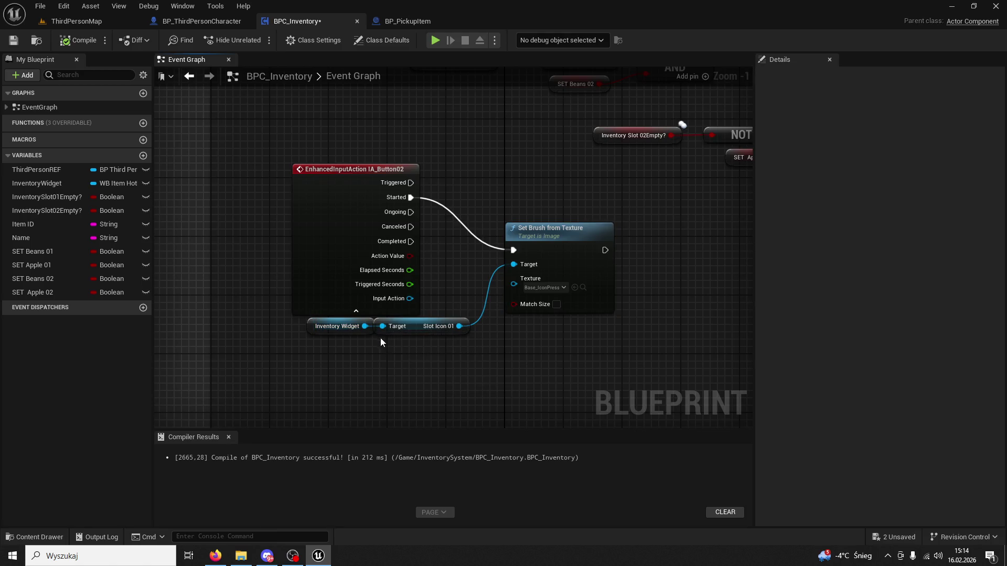
Step: Try a Slot Icon 02 getter on the Set Brush target, delete it, and zoom out to the Use Skill block
drag(365, 327, 382, 369)
text(slot icon 02)
key(Return)
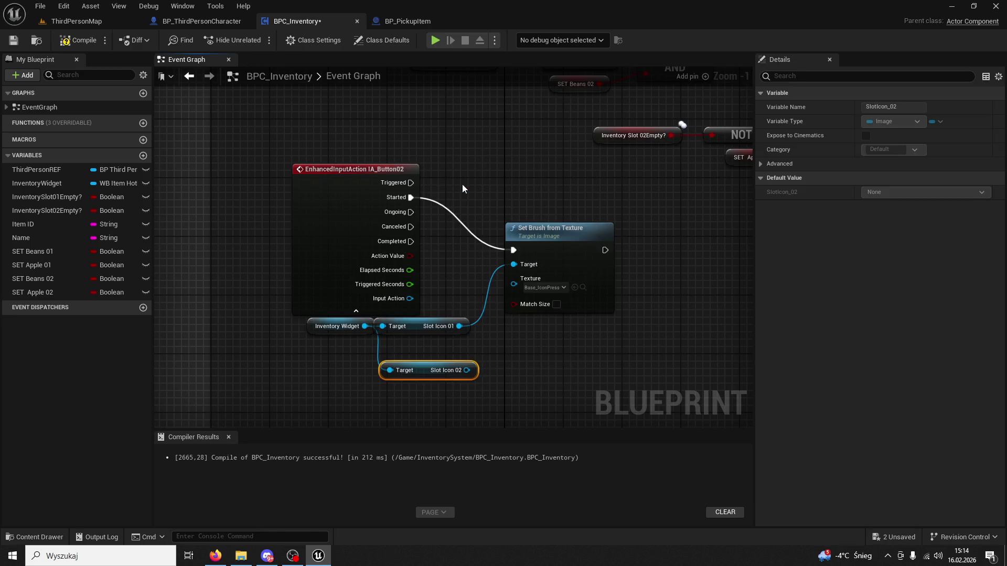
drag(514, 269, 514, 267)
key(Delete)
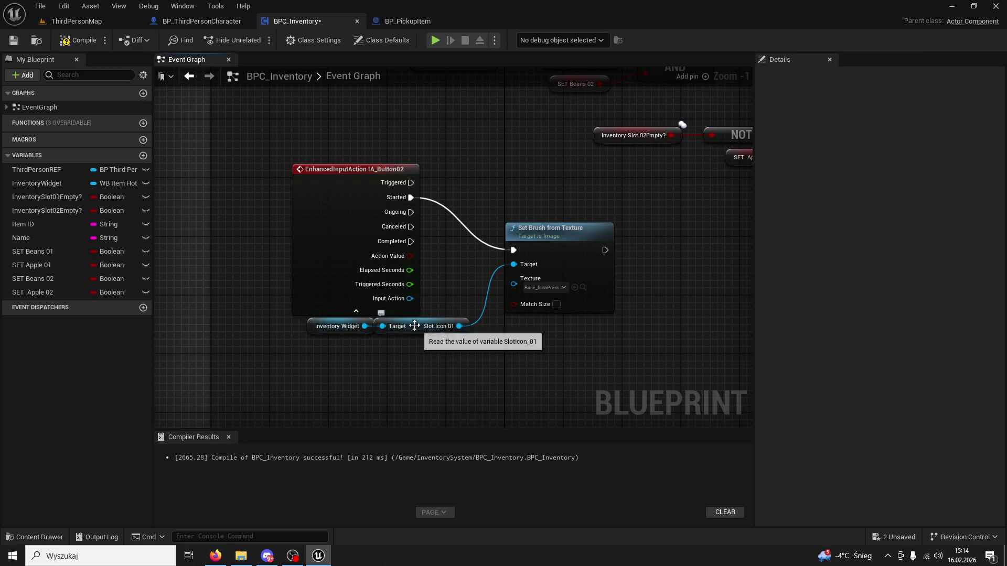
scroll(419, 149, down, 4)
mouse_move(490, 171)
mouse_down()
mouse_move(436, 247)
mouse_move(411, 329)
mouse_move(455, 292)
mouse_move(401, 270)
mouse_up()
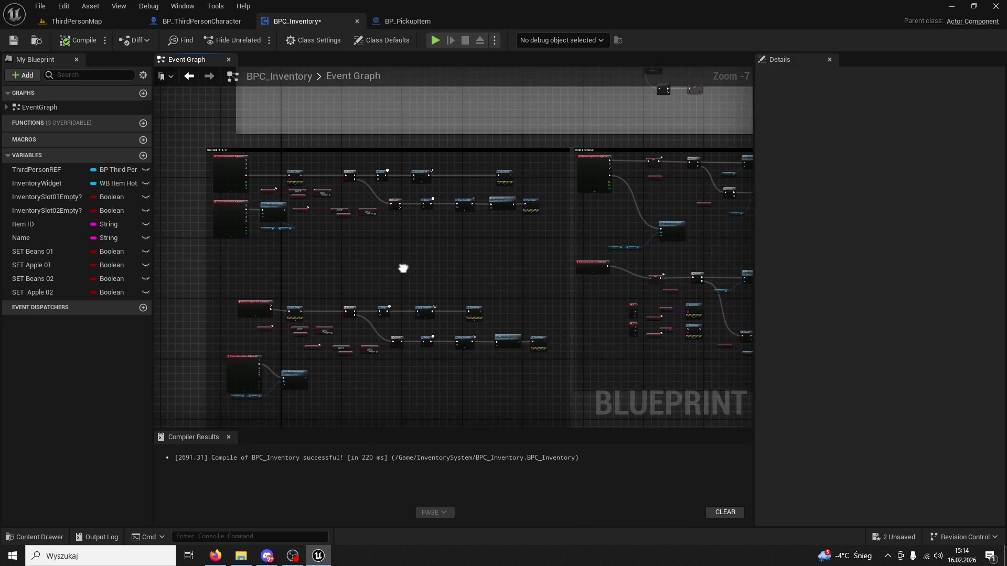
click(96, 26)
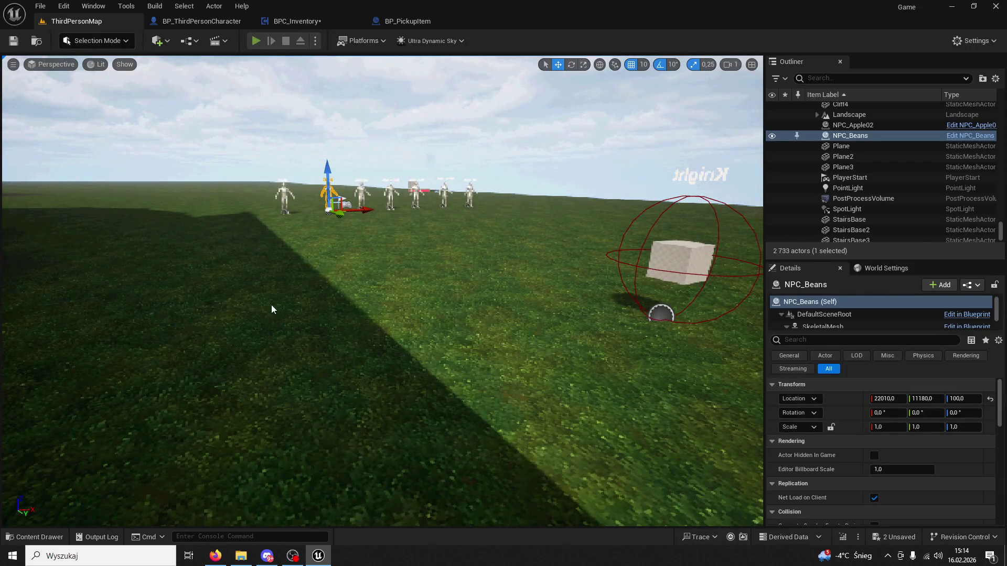
Step: Play-test pressing hotbar keys 1 and 2 to print SKILL 1 and SKILL 2, then stop and open BP_ThirdPersonCharacter
key(alt+p)
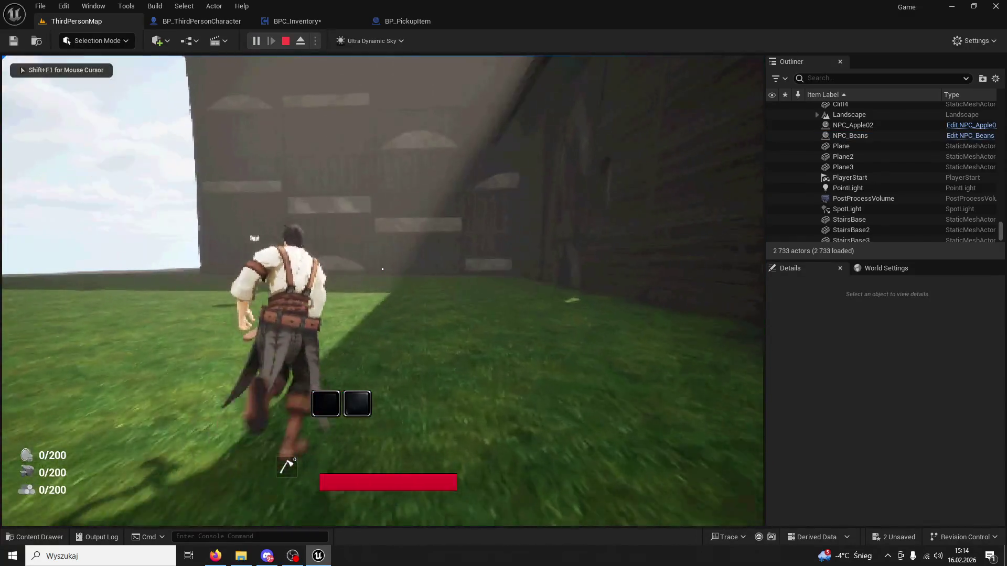
key(1)
key(2)
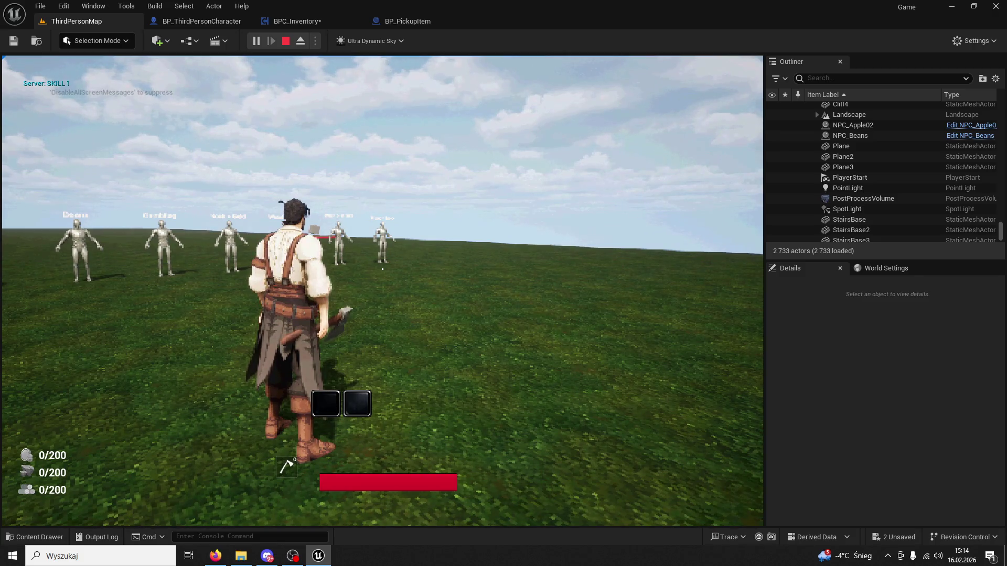
key(1)
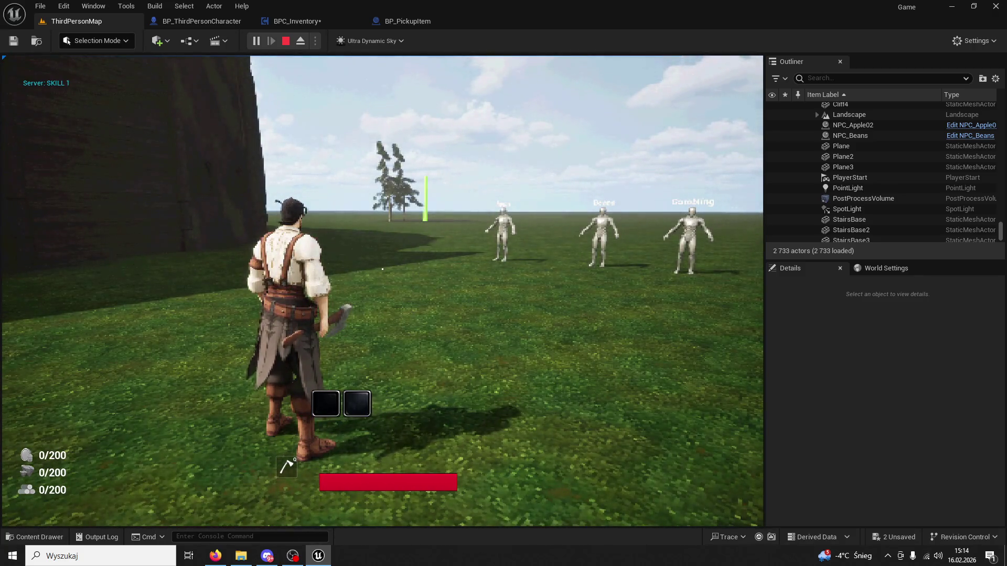
key(Escape)
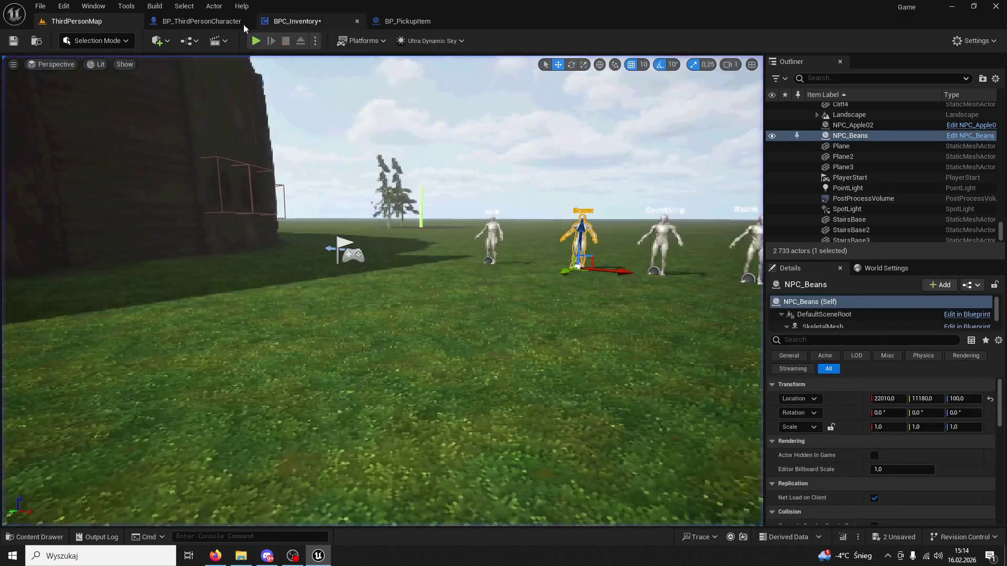
click(201, 21)
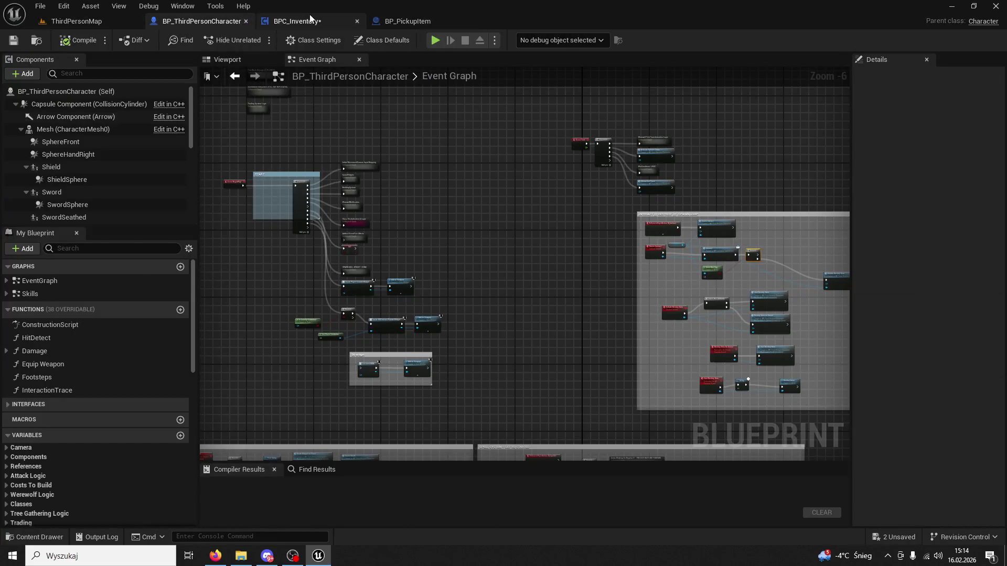
Step: In BPC_Inventory, locate the IA_HOLD02 section and expand the IA_HOLD02 node's pins
click(310, 20)
scroll(585, 184, up, 5)
mouse_move(498, 245)
mouse_down()
mouse_move(475, 366)
mouse_move(435, 334)
mouse_move(422, 216)
mouse_up()
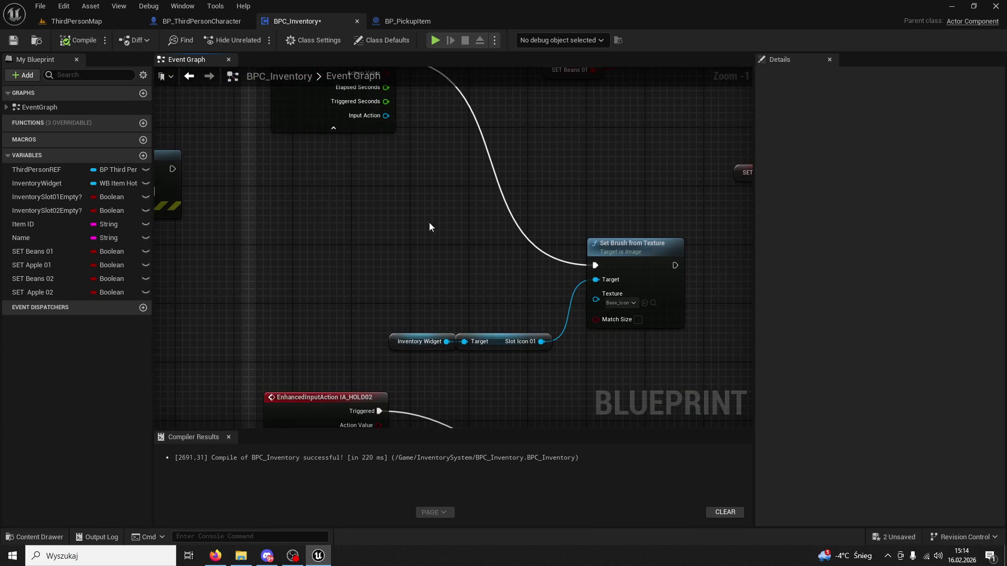
mouse_move(635, 375)
mouse_down()
mouse_move(438, 272)
mouse_move(447, 281)
mouse_move(484, 58)
mouse_up()
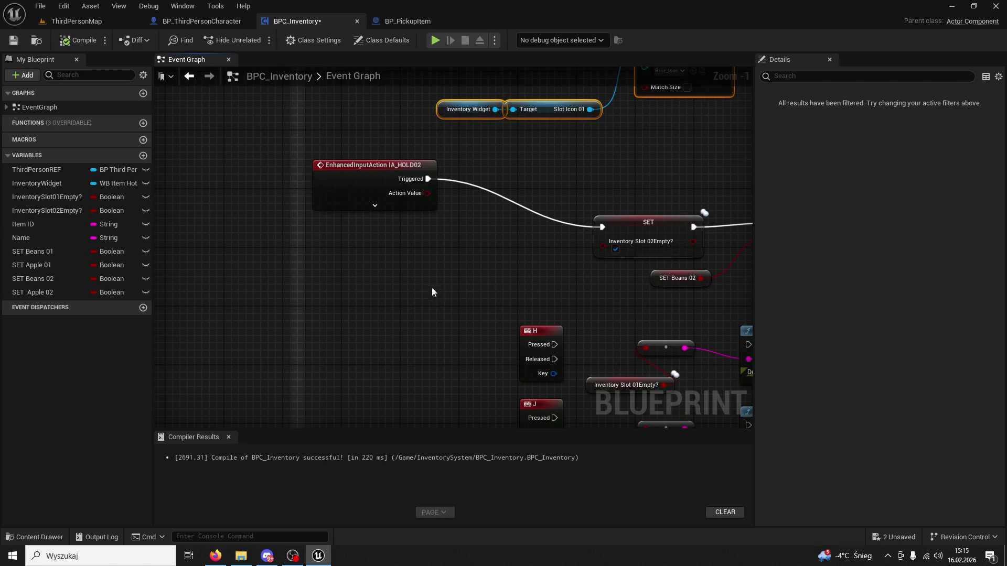
click(374, 205)
drag(375, 105, 372, 415)
mouse_move(451, 210)
mouse_down()
mouse_move(451, 304)
mouse_move(440, 157)
mouse_move(469, 247)
mouse_up()
drag(446, 367, 446, 157)
mouse_move(446, 461)
mouse_down()
mouse_move(445, 224)
mouse_move(461, 187)
mouse_up()
Step: Delete the H and J key events and wire IA_HOLD02's Completed output to Set Brush from Texture
mouse_move(472, 315)
mouse_down()
mouse_move(479, 239)
mouse_move(453, 249)
mouse_move(504, 104)
mouse_up()
key(Delete)
mouse_move(471, 181)
mouse_down()
mouse_move(419, 200)
mouse_move(416, 140)
mouse_up()
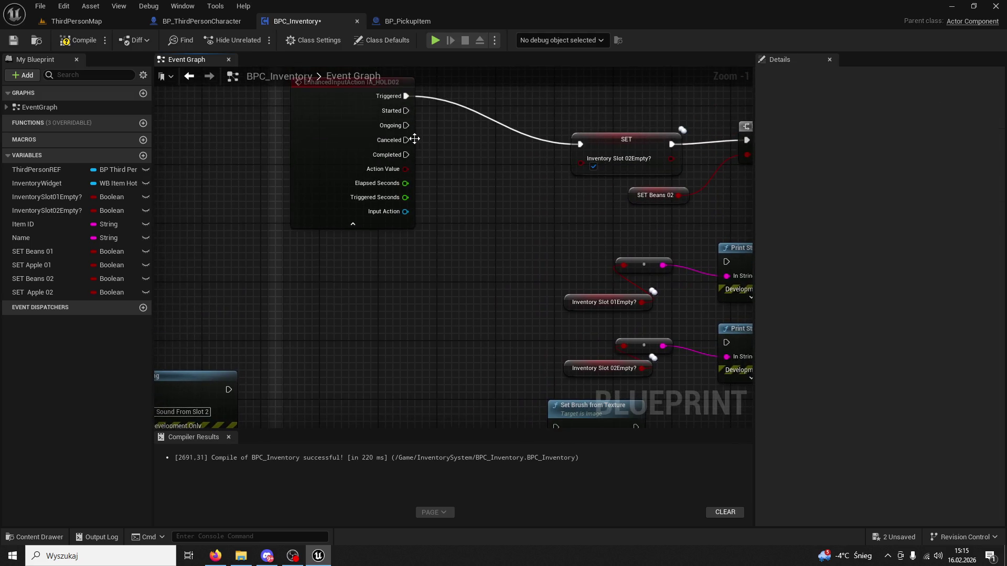
mouse_move(460, 256)
mouse_down()
mouse_move(564, 488)
mouse_move(558, 245)
mouse_up()
scroll(558, 245, down, 1)
mouse_move(492, 132)
mouse_down()
mouse_move(513, 258)
mouse_move(525, 206)
mouse_up()
scroll(526, 210, up, 2)
Step: Replace the Slot Icon 01 getter with a SlotIcon_02 getter as the Set Brush target
click(441, 298)
key(Delete)
drag(409, 296, 464, 329)
text(slot 02)
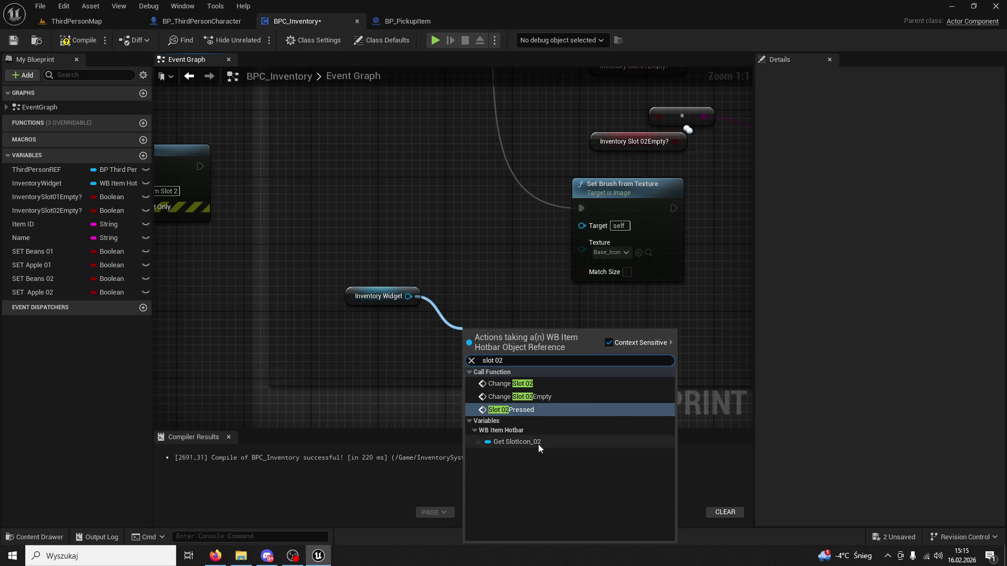
click(538, 444)
drag(559, 338, 582, 225)
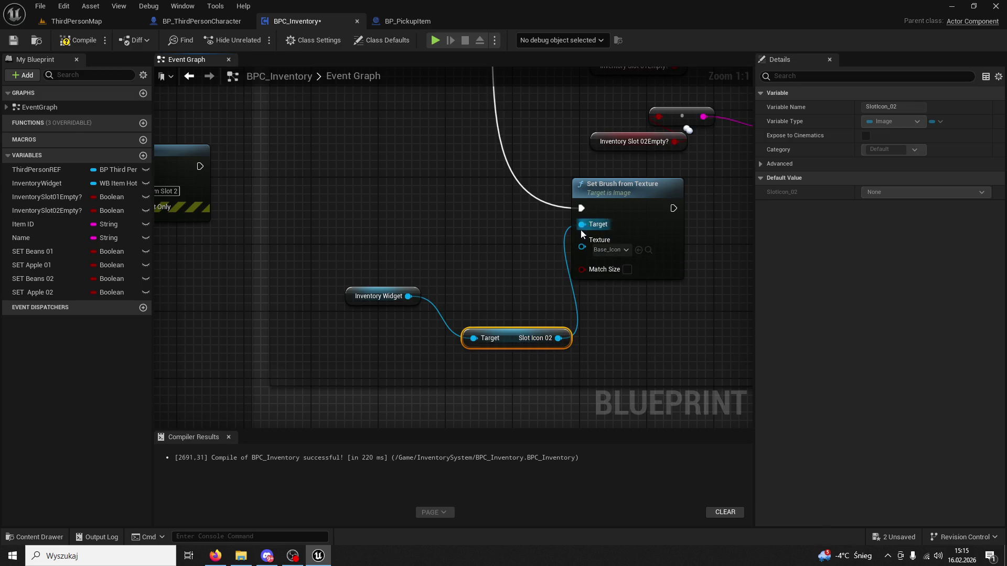
scroll(481, 267, down, 5)
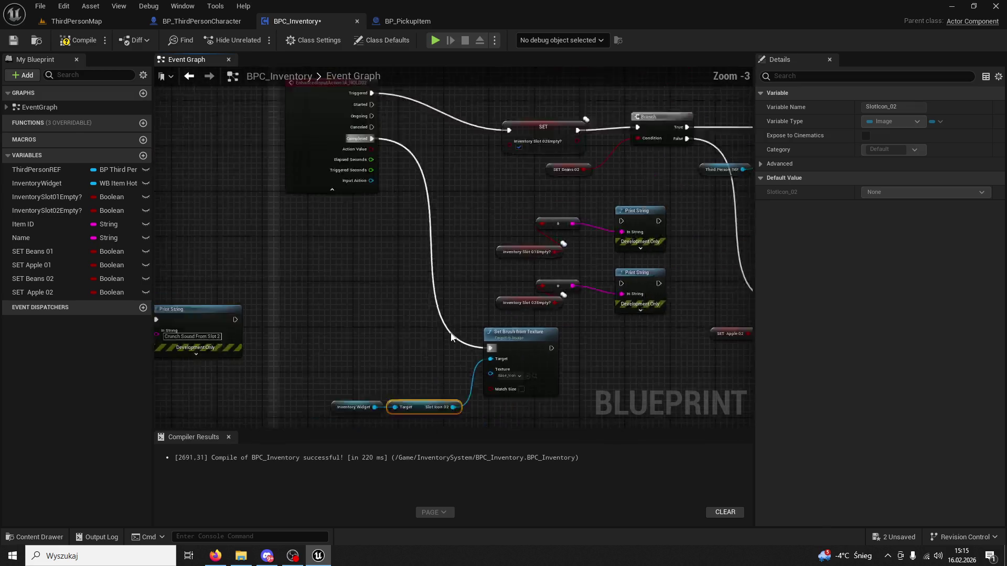
scroll(450, 303, down, 1)
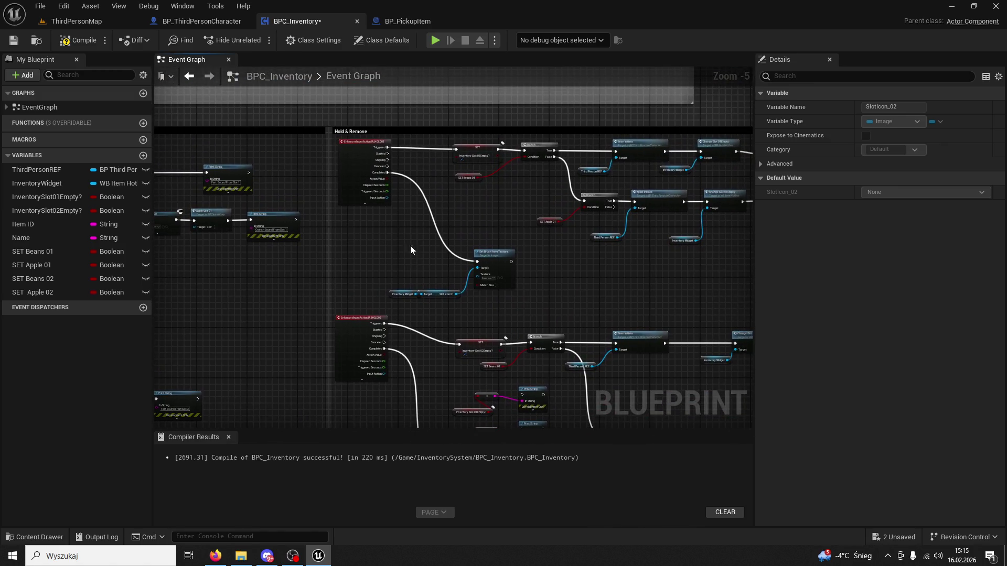
click(84, 21)
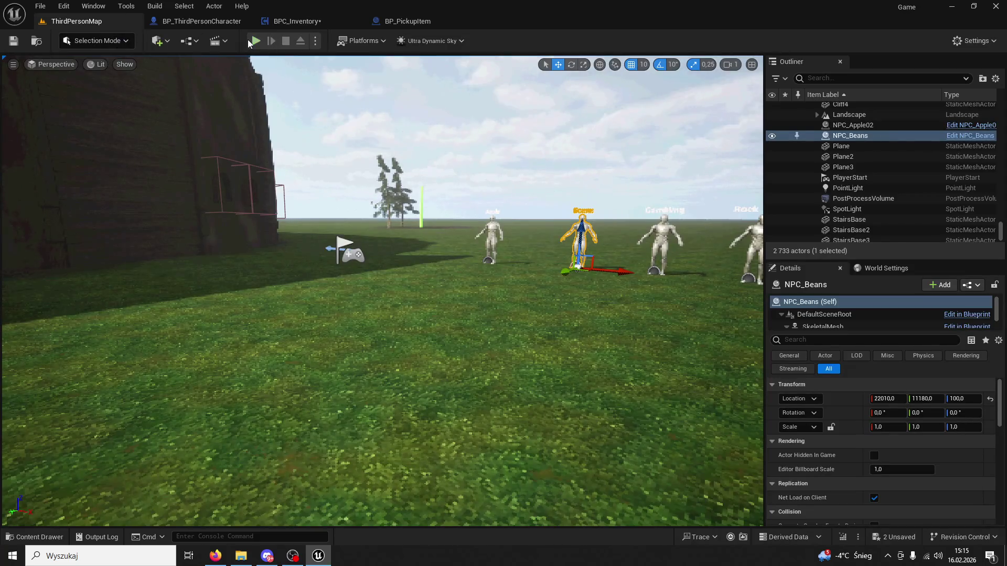
key(alt+p)
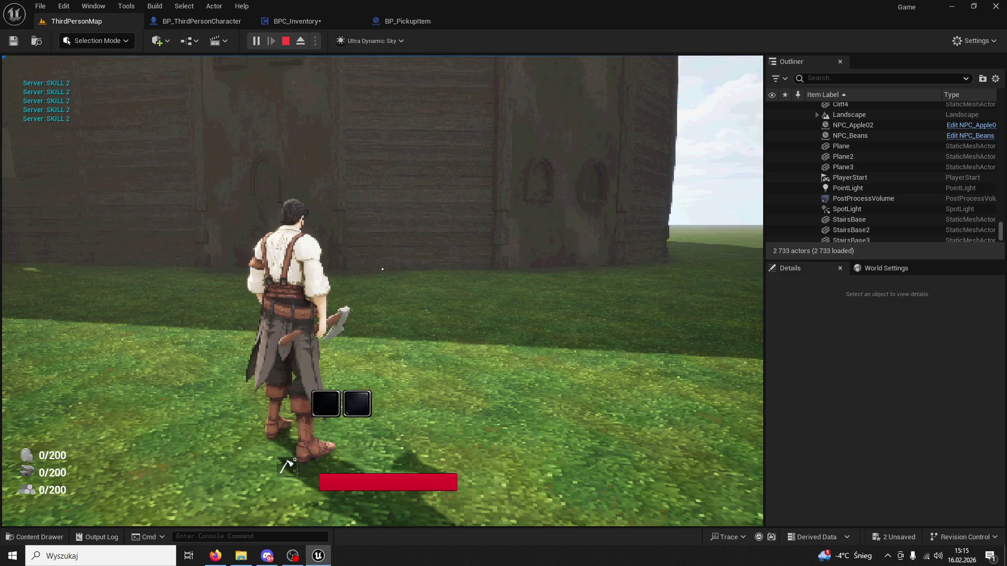
key(Escape)
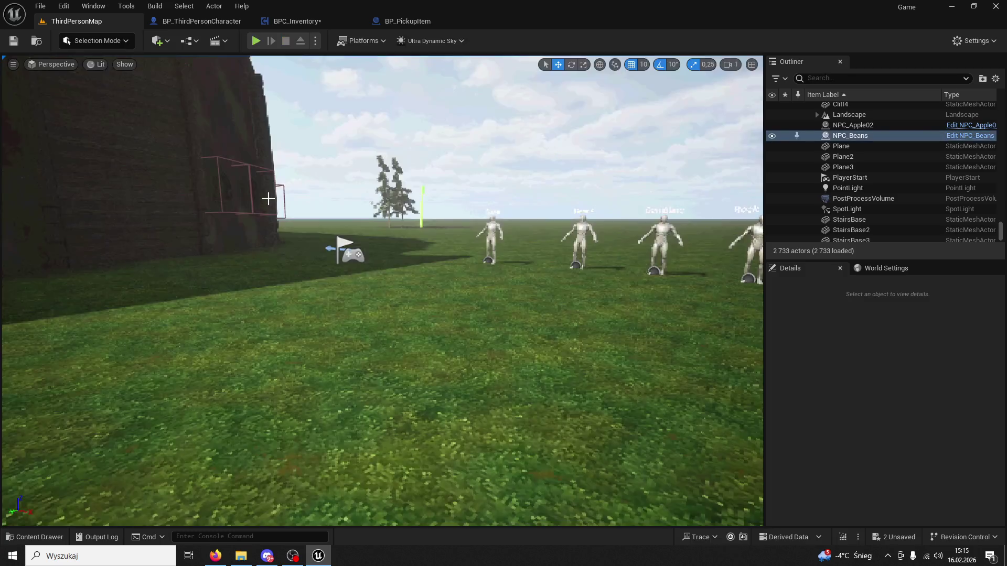
click(414, 15)
Step: In BPC_Inventory, pan over the IA_HOLD02 nodes and the Print String and slot-empty nodes
click(317, 22)
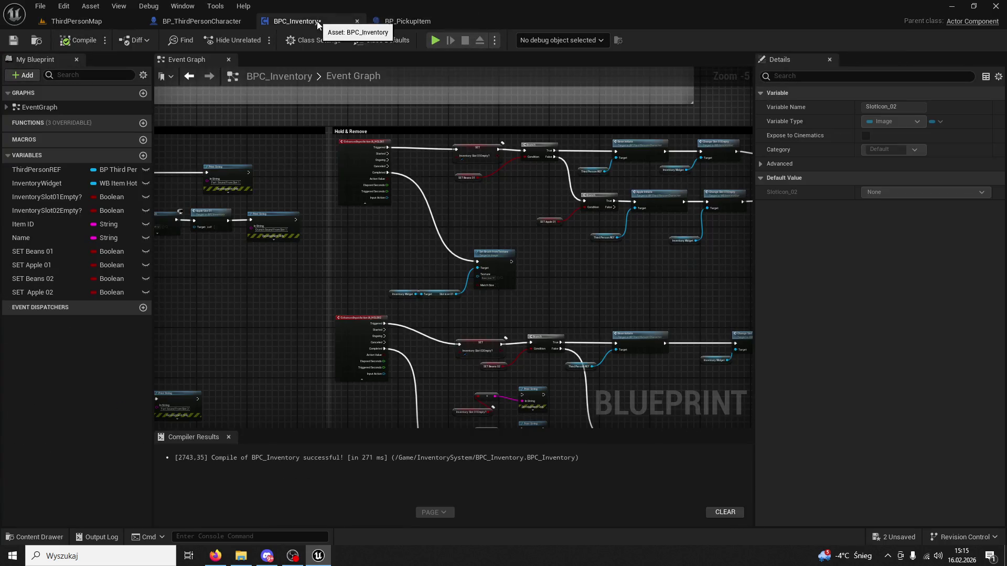
scroll(433, 143, up, 4)
mouse_move(471, 263)
mouse_down()
mouse_move(445, 192)
mouse_move(475, 105)
mouse_up()
mouse_move(468, 150)
mouse_down()
mouse_move(470, 73)
mouse_move(454, 128)
mouse_move(468, 198)
mouse_move(427, 307)
mouse_move(418, 505)
mouse_up()
scroll(470, 105, down, 1)
mouse_move(559, 100)
mouse_down()
mouse_move(572, 182)
mouse_move(539, 43)
mouse_up()
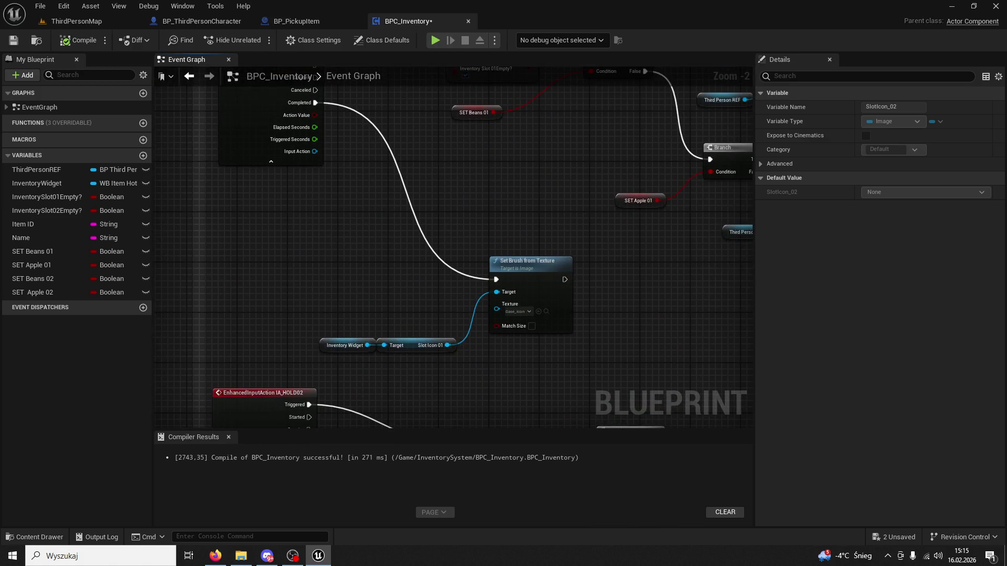
Step: Pan past the Slot Icon 02 brush nodes to bring the IA_Button02 pressed-icon nodes into view
drag(395, 529, 399, 140)
right_click(392, 161)
click(341, 228)
drag(375, 232, 451, 234)
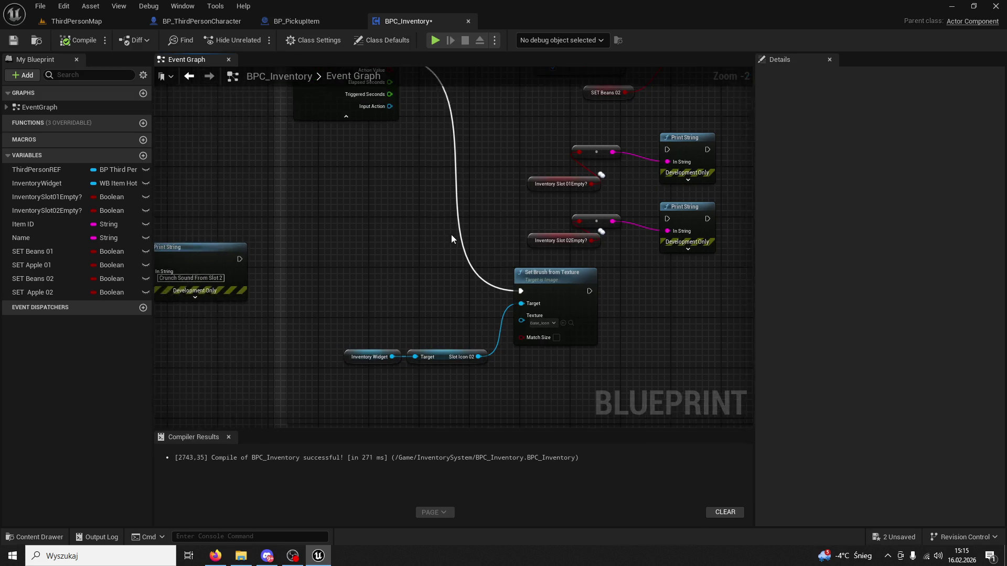
scroll(451, 234, down, 4)
scroll(572, 291, up, 3)
mouse_move(572, 292)
mouse_down()
mouse_move(482, 261)
mouse_move(449, 234)
mouse_move(478, 281)
mouse_move(494, 398)
mouse_move(470, 119)
mouse_move(458, 115)
mouse_up()
scroll(442, 182, up, 2)
Step: Swap IA_Button02's Set Brush target from the Slot Icon 01 getter to a new SlotIcon_02 getter
mouse_move(454, 243)
mouse_down()
mouse_move(442, 164)
mouse_move(448, 250)
mouse_move(460, 213)
mouse_move(455, 139)
mouse_up()
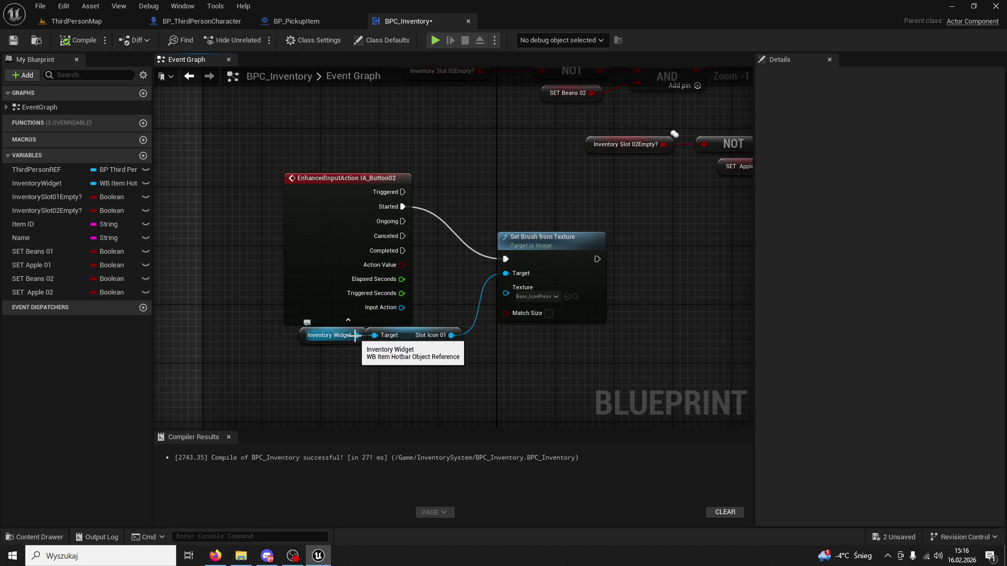
drag(357, 335, 391, 388)
text(slot icon)
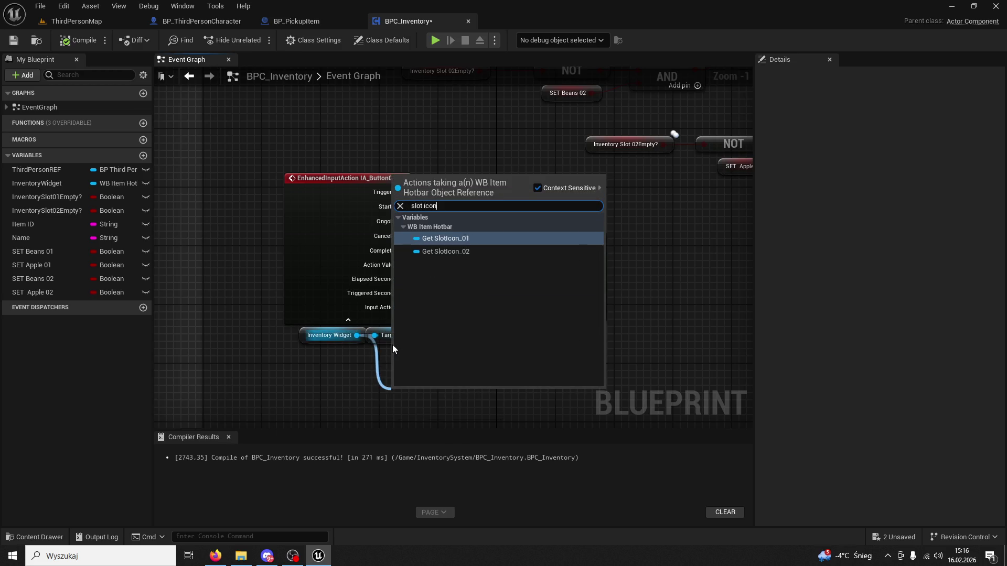
key(Down)
key(Return)
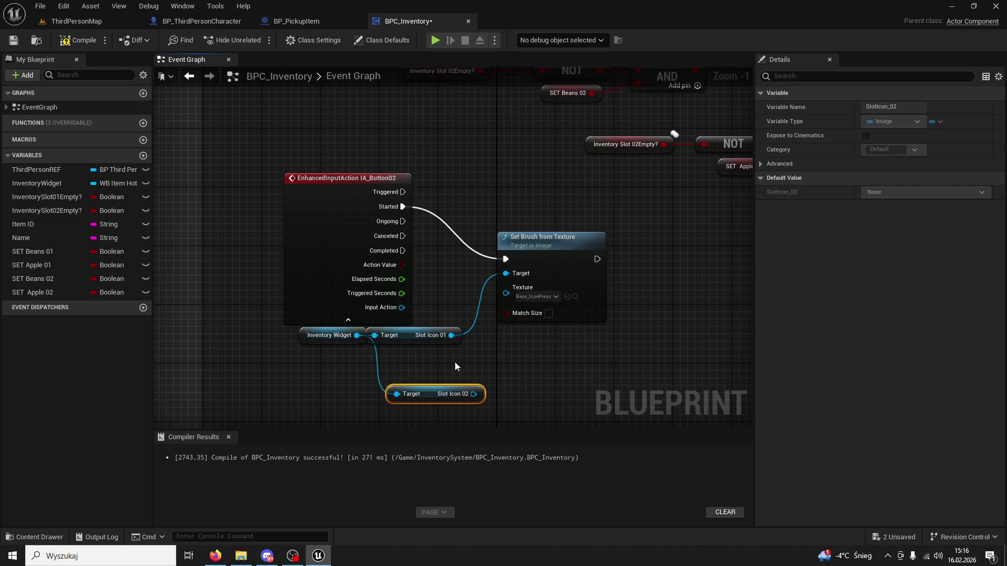
click(403, 337)
key(Delete)
drag(515, 286, 509, 275)
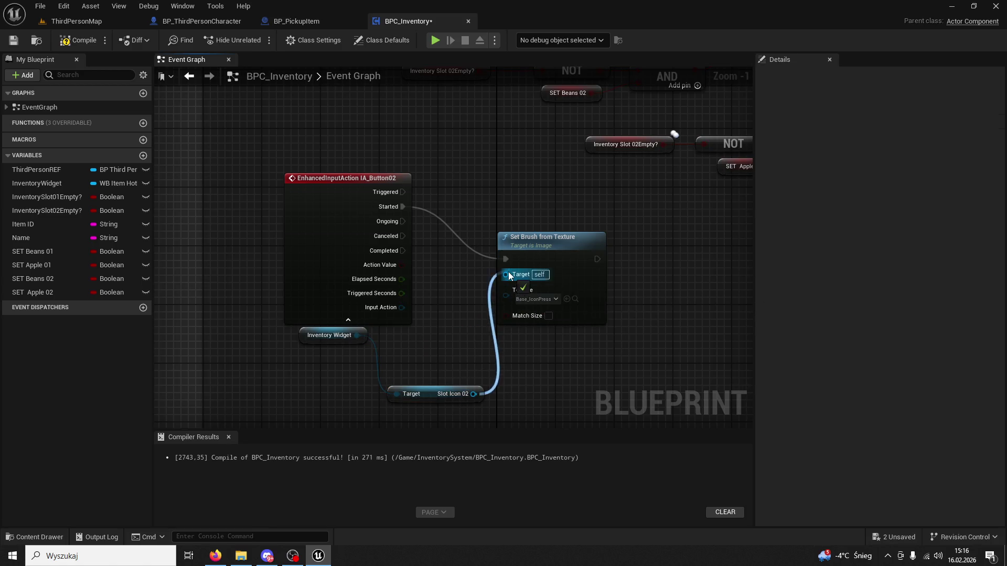
drag(441, 398, 410, 340)
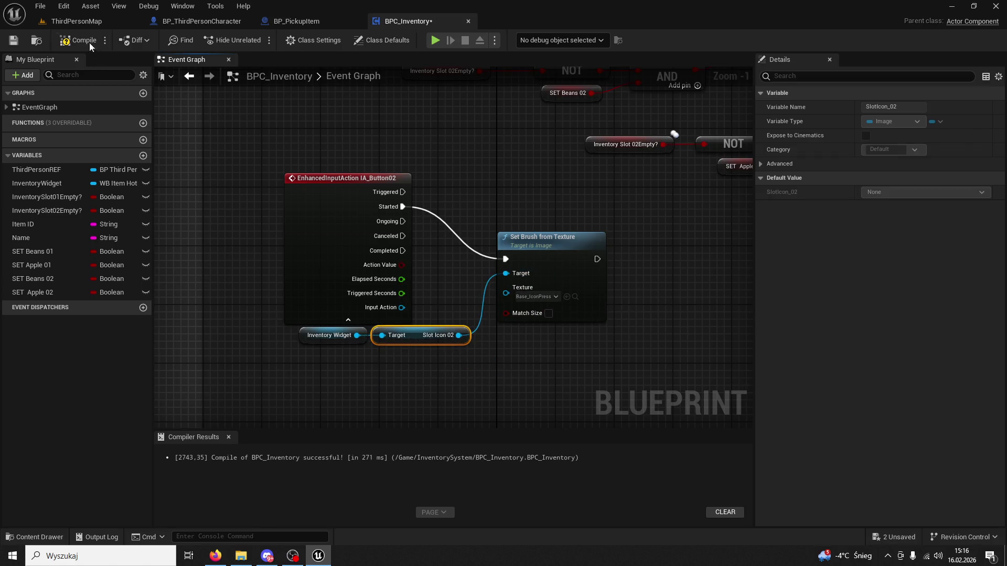
click(80, 26)
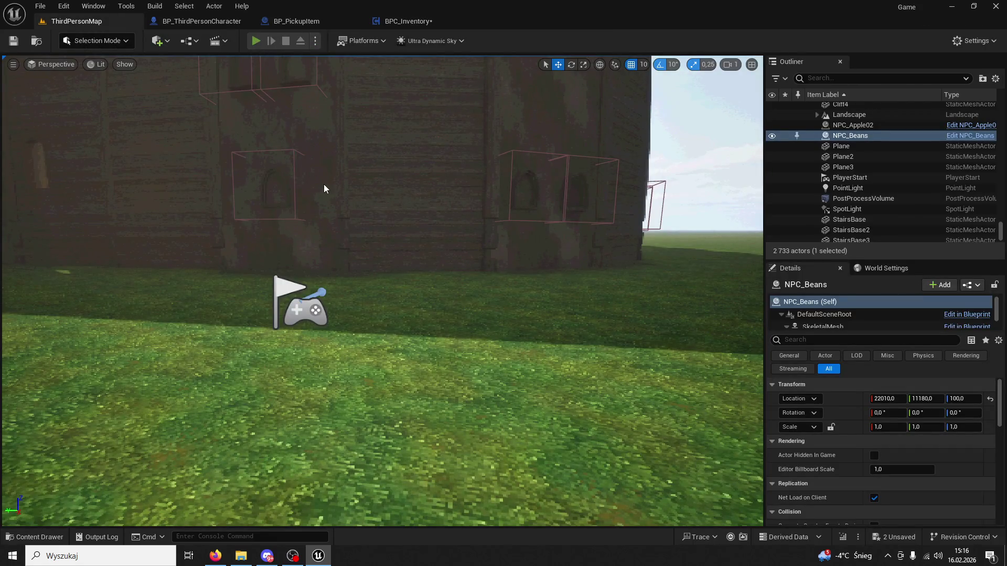
Step: Play-test ThirdPersonMap, picking up the apple into slot 1 and triggering hotbar slots 1 and 2
key(alt+p)
key(w)
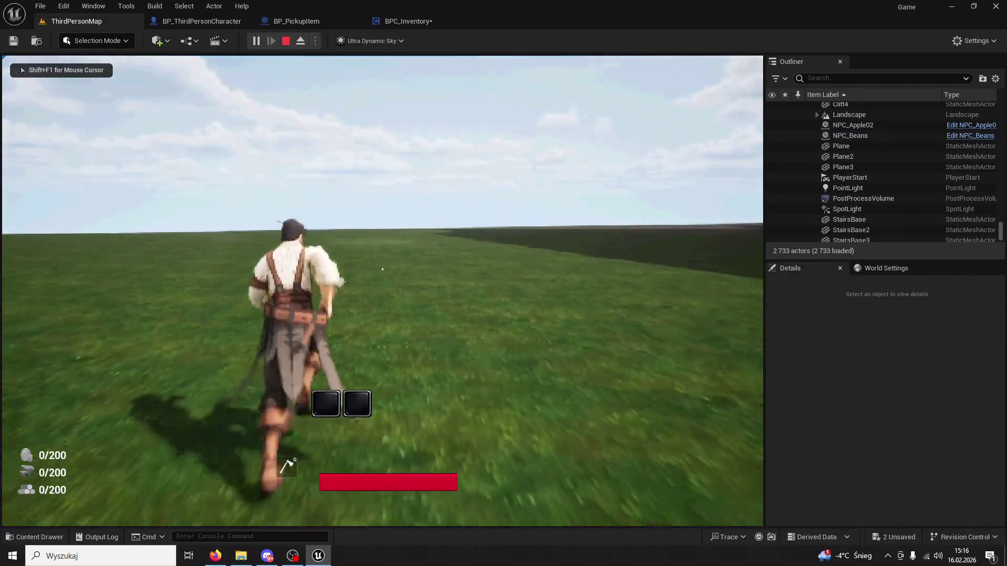
key(1)
key(2)
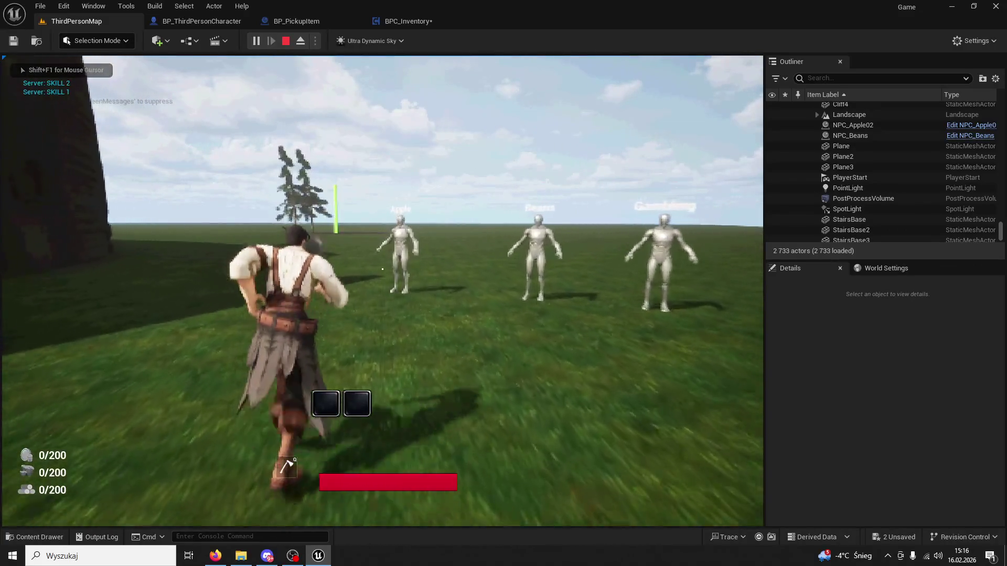
key(e)
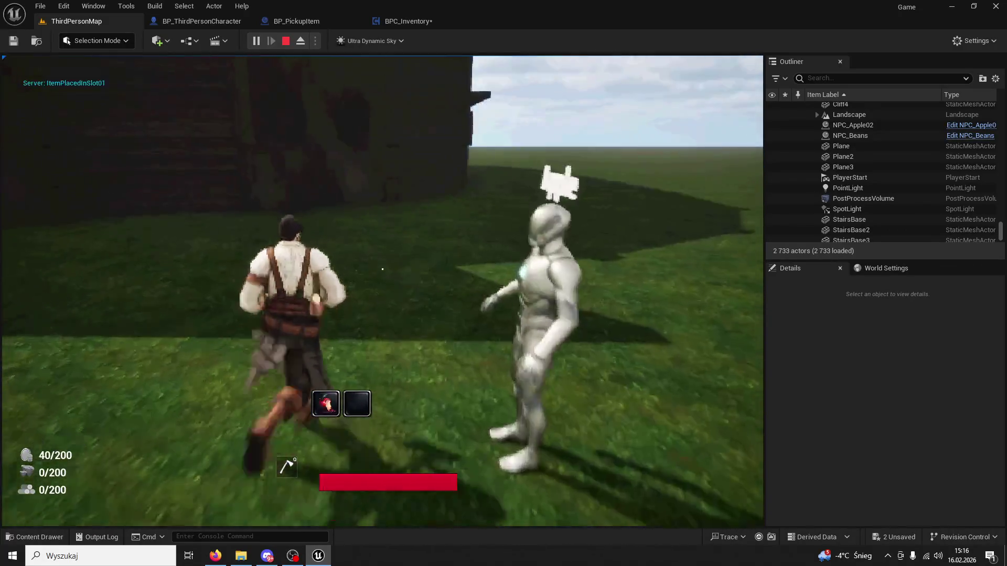
key(1)
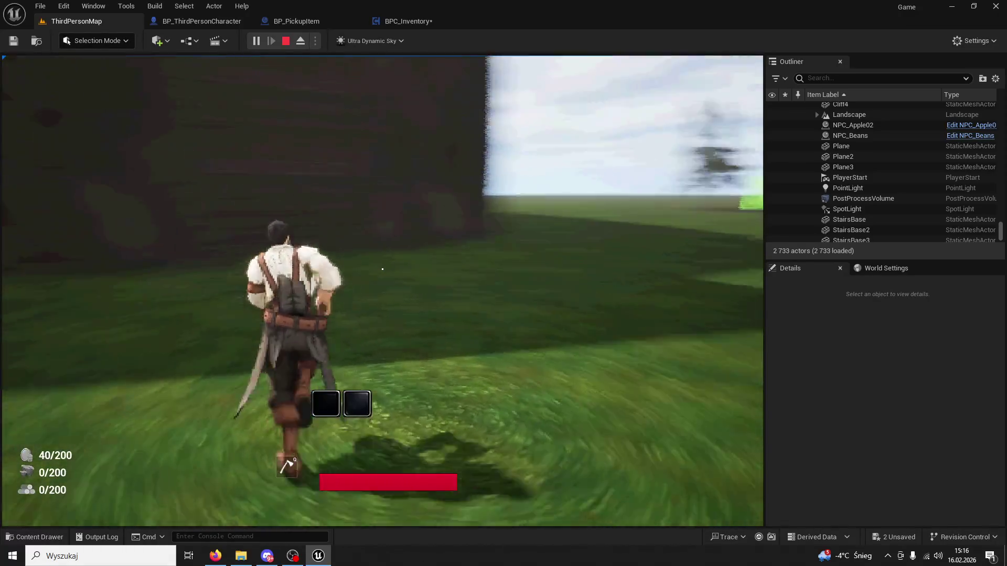
key(1)
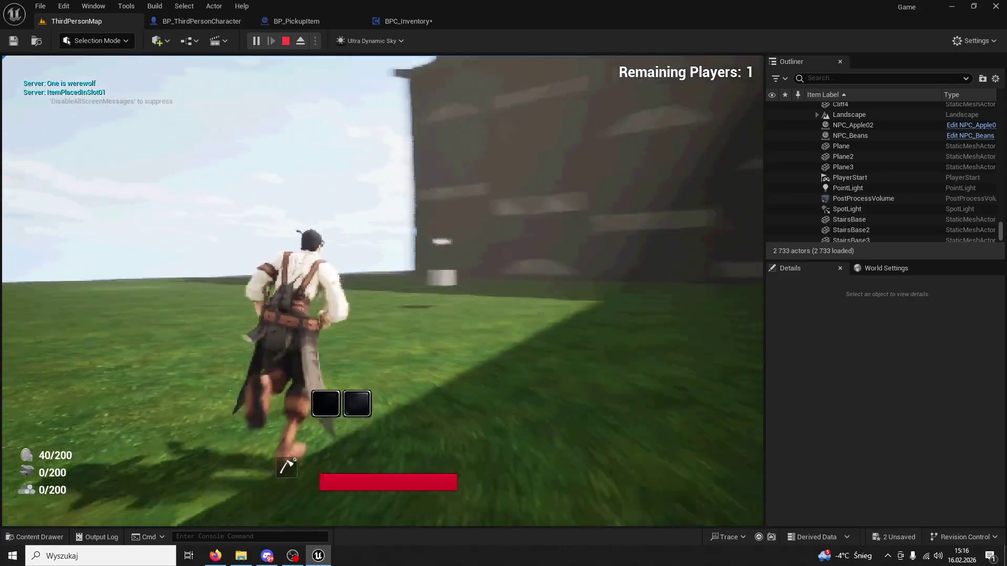
key(1)
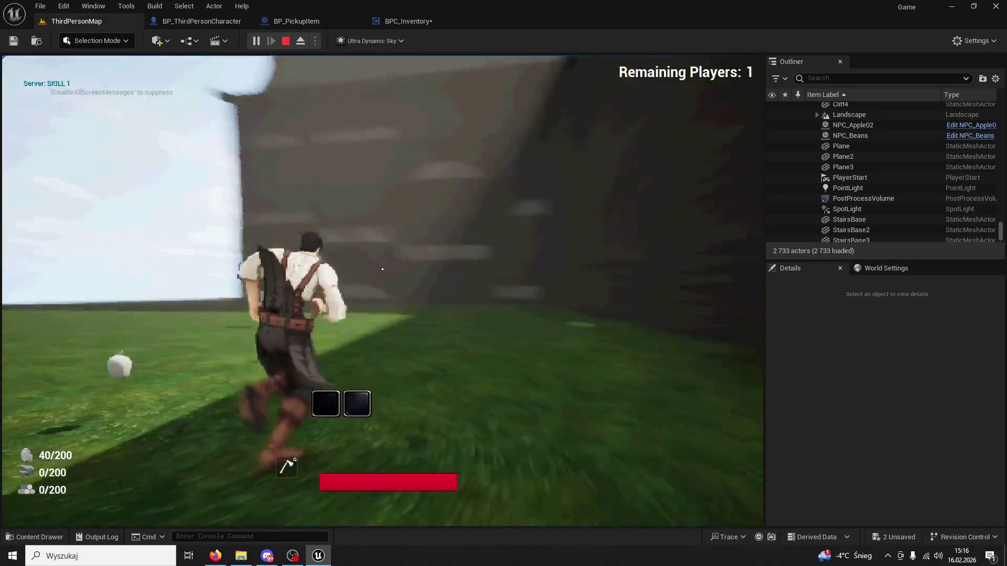
key(2)
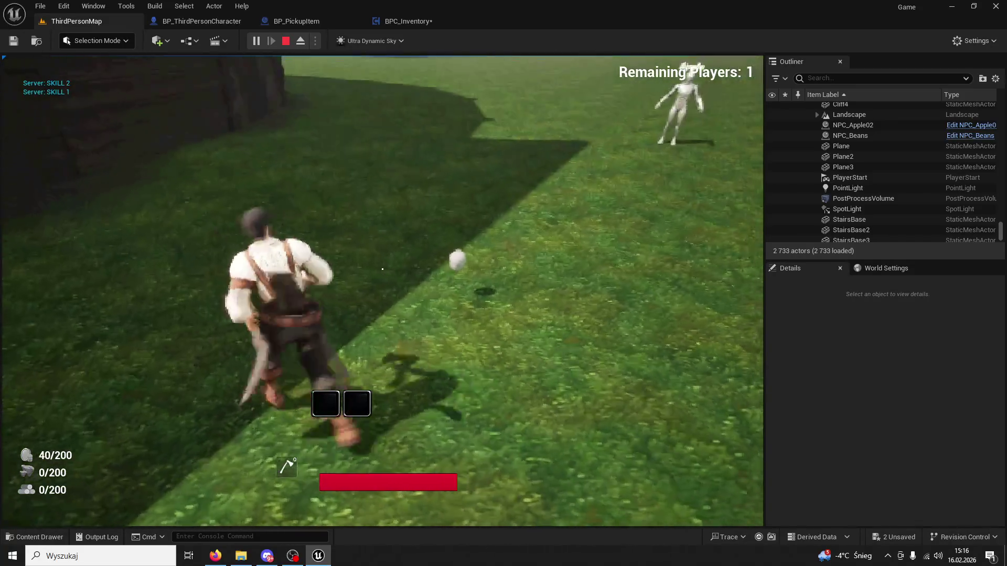
key(e)
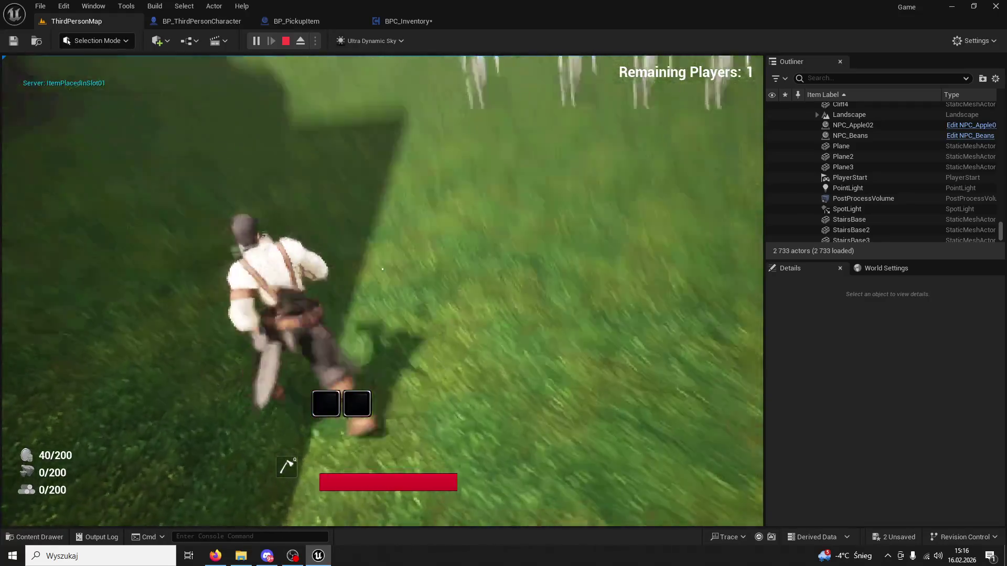
key(1)
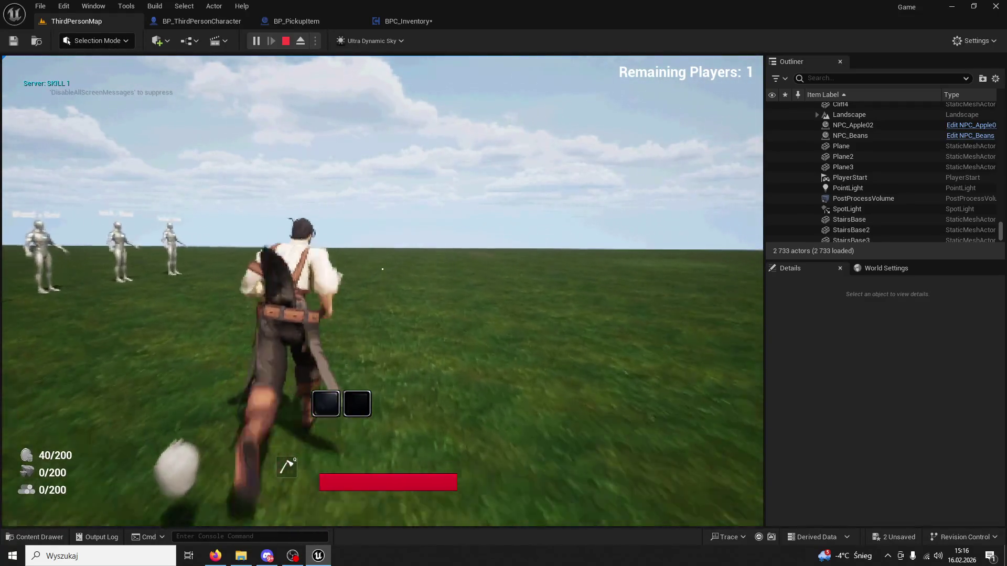
key(2)
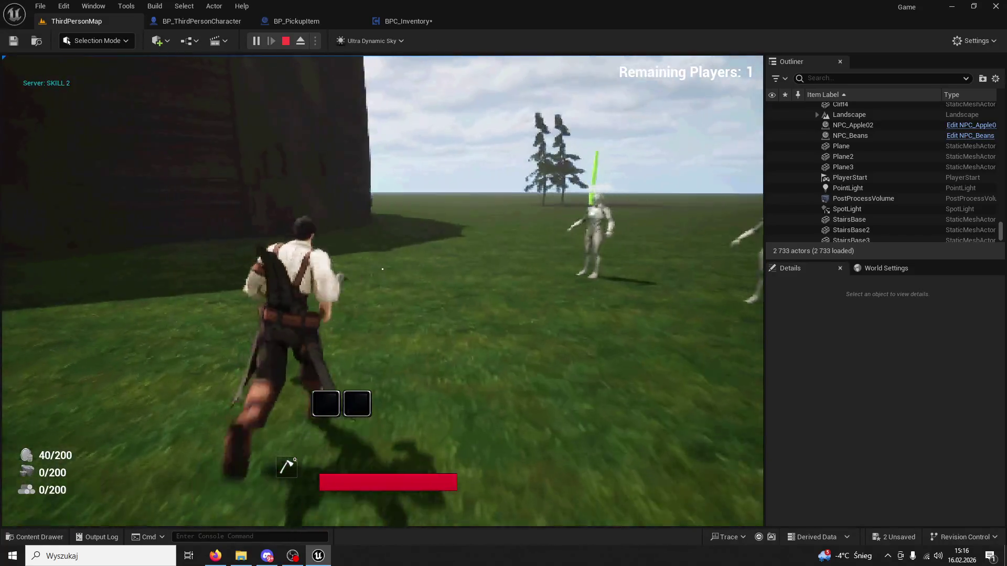
key(Escape)
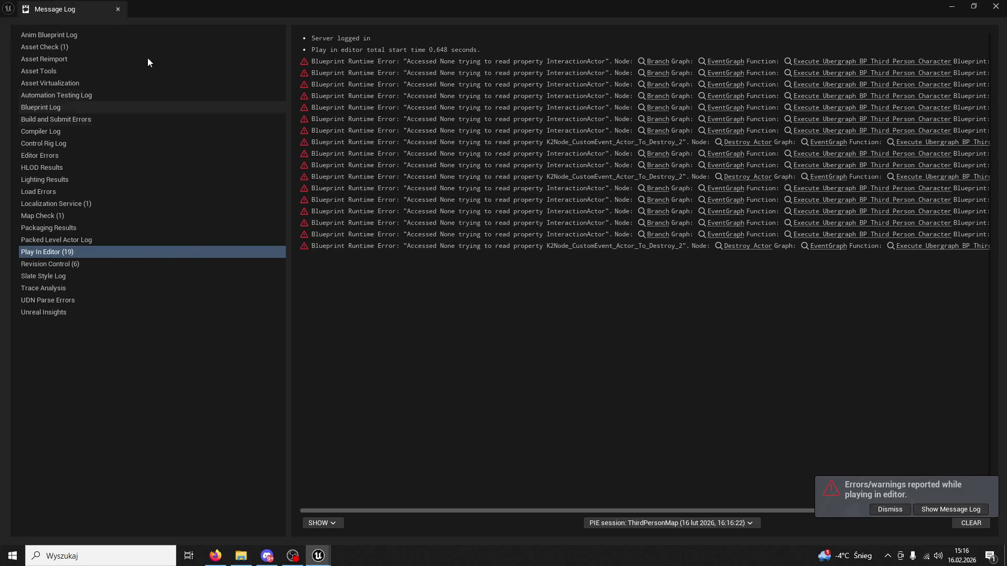
Step: Close the Message Log and run a brief second play-test of the level
click(117, 9)
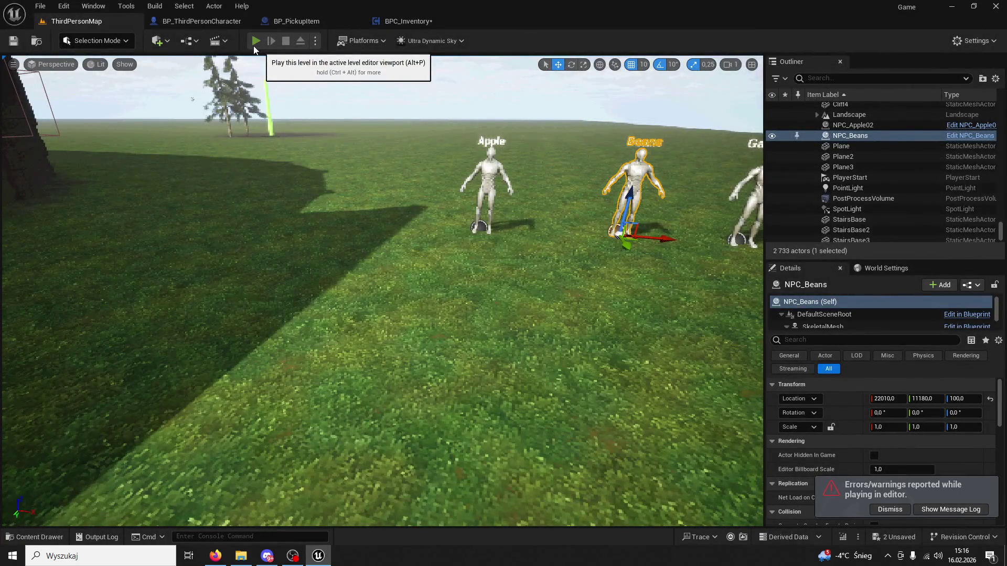
click(254, 44)
key(w)
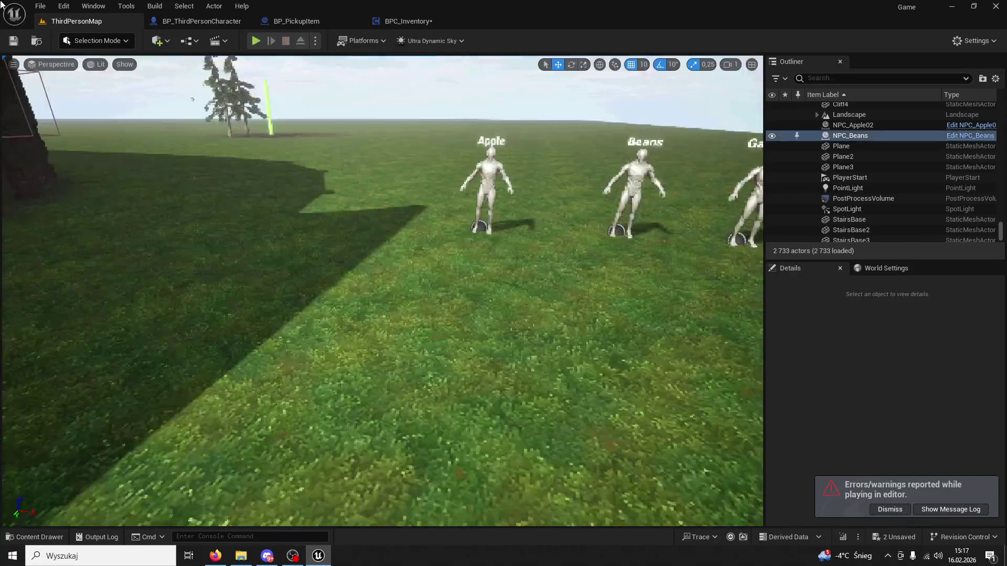
key(Escape)
click(202, 21)
Step: In BPC_Inventory, expand the IA_Button02 event to show all pins and move it up-left
click(408, 20)
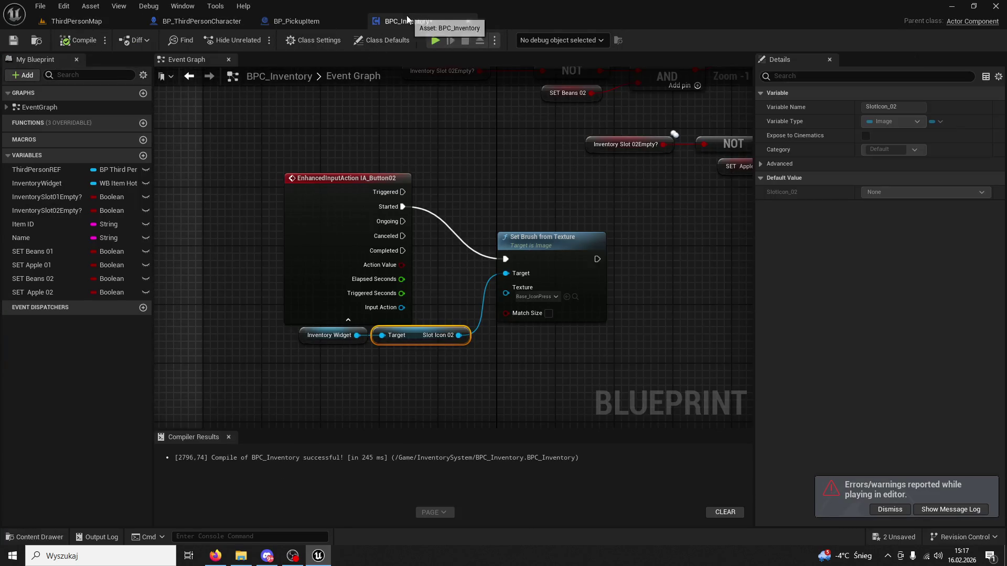
click(359, 192)
scroll(528, 135, up, 5)
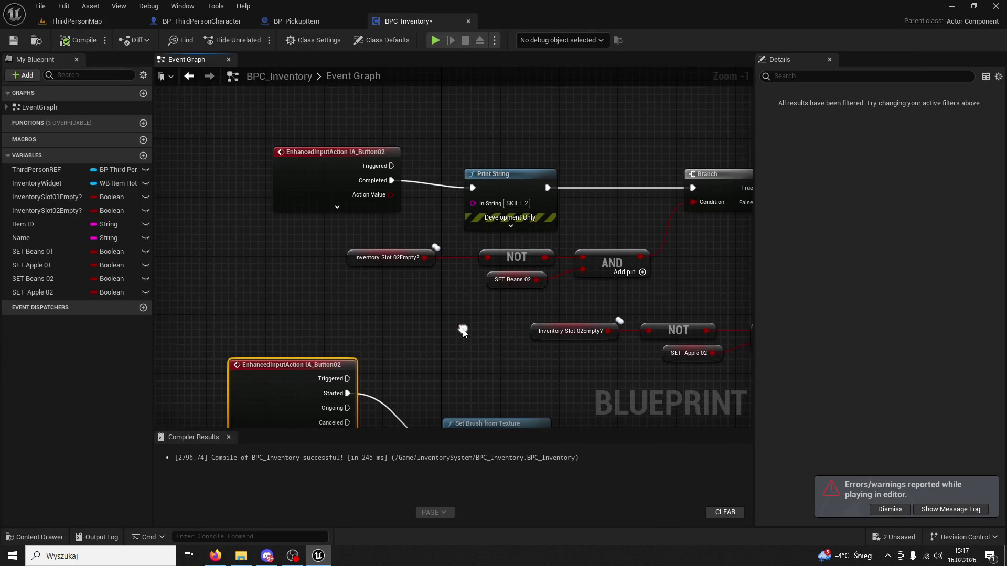
scroll(513, 137, right, 5)
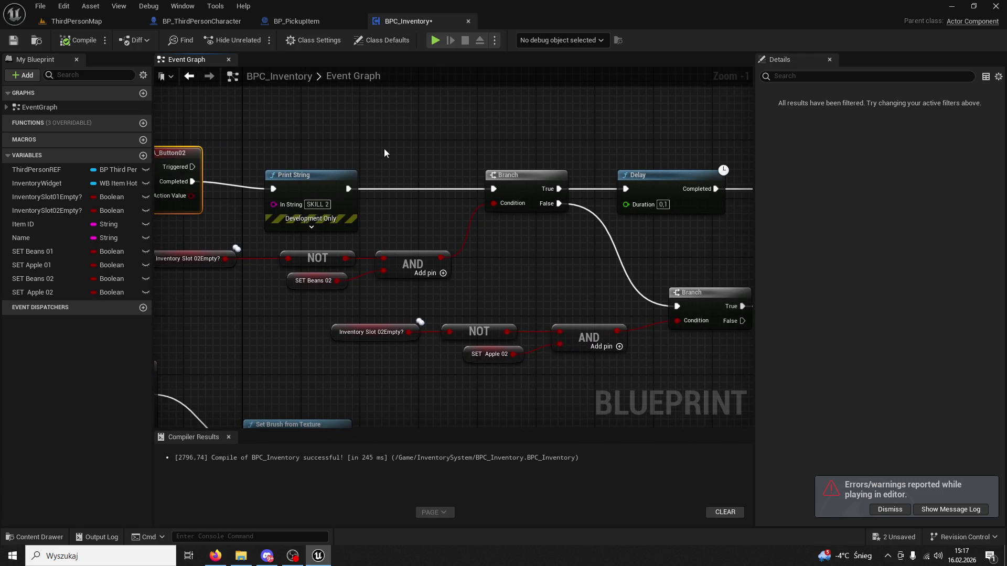
scroll(384, 149, left, 3)
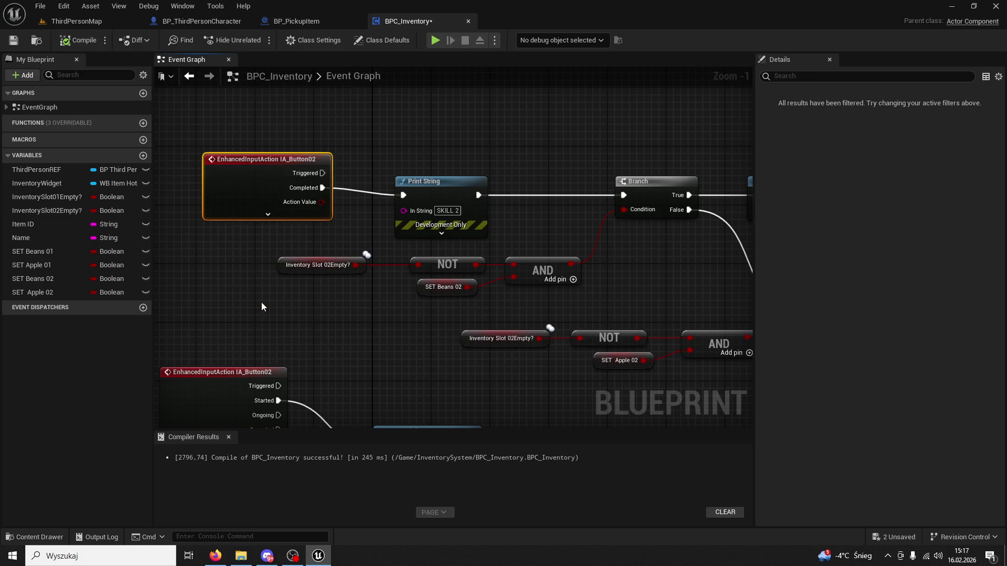
scroll(423, 319, left, 2)
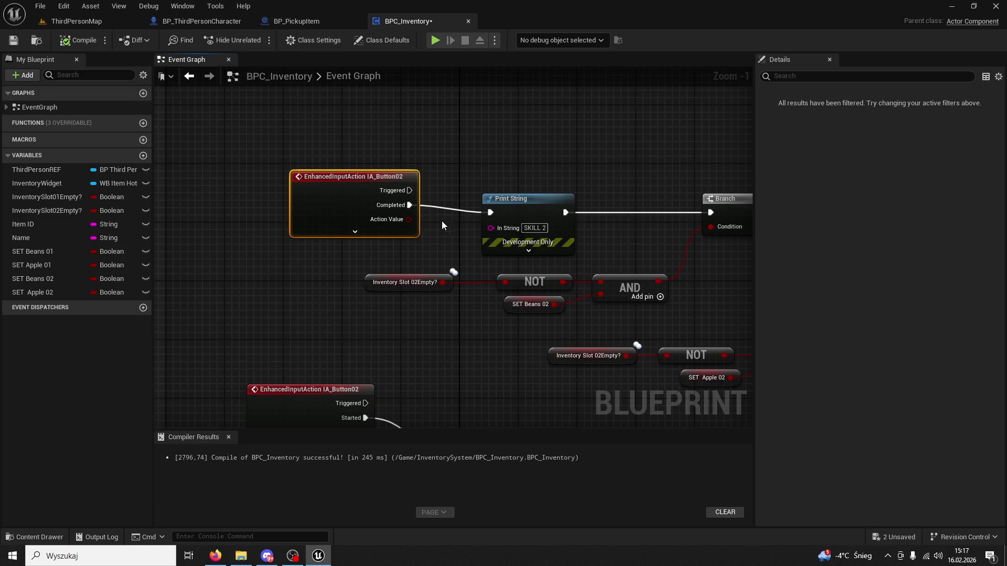
click(368, 233)
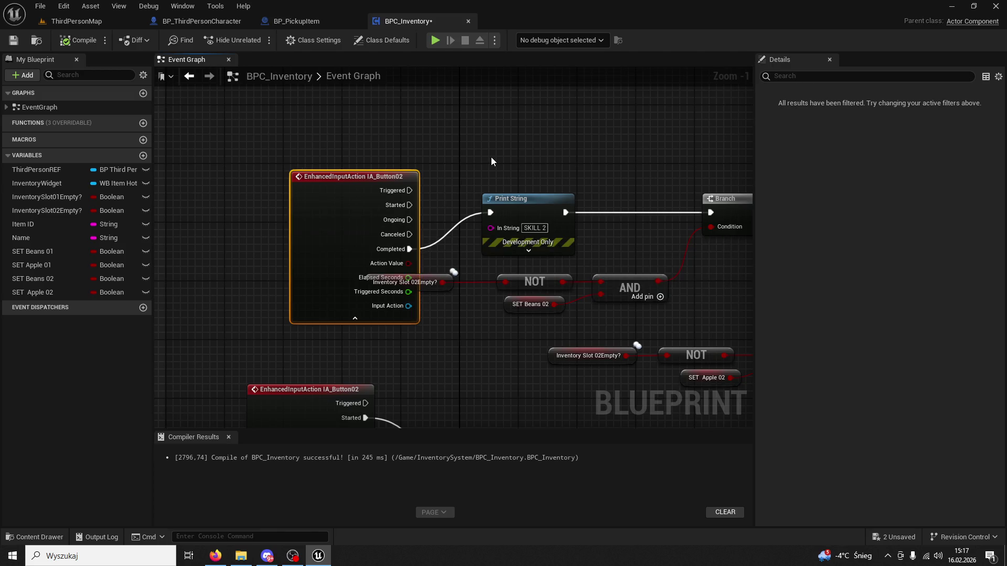
drag(383, 180, 286, 143)
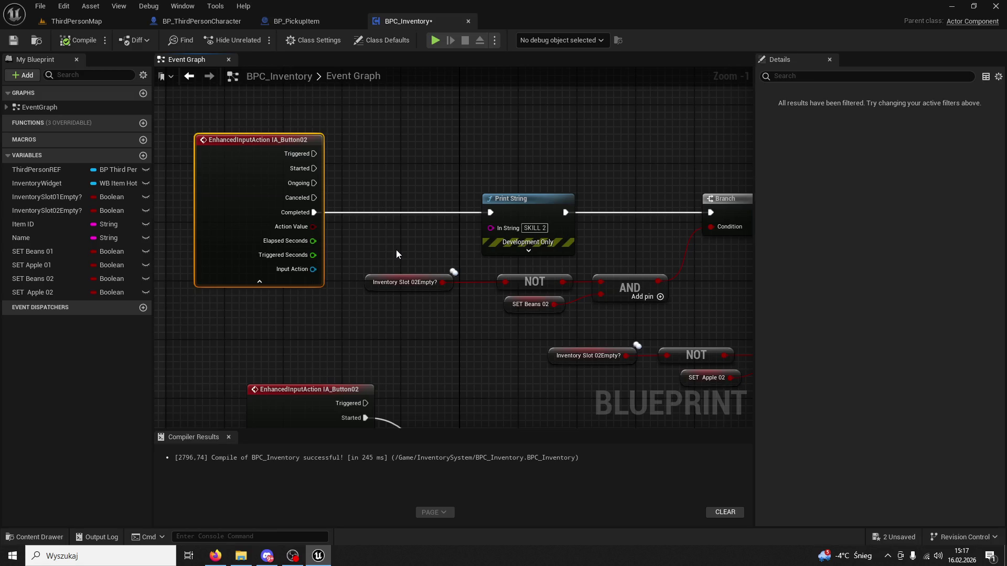
Step: Zoom out and pan the graph to the Use Skill 1 & 2 group
scroll(292, 315, down, 4)
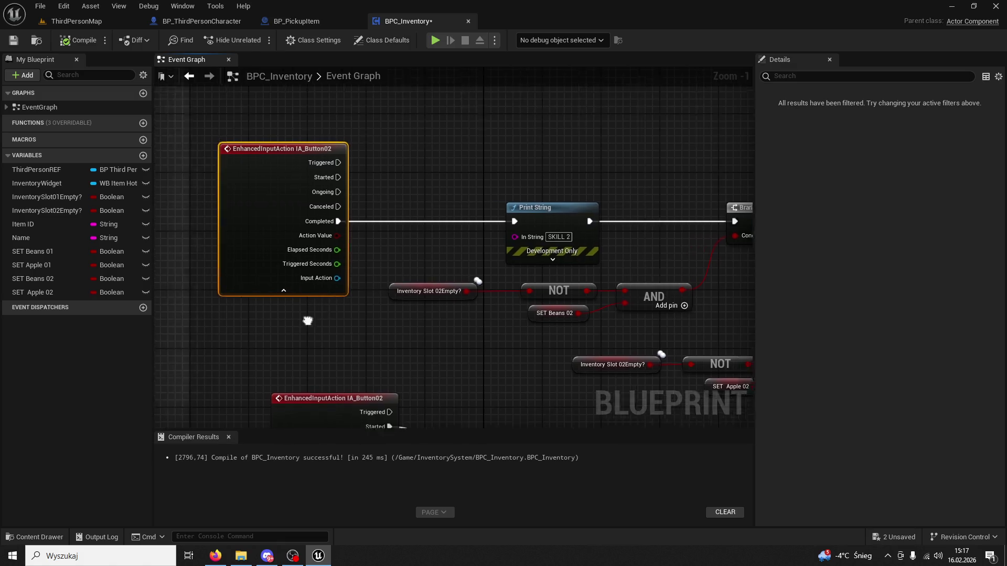
scroll(426, 356, down, 1)
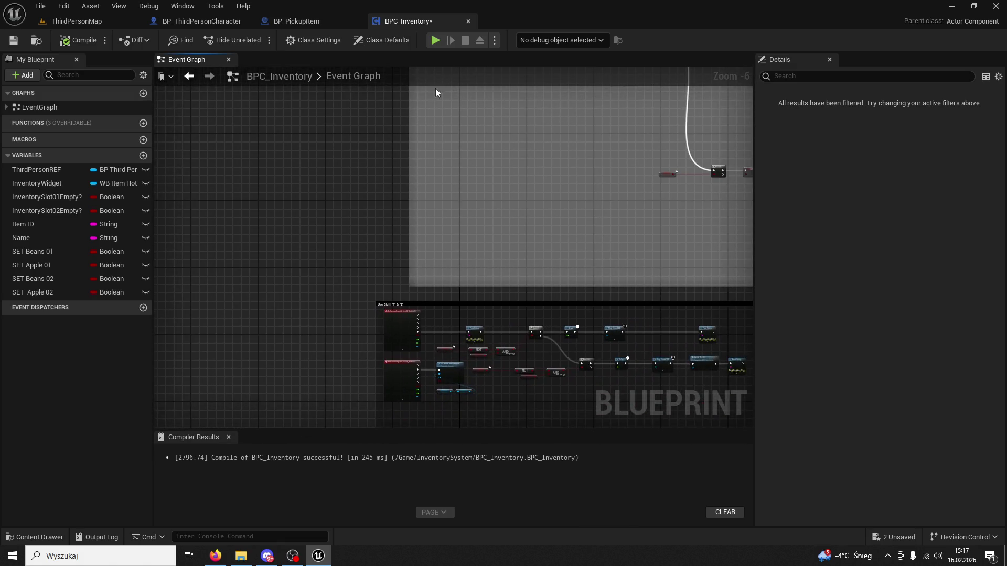
scroll(477, 292, up, 3)
mouse_move(479, 310)
mouse_down()
mouse_move(401, 188)
mouse_move(415, 220)
mouse_move(432, 201)
mouse_up()
scroll(436, 208, up, 2)
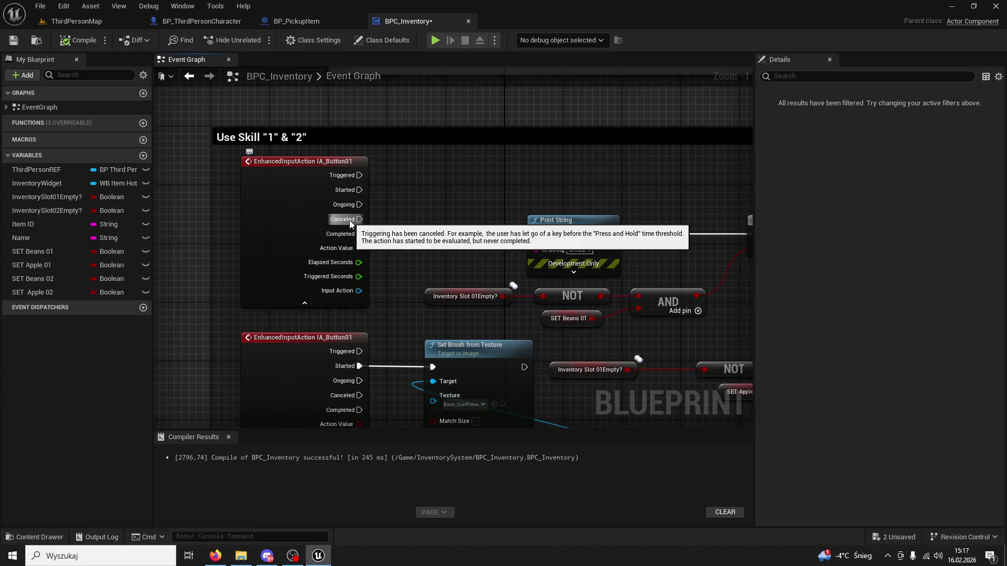
scroll(393, 216, down, 1)
Step: Frame the IA_Button01 event and its Set Brush from Texture node in the graph
mouse_move(393, 216)
mouse_down()
mouse_move(446, 294)
mouse_move(505, 347)
mouse_move(299, 230)
mouse_move(306, 295)
mouse_move(328, 232)
mouse_up()
click(319, 252)
scroll(337, 266, up, 1)
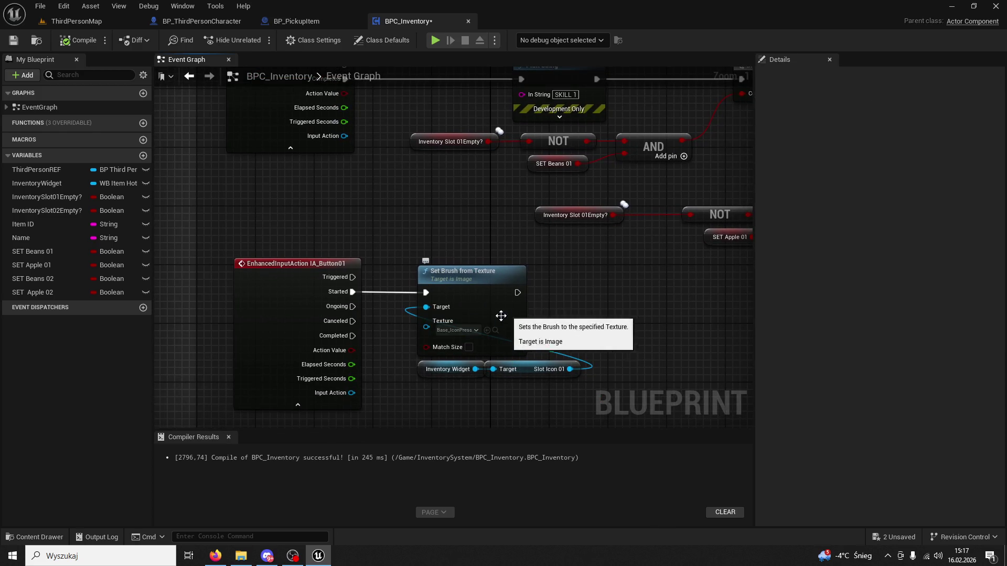
drag(437, 382, 405, 259)
scroll(405, 258, up, 1)
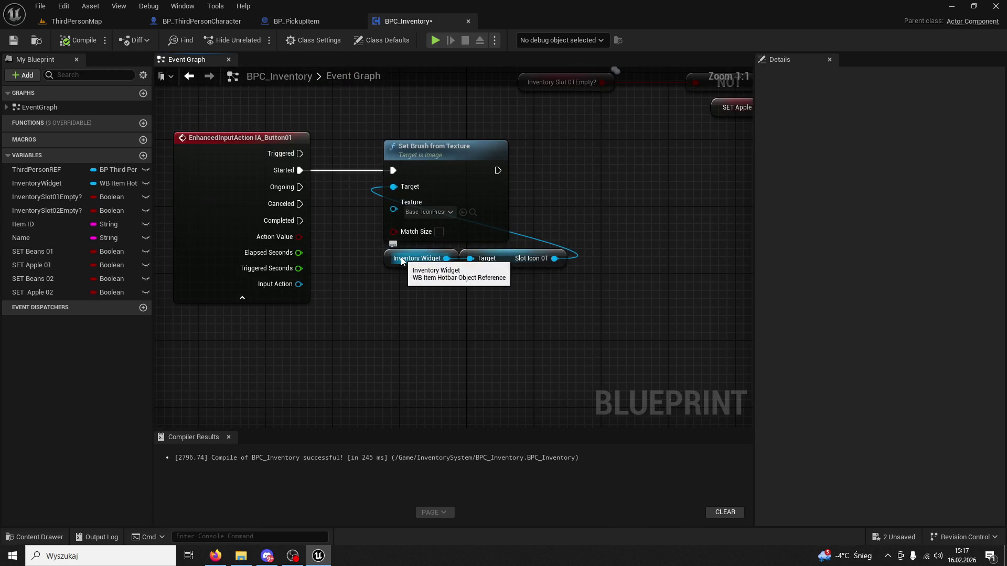
drag(284, 285, 297, 286)
scroll(365, 191, down, 5)
drag(386, 205, 310, 146)
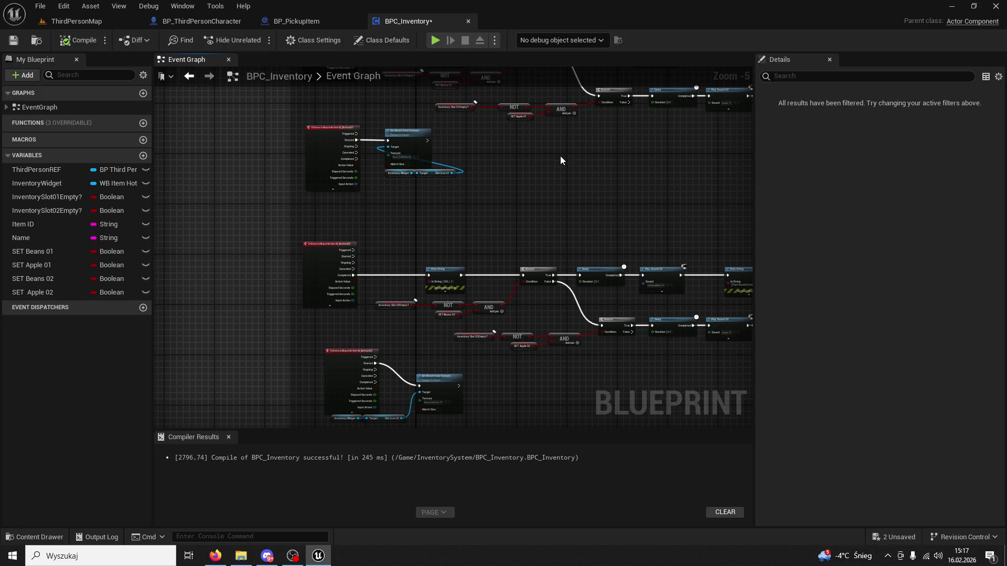
scroll(547, 158, up, 3)
click(569, 226)
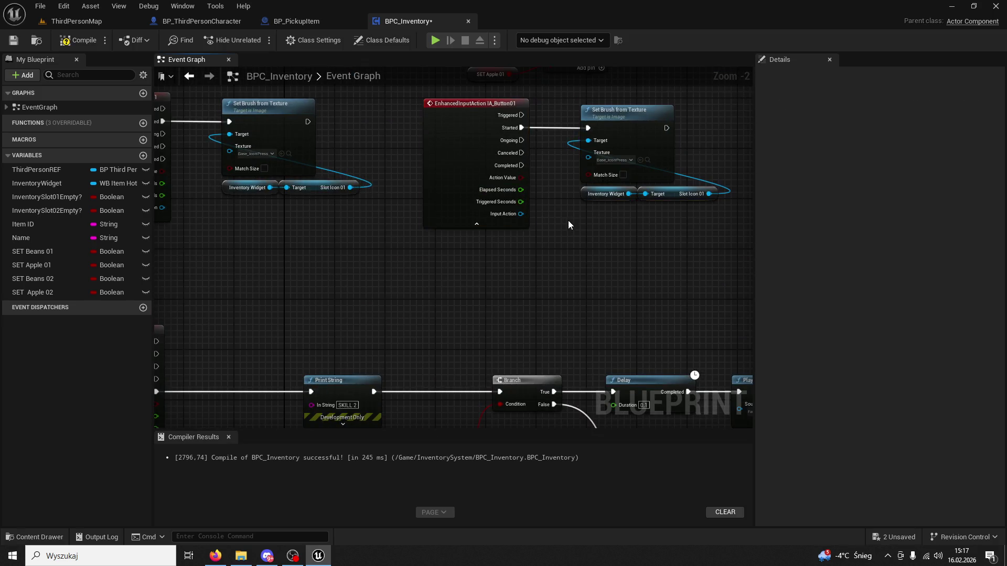
Step: Drive Set Brush from IA_Button01's Canceled pin instead of Started, with Base_Icon as texture
drag(525, 157, 588, 128)
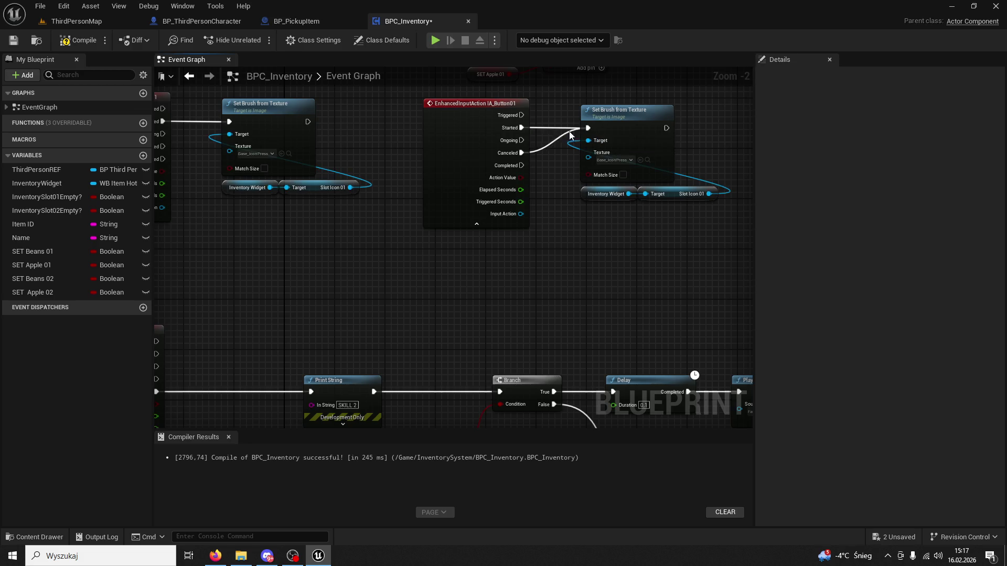
right_click(522, 128)
click(558, 162)
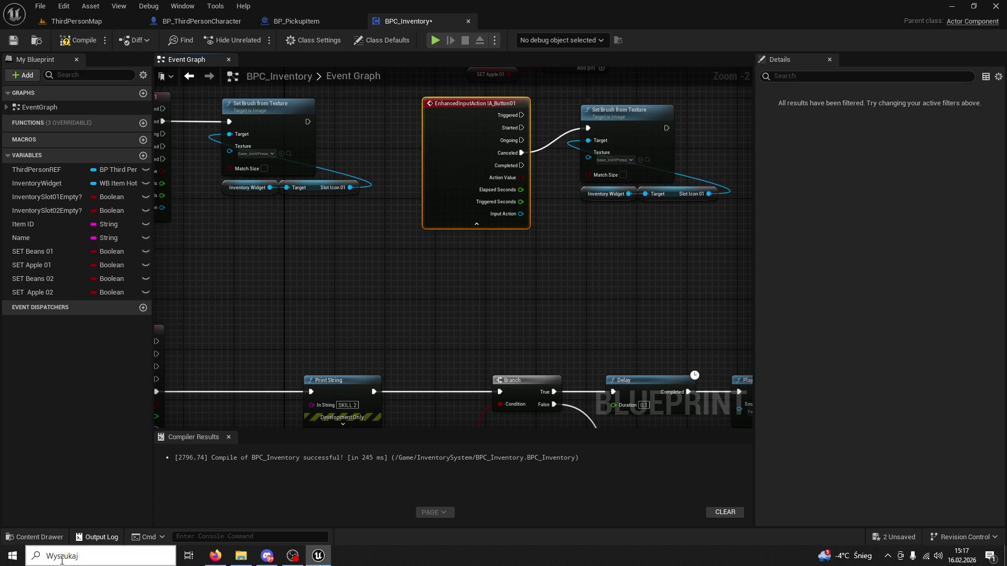
click(54, 537)
click(381, 448)
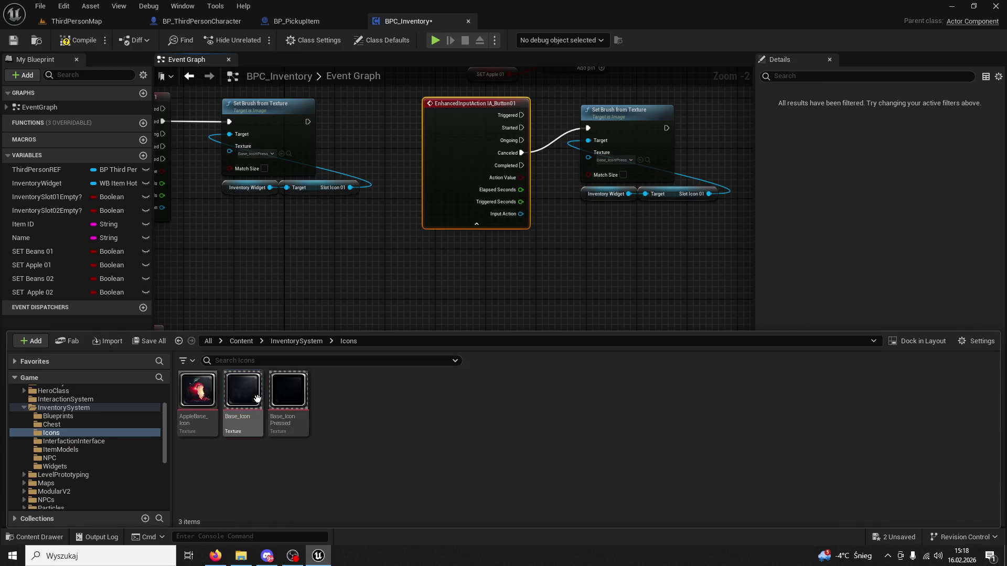
click(640, 160)
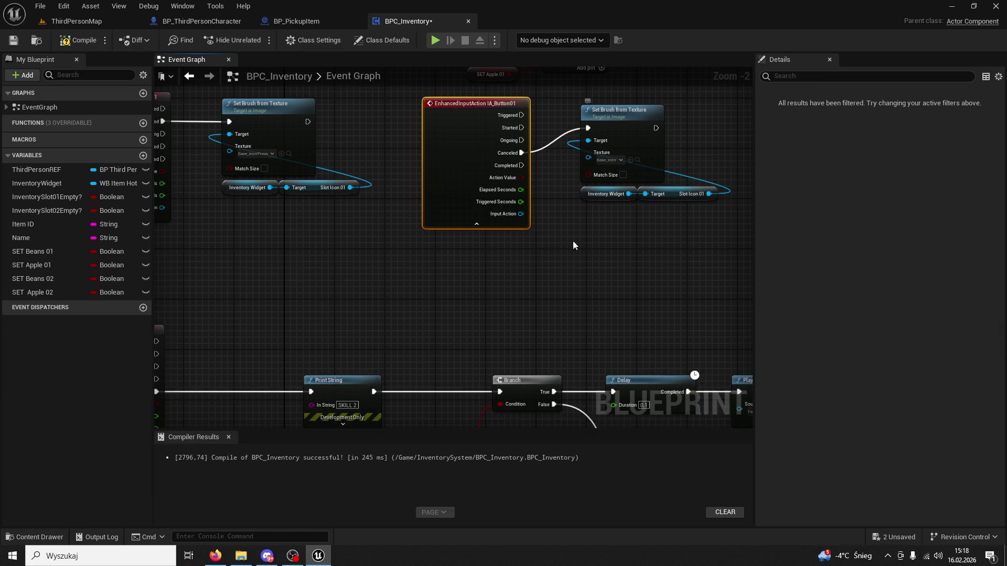
Step: Paste the copied nodes for IA_Button02 and drive Set Brush from Canceled instead of Started
mouse_move(521, 218)
mouse_down()
mouse_move(493, 71)
mouse_move(565, 178)
mouse_move(523, 332)
mouse_move(304, 219)
mouse_up()
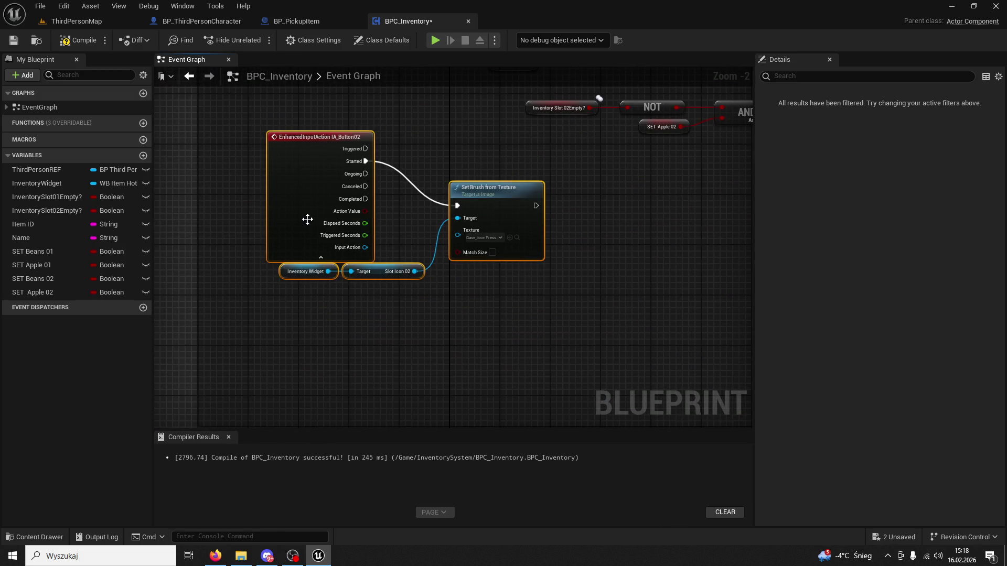
drag(462, 290, 220, 252)
key(ctrl+v)
click(410, 199)
click(415, 185)
drag(460, 188, 550, 207)
right_click(461, 163)
click(482, 197)
Step: Set Slot Icon 02's brush texture to Base_Icon and compile BPC_Inventory
scroll(473, 296, up, 2)
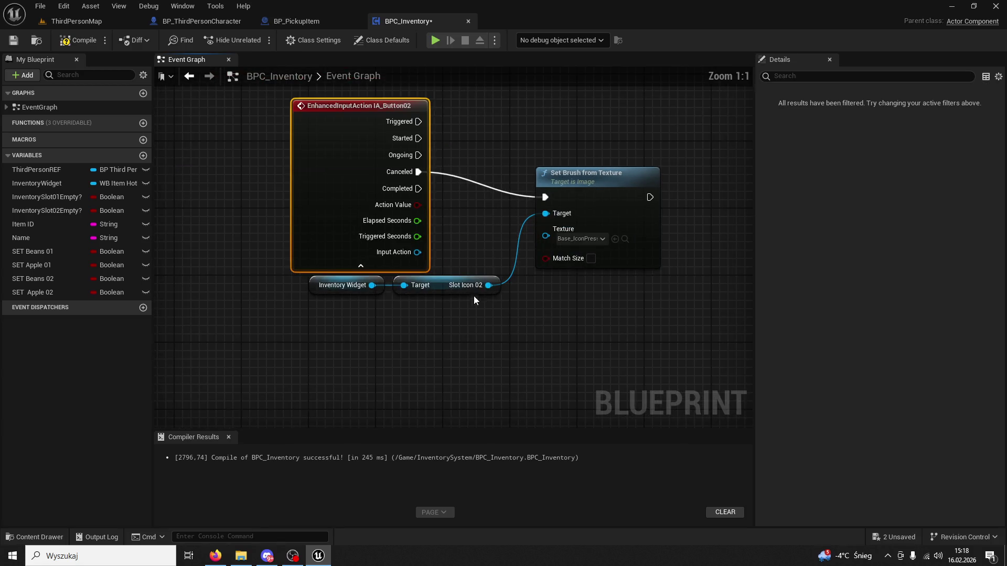
click(578, 239)
click(42, 524)
click(50, 536)
click(242, 410)
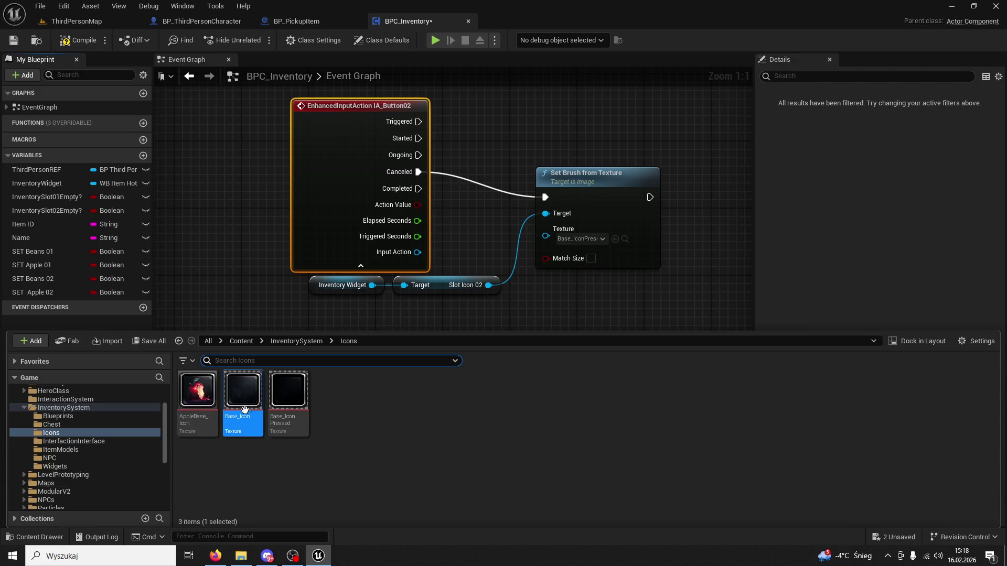
click(615, 239)
click(93, 44)
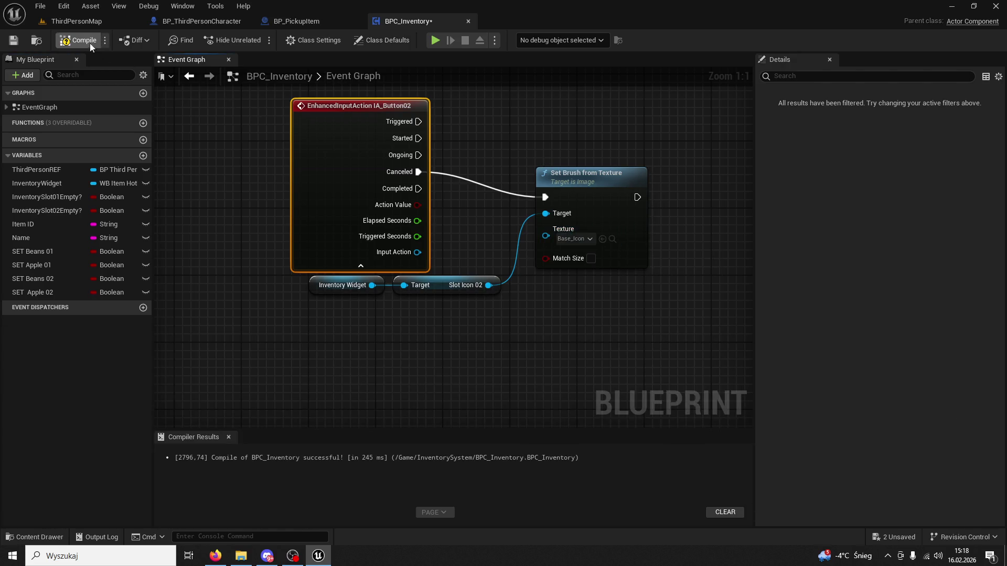
Step: Play-test ThirdPersonMap pressing hotbar keys 1 and 2, then return to BPC_Inventory's graph
click(88, 20)
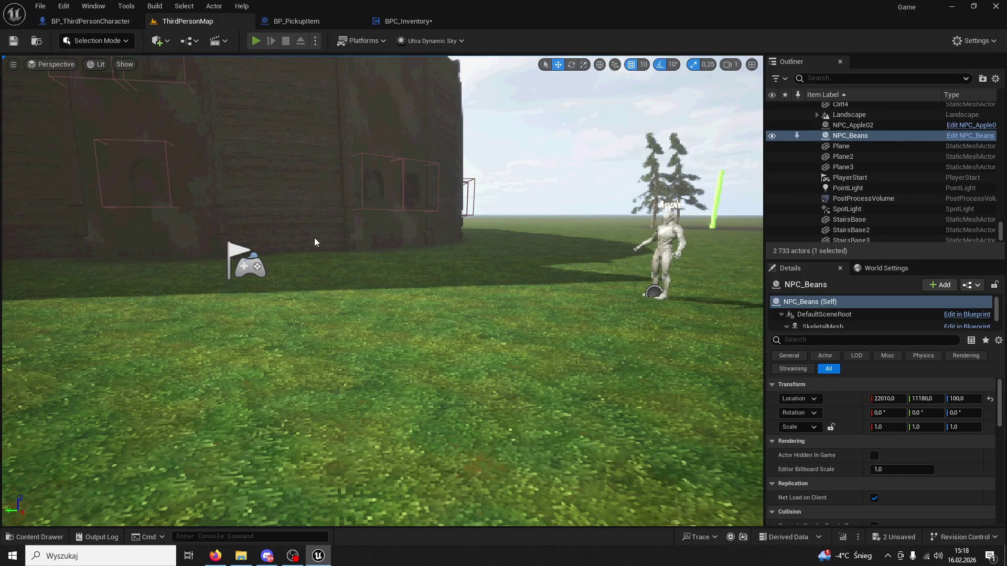
key(alt+p)
key(w)
key(1)
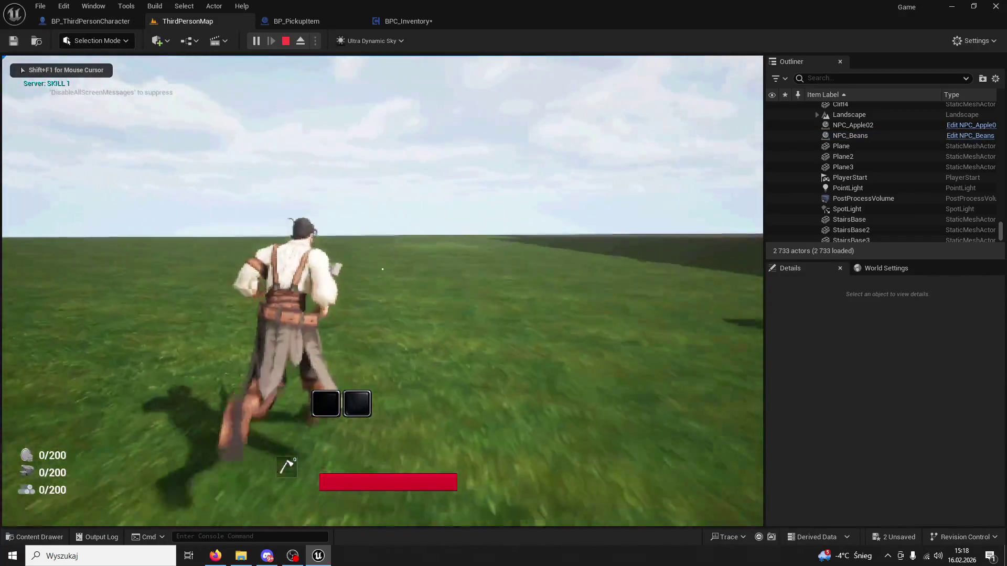
key(2)
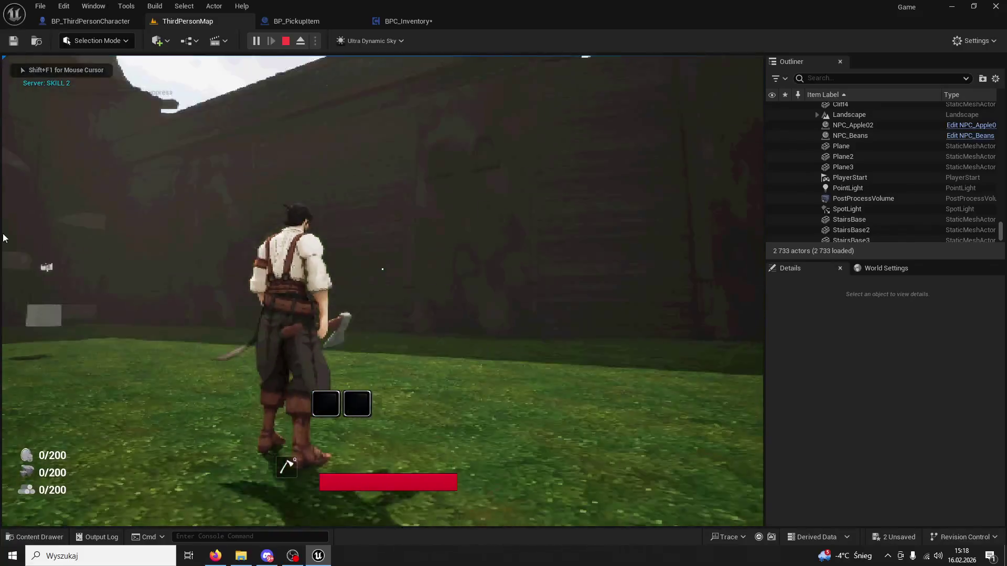
key(Escape)
click(404, 21)
mouse_move(383, 149)
mouse_down()
mouse_move(405, 307)
mouse_move(422, 186)
mouse_up()
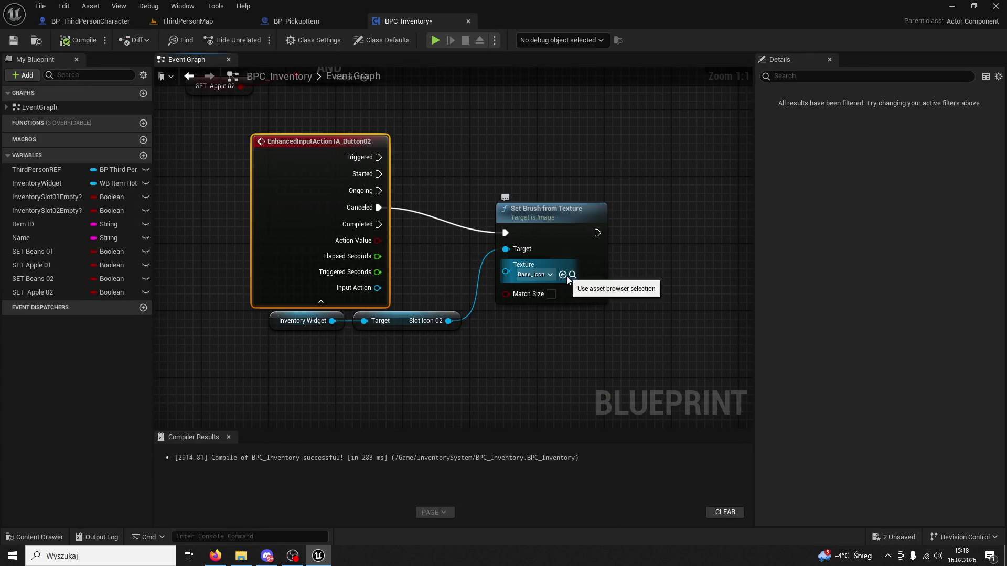
Step: Close the content browser and compile BPC_Inventory with F7
click(571, 276)
click(494, 175)
key(F7)
scroll(515, 230, down, 4)
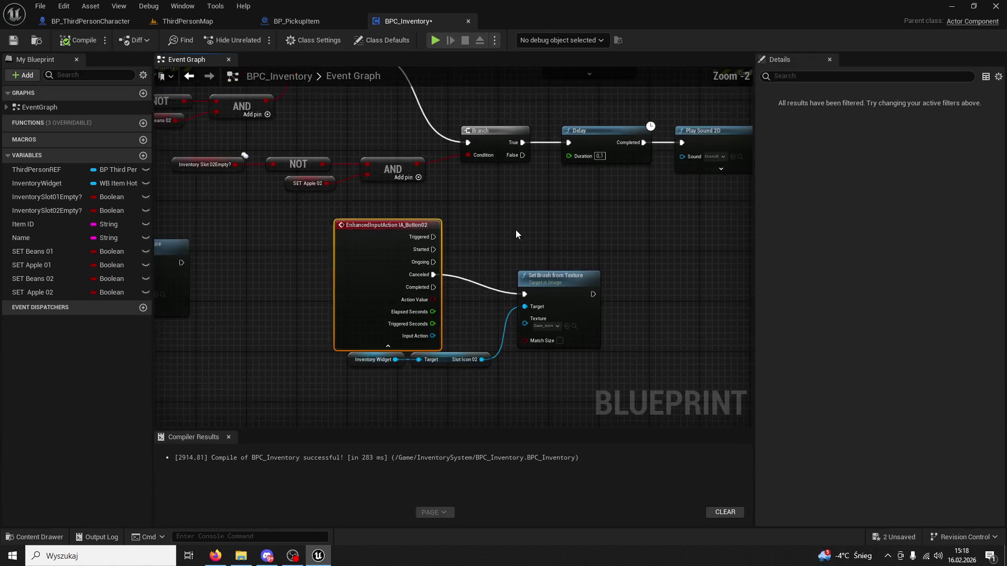
scroll(399, 292, up, 4)
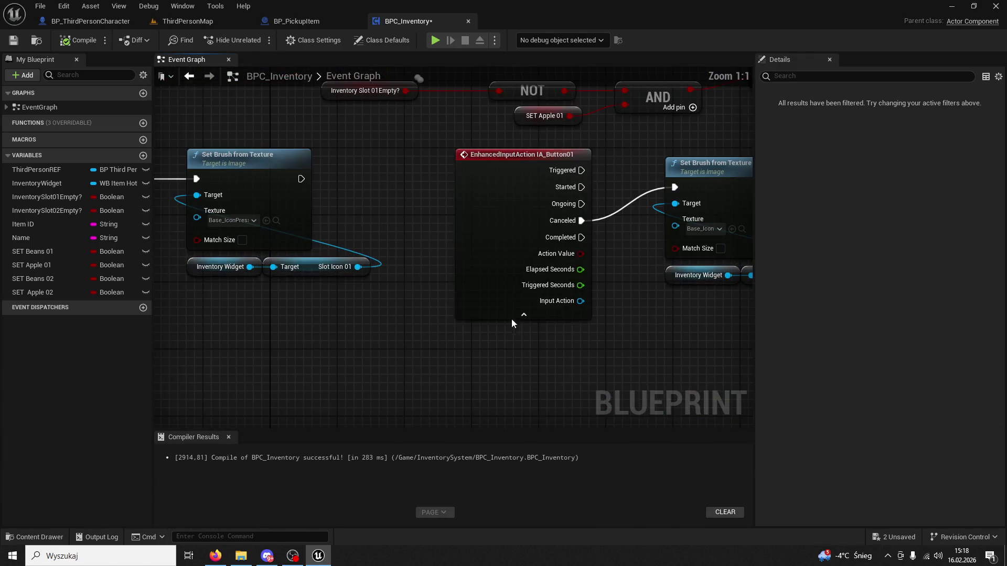
Step: Rewire both IA_Button01 and IA_Button02 Base_Icon resets to their Completed pins, breaking the Canceled links
mouse_move(581, 238)
mouse_down()
mouse_move(675, 193)
mouse_move(662, 193)
mouse_up()
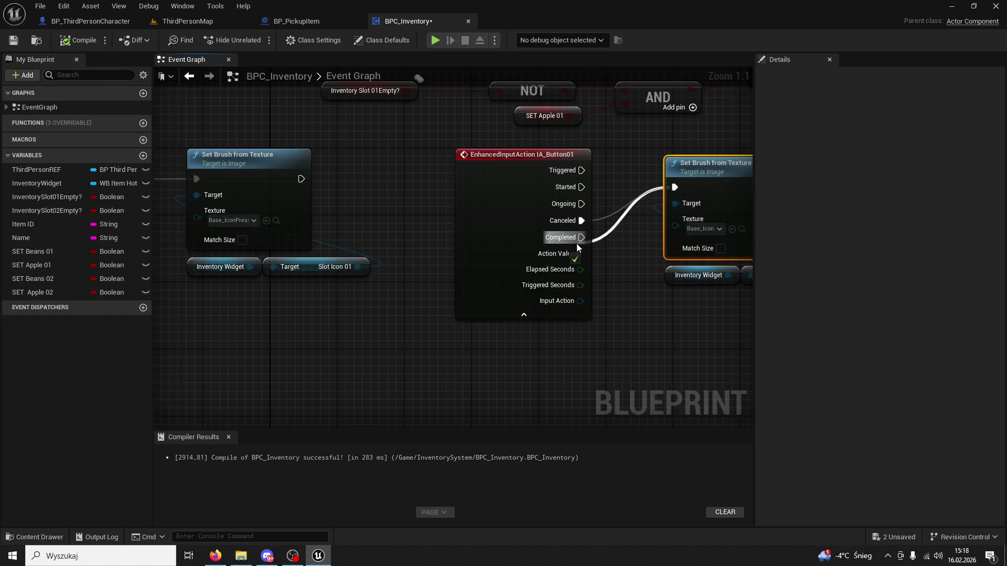
right_click(582, 235)
mouse_move(583, 234)
mouse_down()
mouse_move(596, 222)
mouse_move(498, 62)
mouse_up()
drag(498, 279, 624, 288)
right_click(497, 263)
click(529, 281)
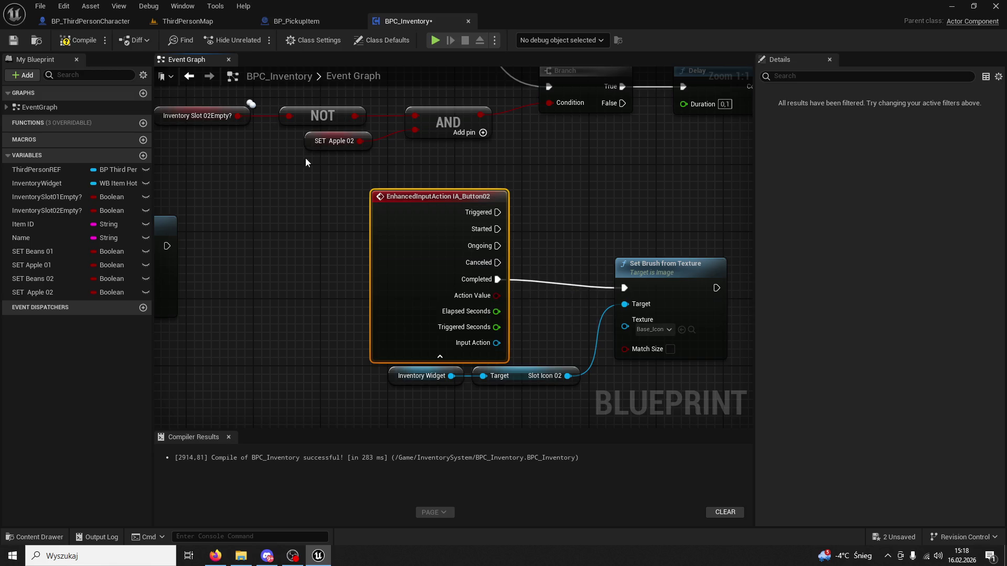
click(89, 21)
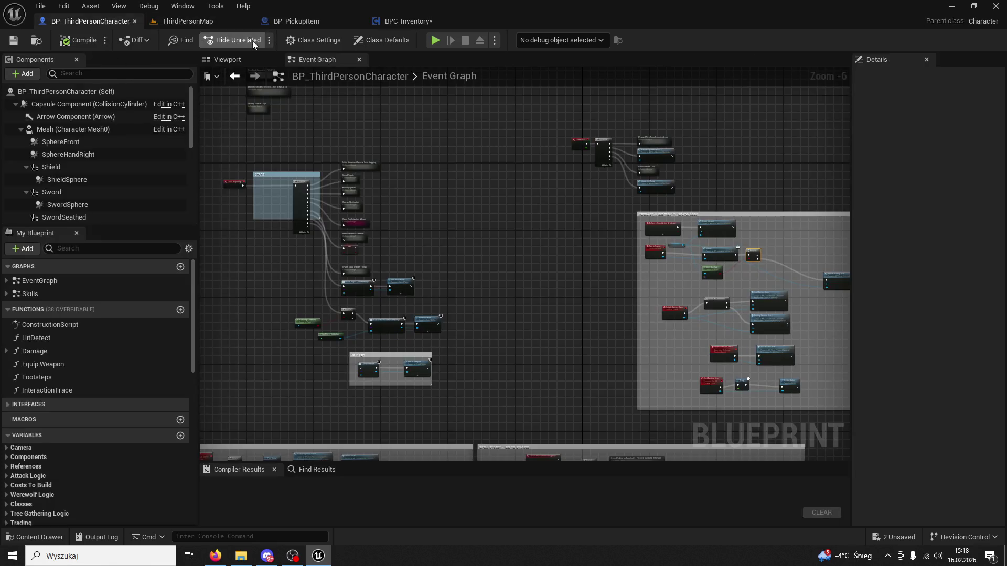
Step: Start playing ThirdPersonMap and trigger hotbar slots 1 and 2 several times
click(188, 21)
click(257, 42)
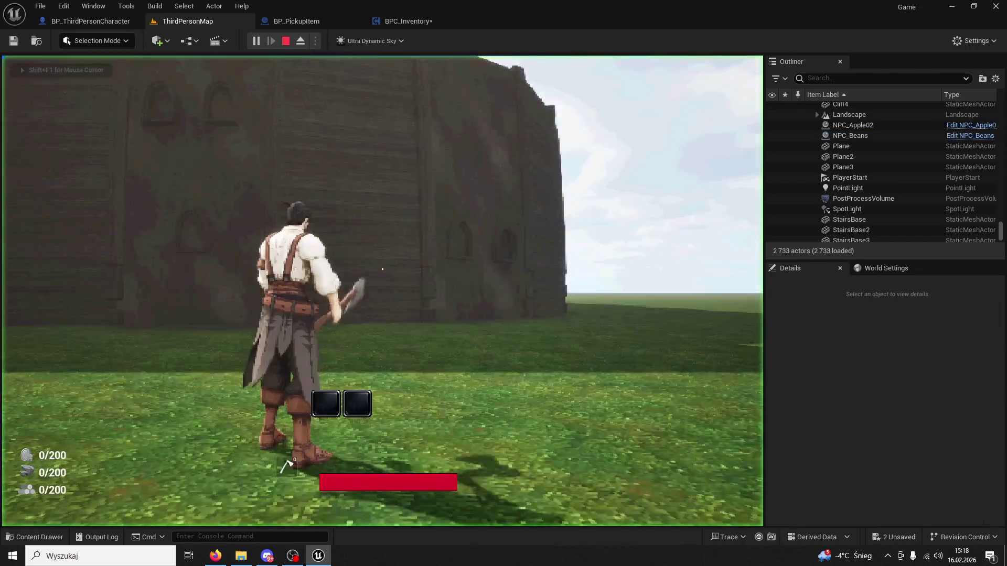
key(1)
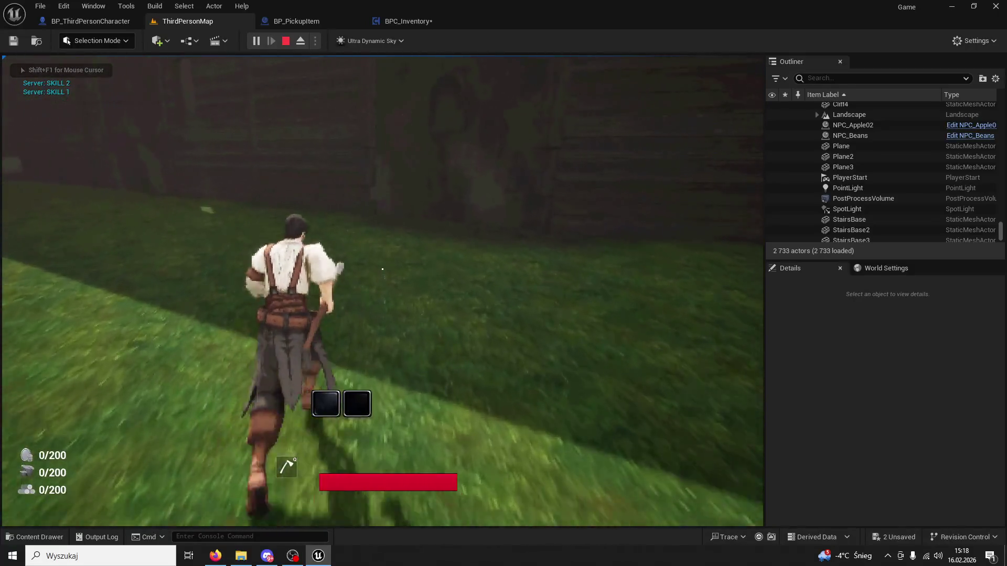
key(2)
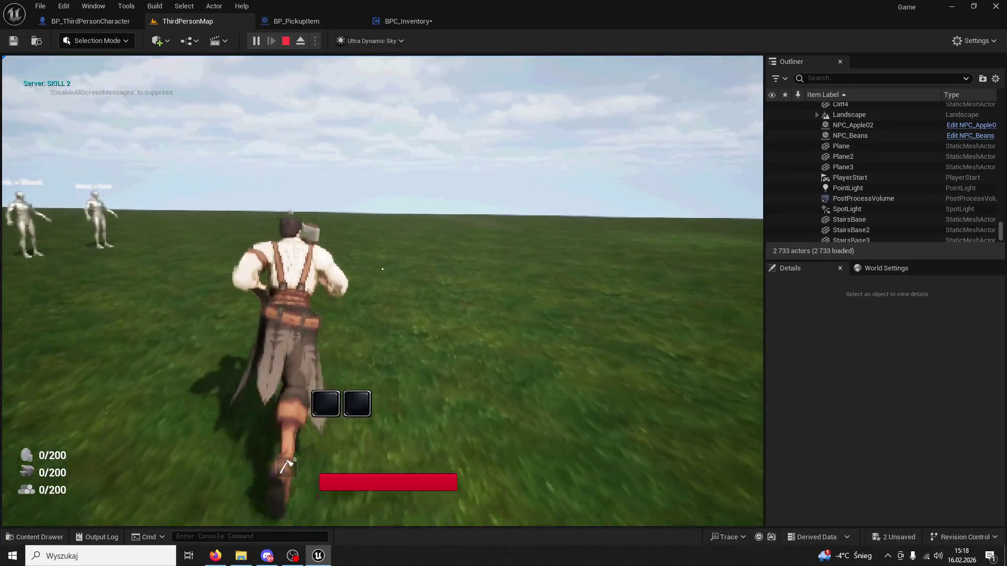
key(1)
key(1)
key(1)
key(1)
key(2)
key(1)
key(2)
key(1)
key(2)
key(1)
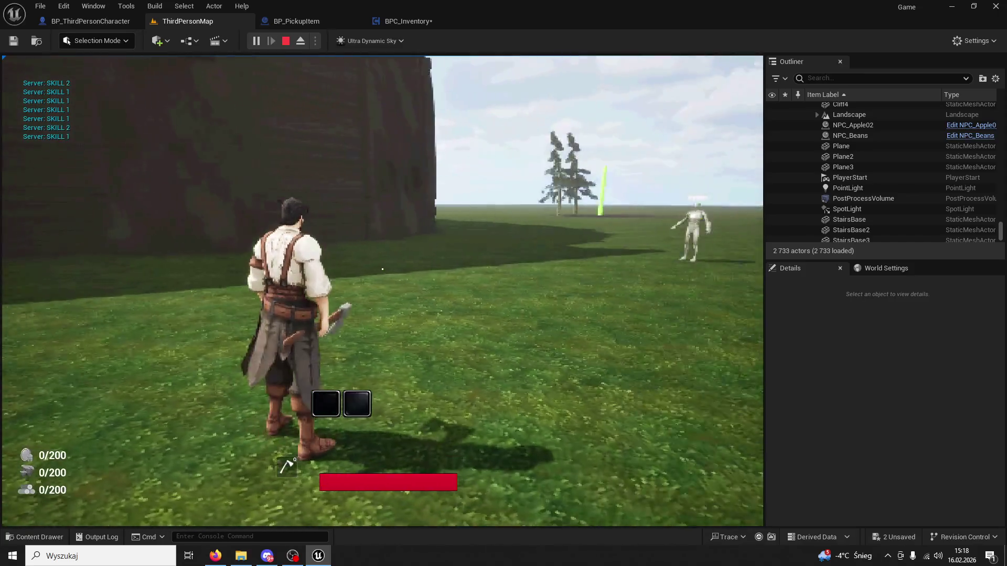
key(1)
key(1)
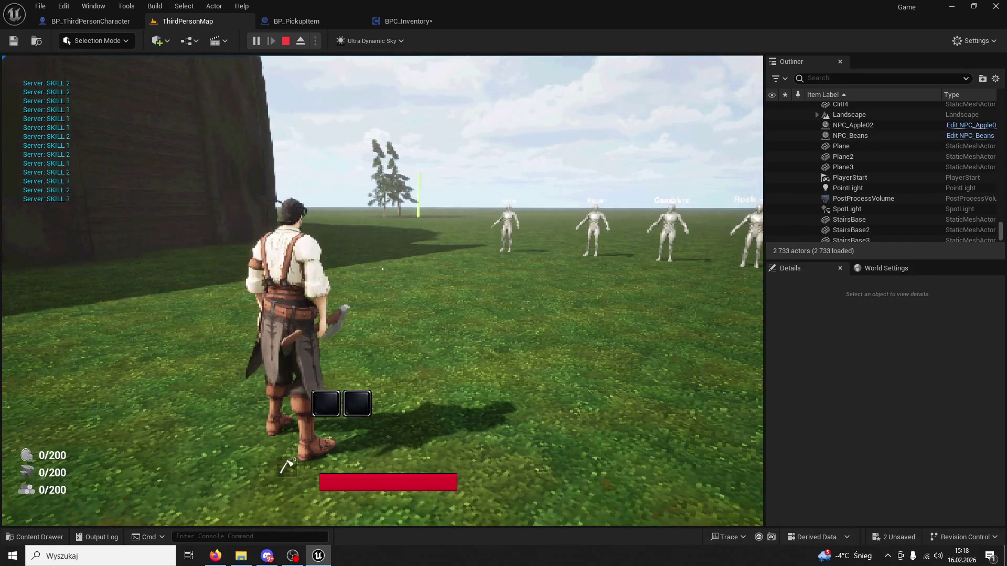
Step: Buy apples from the Apple NPC into both slots, eat them with keys 1 and 2, then stop with F8
key(w)
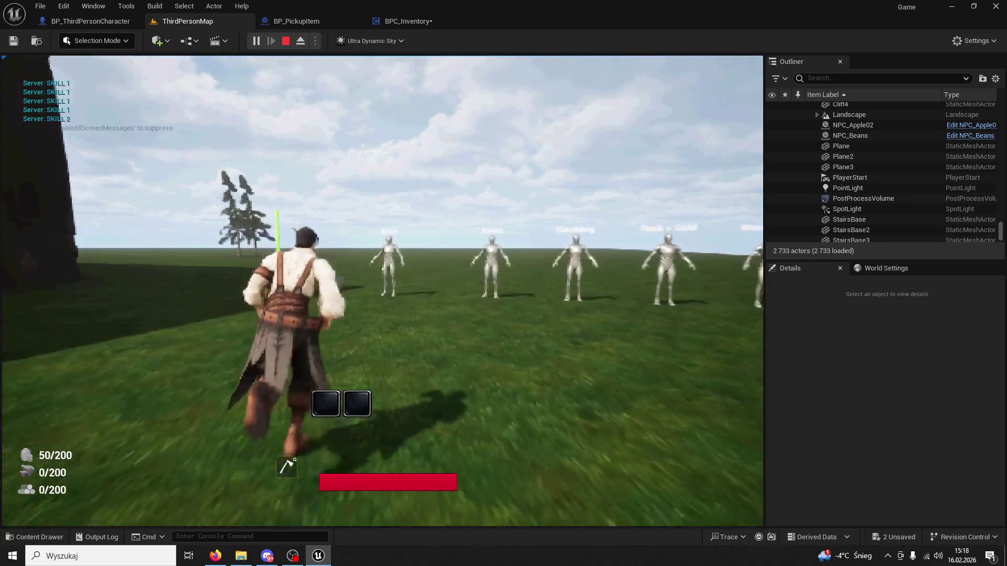
key(w)
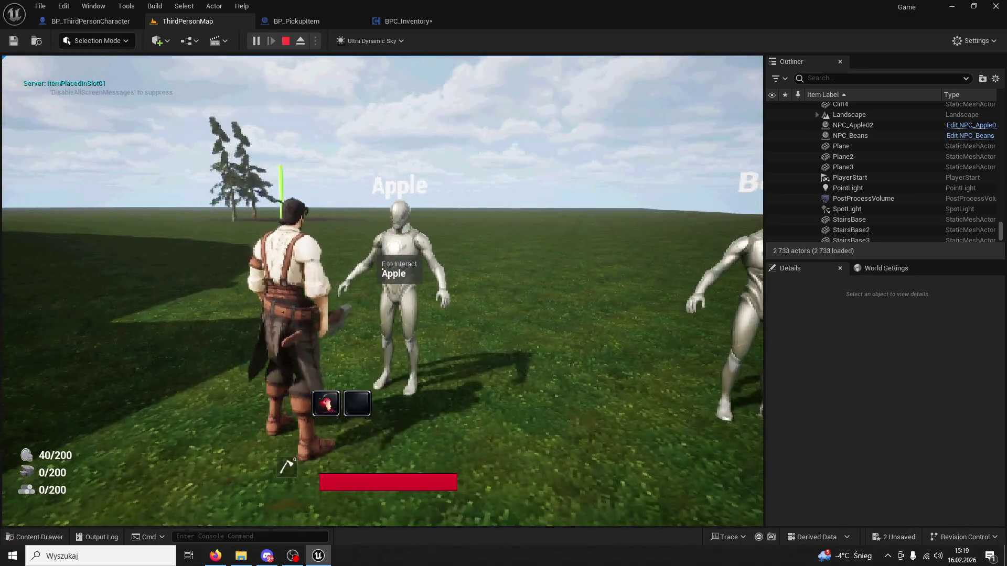
key(1)
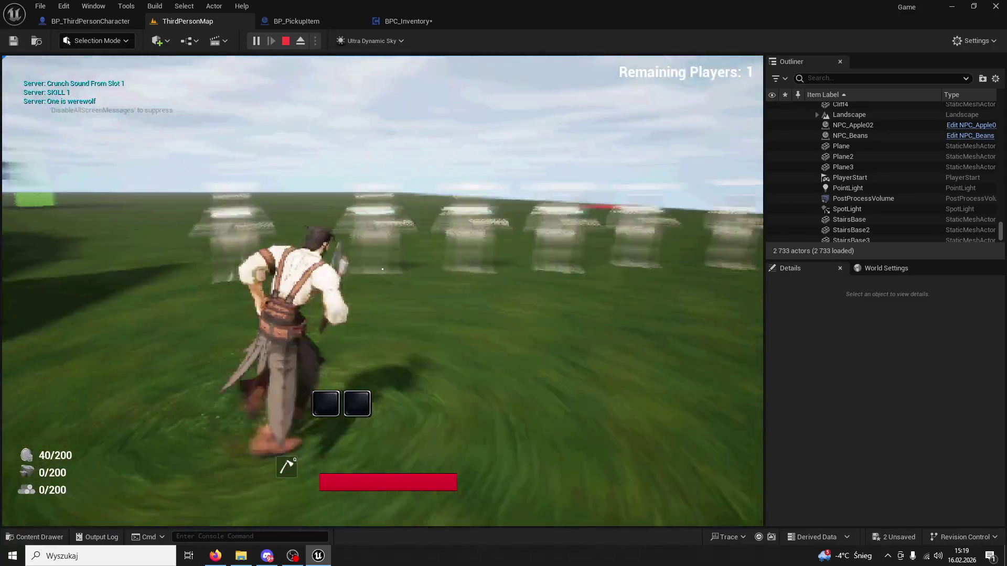
key(w)
key(e)
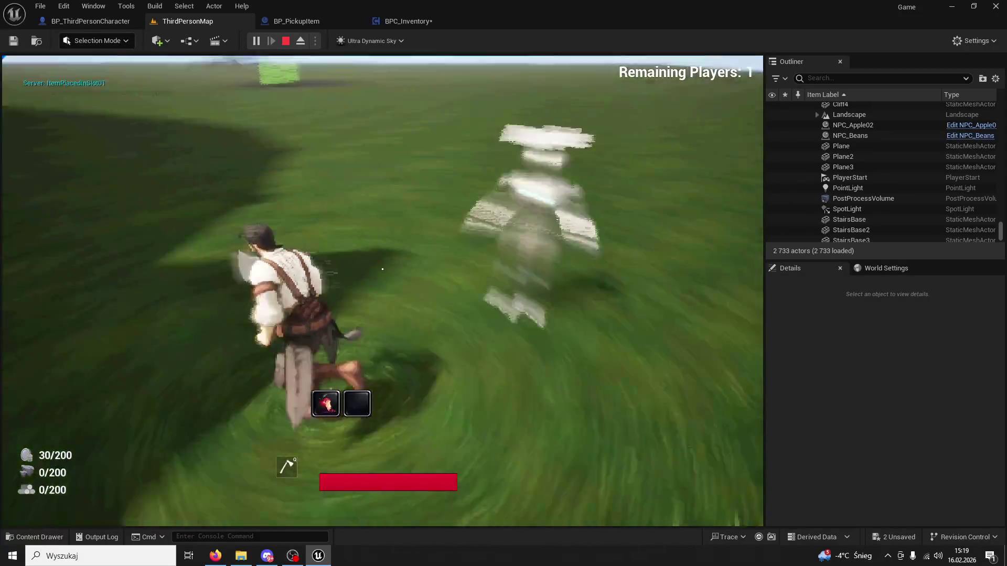
key(e)
key(2)
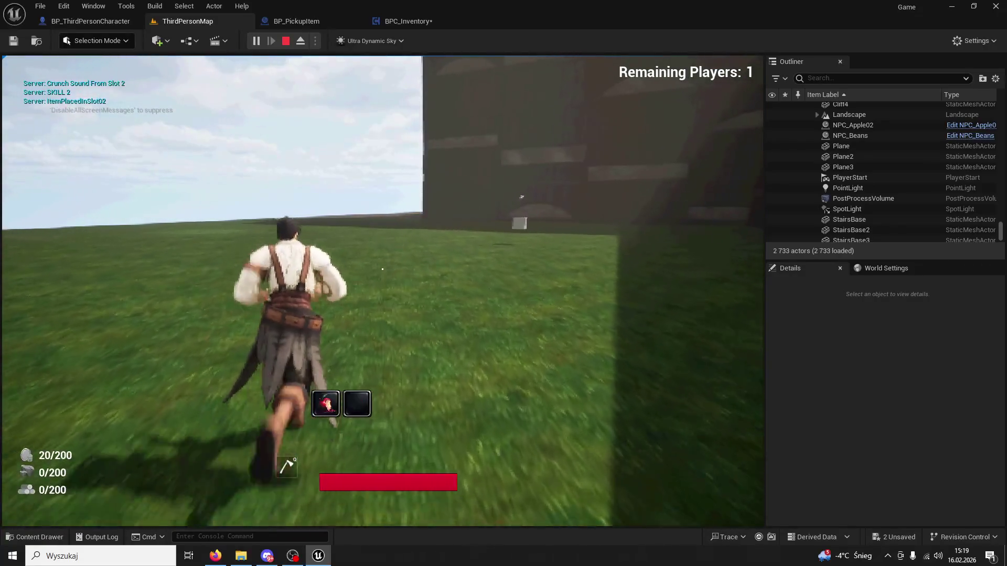
key(1)
key(1)
key(1)
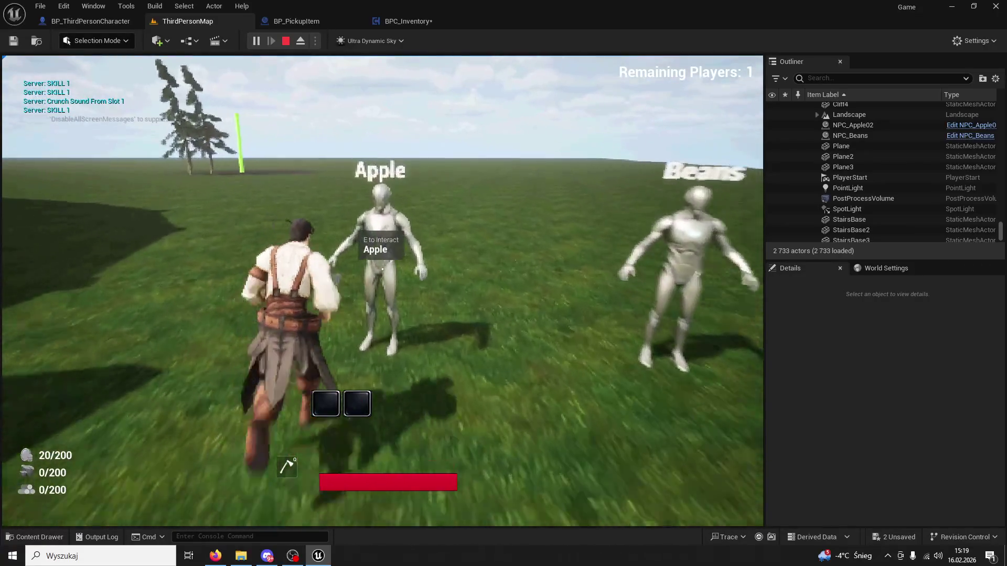
key(e)
key(1)
key(w)
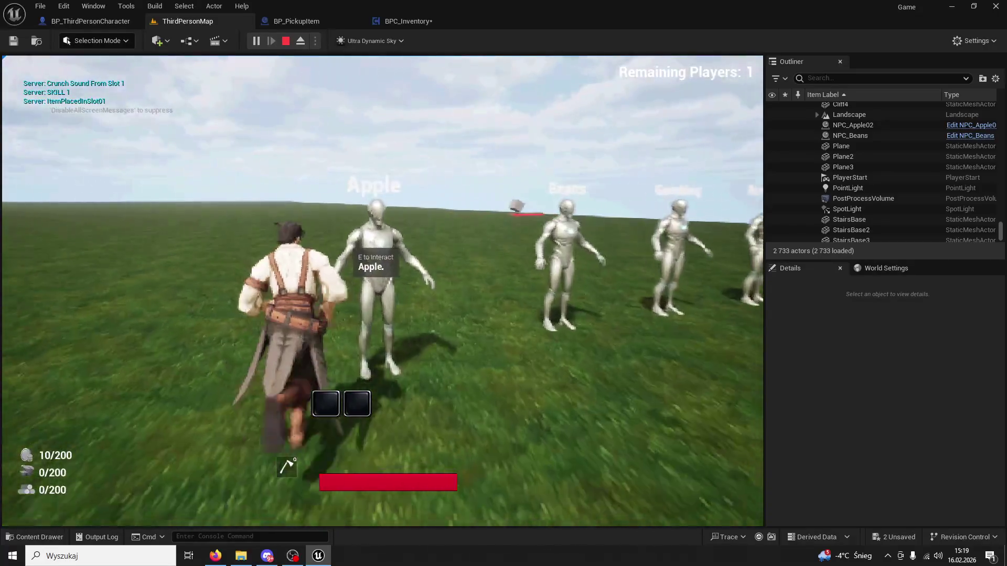
key(e)
key(e)
key(e)
key(e)
key(e)
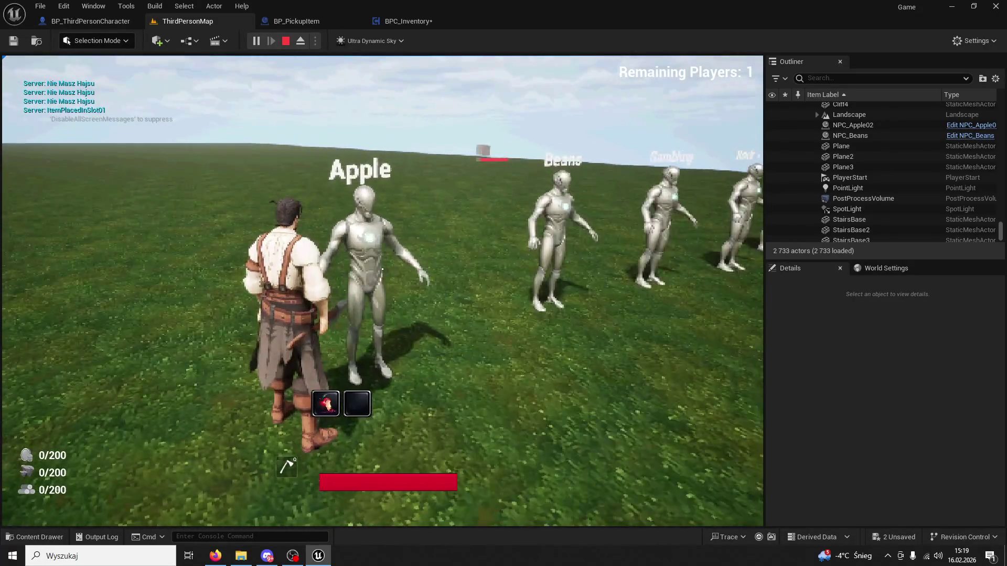
key(e)
key(e)
key(1)
key(1)
key(F8)
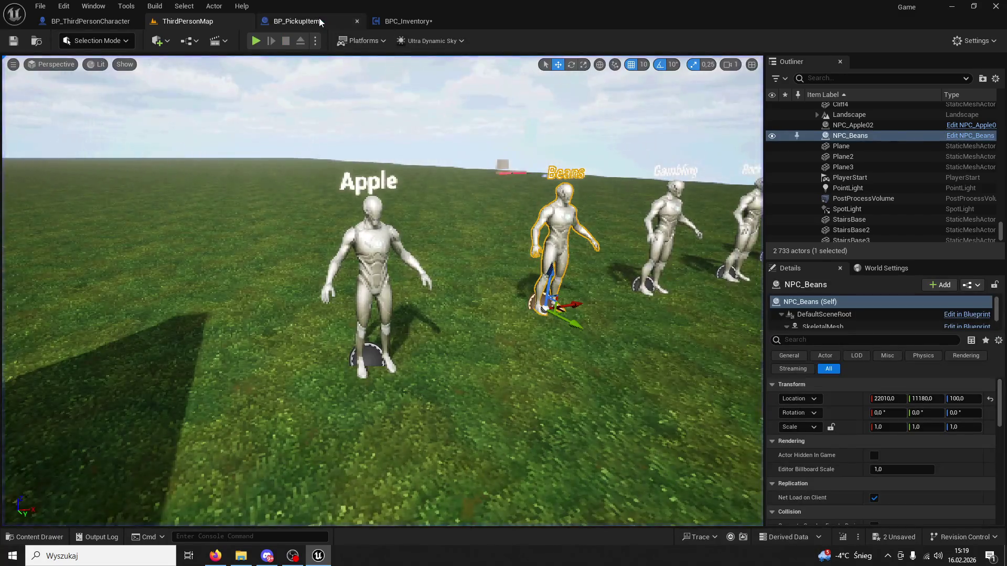
Step: Inspect BPC_Inventory's slot-emptying logic, then start a new ThirdPersonMap play test with Alt+P
click(297, 21)
click(429, 21)
scroll(459, 249, down, 5)
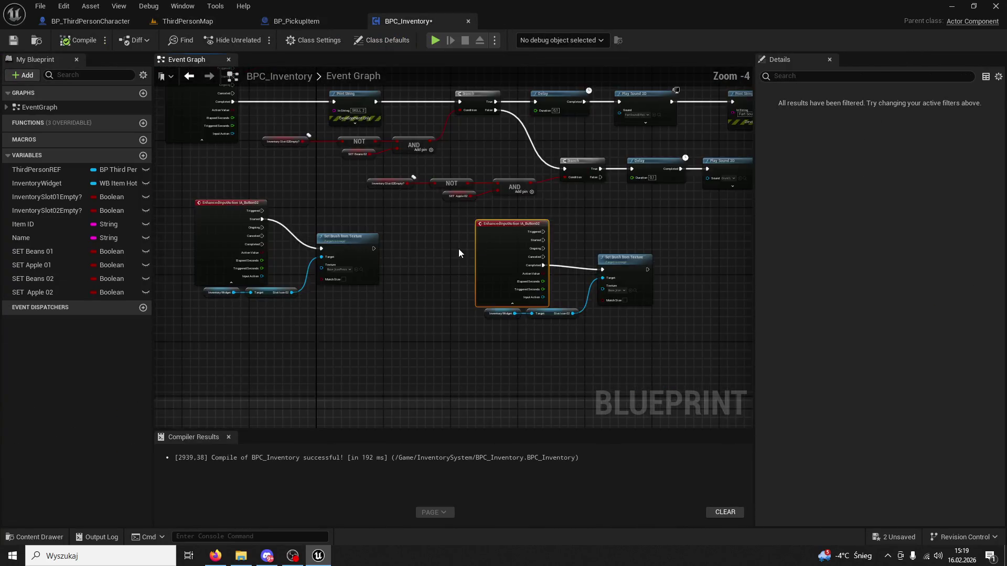
scroll(584, 233, up, 5)
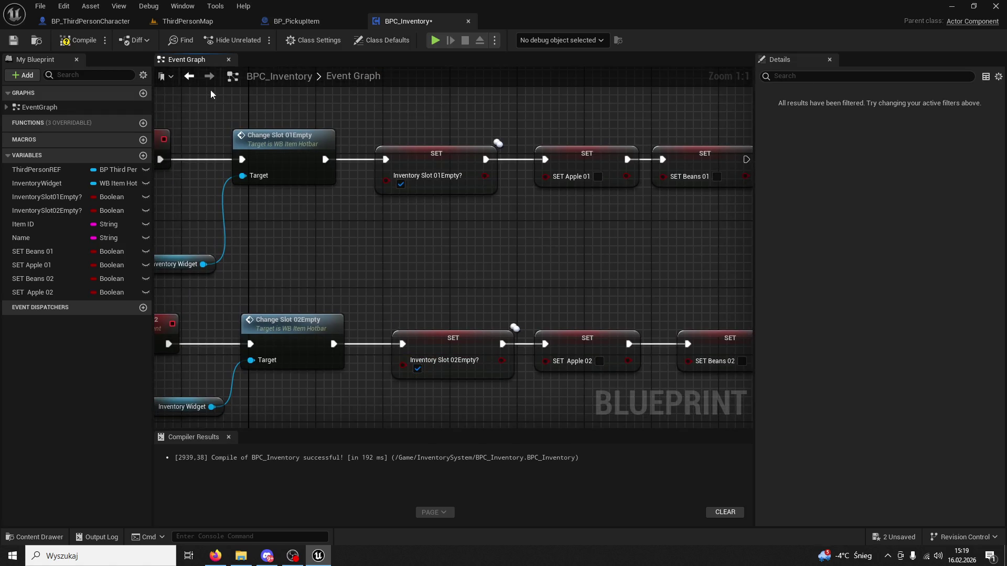
mouse_move(90, 23)
mouse_down()
mouse_move(121, 21)
mouse_move(152, 37)
mouse_up()
key(alt+p)
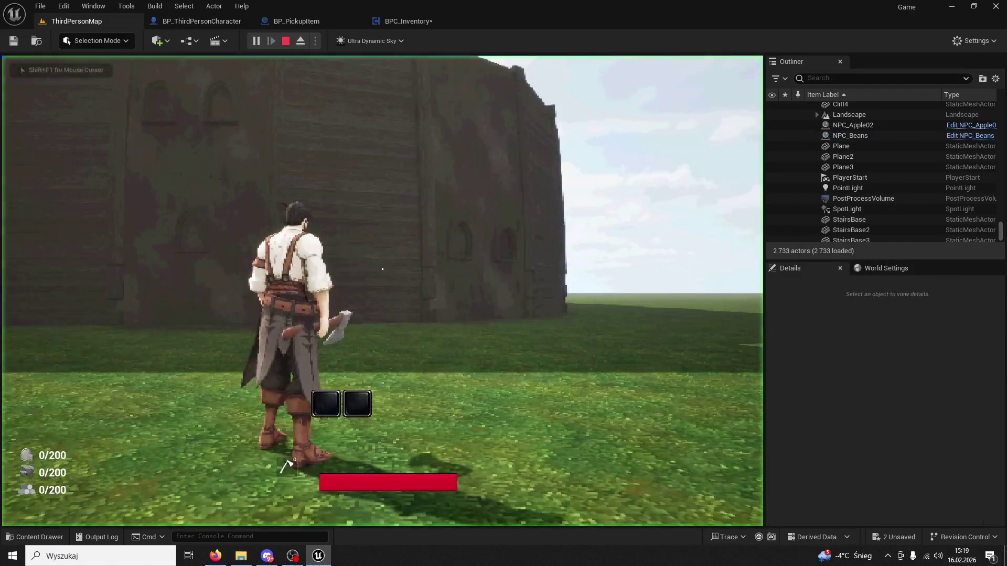
Step: Buy apples into both hotbar slots, refill stones to 200, and eat apples with keys 1 and 2
key(w)
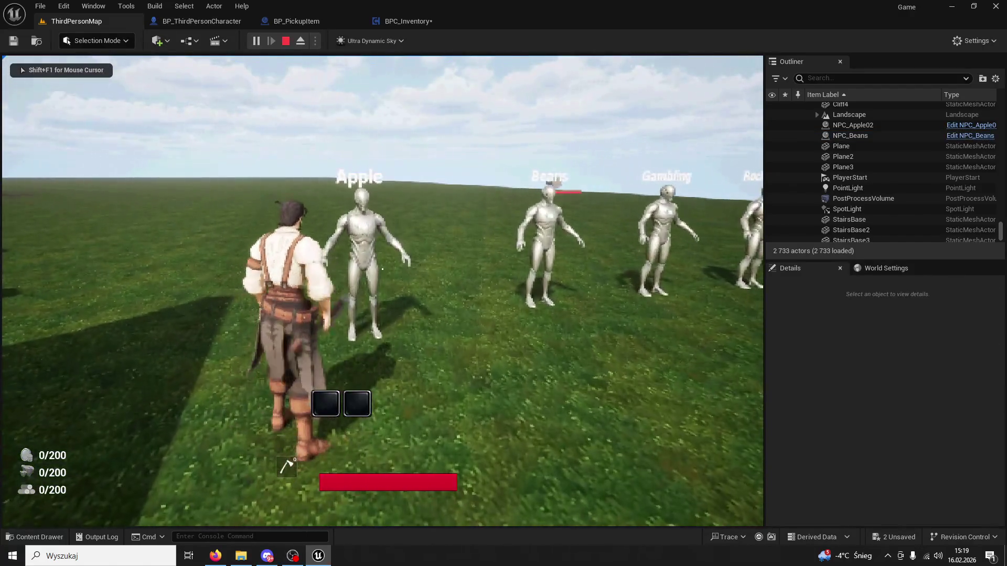
key(1)
key(2)
key(1)
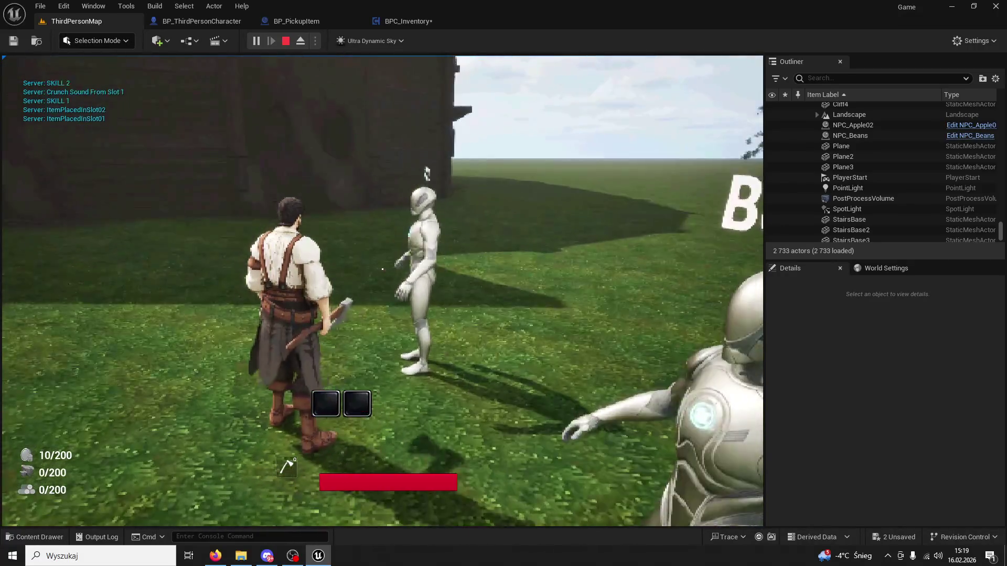
key(w)
key(e)
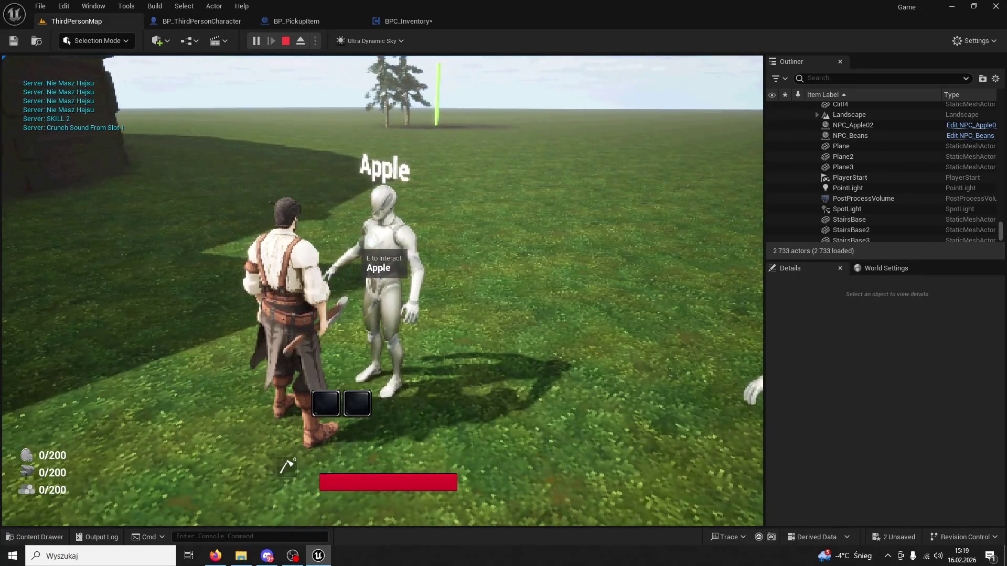
key(e)
key(e)
key(e)
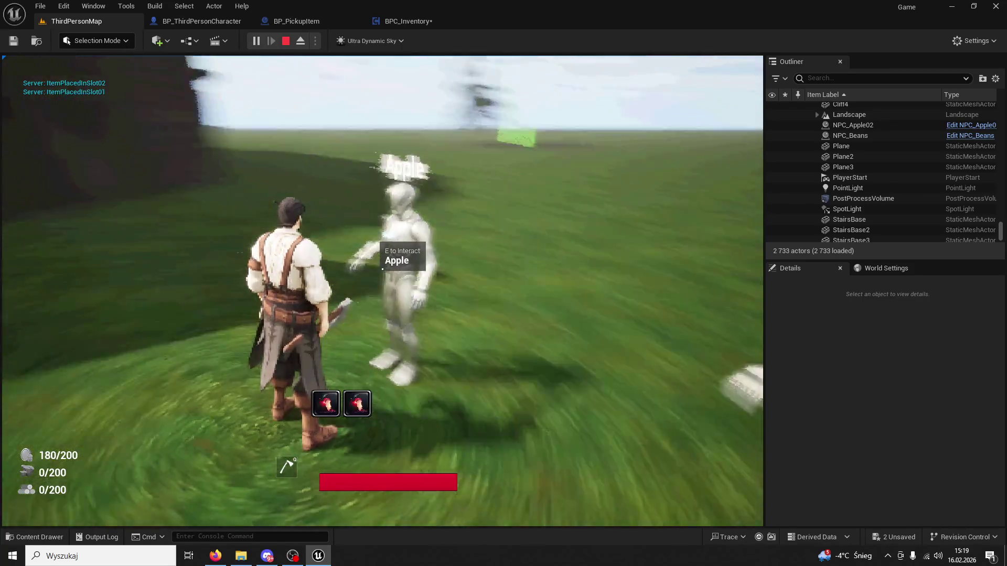
key(1)
key(w)
key(1)
key(2)
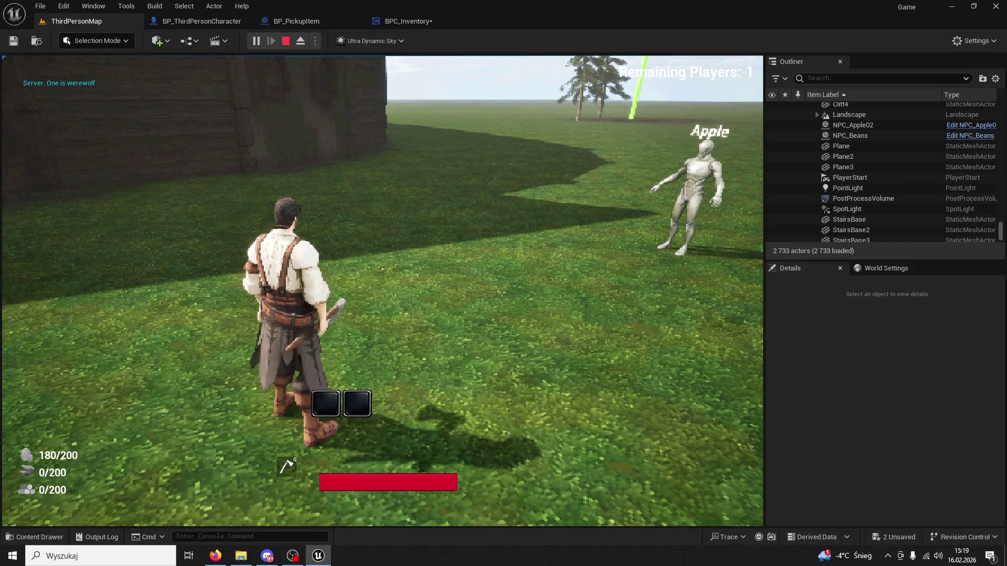
Step: Stop the play test, close the editor, and save BPC_Inventory and WB_ItemHotbar
key(Escape)
key(ctrl+shift+s)
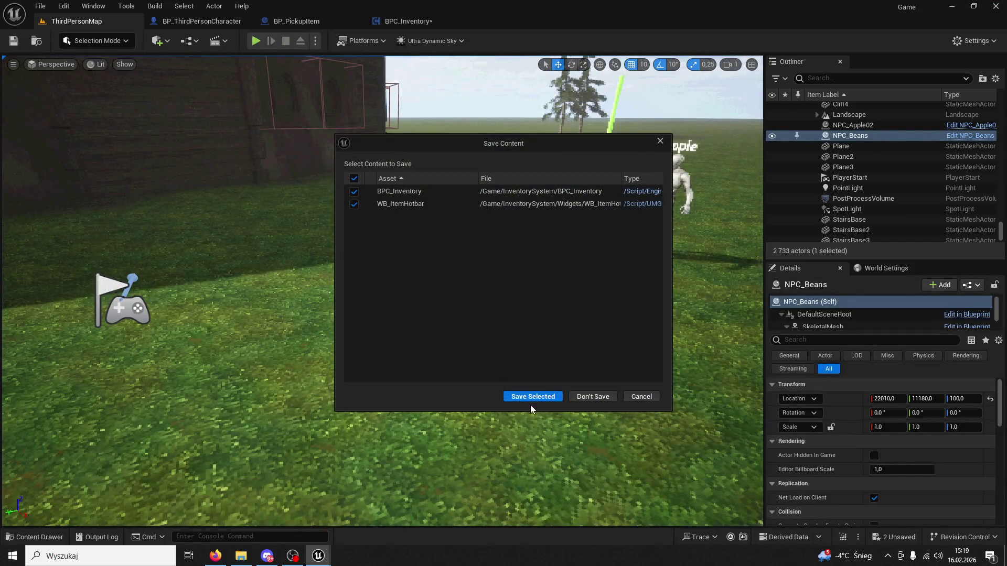
click(542, 397)
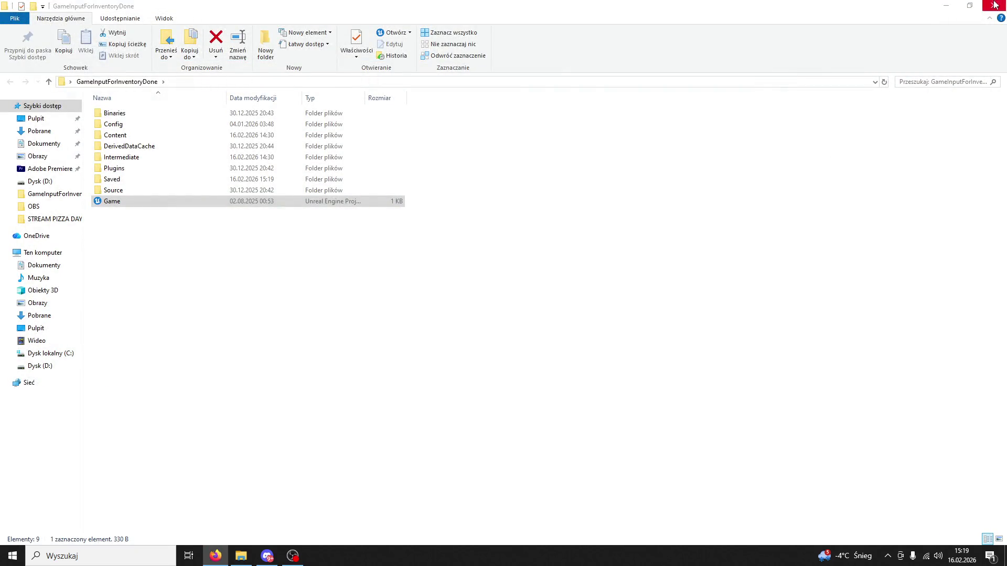
Step: Open the Game .uproject file in the GameInputForInventoryDone folder to relaunch Unreal Engine
click(118, 208)
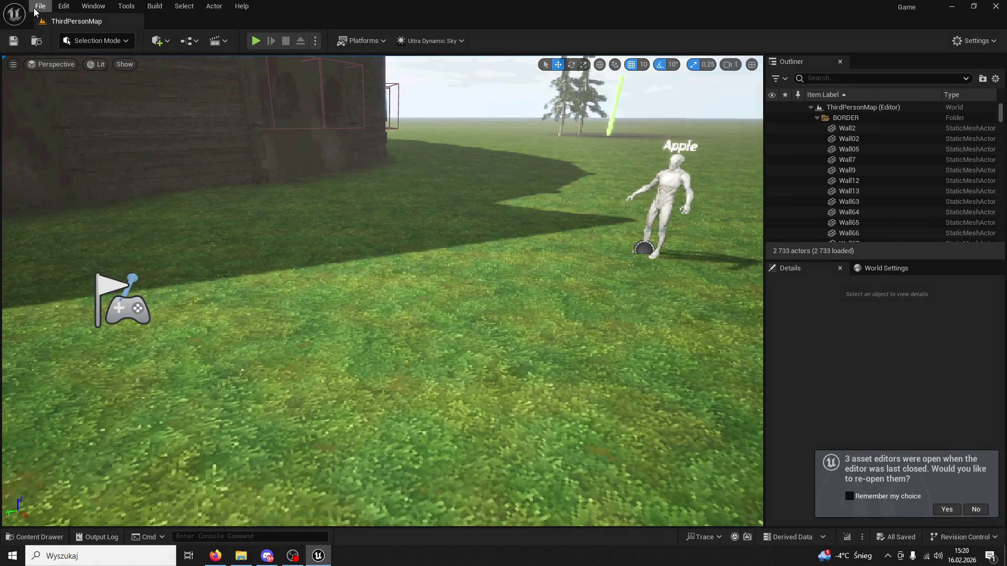
Step: Zip the Game project with File > Zip Project, saving the archive to the Desktop (Pulpit)
click(40, 6)
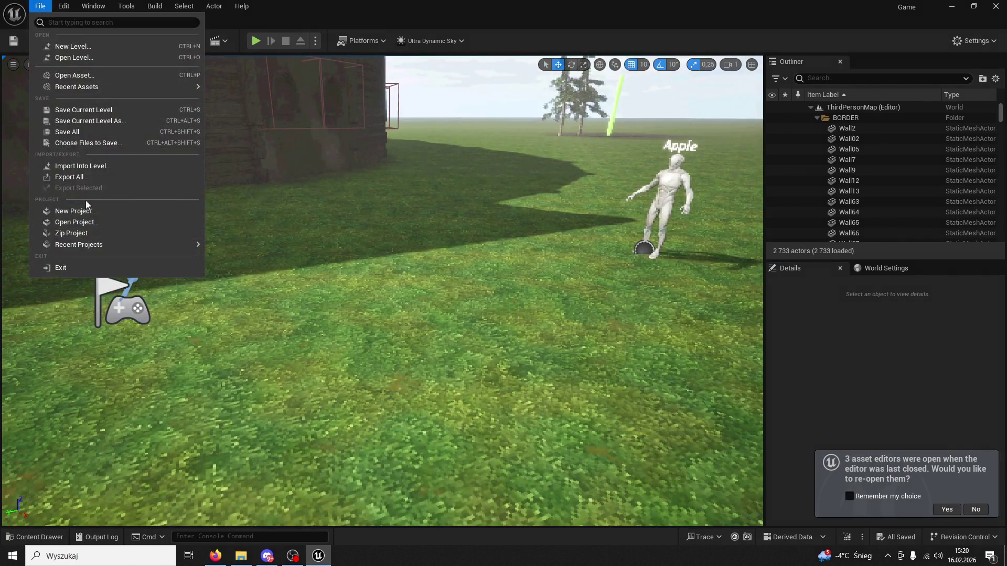
click(73, 233)
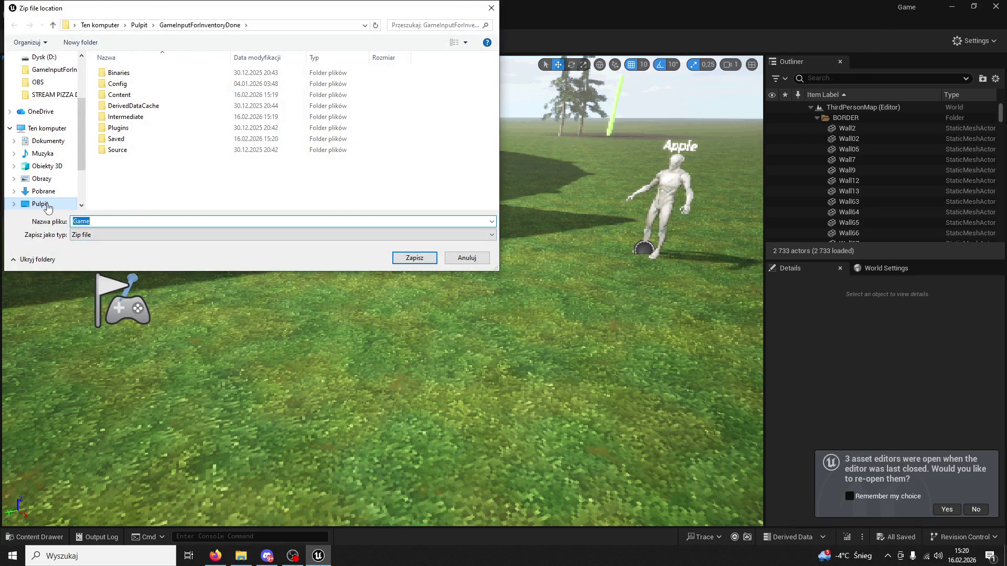
click(47, 206)
text(NewAppleDone)
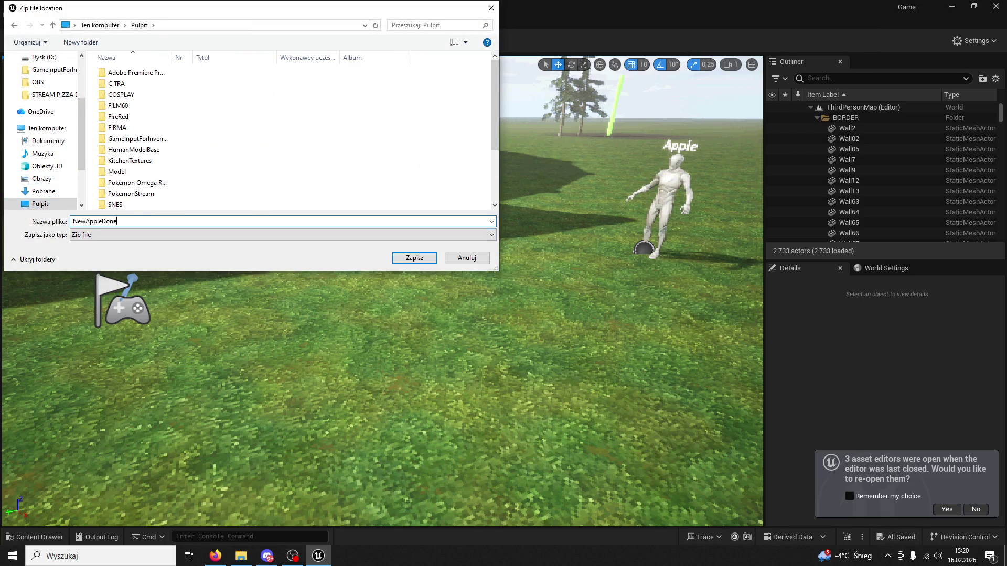
key(Return)
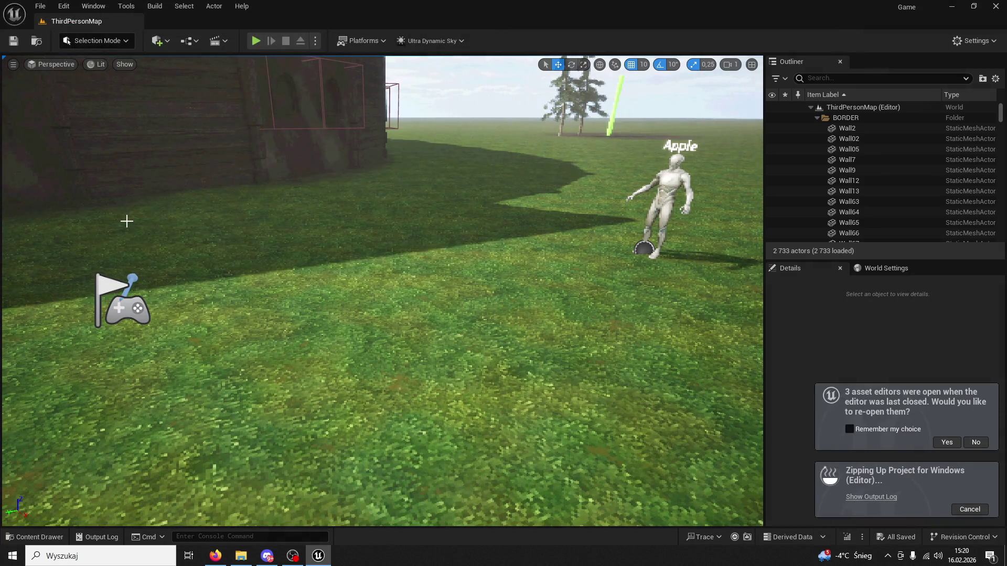
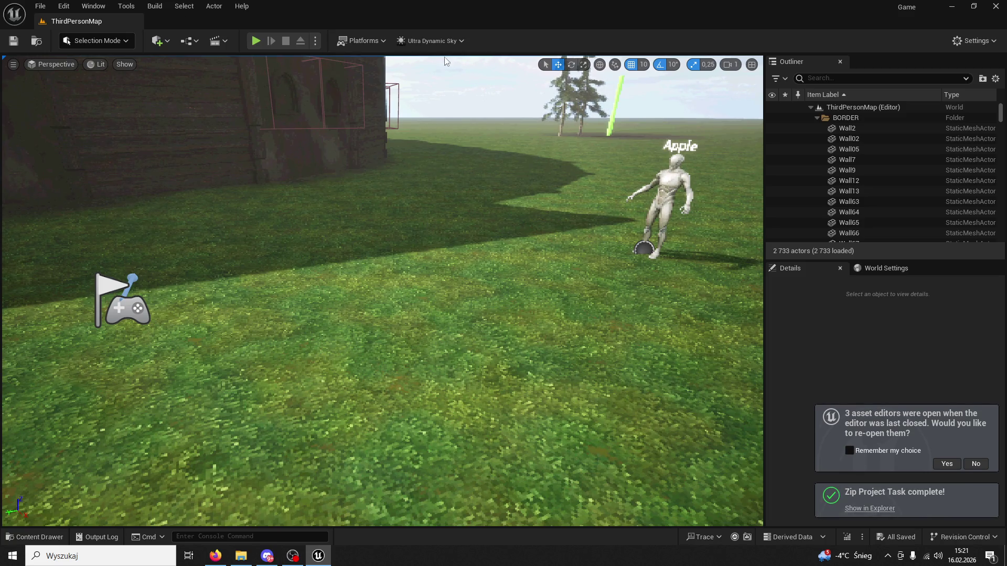
Step: Set Number of Players to 2 and launch the play session
click(315, 41)
click(405, 252)
text(2)
key(Return)
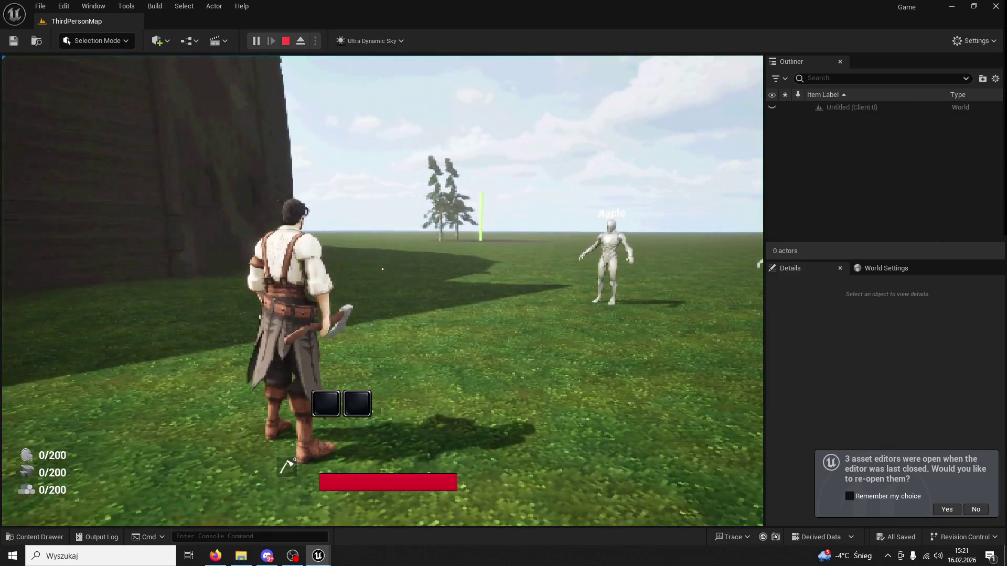
key(super)
Step: Trigger skills 1 and 2 on the first character and then on the client character
click(516, 192)
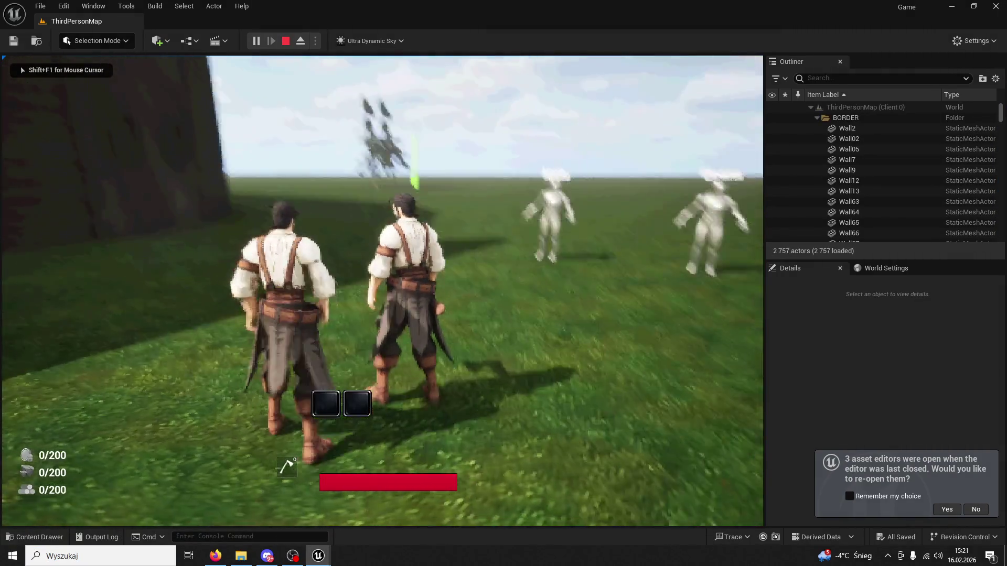
key(1)
key(1)
key(1)
key(2)
key(2)
key(2)
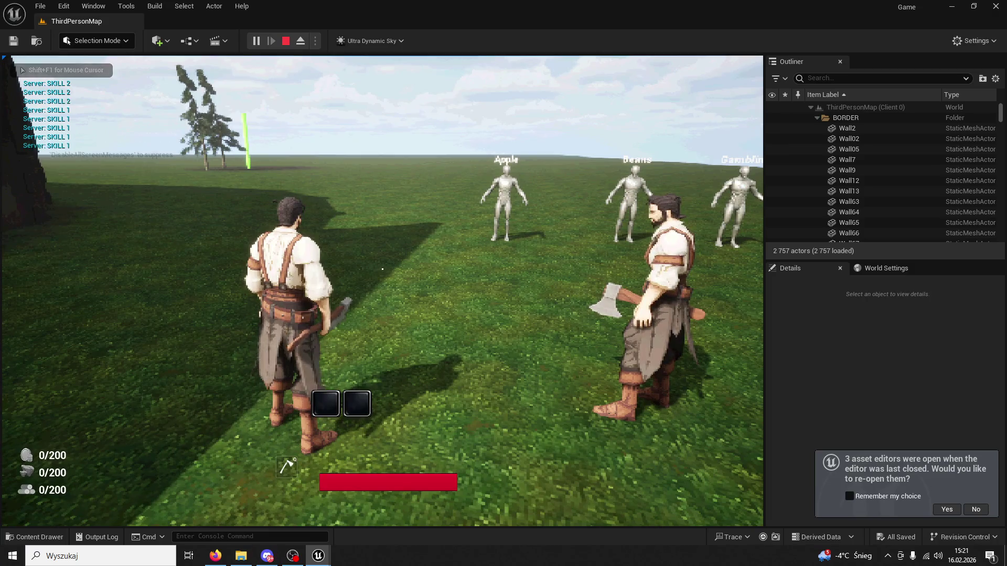
key(super)
key(Escape)
key(1)
key(1)
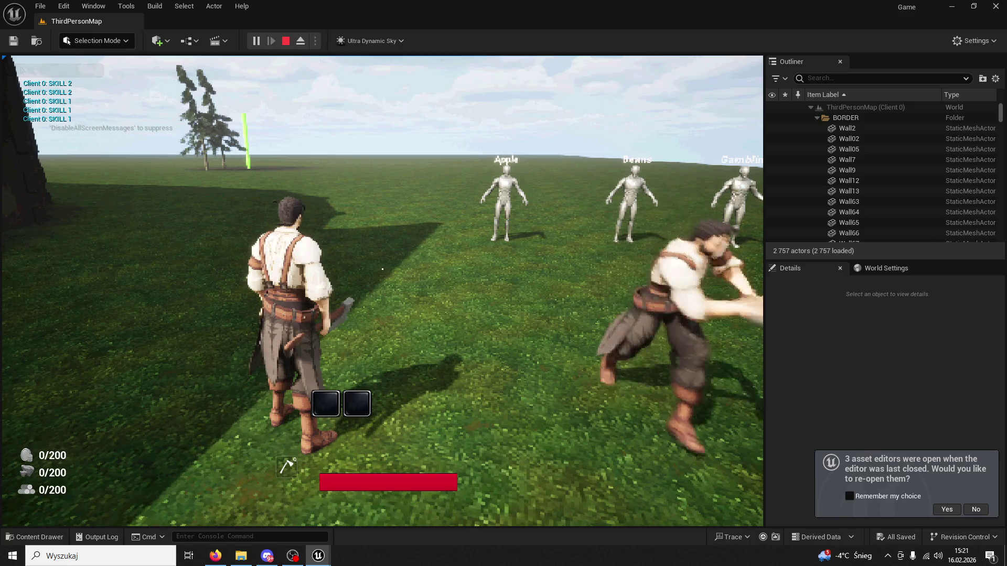
key(2)
key(2)
Step: Keep firing skills 1 and 2 on the client character, then end the session
key(2)
key(2)
key(2)
key(1)
key(1)
key(1)
key(2)
key(2)
key(super)
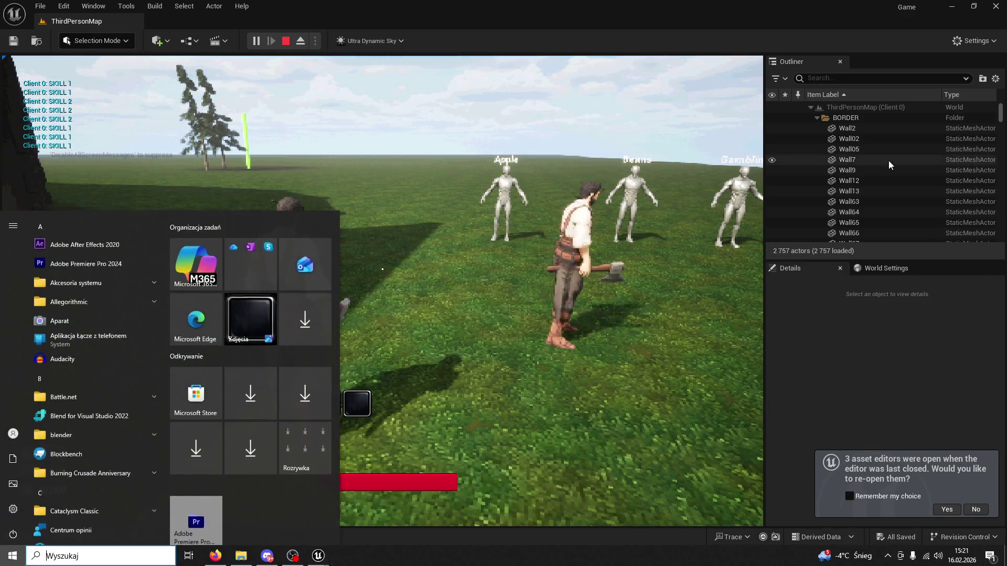
key(Escape)
key(1)
key(1)
key(super)
key(Escape)
key(1)
key(1)
key(1)
key(2)
key(2)
key(2)
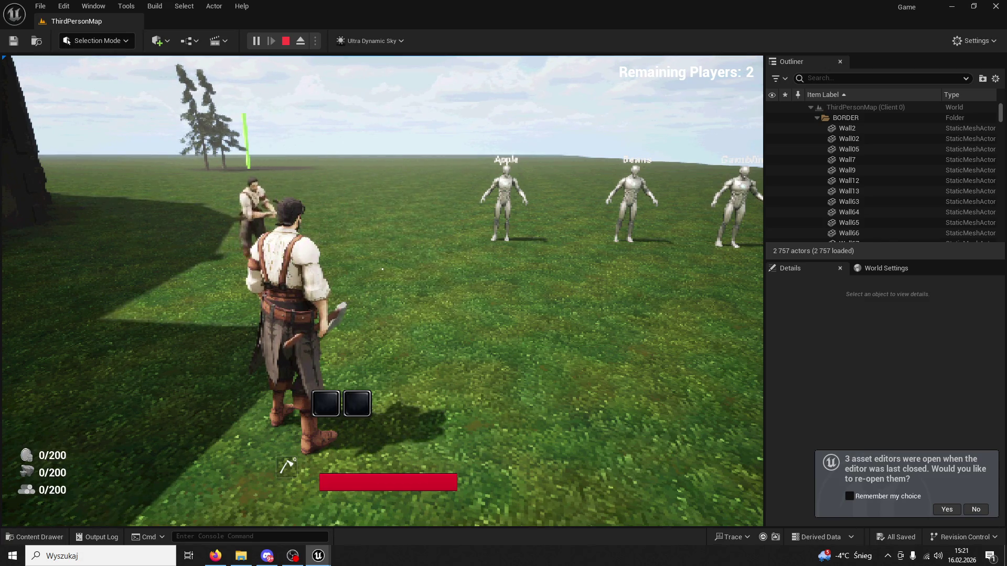
key(Escape)
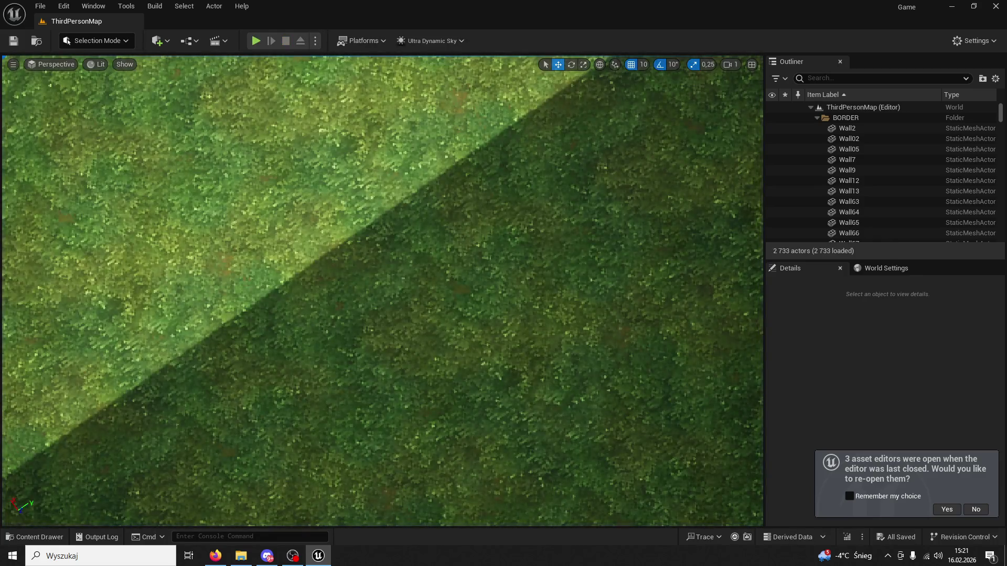
Step: Start a fresh play session and run up to the Apple vendor
click(315, 40)
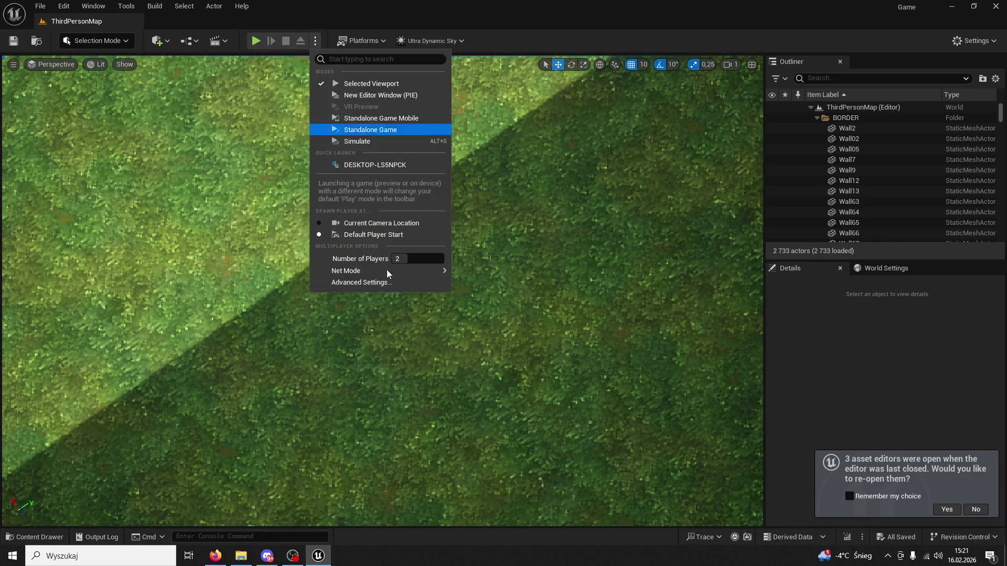
click(367, 236)
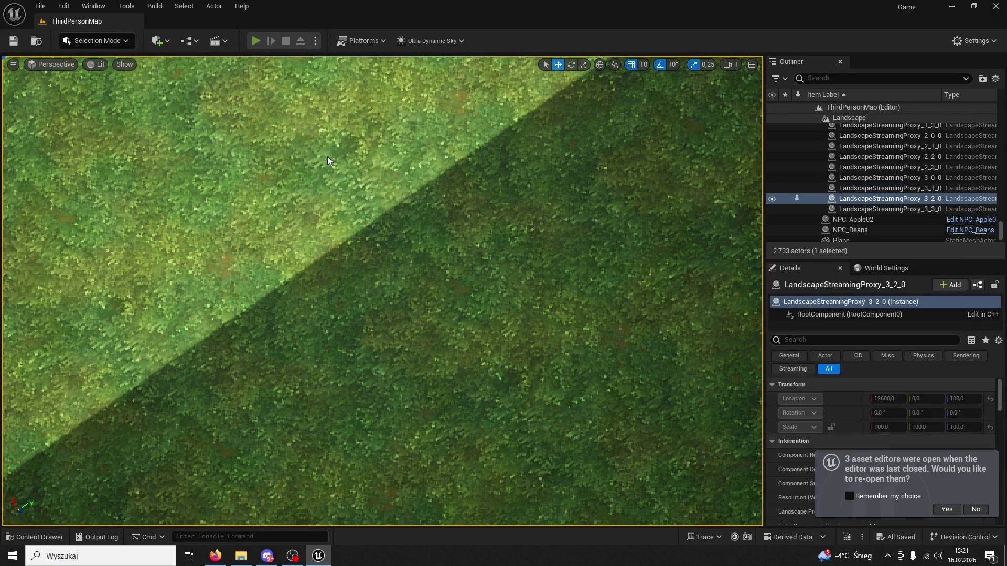
key(alt+p)
key(w)
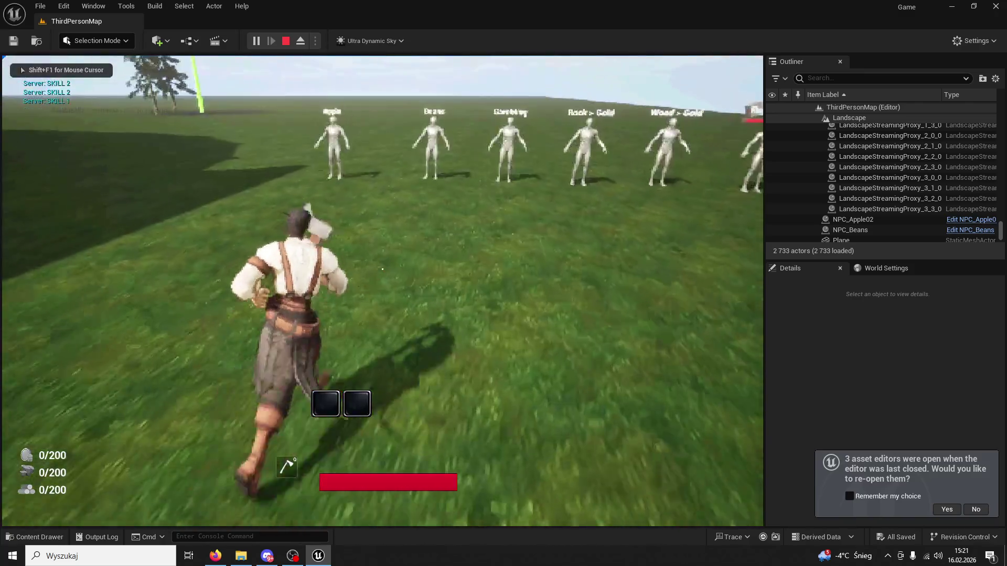
key(1)
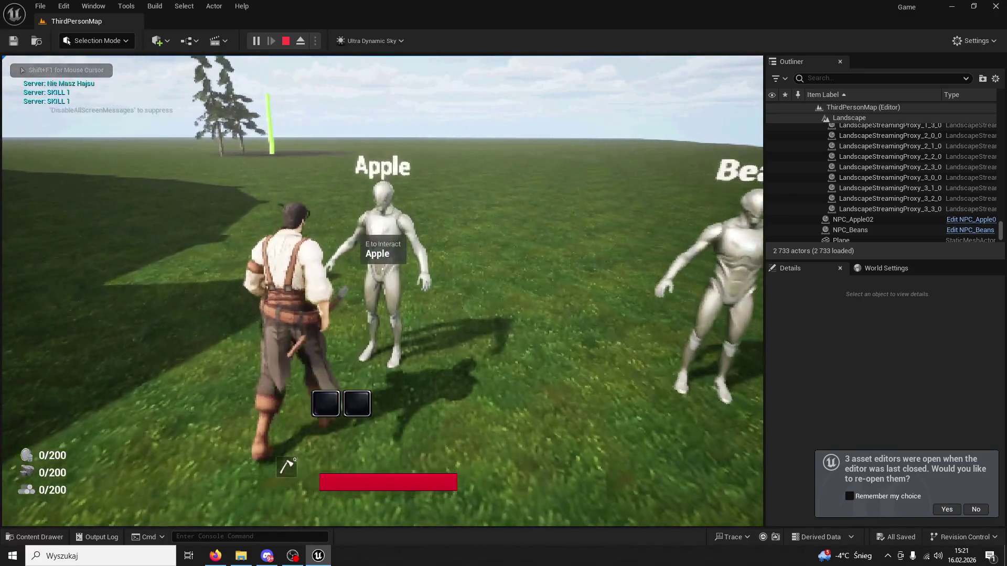
Step: Buy apples into both hotbar slots and eat them with keys 1 and 2
key(e)
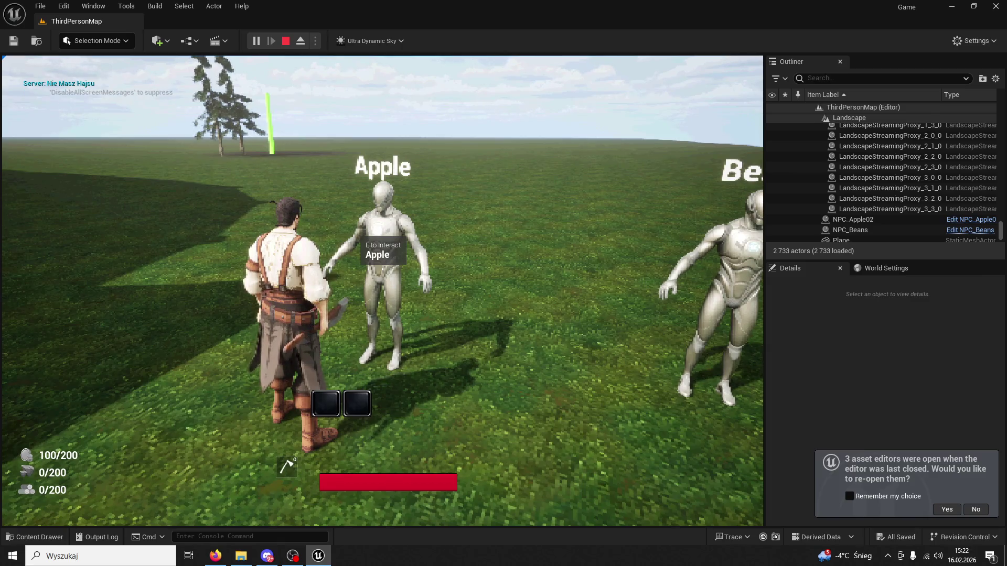
key(e)
key(1)
key(w)
key(2)
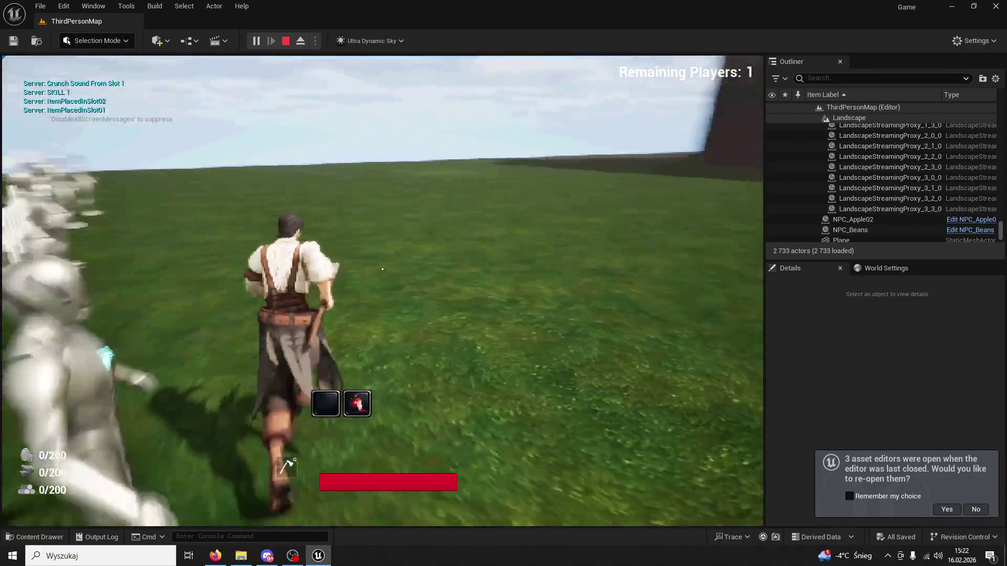
Step: Return to the Apple and Beans vendors, refill both slots, and use them again
key(e)
key(1)
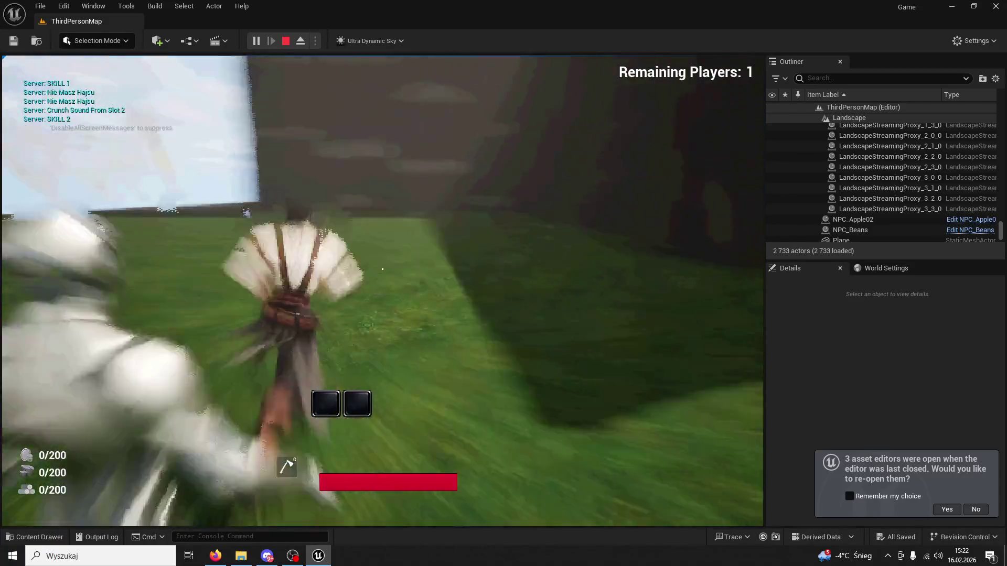
key(w)
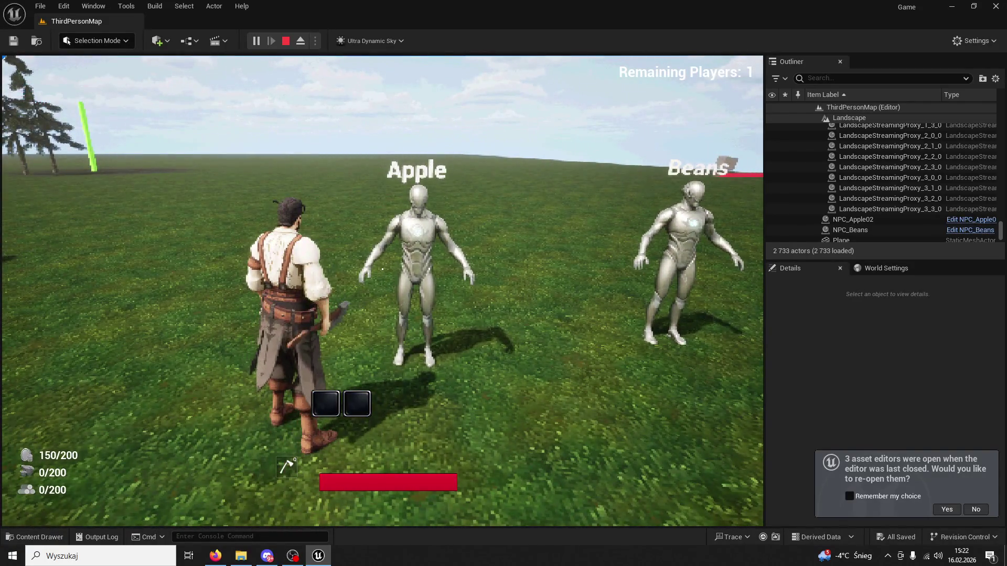
key(e)
key(1)
key(w)
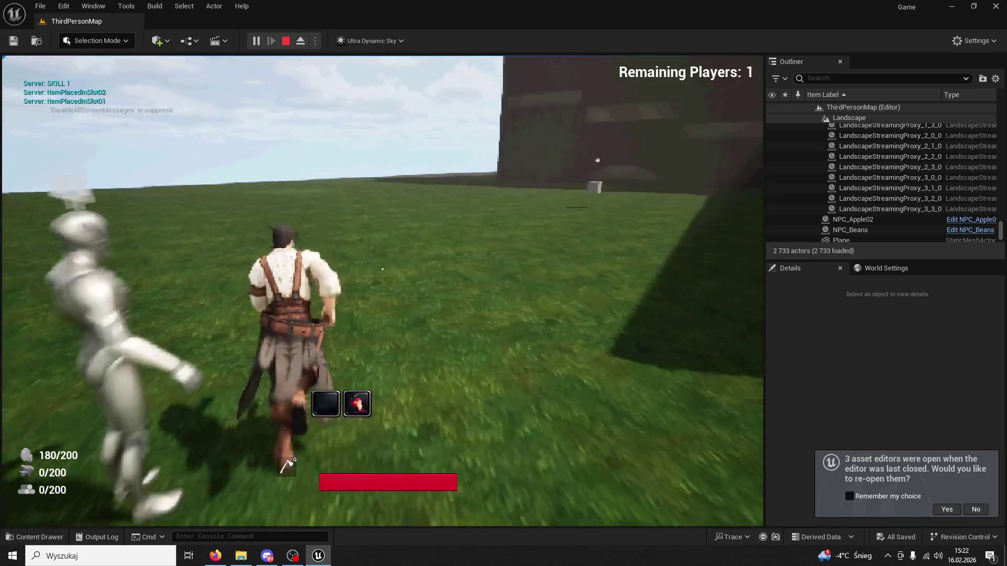
key(2)
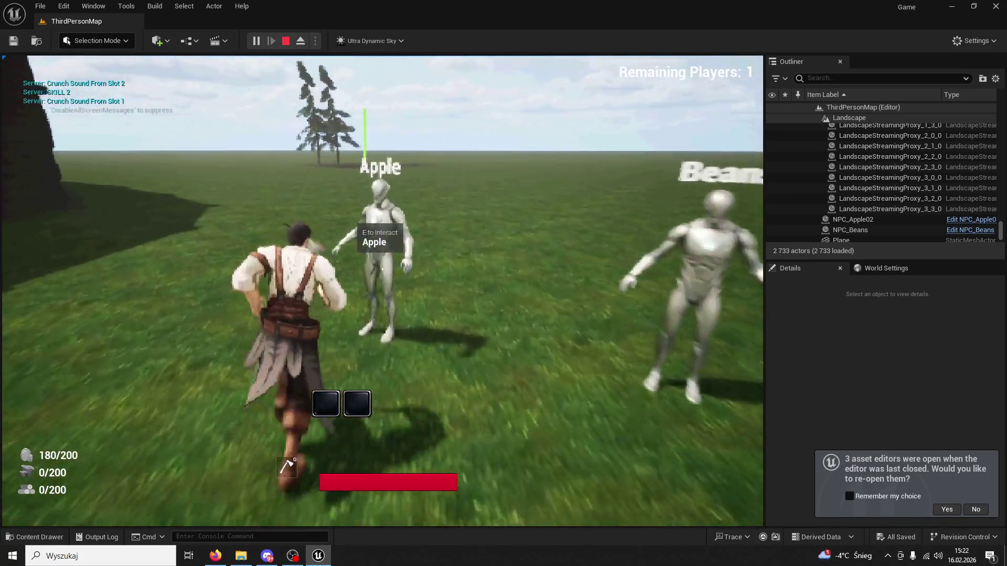
key(e)
key(e)
key(e)
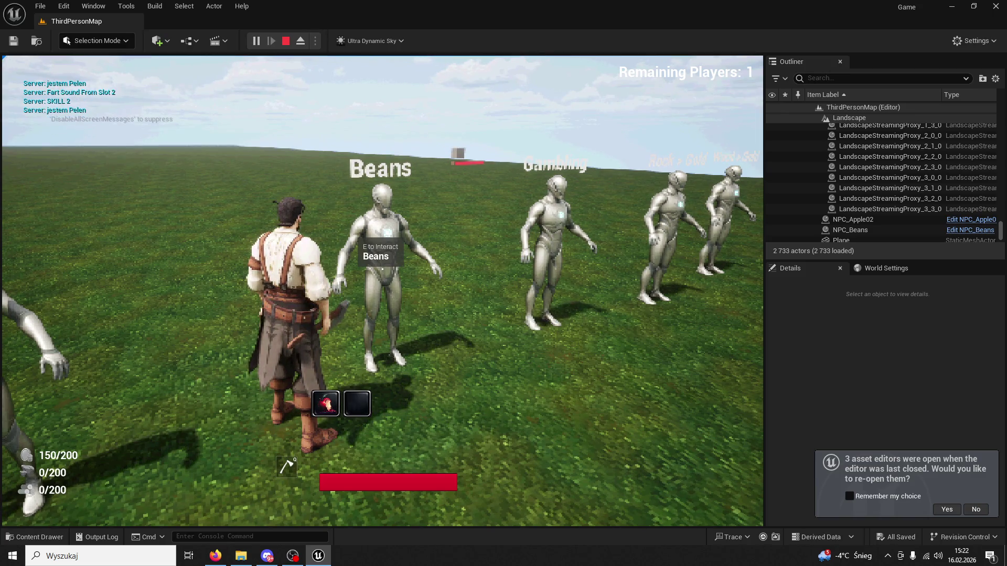
key(2)
key(2)
key(2)
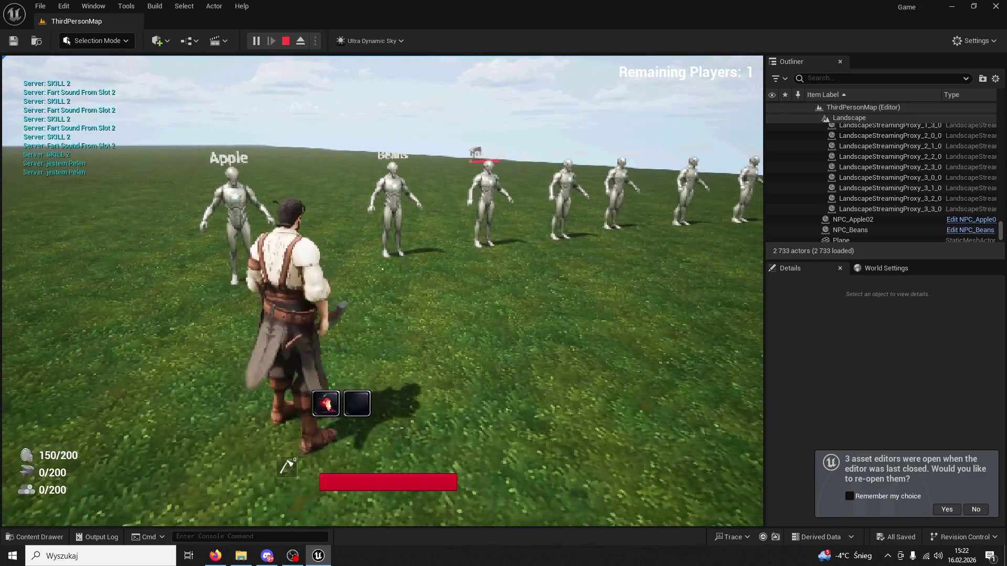
Step: Buy beans into slot 1, eat them, and use both slots while running
key(w)
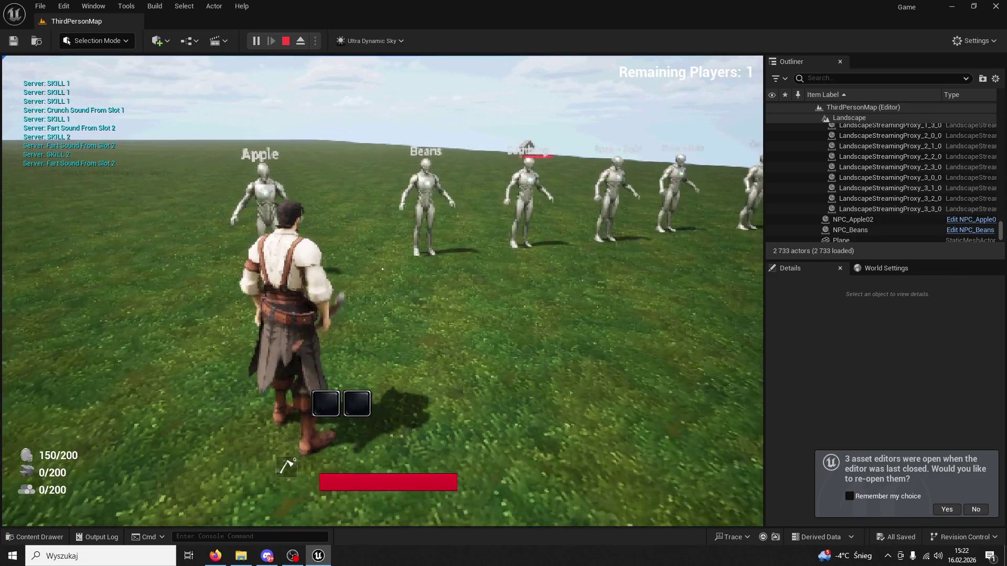
key(e)
key(1)
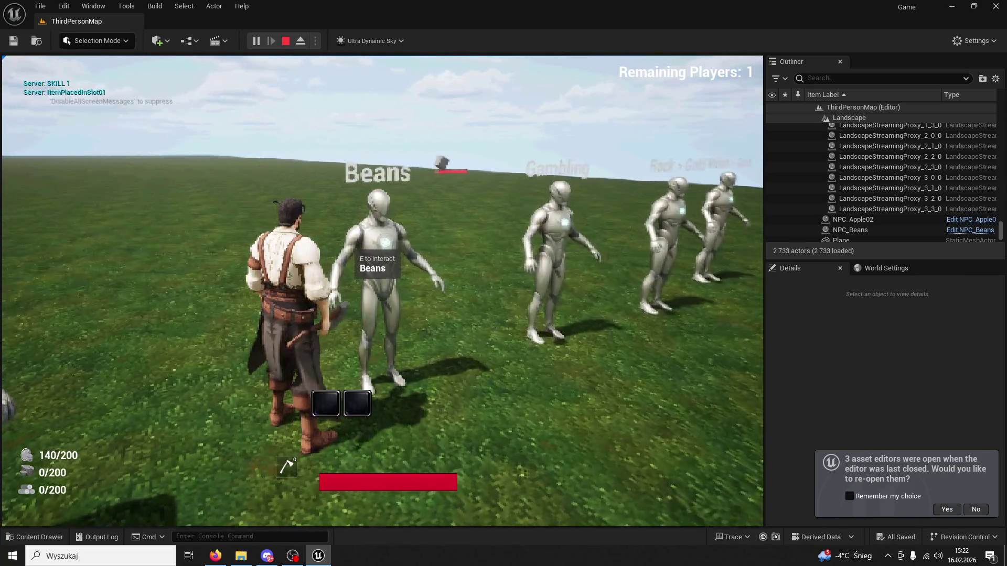
key(w)
key(w)
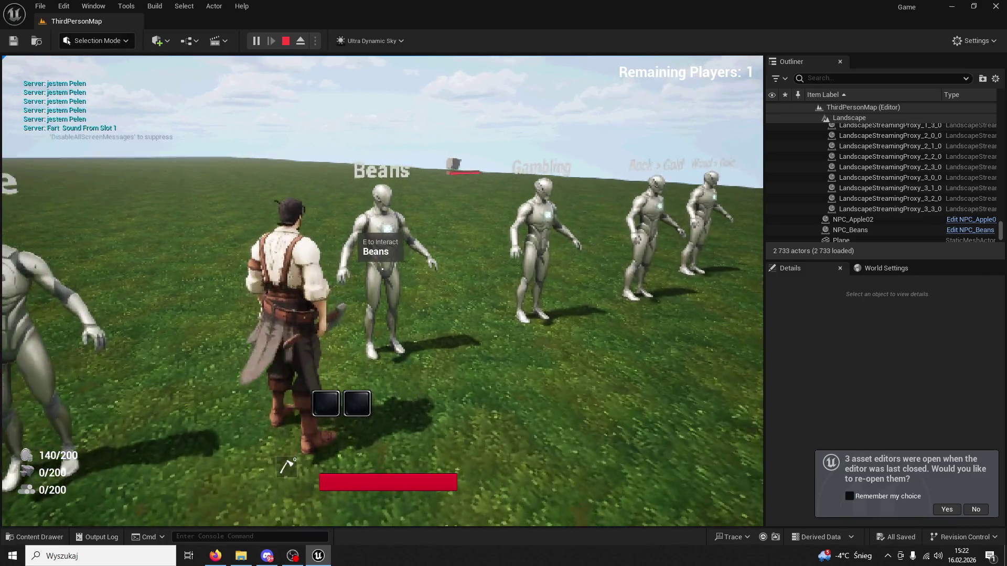
key(1)
key(2)
key(1)
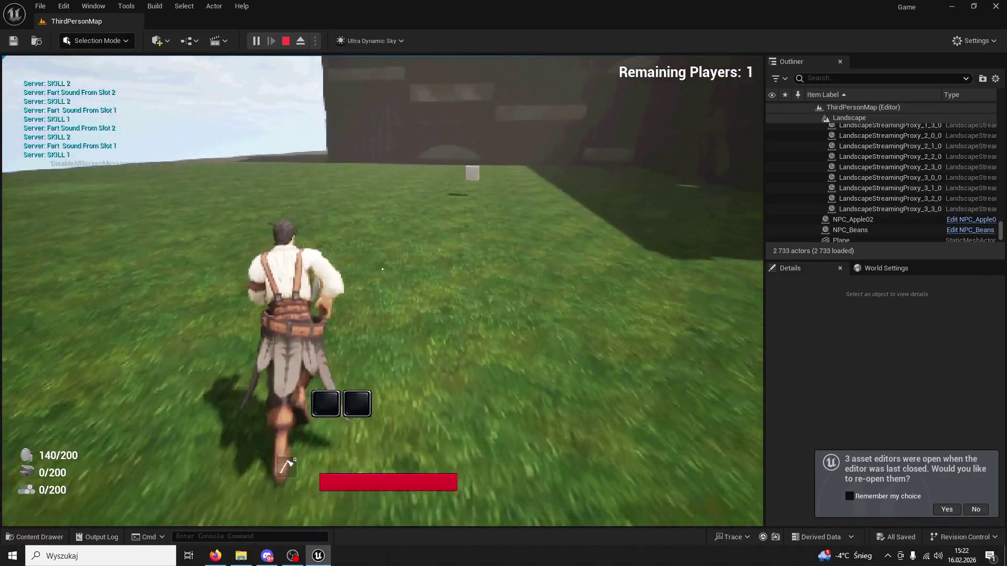
key(2)
key(2)
key(1)
key(1)
key(1)
key(2)
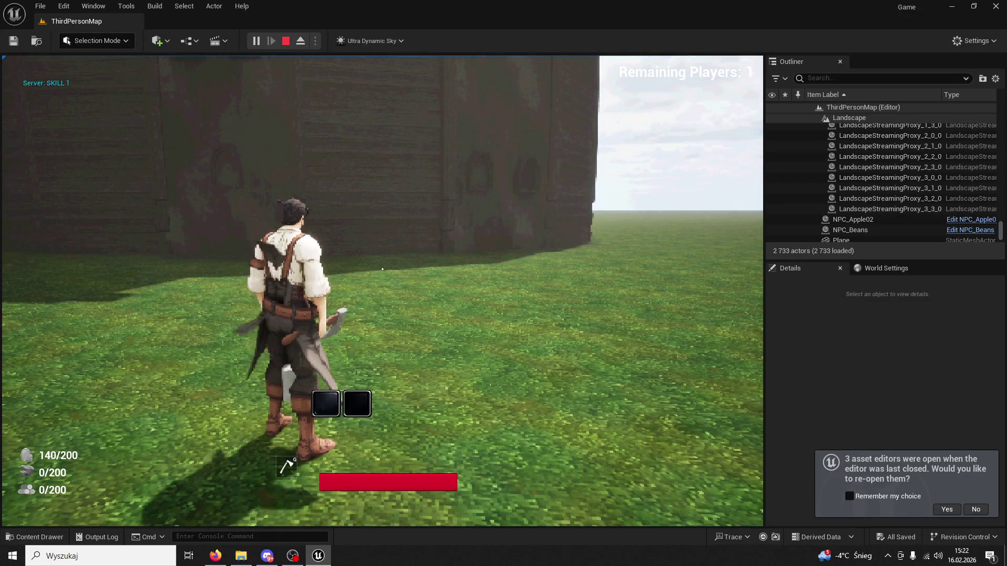
Step: Buy from the Beans vendor, use slot 1, then end and restart the session
key(2)
key(w)
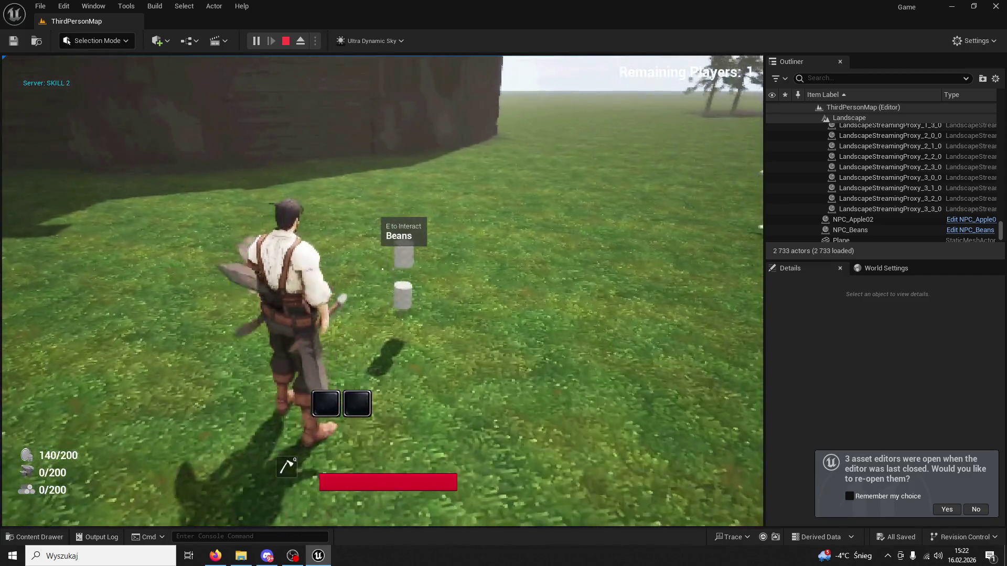
key(e)
key(1)
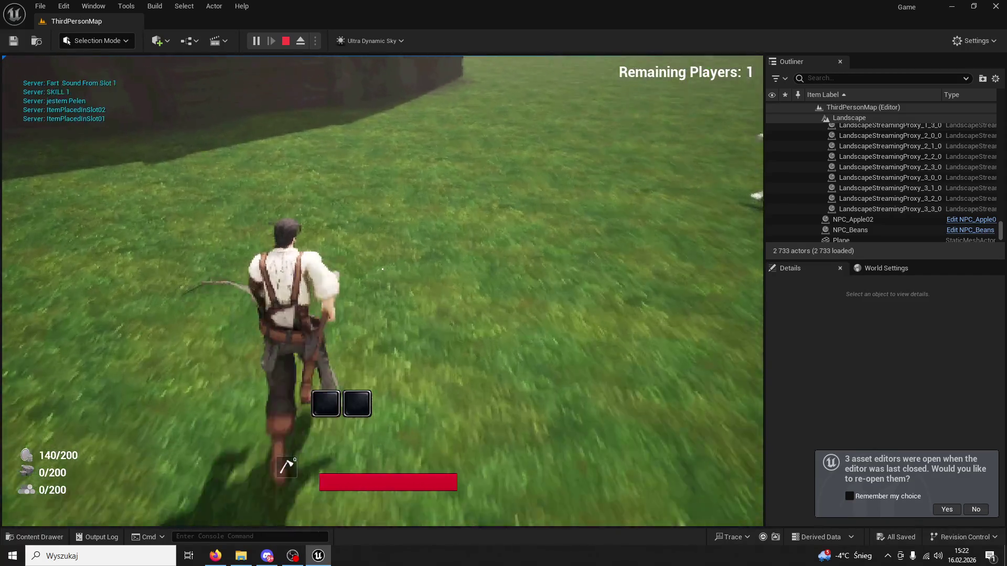
key(Escape)
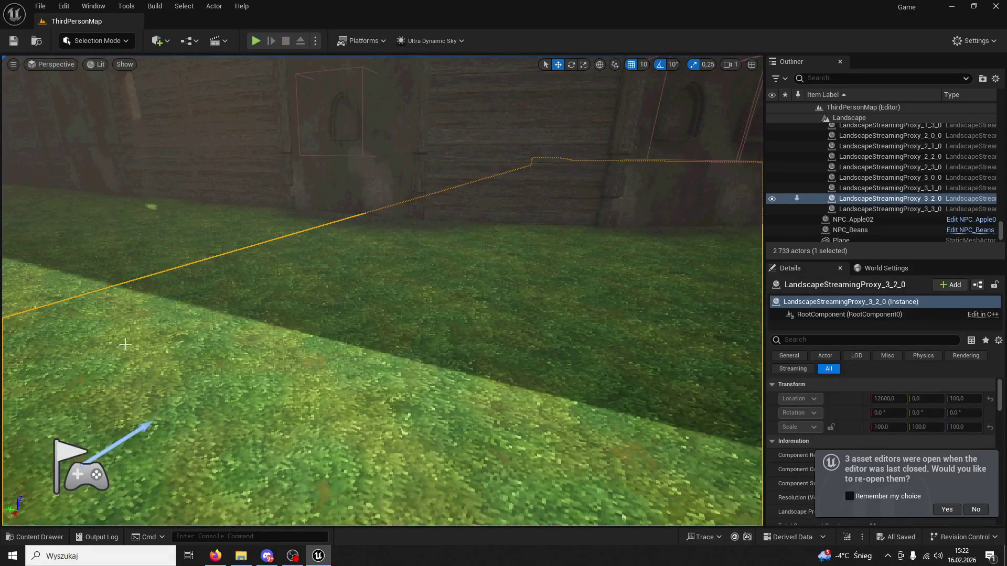
click(260, 40)
Step: Buy an apple from the Apple vendor and use hotbar slots 1 and 2
key(w)
key(e)
key(e)
key(w)
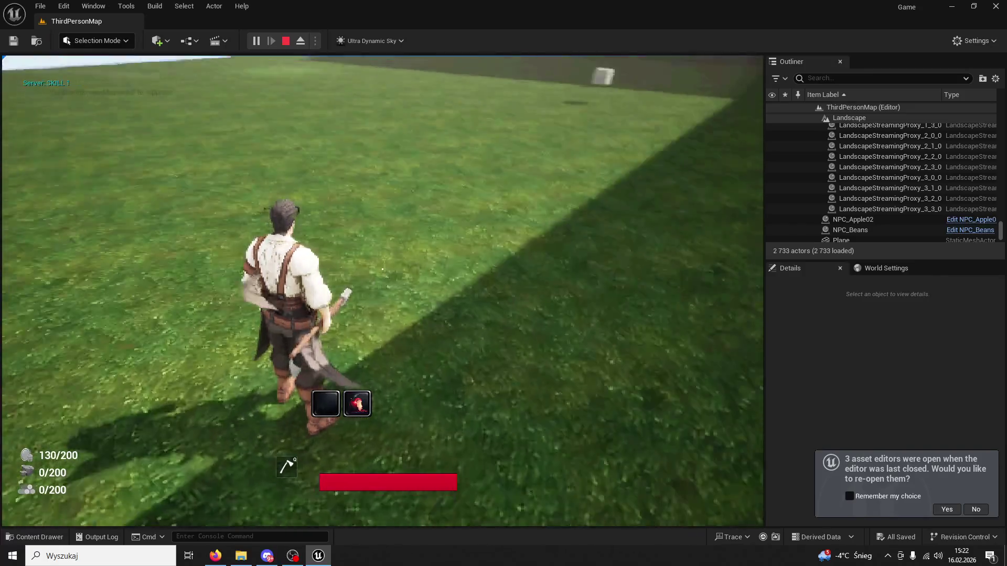
key(1)
key(2)
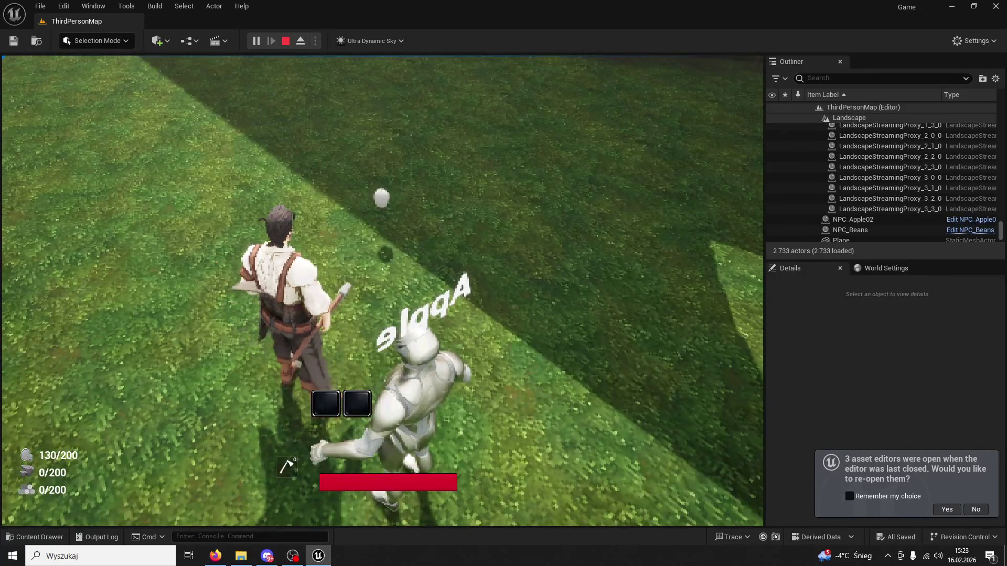
key(e)
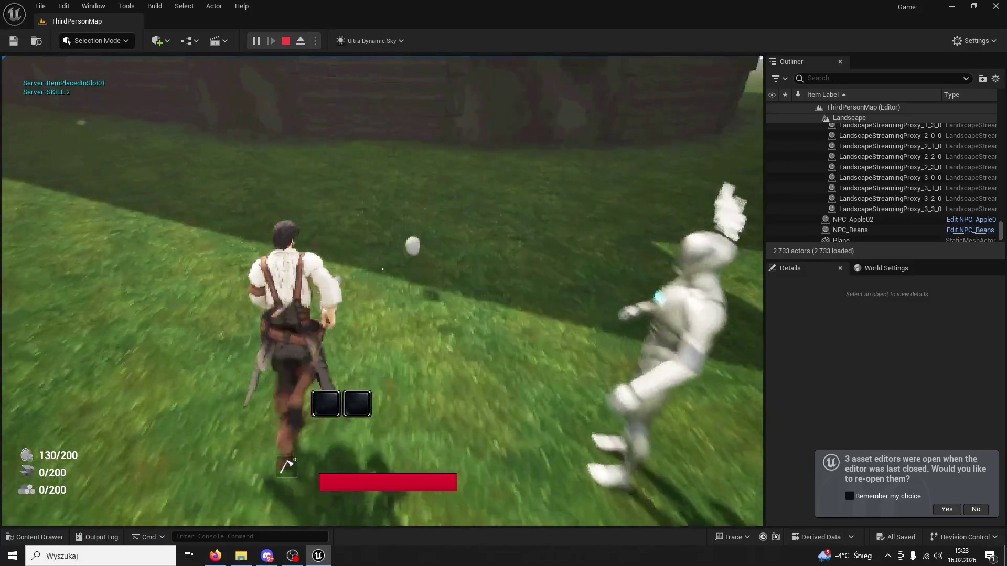
key(w)
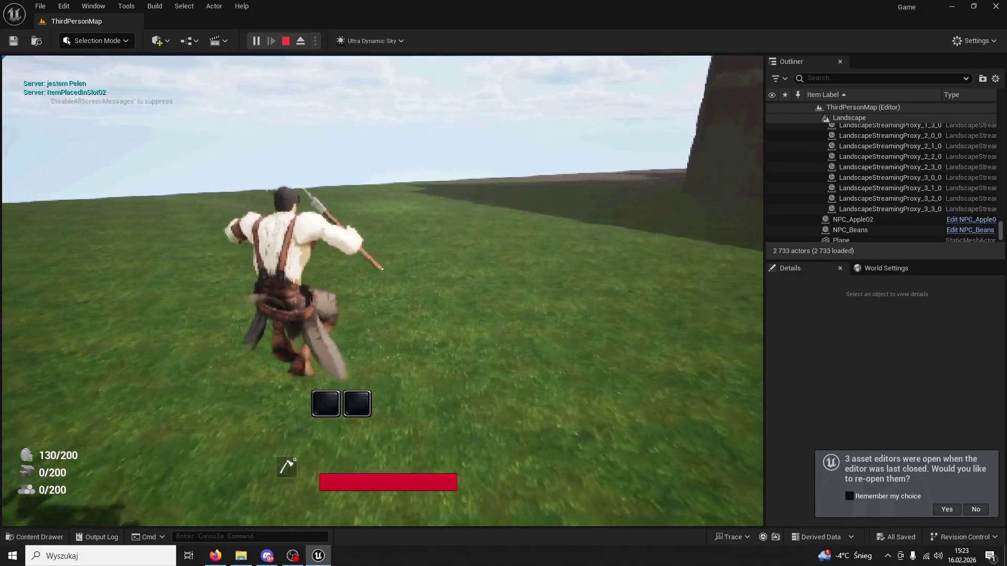
Step: Perform the spinning skill attack repeatedly, then stop the session and close the message log
key(1)
key(2)
key(1)
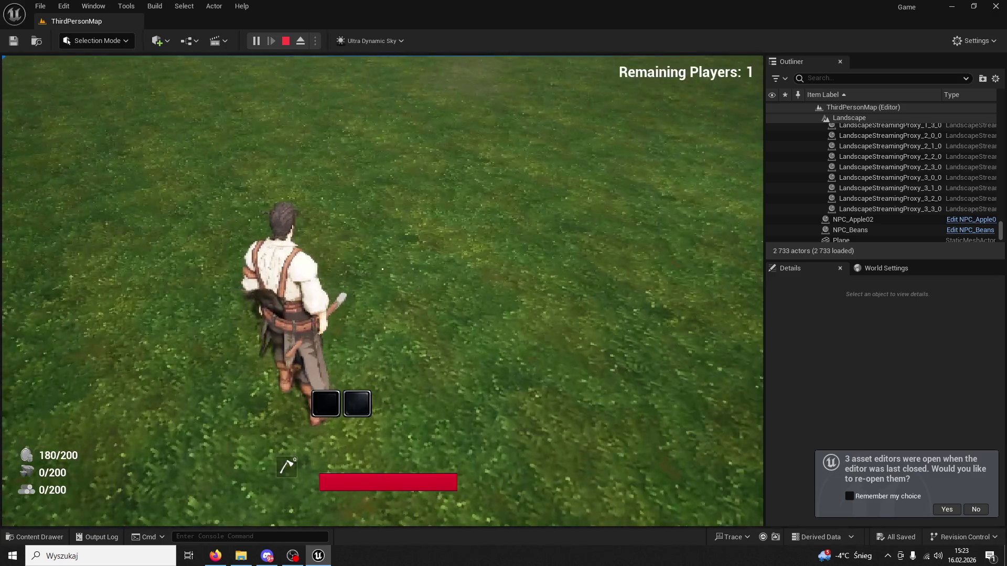
key(1)
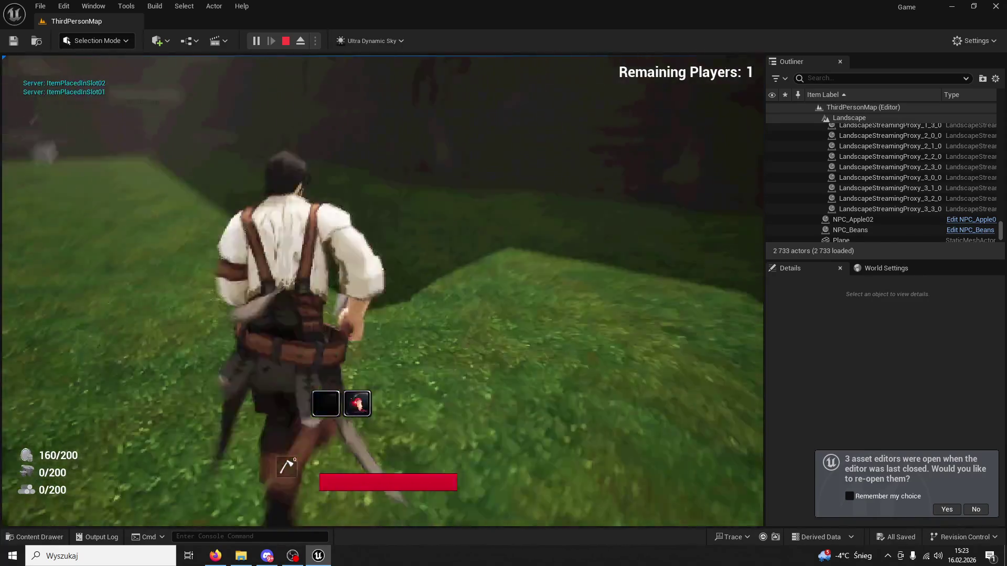
key(1)
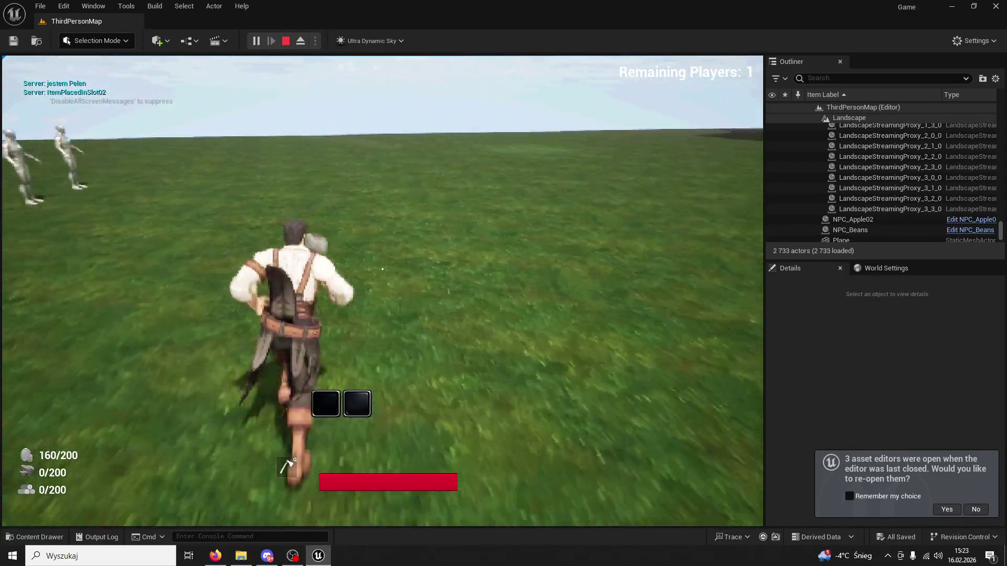
key(1)
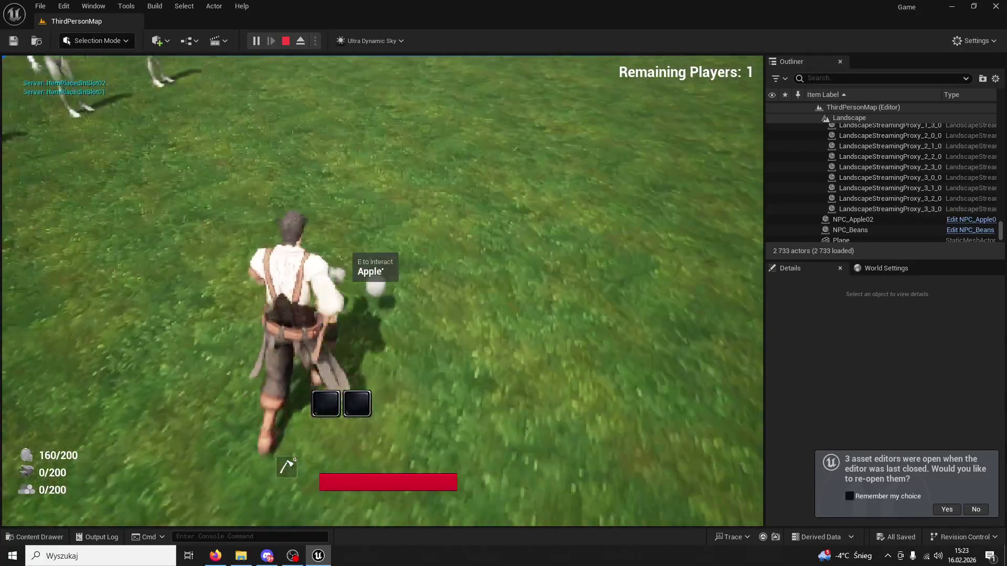
key(Escape)
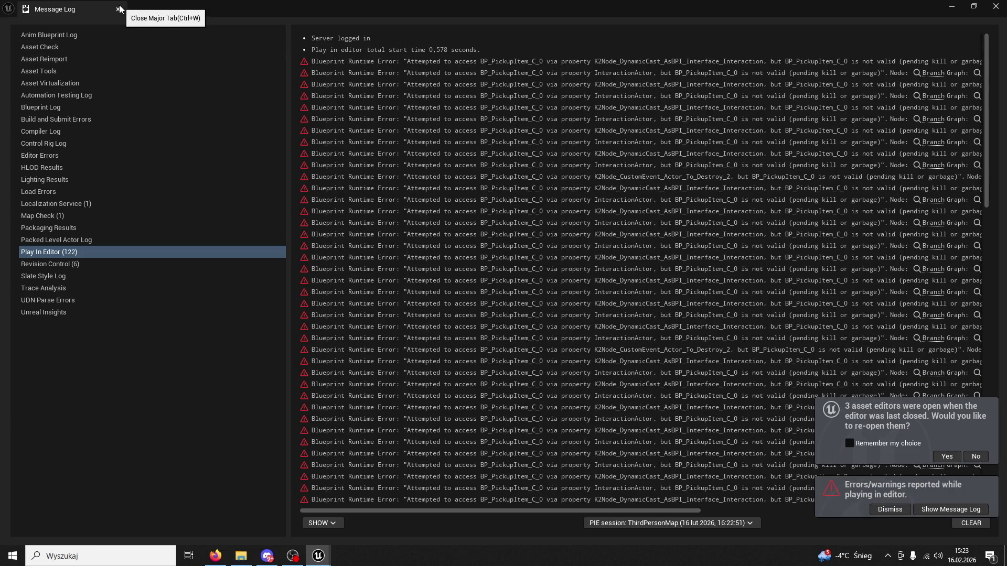
click(118, 9)
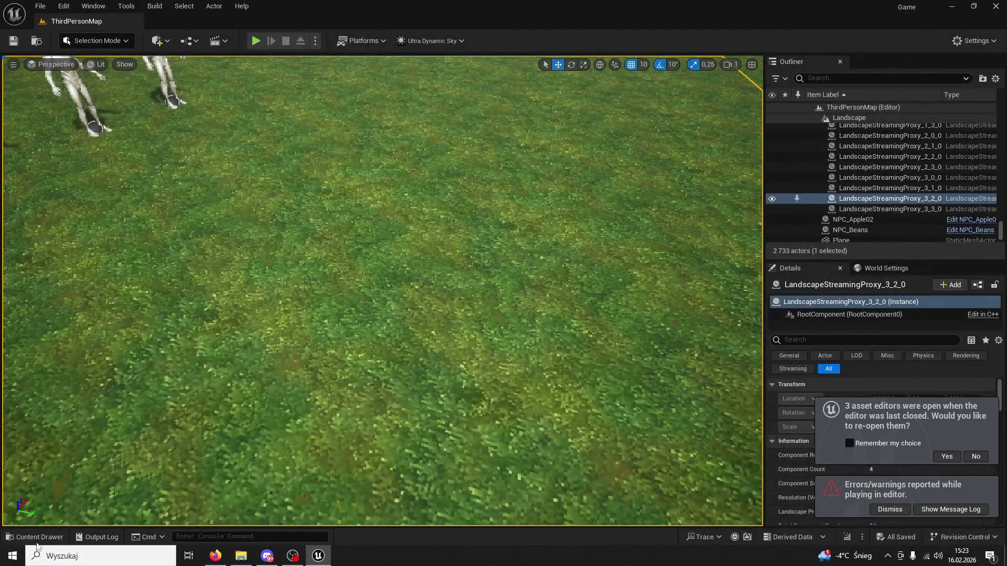
Step: Open the BPC_Inventory blueprint from the Blueprints/InventorySystem folder
click(36, 538)
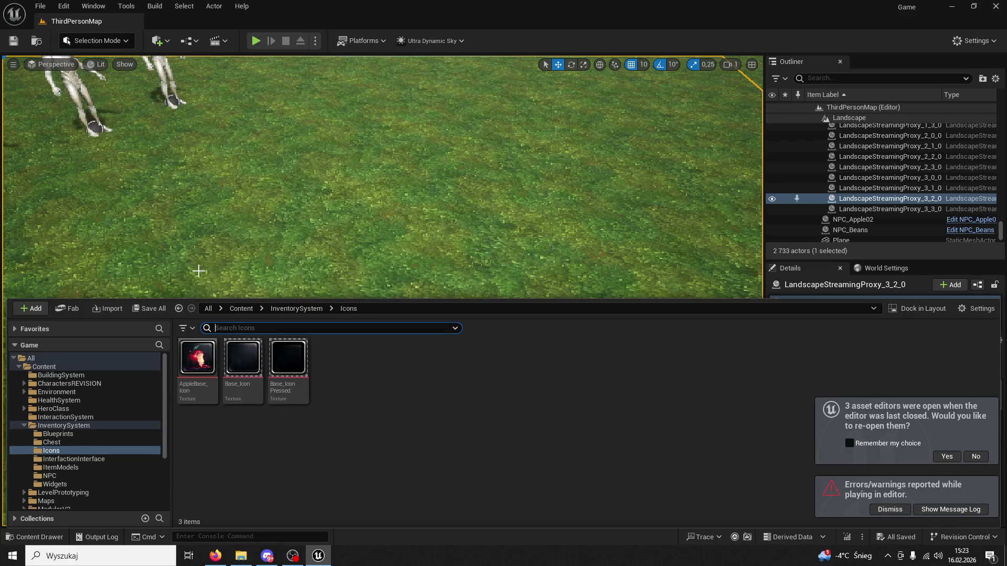
click(82, 432)
click(90, 426)
double_click(515, 361)
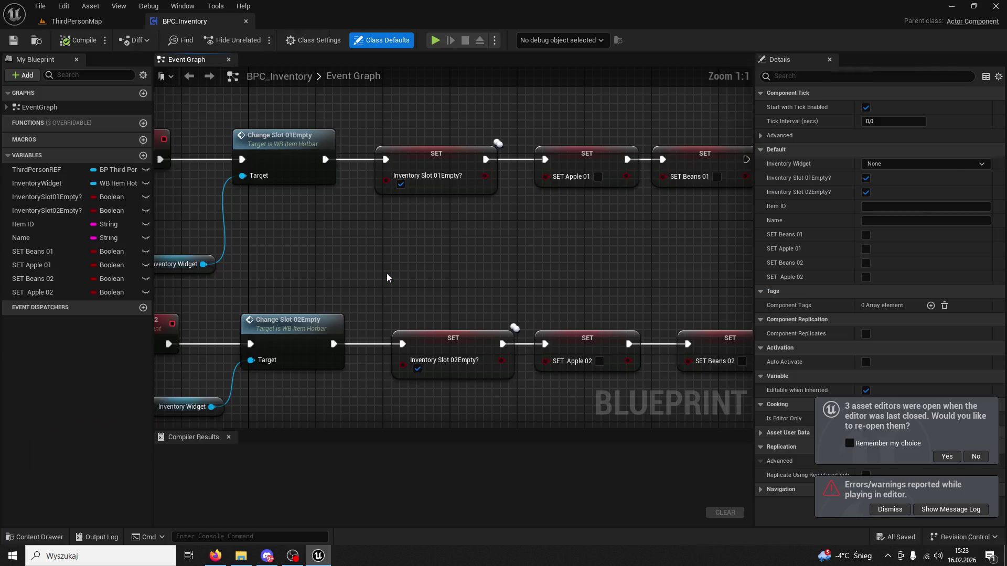
scroll(529, 283, down, 2)
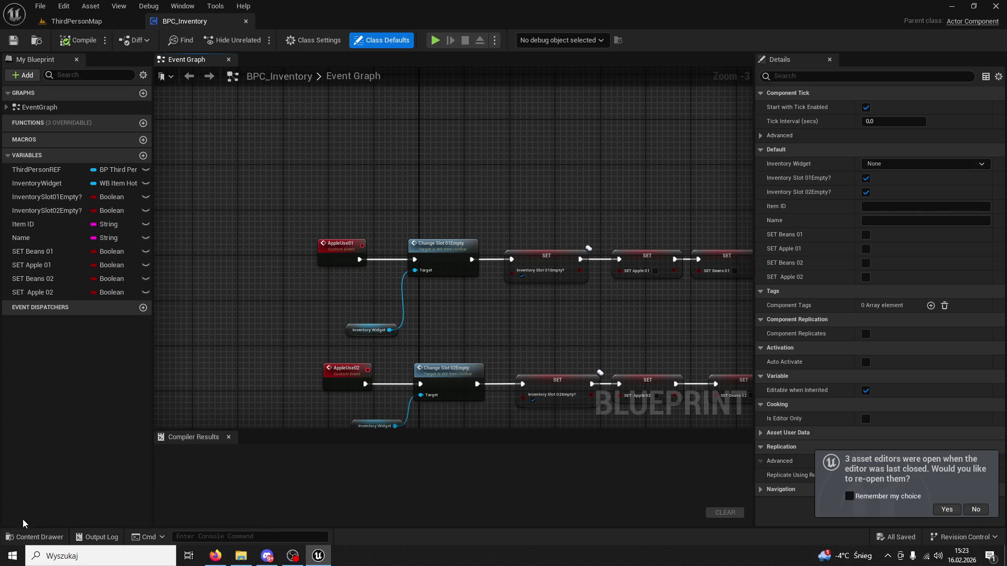
Step: Browse the Icons, ItemModels and Chest folders under InventorySystem
click(34, 536)
click(288, 390)
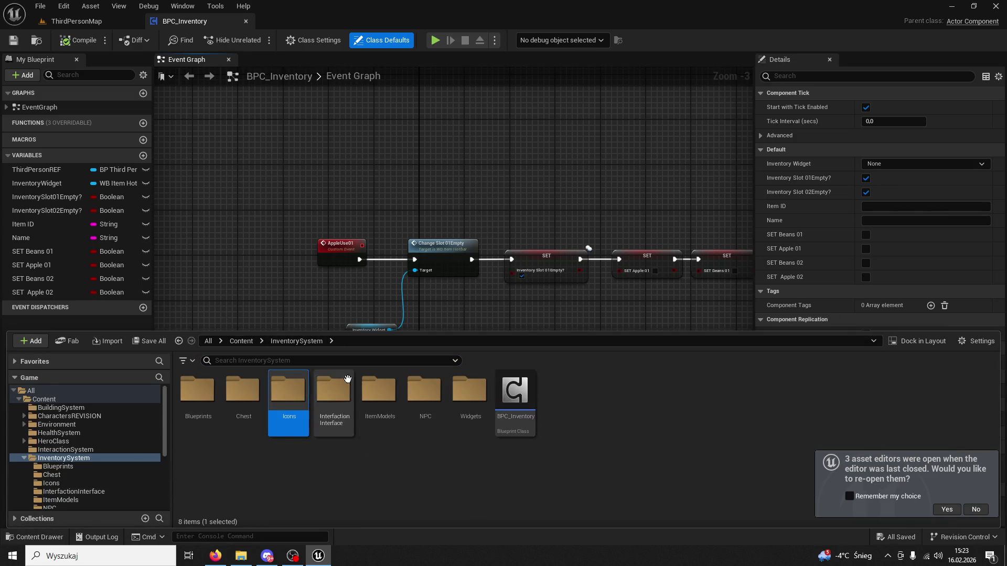
double_click(381, 386)
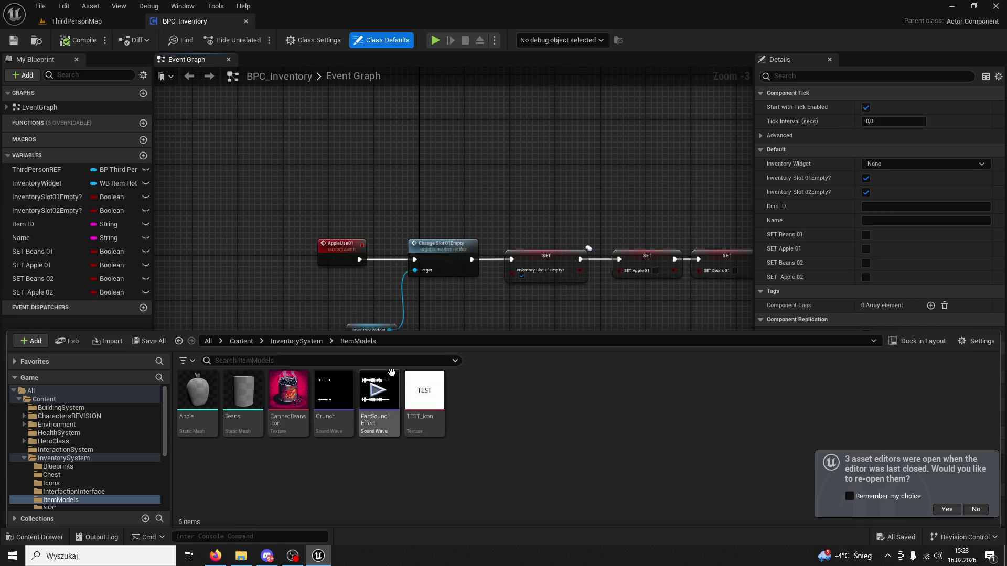
click(303, 345)
click(332, 394)
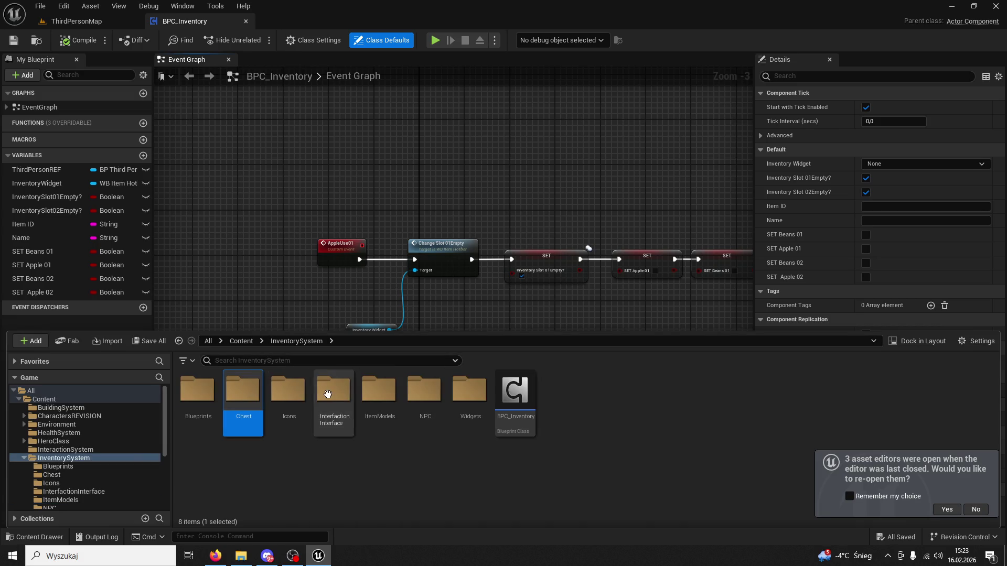
click(243, 391)
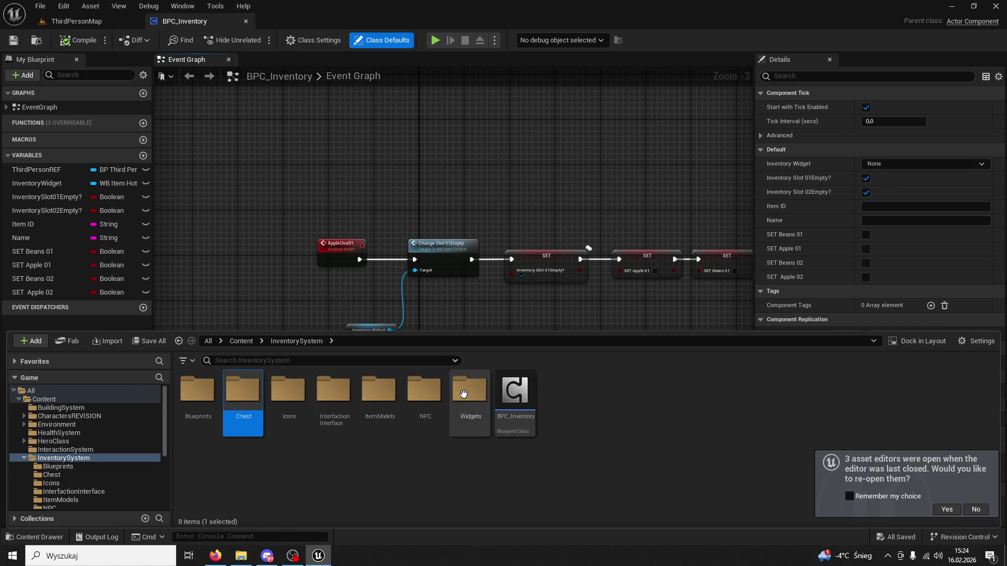
double_click(387, 394)
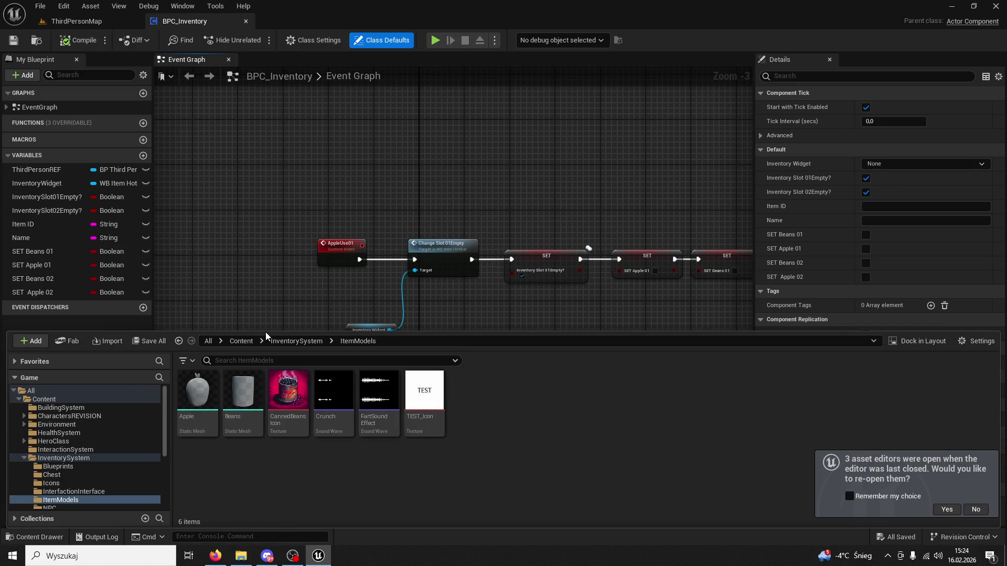
click(297, 341)
Step: Check the NPC and ItemModels folders, then open BP_PickupItem from the Chest folder
click(429, 389)
double_click(429, 389)
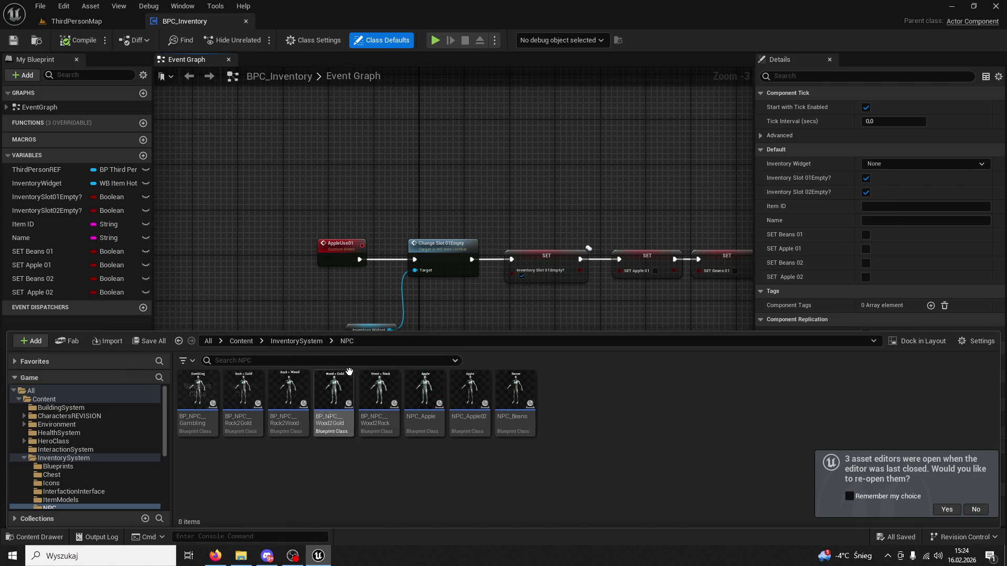
click(297, 342)
double_click(364, 391)
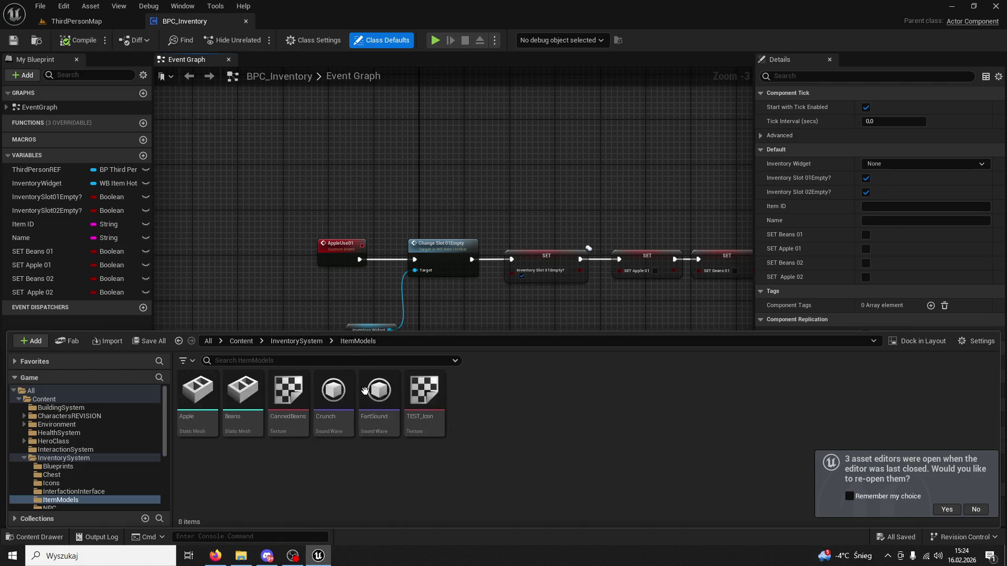
click(297, 341)
double_click(243, 389)
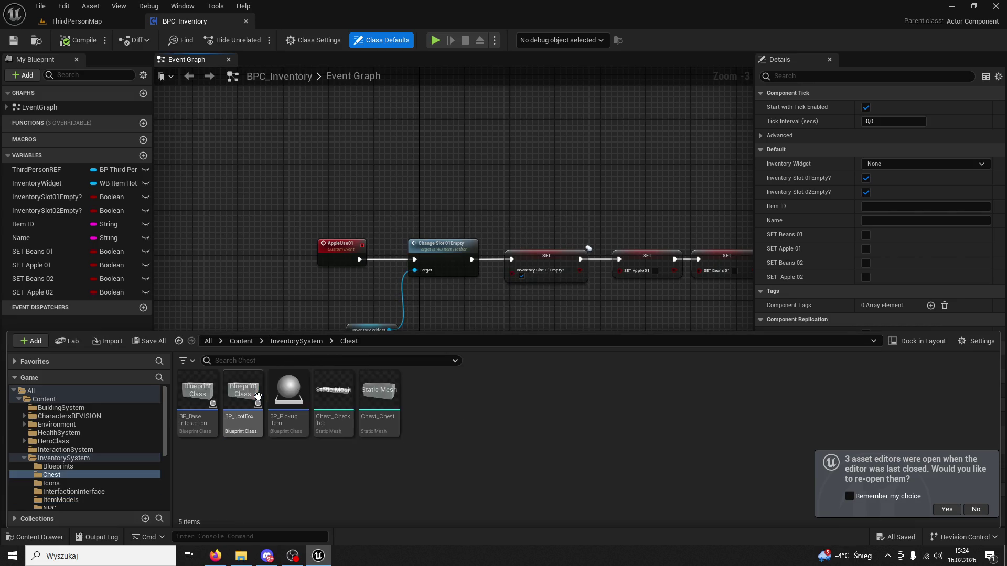
double_click(288, 402)
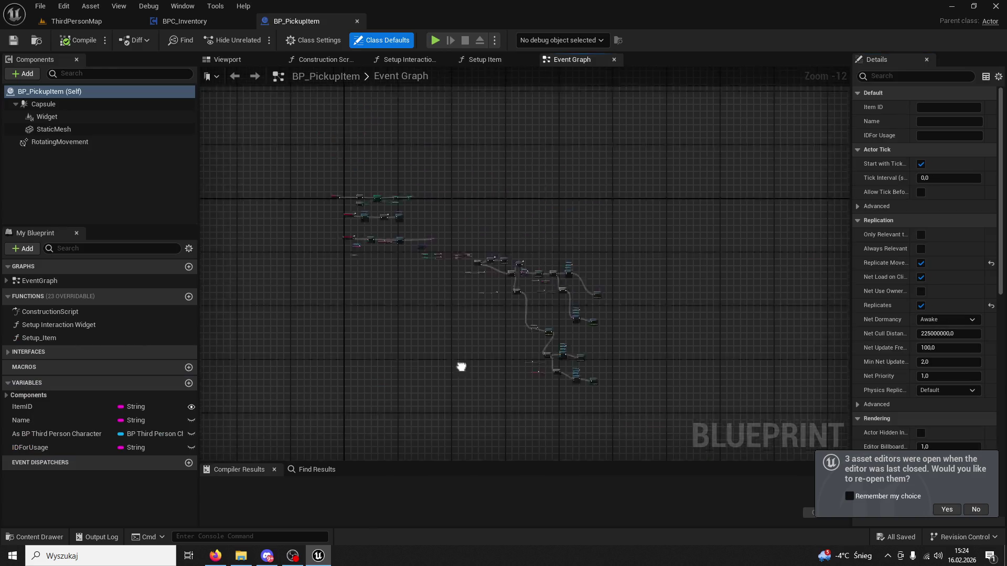
Step: Inspect the Set Brush from Texture nodes and their AppleBase_Icon texture
scroll(494, 420, up, 4)
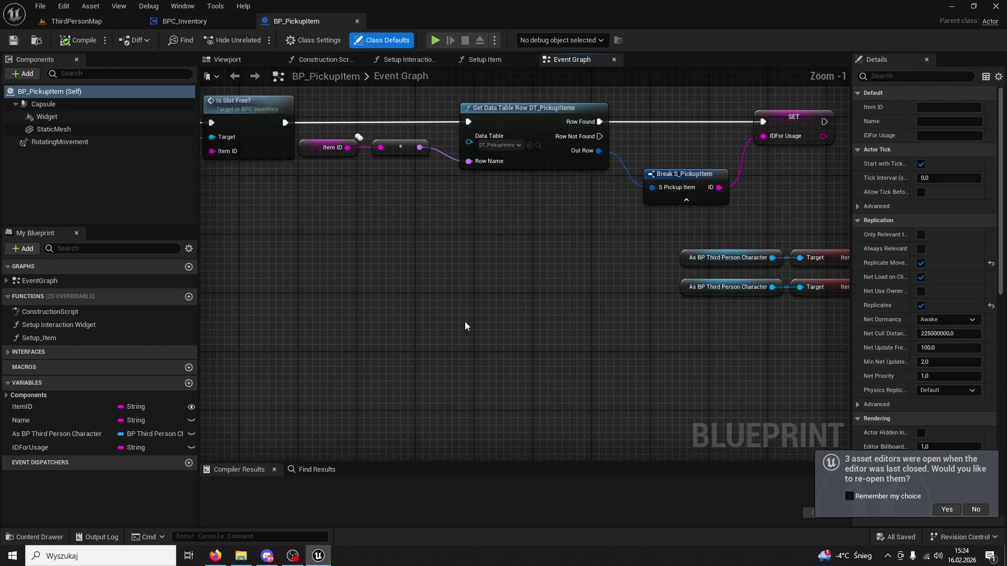
drag(433, 313, 263, 287)
mouse_move(711, 252)
mouse_down()
mouse_move(675, 275)
mouse_move(625, 278)
mouse_move(554, 198)
mouse_move(699, 185)
mouse_up()
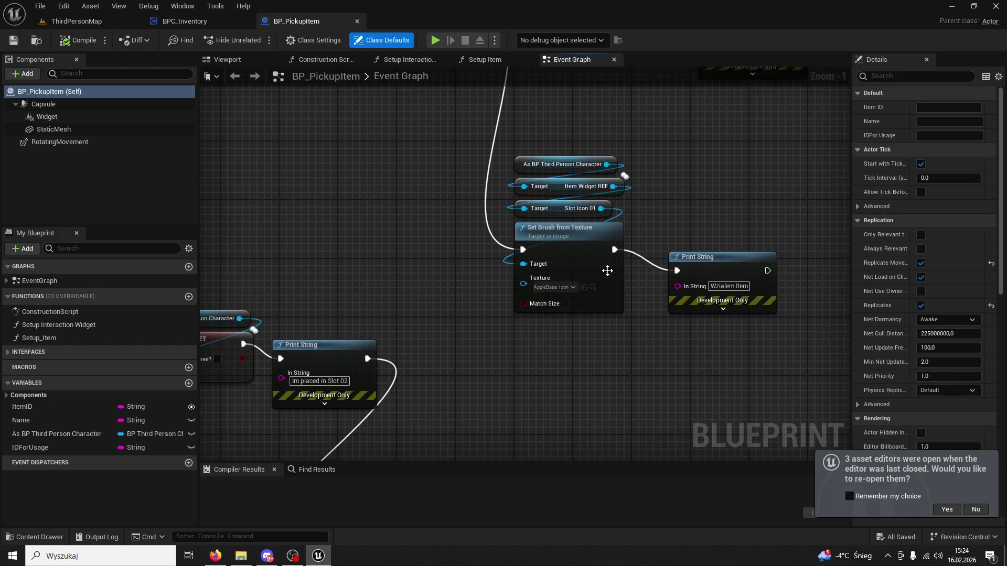
click(587, 254)
click(593, 287)
mouse_move(593, 287)
mouse_down()
mouse_move(423, 298)
mouse_move(433, 380)
mouse_move(414, 220)
mouse_move(431, 118)
mouse_move(492, 102)
mouse_move(488, 78)
mouse_up()
scroll(409, 288, down, 3)
scroll(427, 313, up, 3)
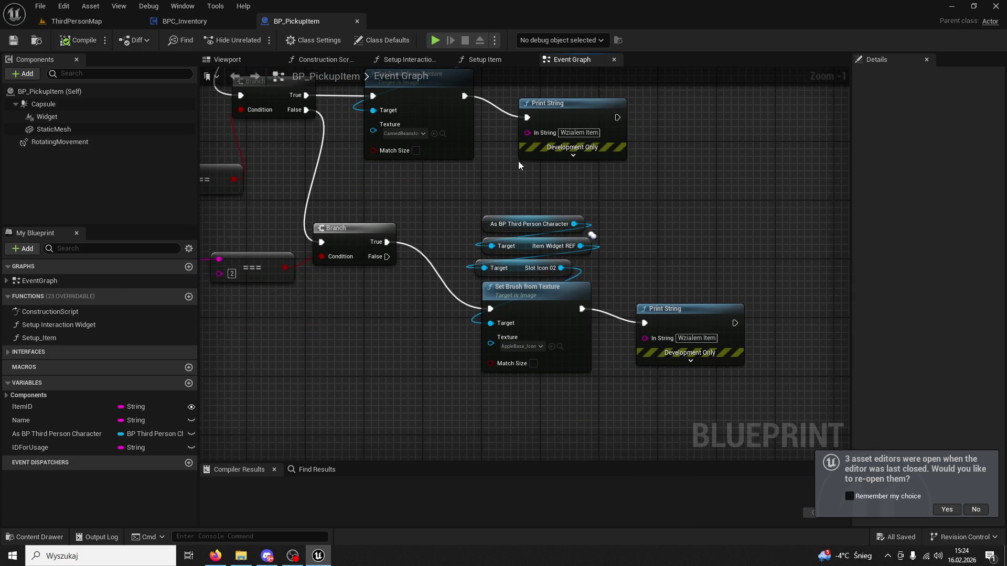
Step: Inspect the second Set Brush node, both Branch chains and the Slot Icon 02 nodes
click(561, 348)
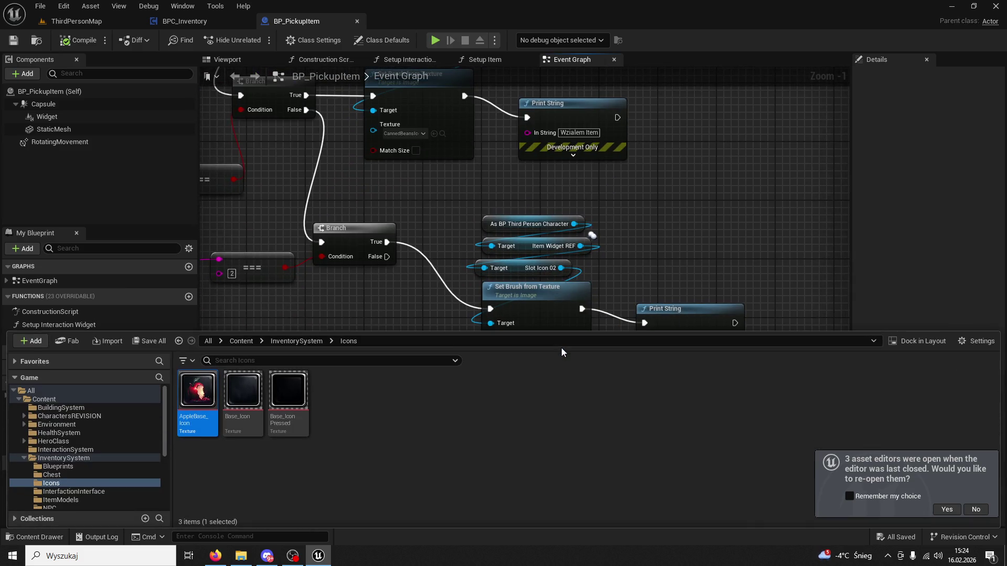
drag(383, 295, 518, 300)
scroll(518, 300, down, 1)
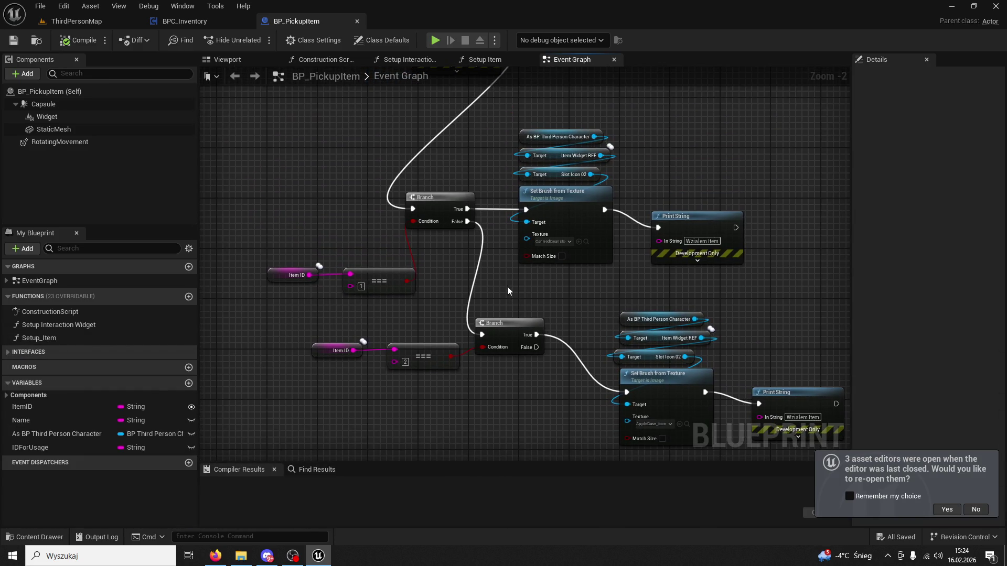
scroll(508, 286, down, 5)
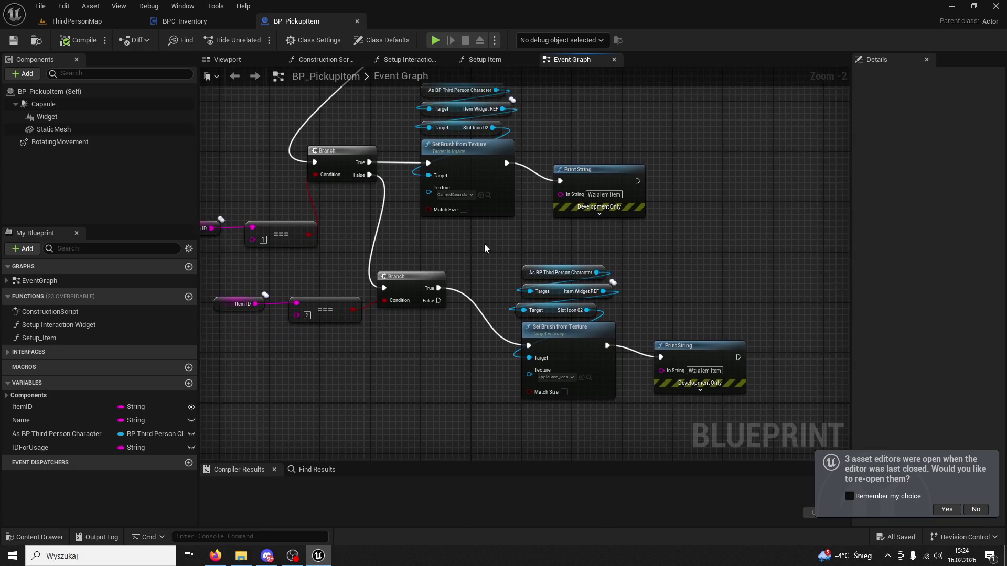
drag(476, 244, 543, 252)
scroll(527, 263, up, 5)
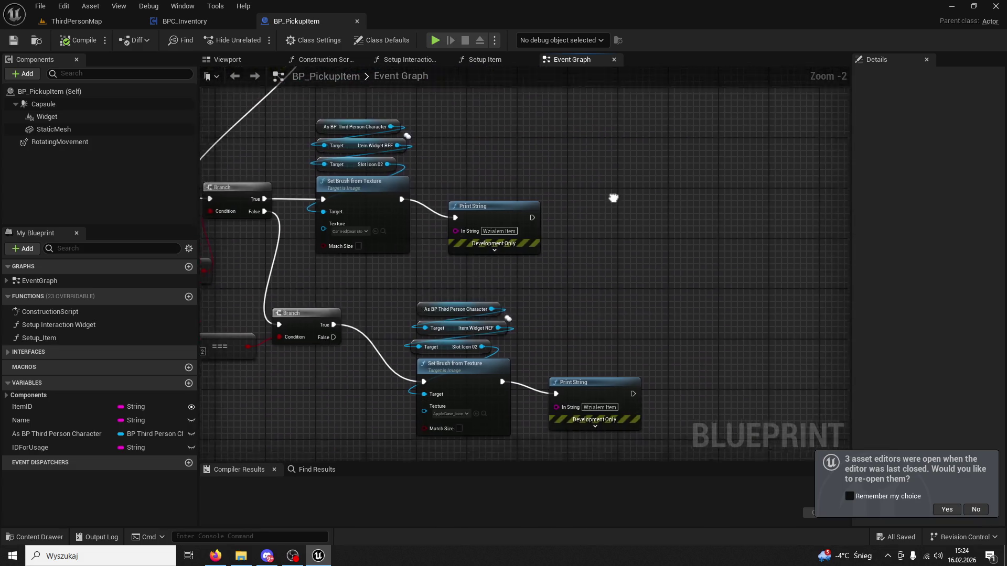
scroll(568, 225, up, 2)
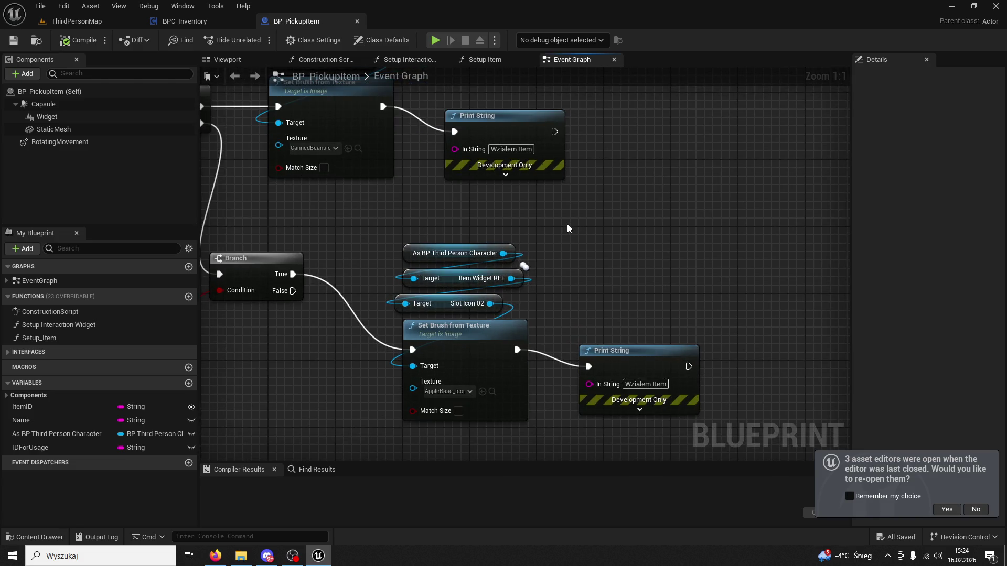
mouse_move(567, 218)
mouse_down()
mouse_move(662, 218)
mouse_move(703, 251)
mouse_move(649, 180)
mouse_move(506, 152)
mouse_up()
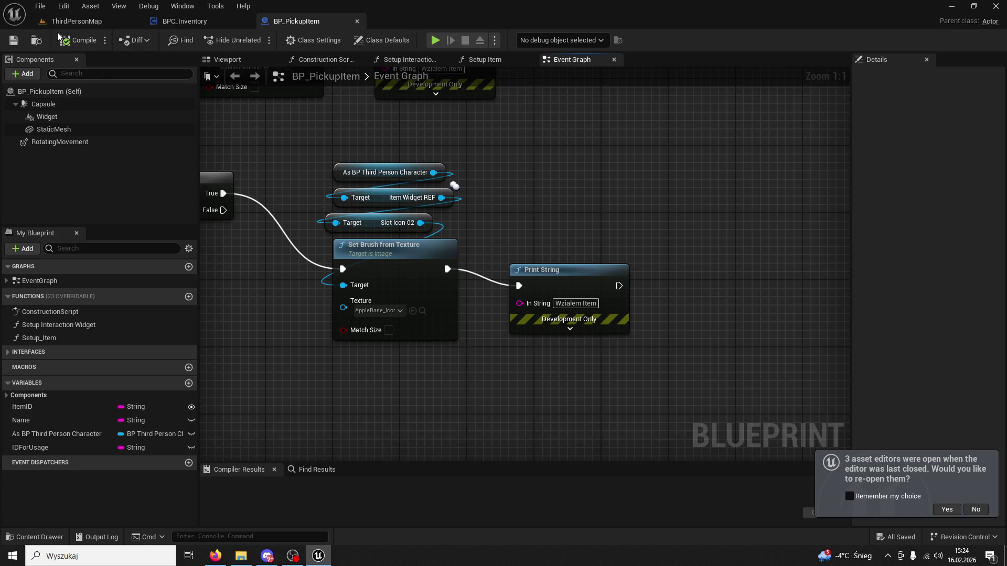
Step: Reword the Print String messages toward 'Wzialem Jabko' and 'Fasole'
click(591, 301)
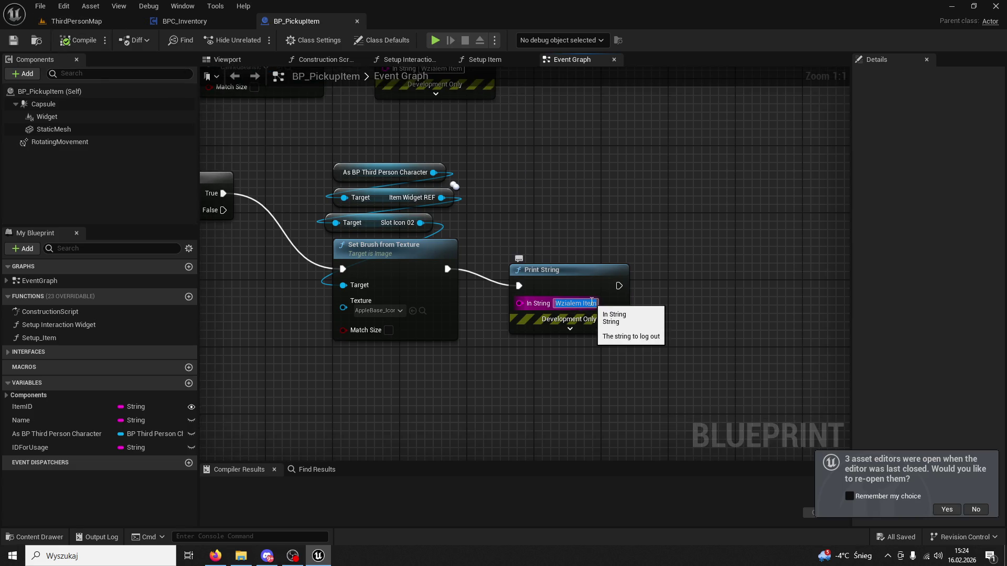
text(Wzialem Japko)
mouse_move(539, 207)
mouse_down()
mouse_move(544, 238)
mouse_move(474, 218)
mouse_up()
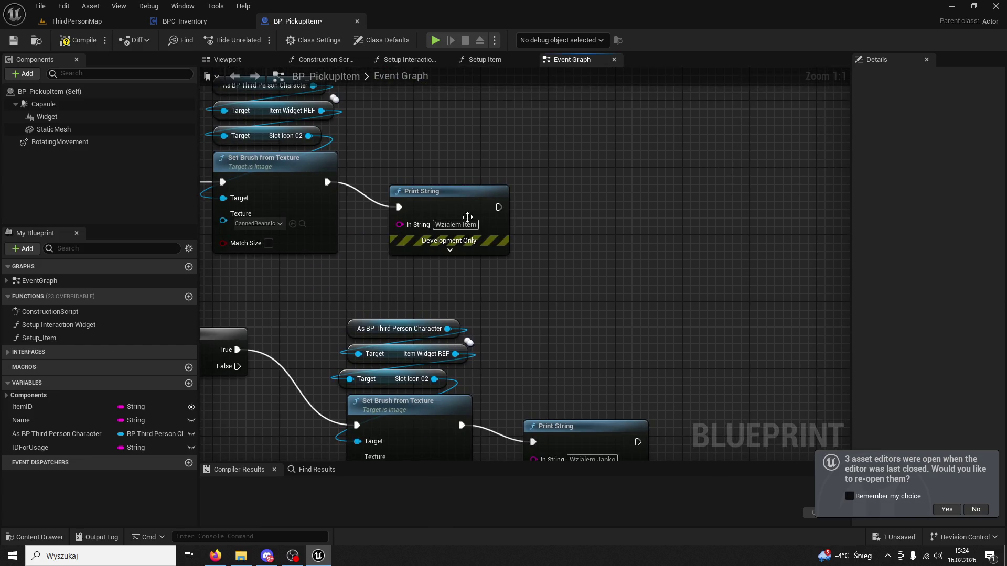
drag(592, 413, 555, 265)
click(575, 319)
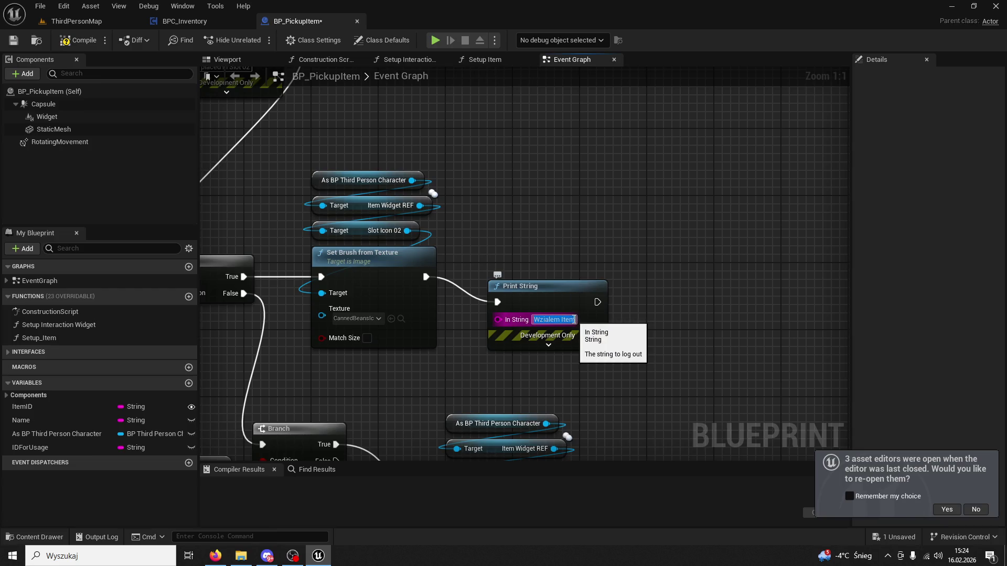
text( Fasole)
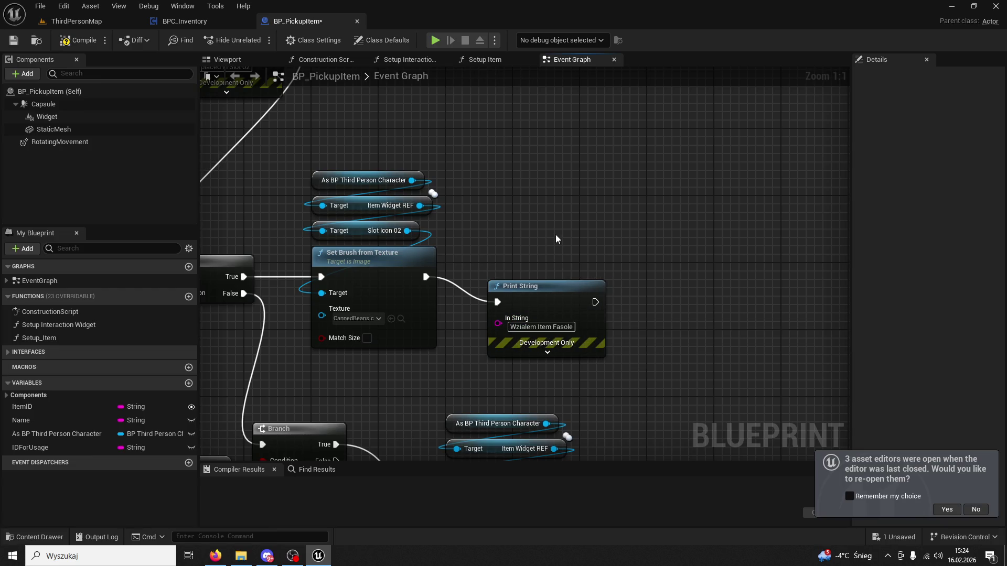
Step: Set the upper Print String to 'Wzialem Fasole', compile, and return to ThirdPersonMap
drag(556, 234, 584, 479)
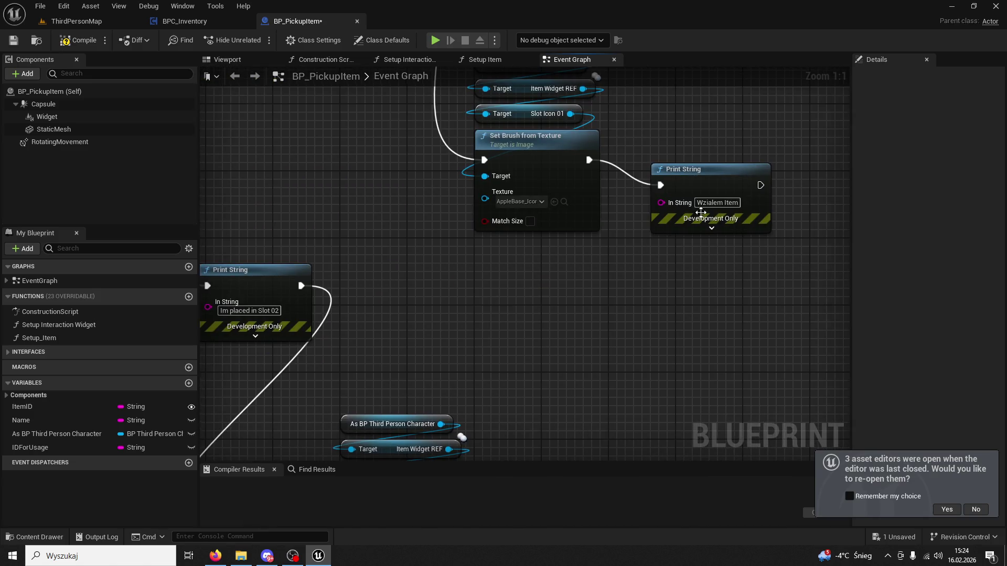
text(Wzial)
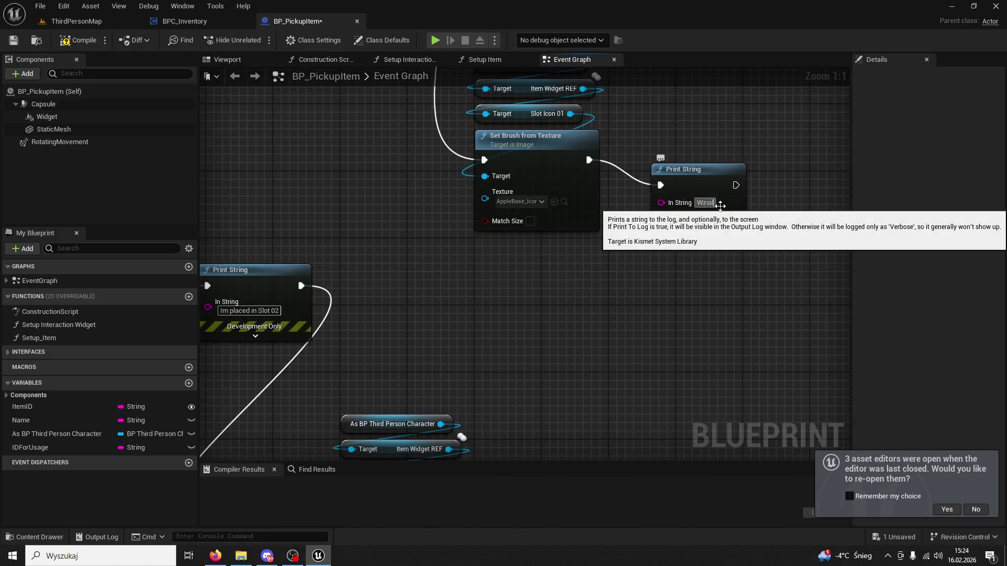
text(oem Japko)
drag(721, 207, 705, 198)
click(704, 197)
text(Wzia)
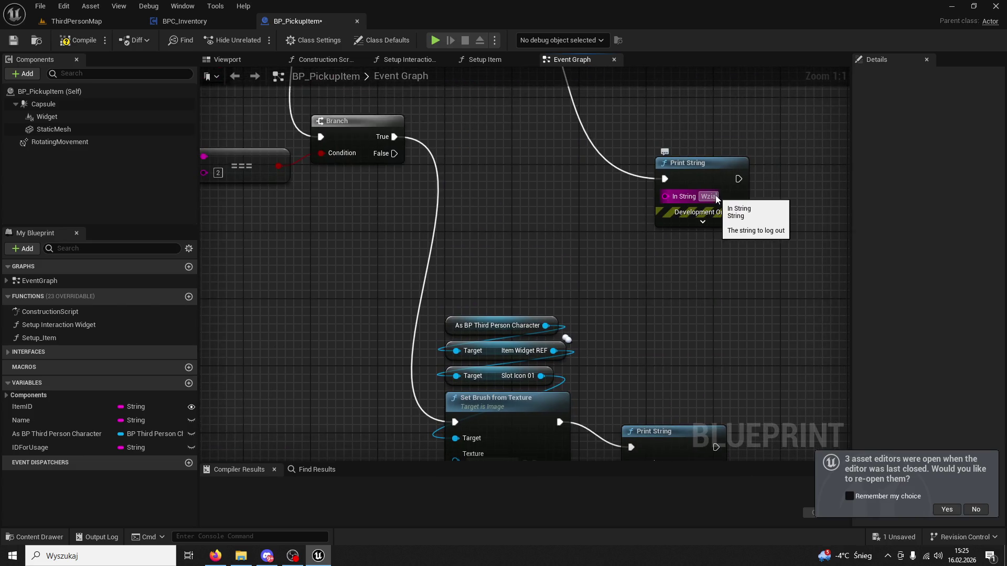
text(lem Fasole)
key(Return)
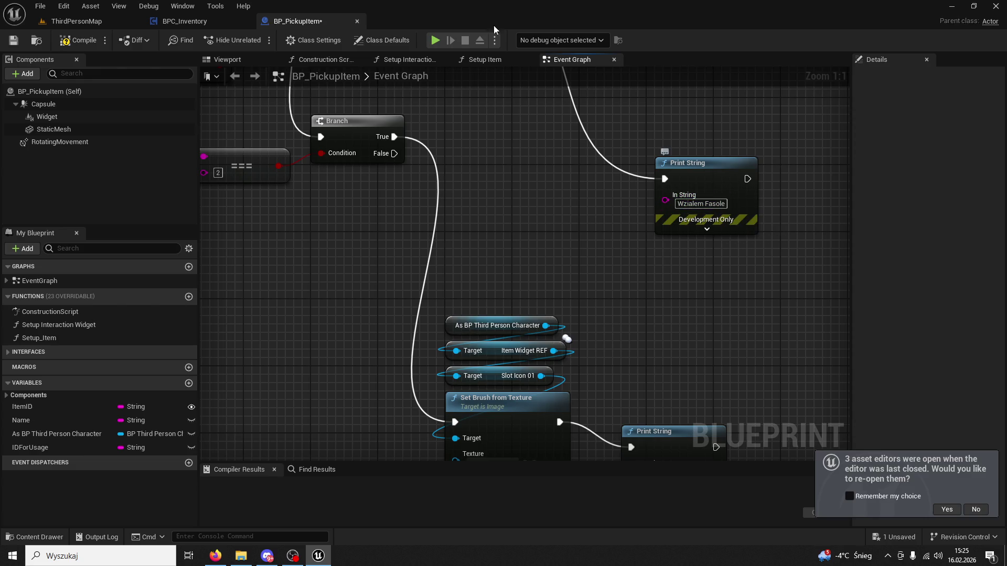
click(79, 40)
click(83, 24)
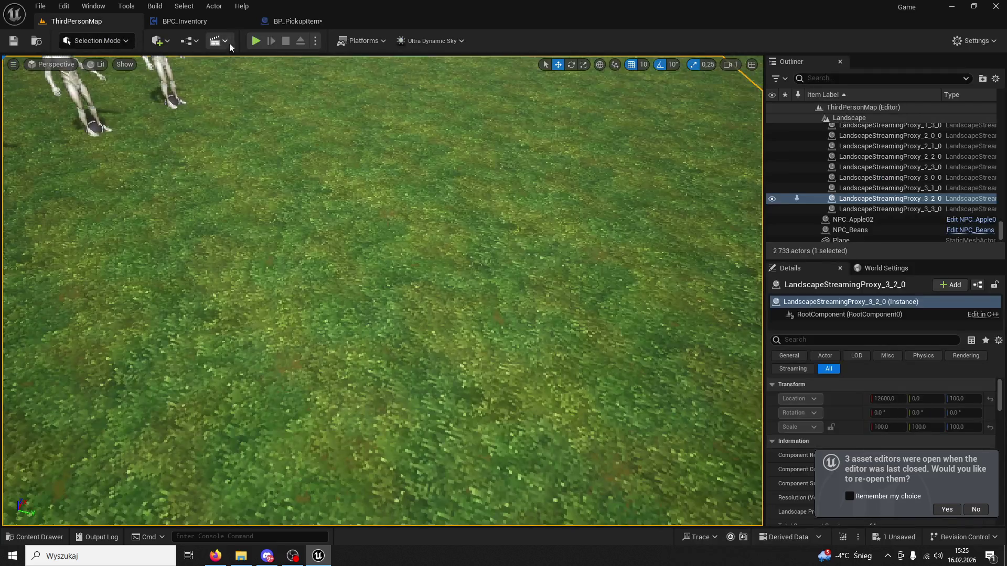
Step: Play the level, collect apples from the Apple NPC and use both hotbar slots
click(256, 40)
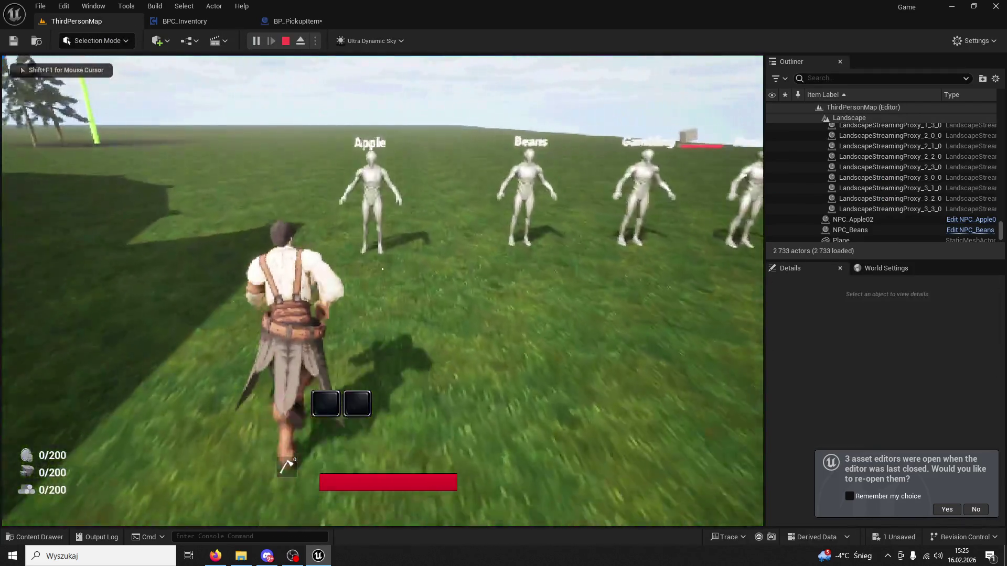
key(e)
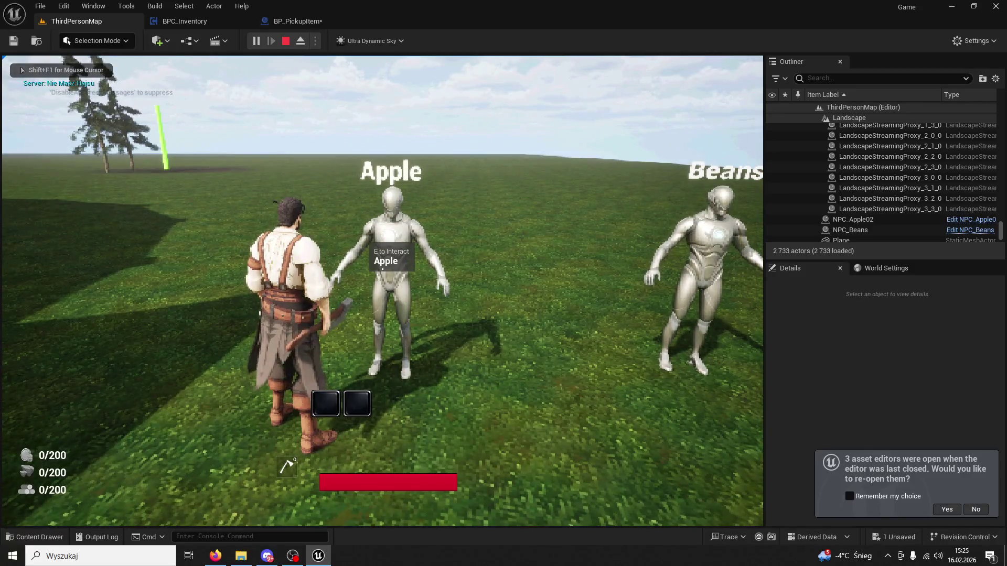
key(e)
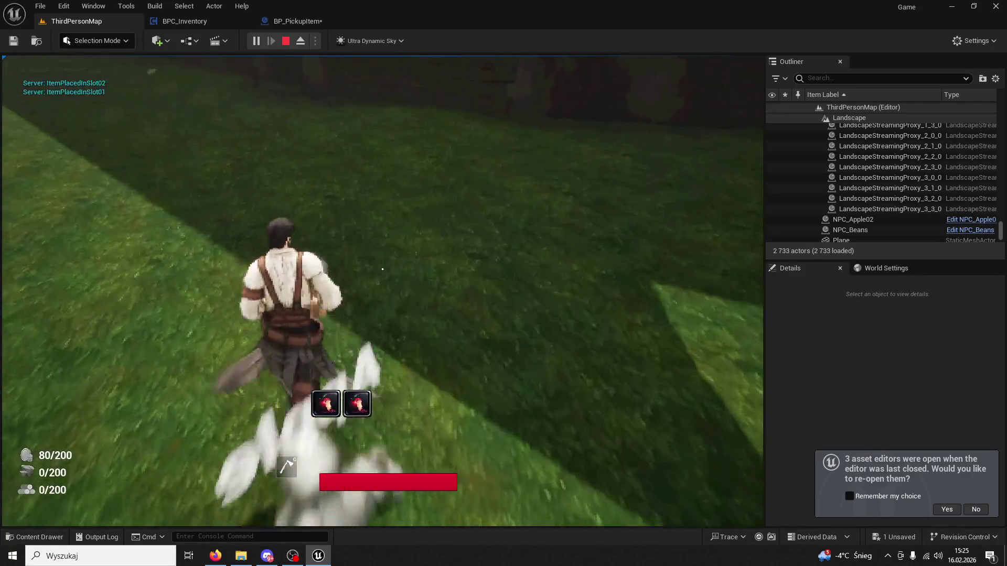
key(1)
key(2)
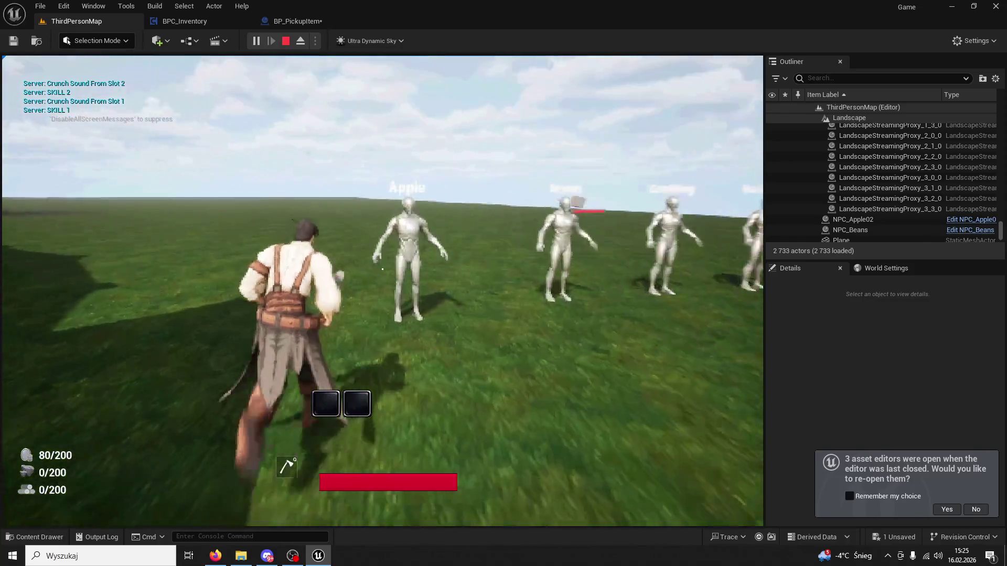
key(e)
key(e)
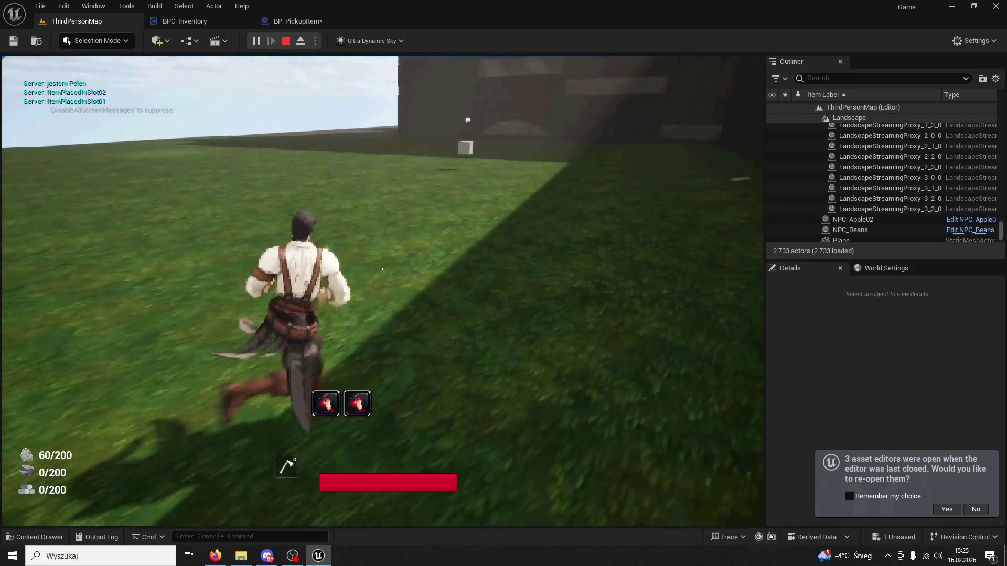
key(1)
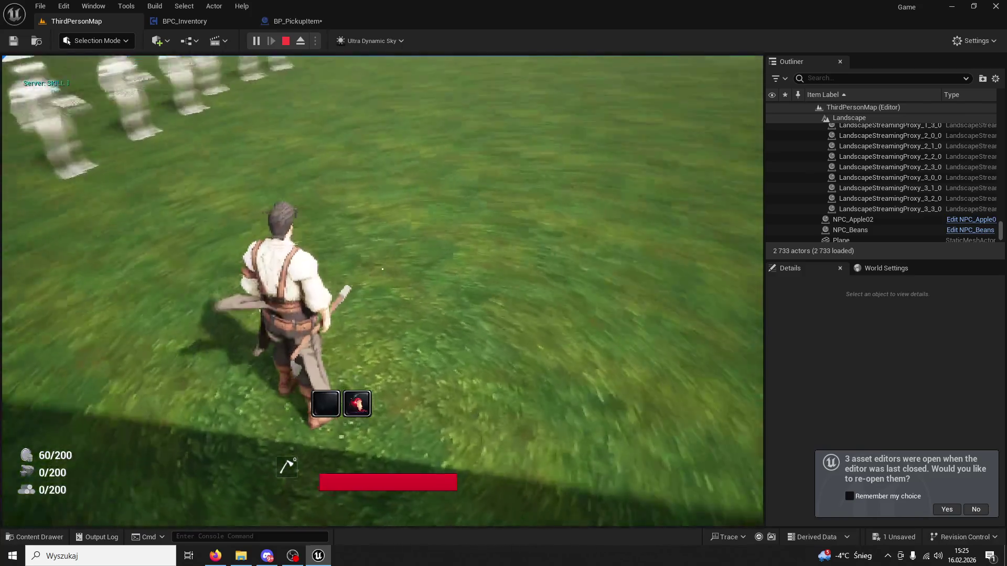
key(2)
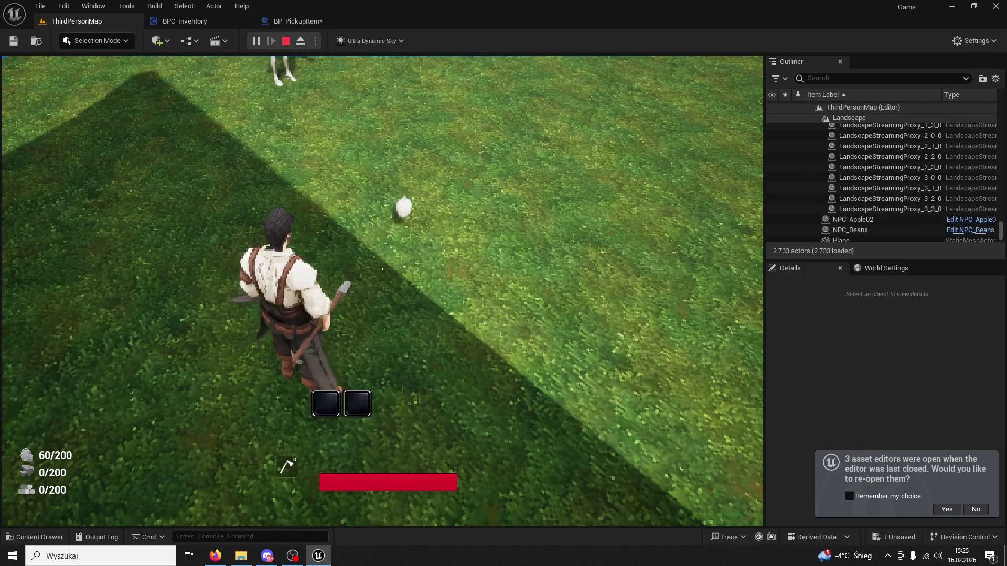
Step: Pick up the dropped apple into the second slot, then stop the session
key(2)
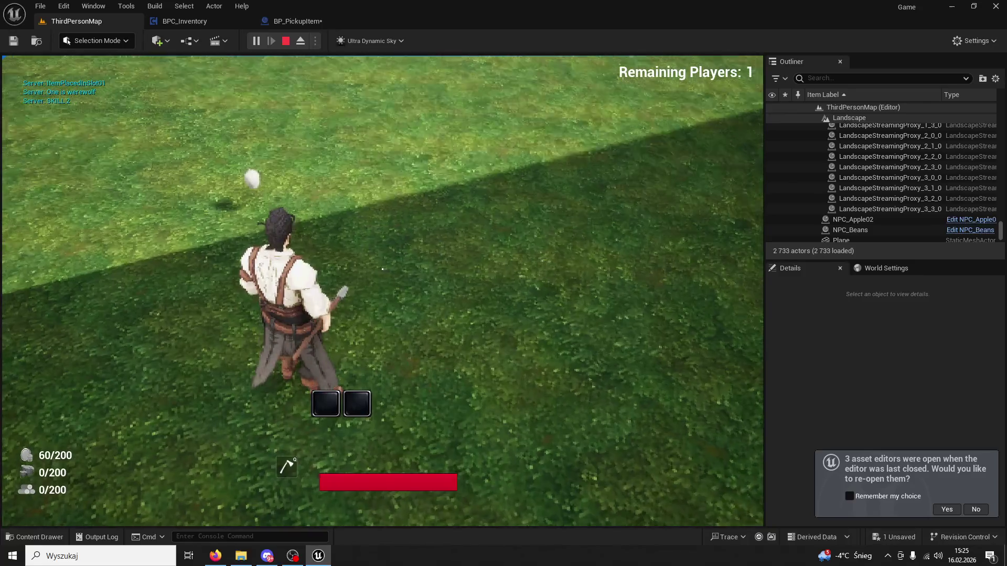
key(w)
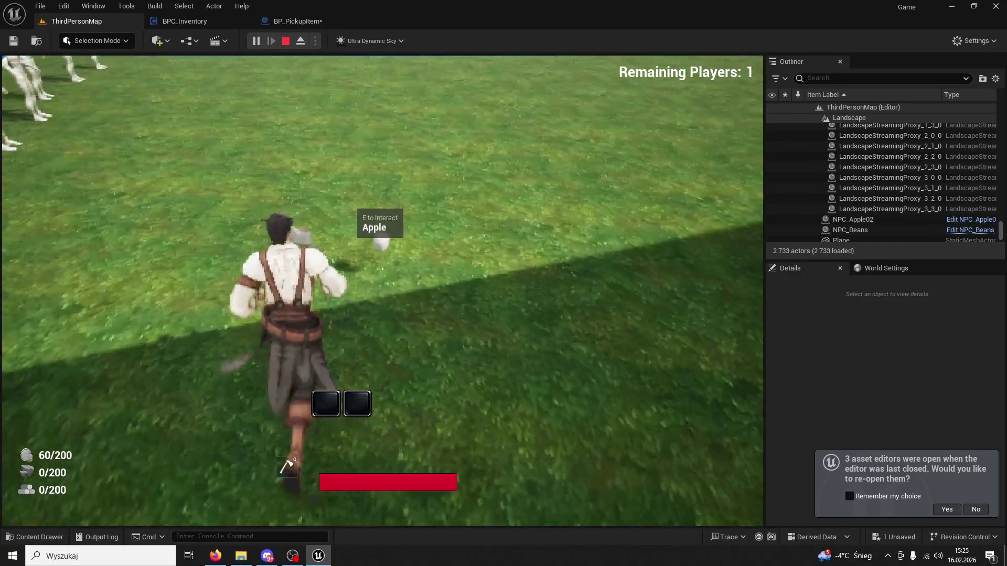
key(e)
key(w)
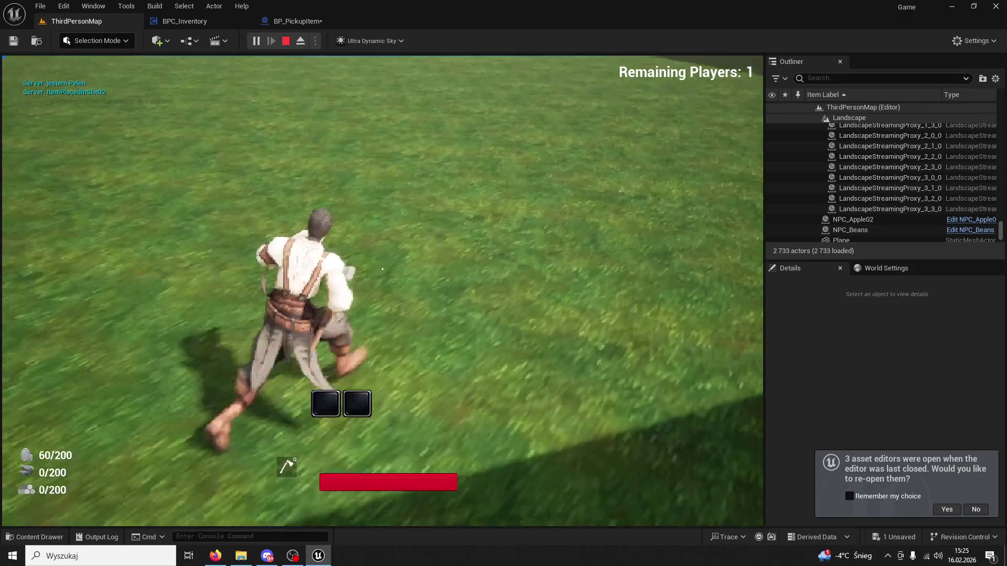
key(Escape)
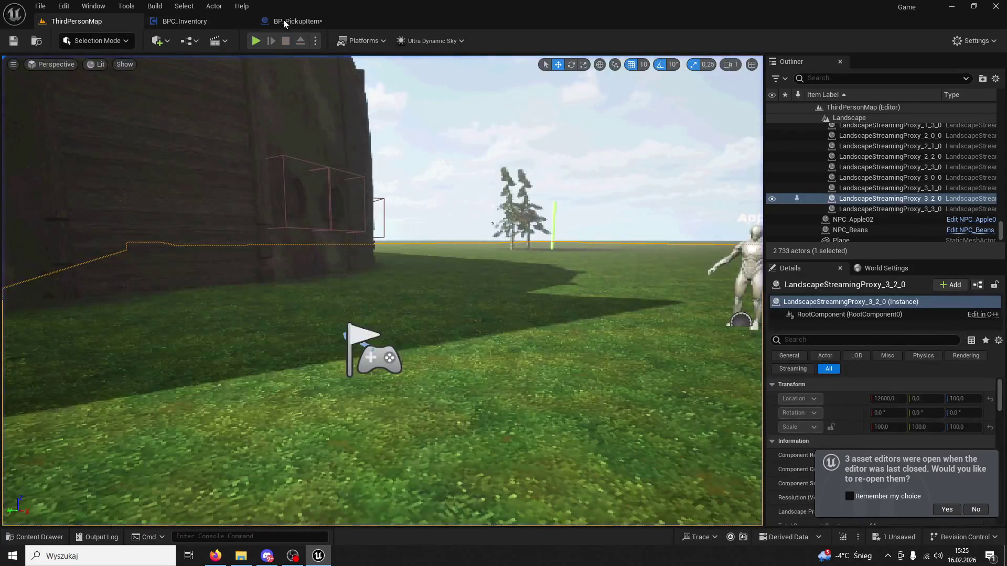
Step: Glance at BP_PickupItem, then view BPC_Inventory's Branch, AND and NOT nodes
click(297, 21)
scroll(574, 260, down, 2)
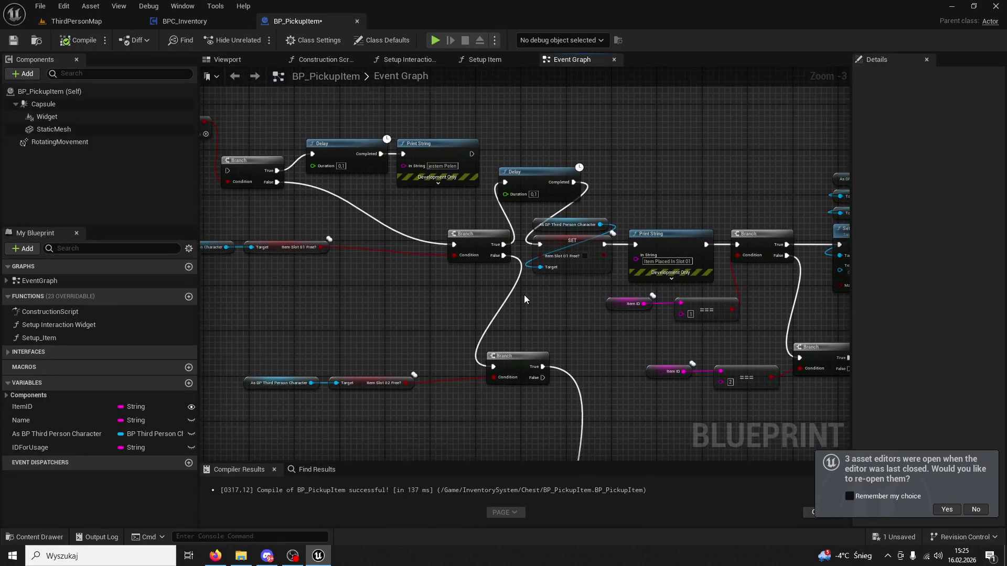
scroll(430, 279, up, 4)
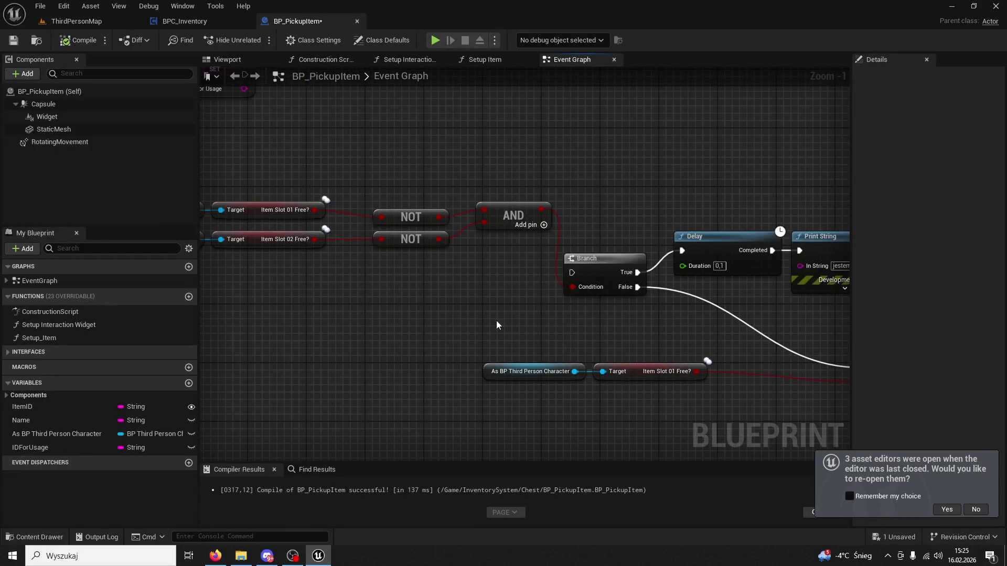
key(ctrl+Tab)
drag(560, 319, 464, 266)
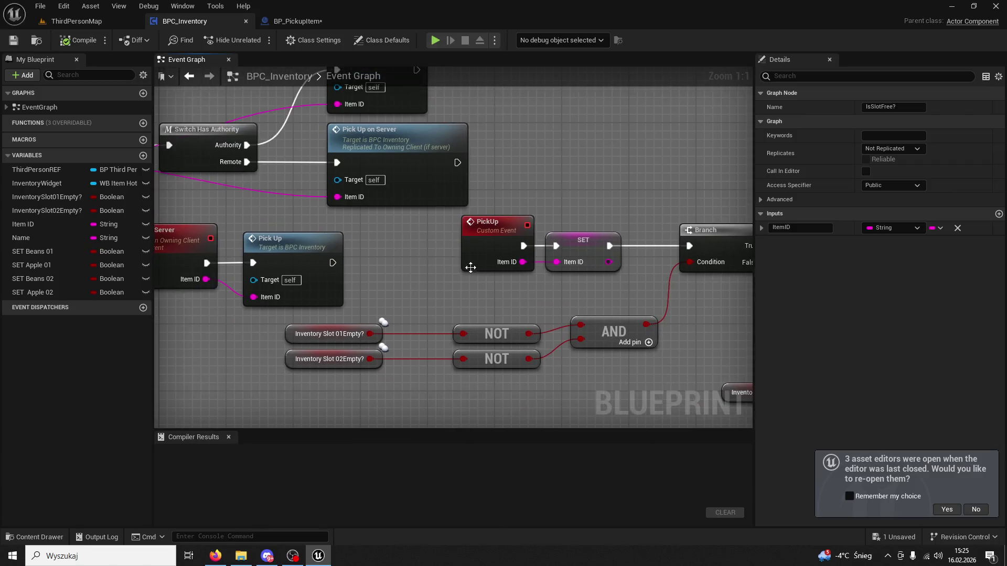
Step: Bring the Apple 01 branch into view and add an Inventory Widget getter beside SET Apple 01
mouse_move(534, 279)
mouse_down()
mouse_move(218, 258)
mouse_move(374, 275)
mouse_move(635, 273)
mouse_move(447, 255)
mouse_move(470, 266)
mouse_move(284, 254)
mouse_move(335, 234)
mouse_up()
scroll(346, 215, down, 5)
scroll(472, 283, up, 3)
drag(425, 272, 142, 235)
scroll(458, 228, up, 2)
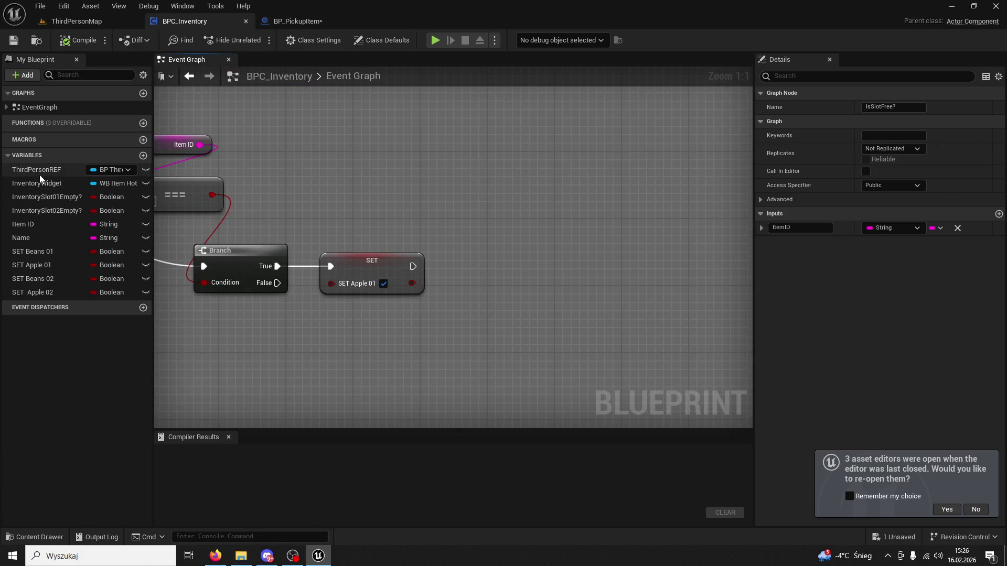
drag(38, 183, 382, 332)
click(429, 356)
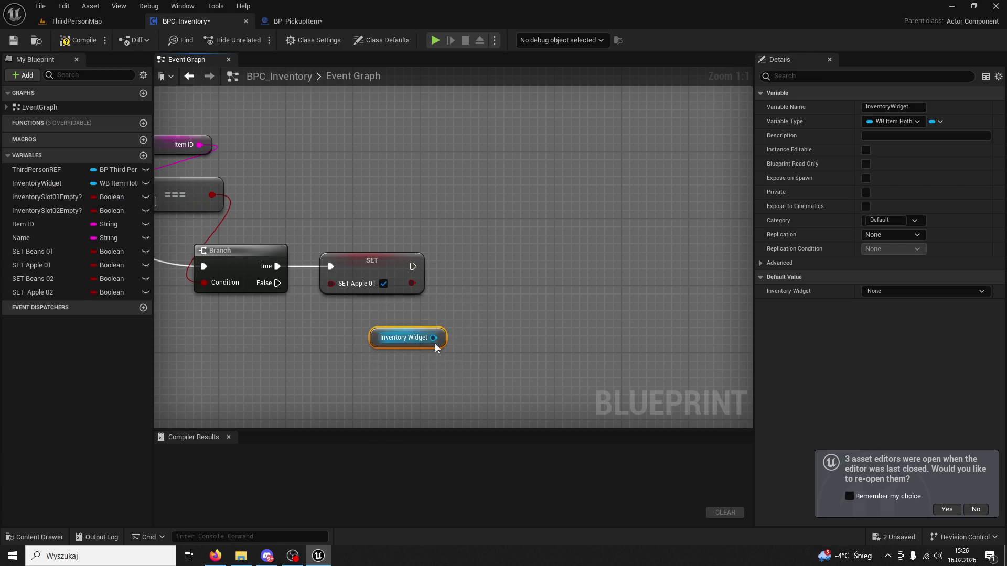
Step: Run Change Slot 01 after SET Apple 01 with AppleBase_Icon as the new icon, and compile
drag(468, 343, 468, 342)
text(slot01)
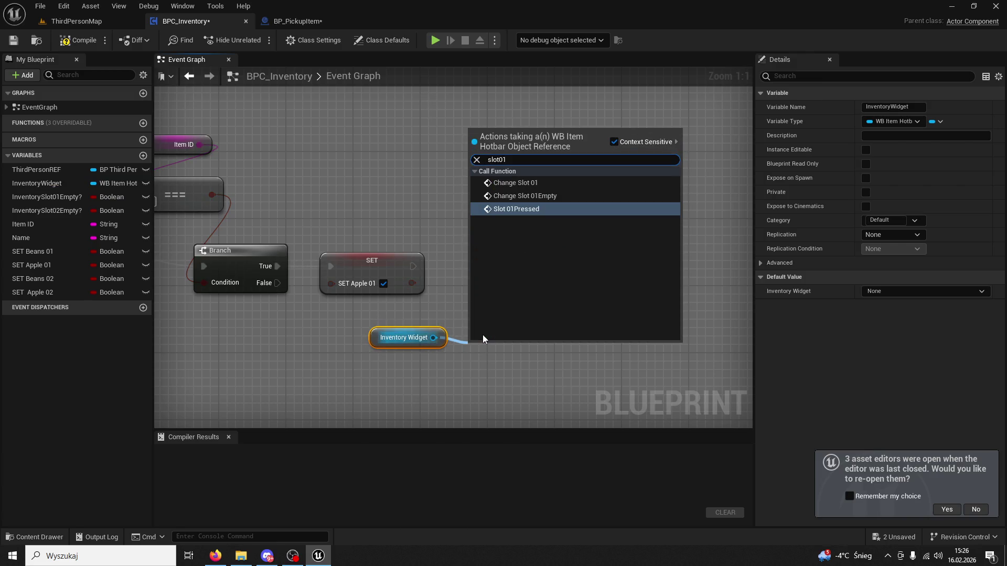
click(545, 185)
mouse_move(504, 344)
mouse_down()
mouse_move(530, 235)
mouse_move(497, 257)
mouse_up()
click(543, 300)
text(apple)
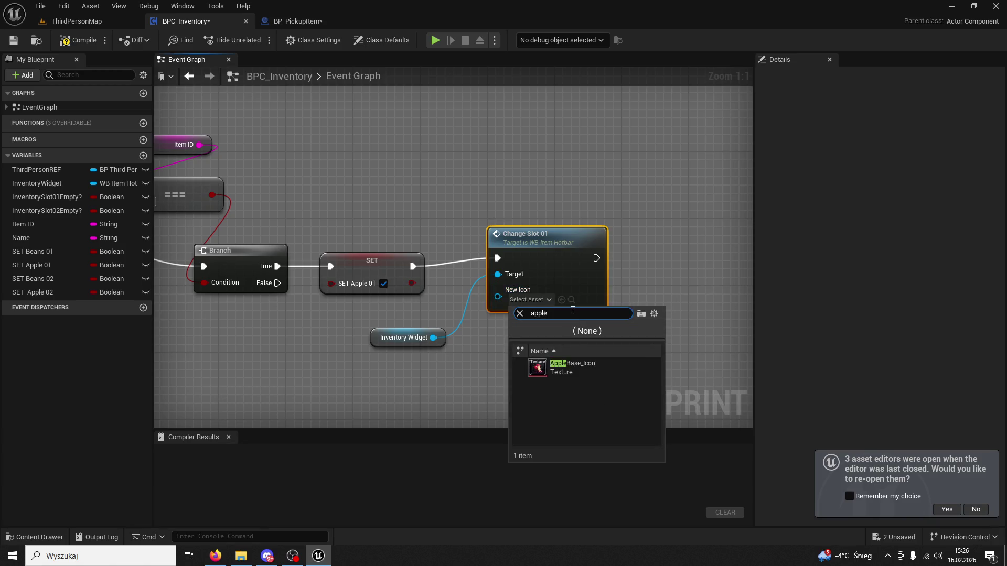
click(566, 367)
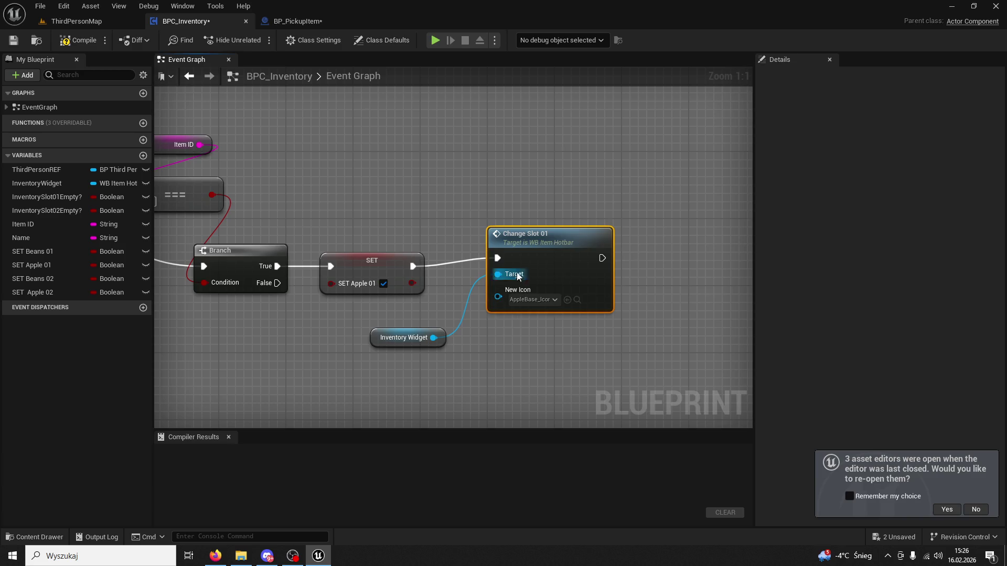
click(78, 41)
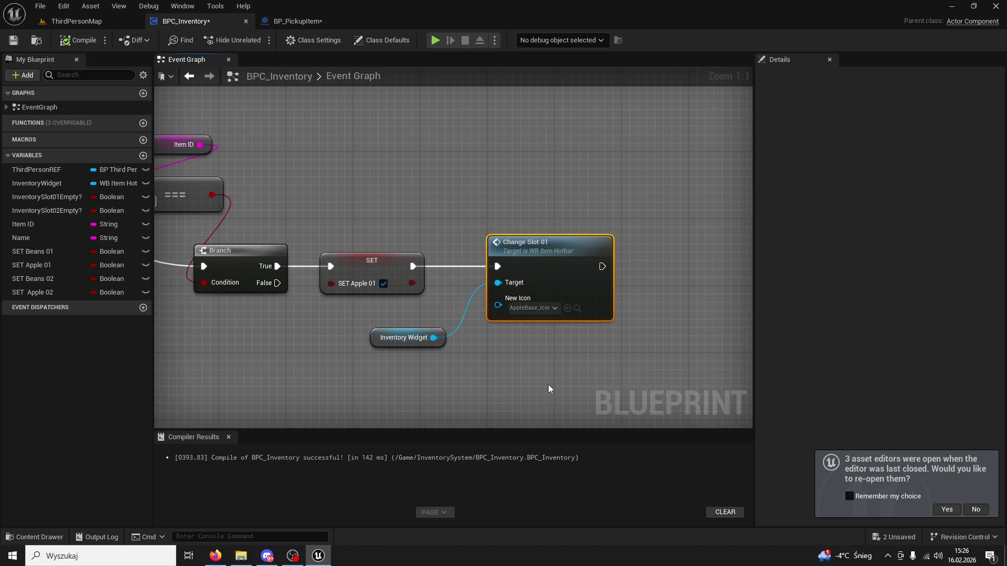
scroll(529, 298, down, 2)
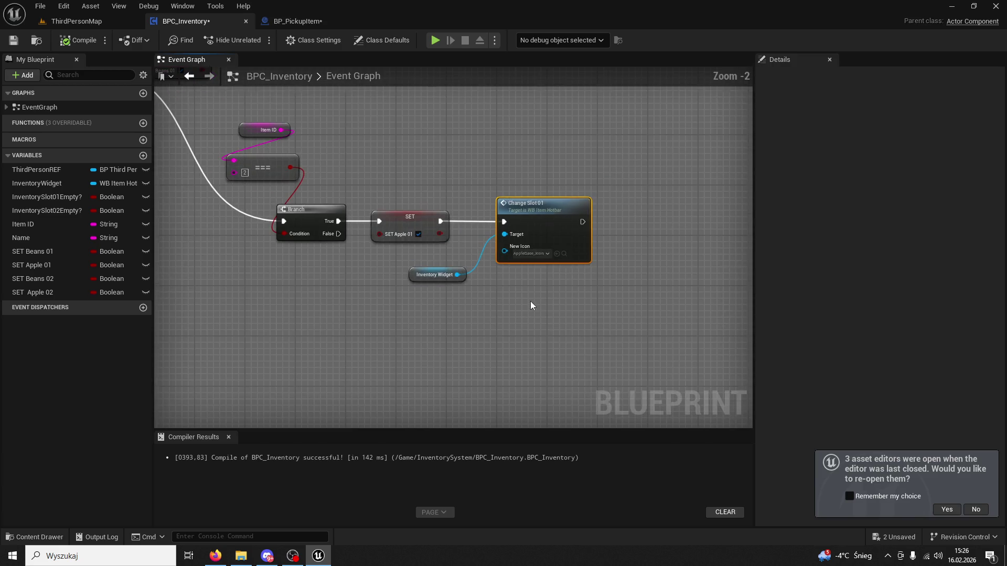
Step: Copy the Inventory Widget getter and paste it near the Apple 02 branch
click(435, 275)
scroll(435, 330, down, 3)
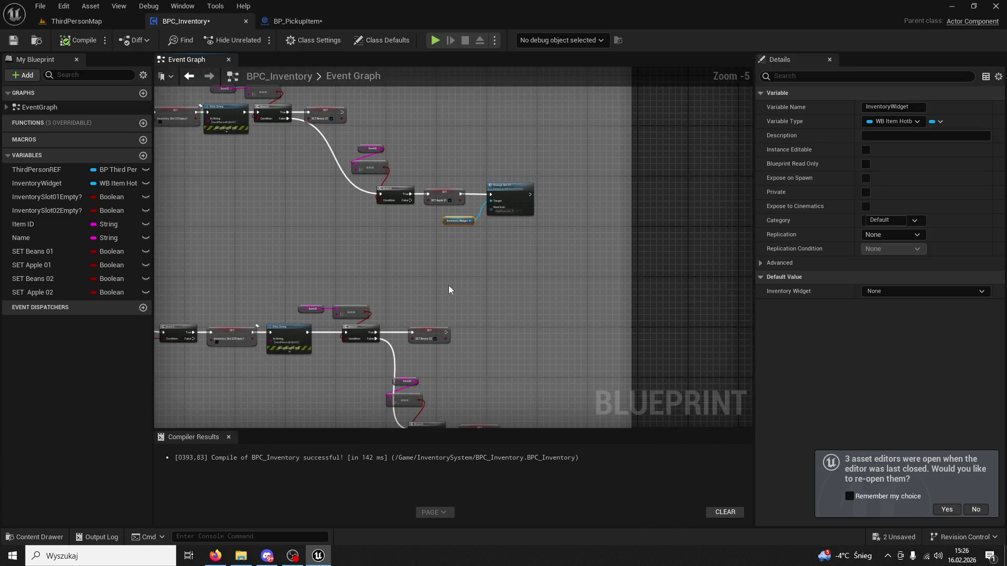
scroll(550, 278, up, 2)
mouse_move(549, 278)
mouse_down()
mouse_move(564, 382)
mouse_move(498, 229)
mouse_move(576, 428)
mouse_move(496, 319)
mouse_move(447, 178)
mouse_up()
click(486, 268)
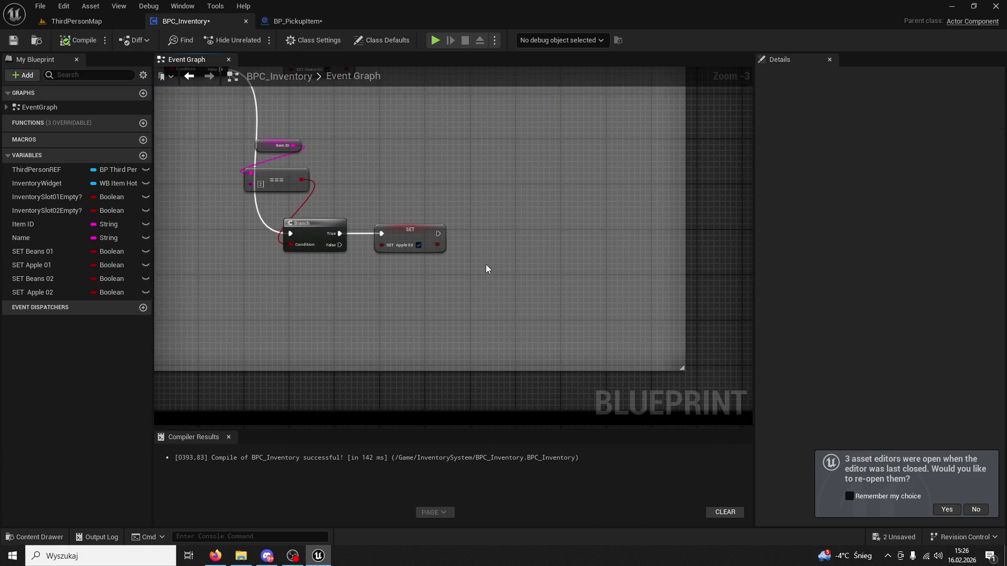
key(ctrl+z)
scroll(478, 240, up, 3)
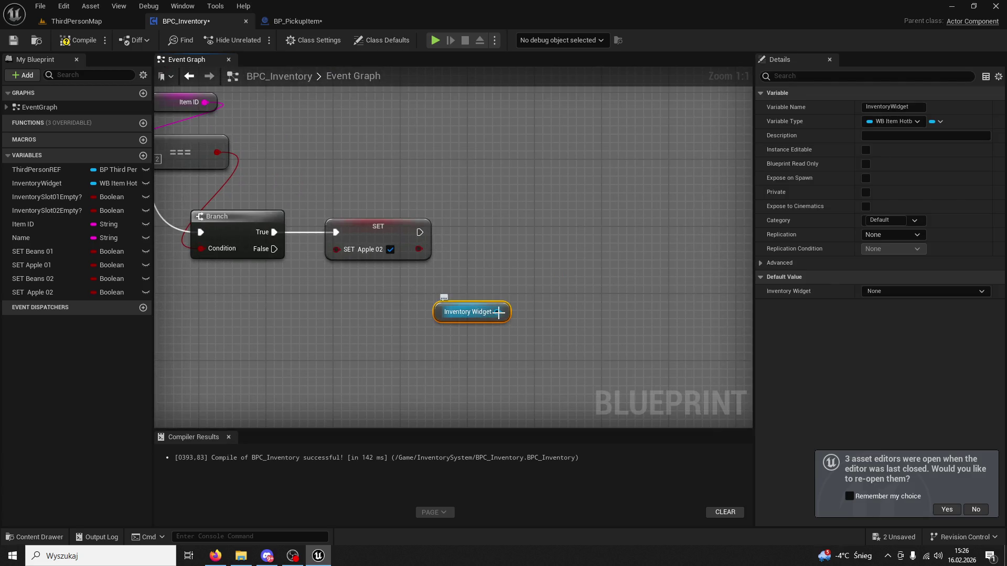
Step: Run Change Slot 02 with AppleBase_Icon after SET Apple 02, then switch to ThirdPersonMap
drag(497, 312, 556, 238)
text(s)
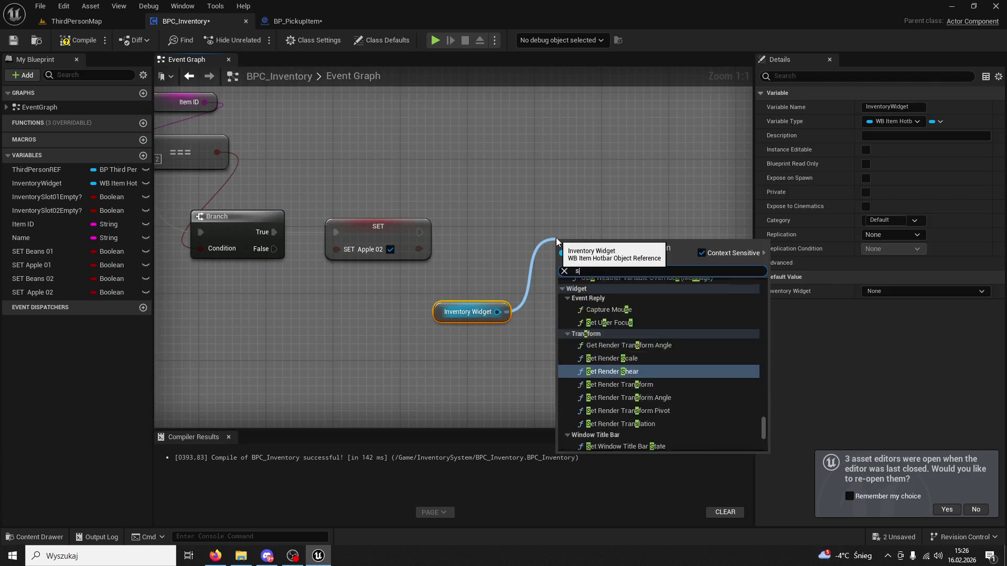
text(lot 02)
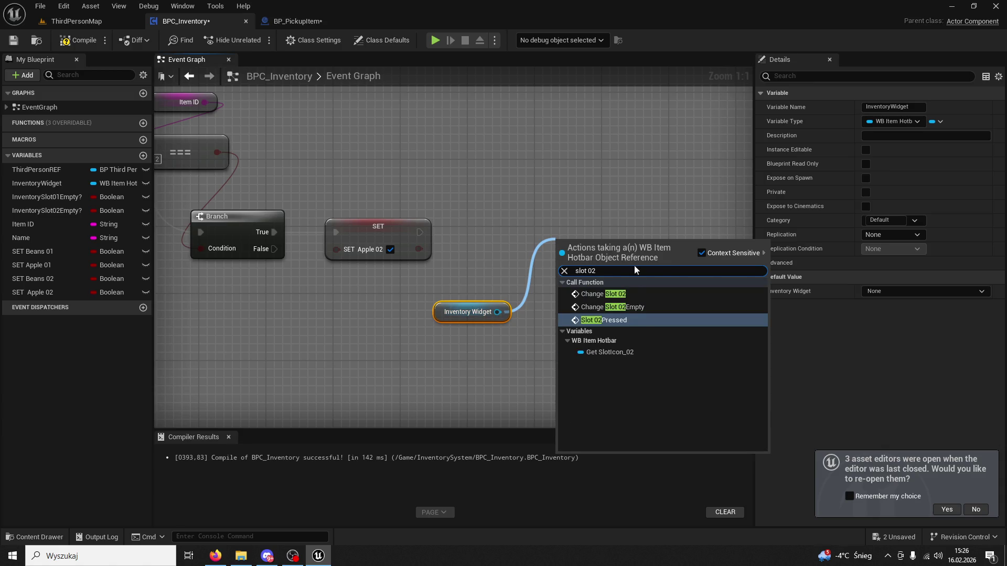
click(636, 296)
click(592, 307)
text(apple)
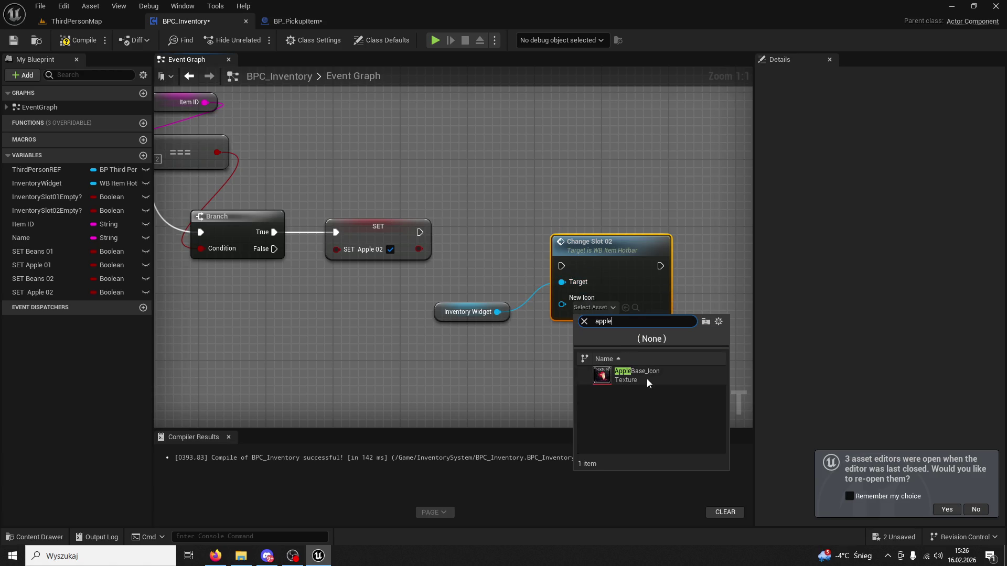
click(649, 376)
mouse_move(419, 232)
mouse_down()
mouse_move(561, 266)
mouse_move(570, 217)
mouse_move(560, 210)
mouse_up()
click(78, 21)
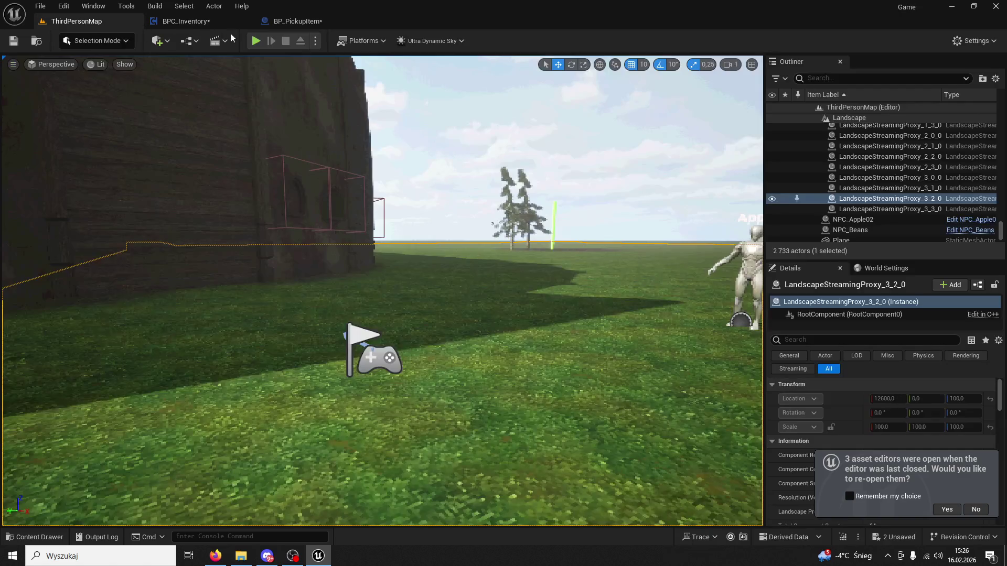
Step: Start a play-in-editor session and test the slot 1 and slot 2 inputs
key(alt+p)
key(1)
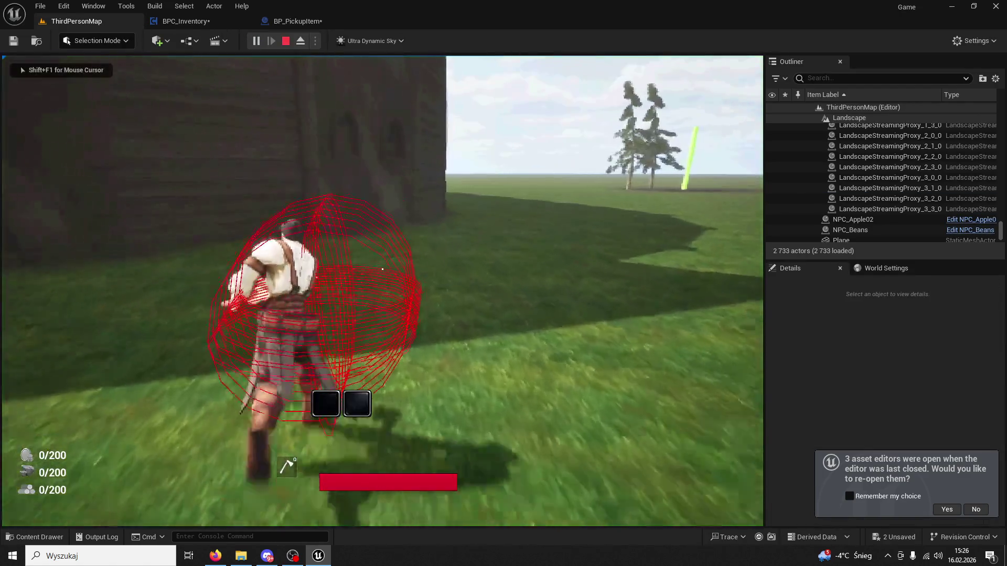
key(2)
key(1)
key(1)
key(2)
key(1)
key(2)
key(1)
key(2)
key(1)
key(2)
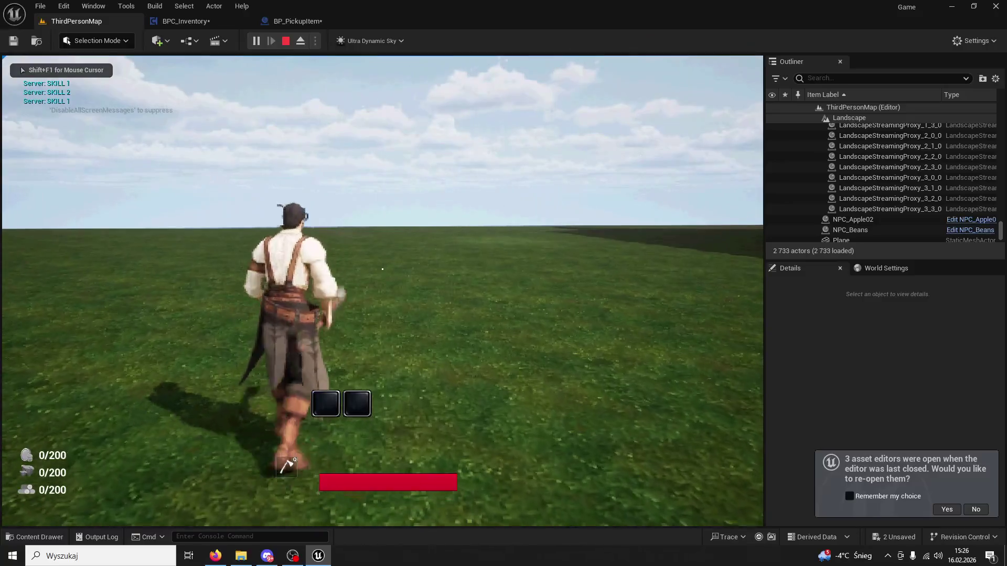
key(2)
key(1)
key(1)
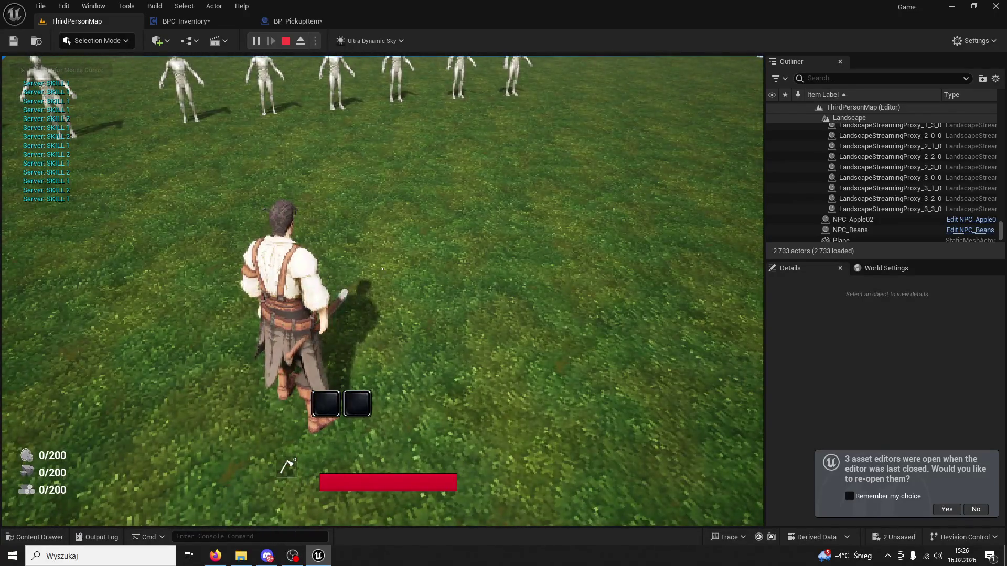
key(2)
key(2)
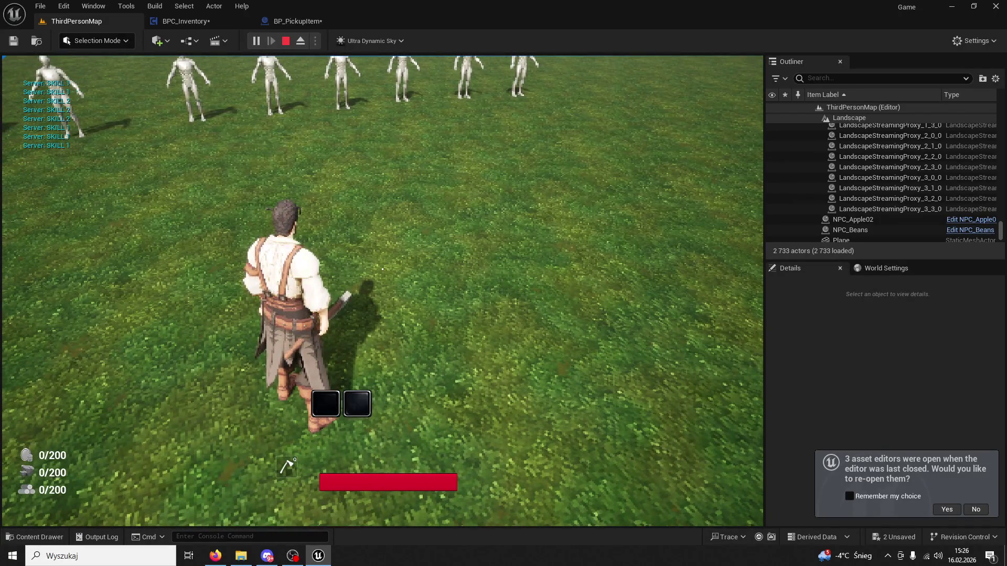
Step: Collect apples from the Apple mannequin, remove both slot items, then return to BPC_Inventory
key(w)
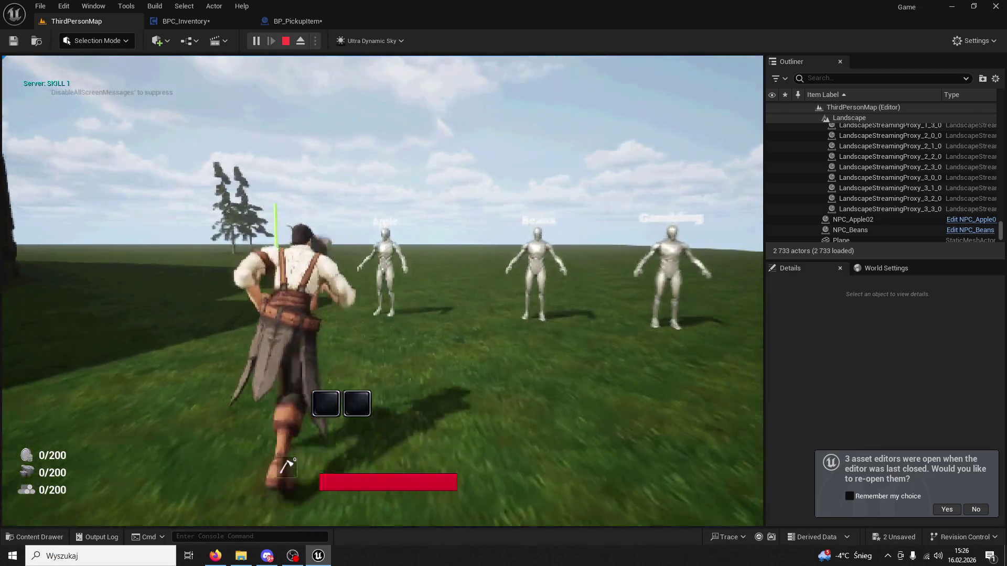
key(e)
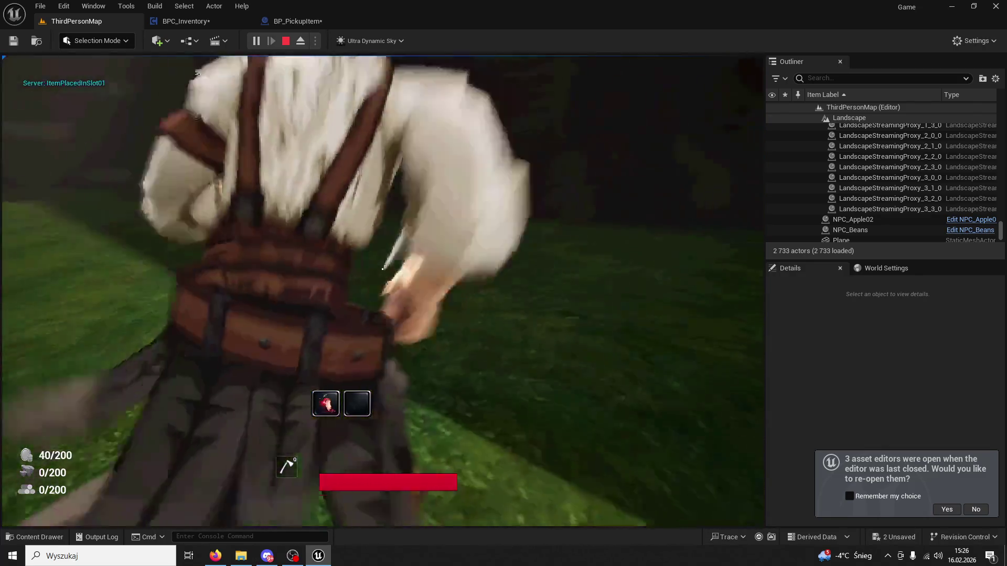
key(1)
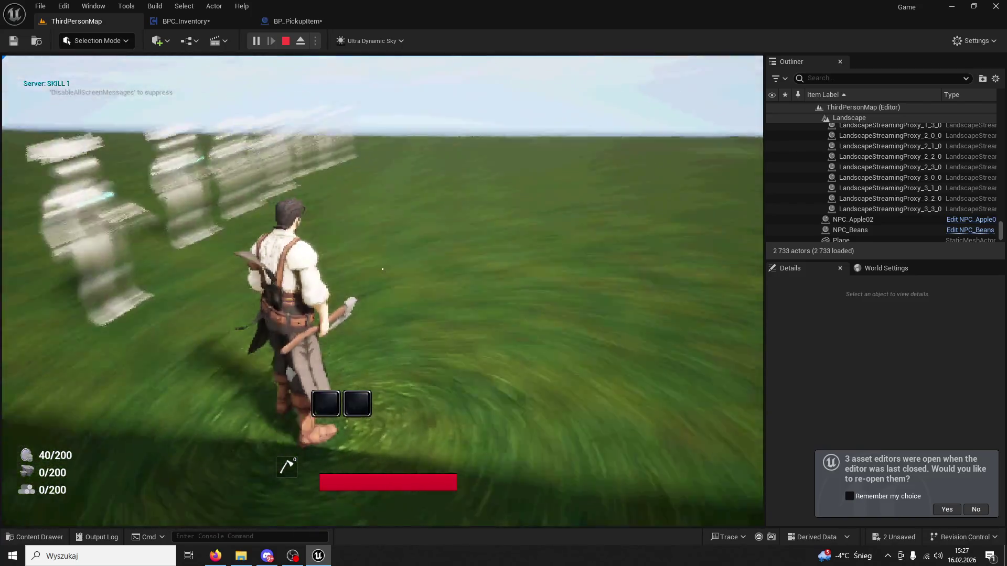
key(e)
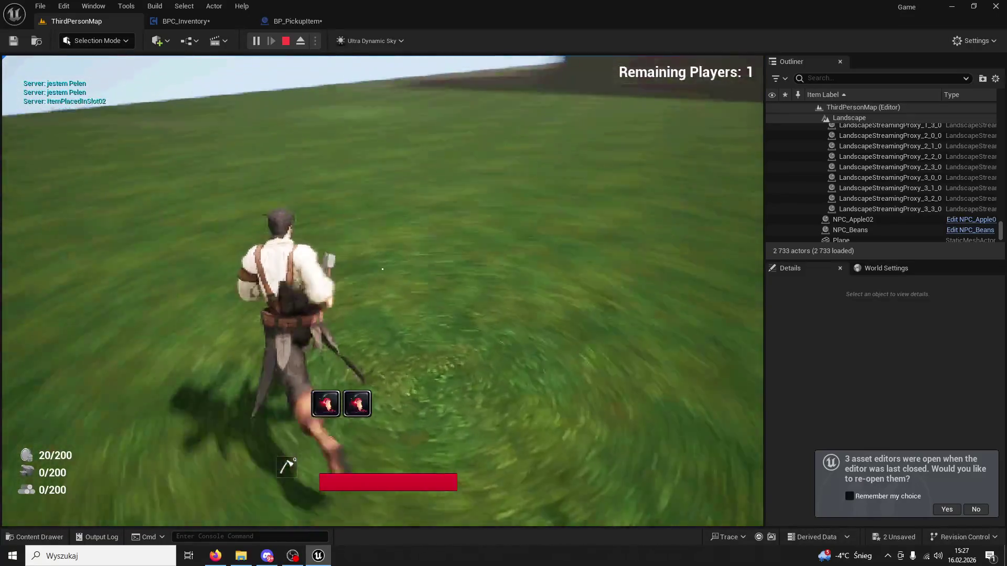
key(1)
key(2)
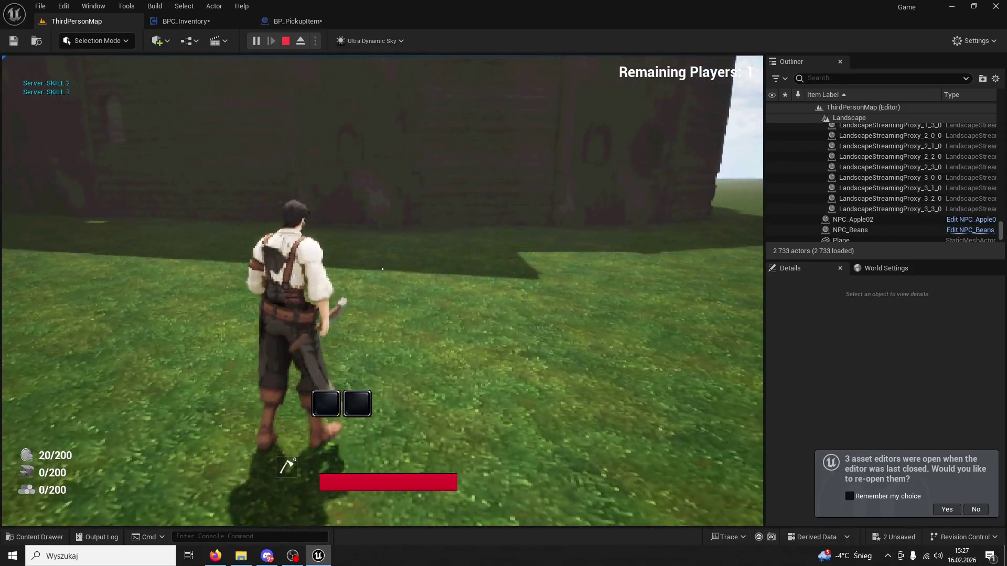
key(Escape)
click(186, 21)
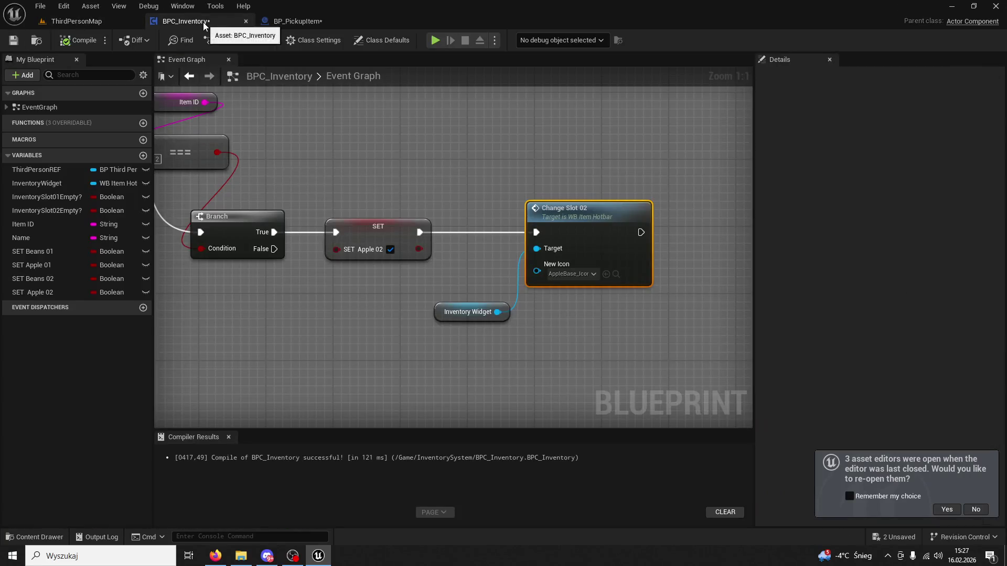
Step: Pan to the Hold & Remove logic and move the SET Beans 01 getter closer to its SET node
scroll(464, 194, down, 10)
drag(500, 233, 535, 187)
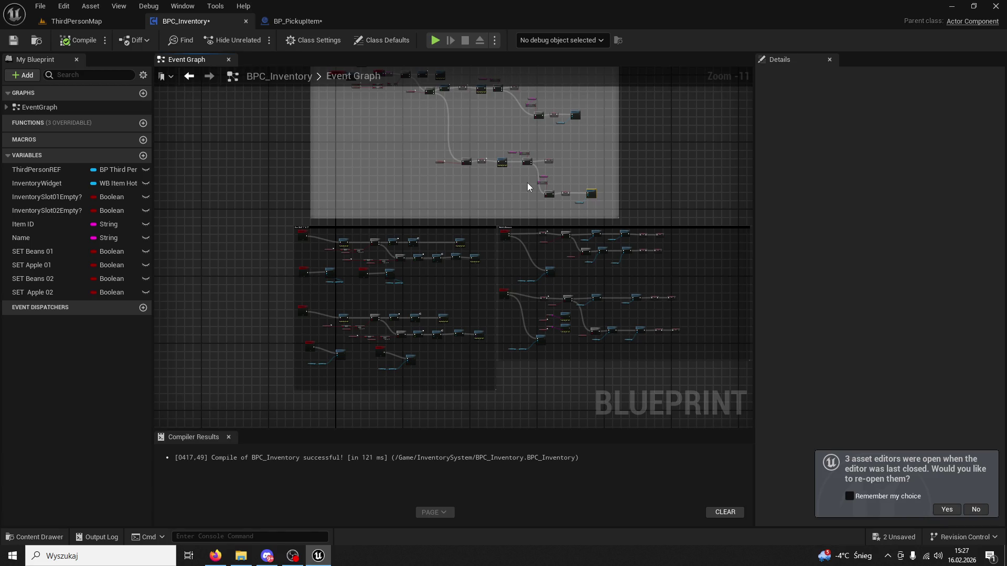
scroll(525, 178, up, 10)
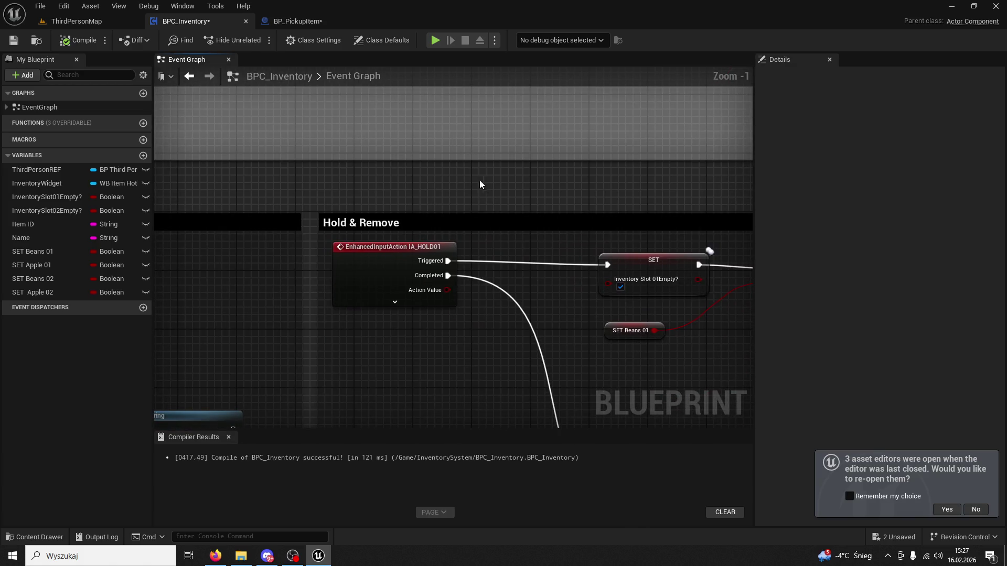
scroll(474, 171, right, 3)
scroll(475, 171, down, 3)
scroll(508, 185, right, 2)
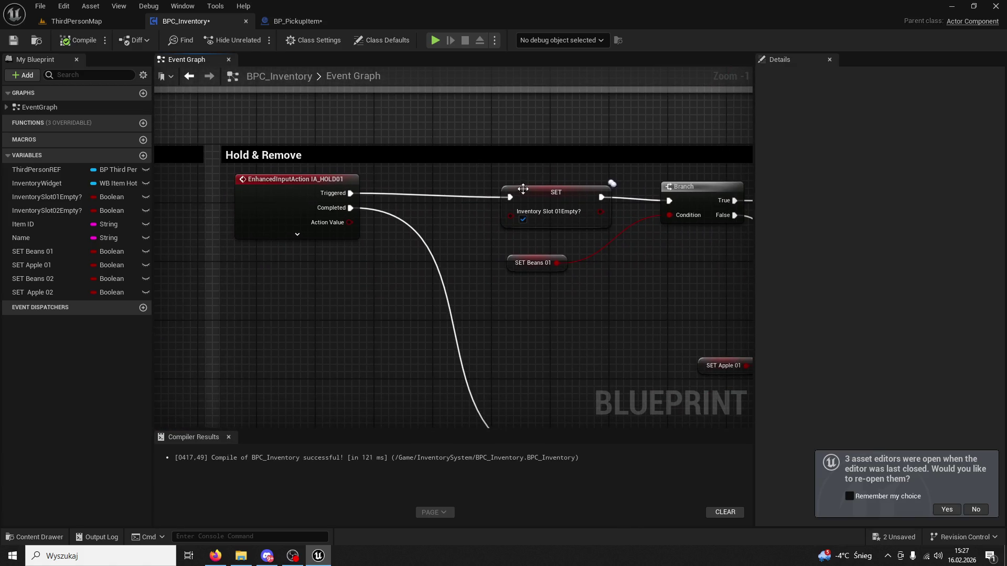
click(515, 190)
scroll(581, 269, right, 3)
scroll(581, 269, down, 1)
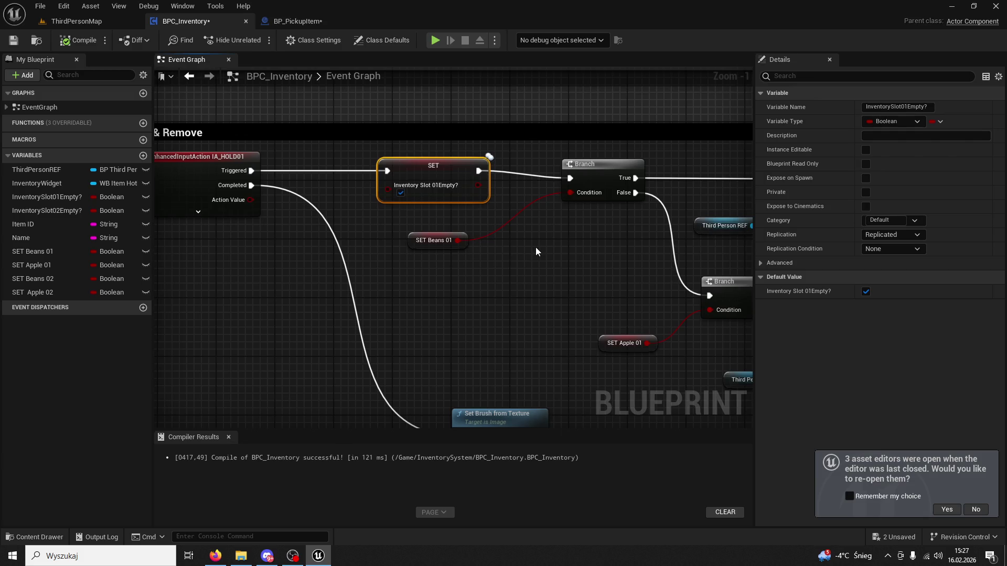
drag(460, 238, 475, 217)
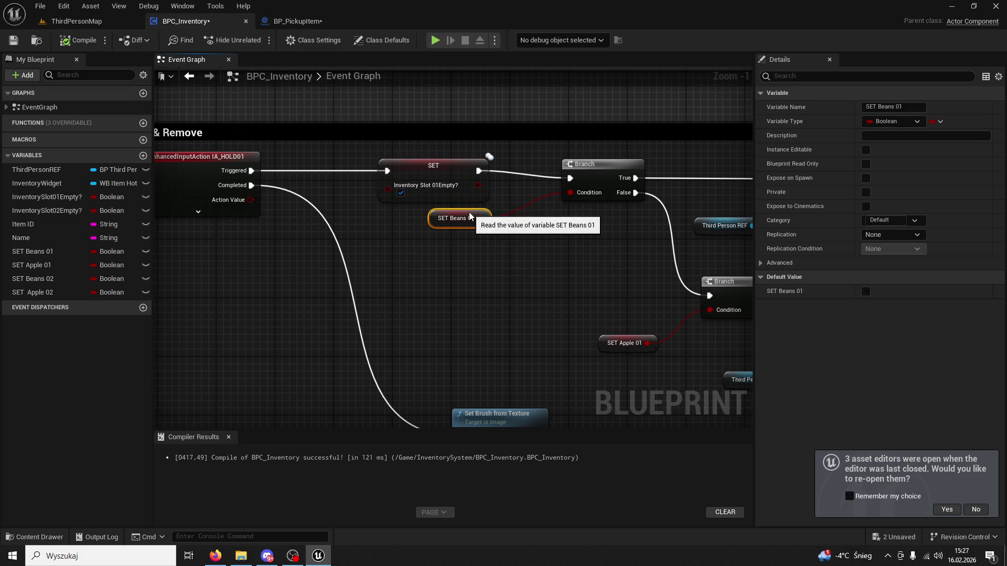
scroll(481, 272, down, 6)
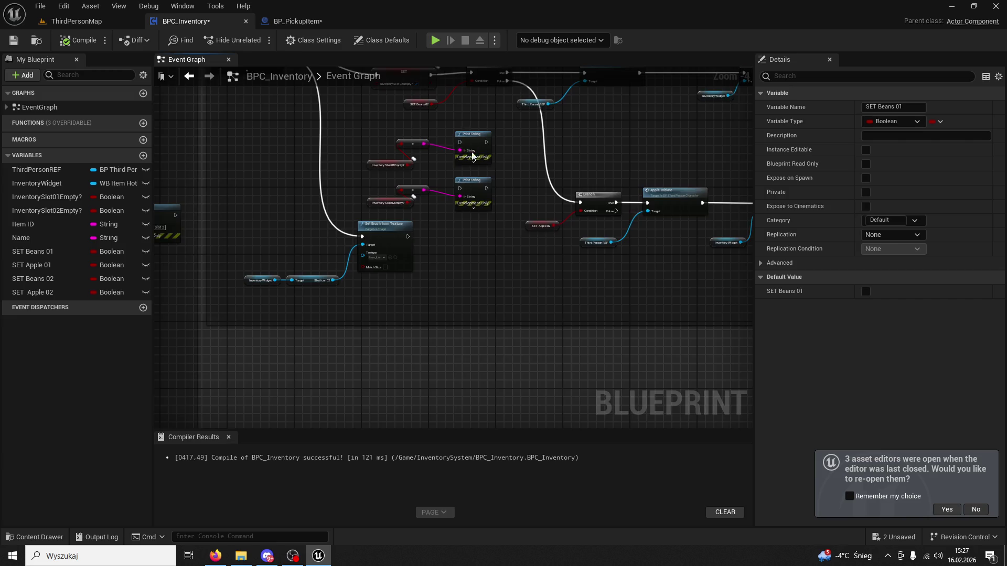
scroll(492, 264, up, 3)
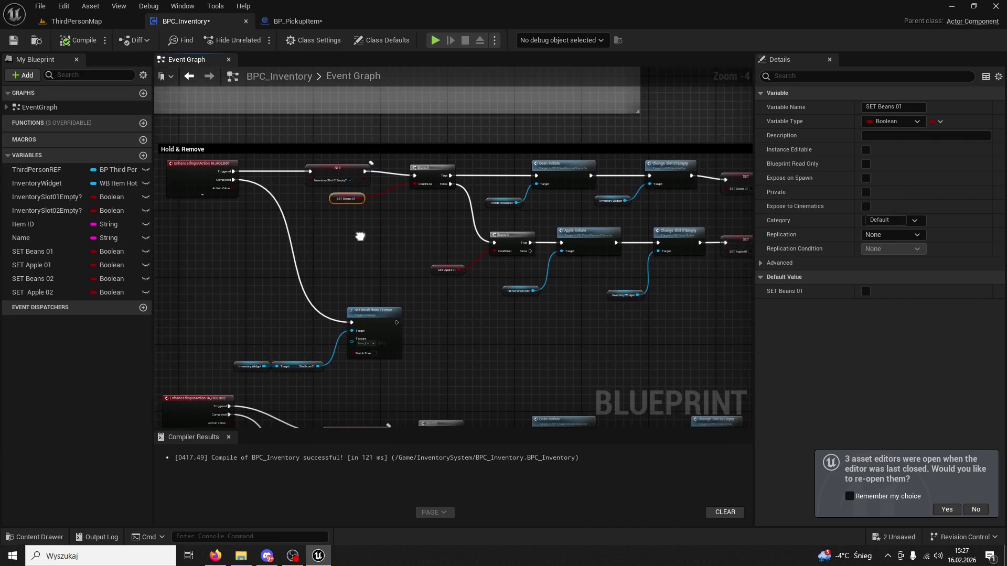
scroll(315, 251, up, 2)
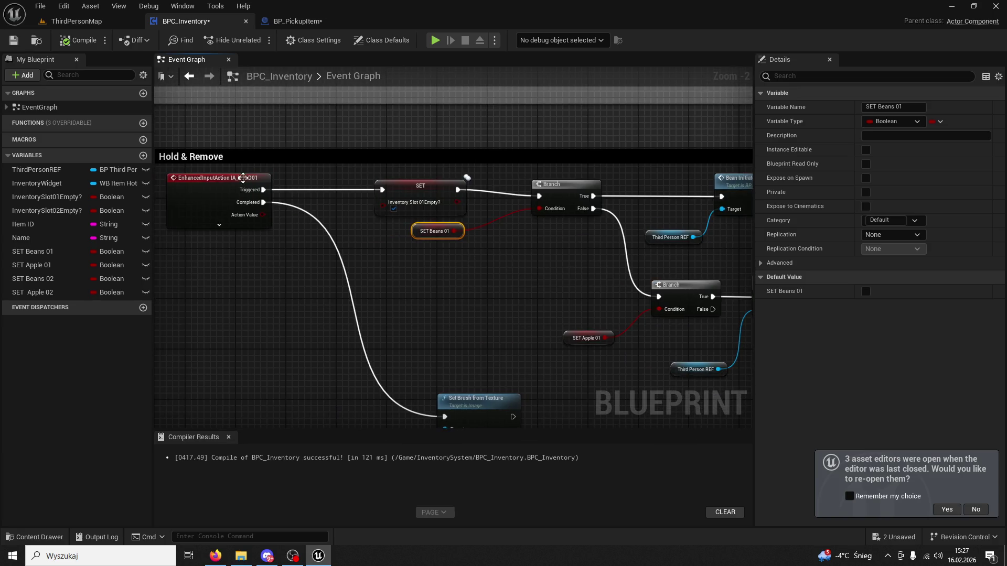
Step: Select the IA_HOLD01 event and open its input action asset
click(248, 179)
mouse_move(275, 266)
mouse_down()
mouse_move(754, 293)
mouse_move(576, 337)
mouse_move(658, 281)
mouse_move(581, 294)
mouse_move(399, 231)
mouse_up()
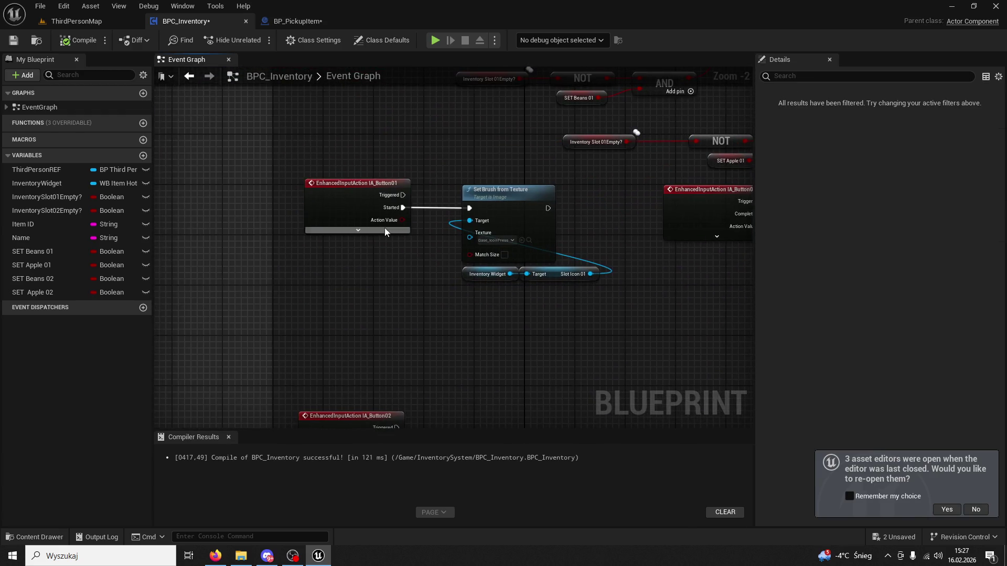
mouse_move(643, 283)
mouse_down()
mouse_move(510, 272)
mouse_move(364, 278)
mouse_move(539, 227)
mouse_move(367, 251)
mouse_move(389, 270)
mouse_up()
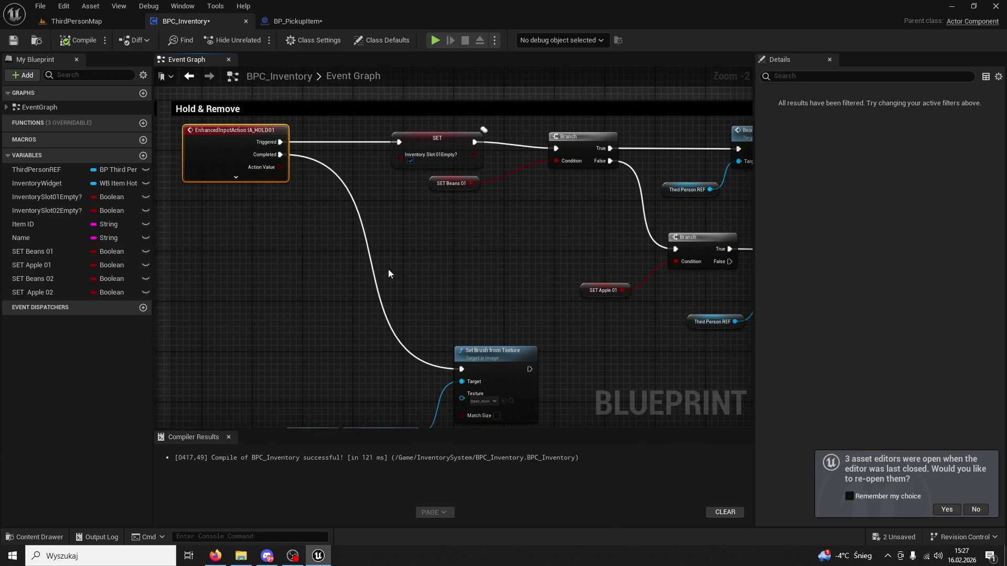
double_click(239, 174)
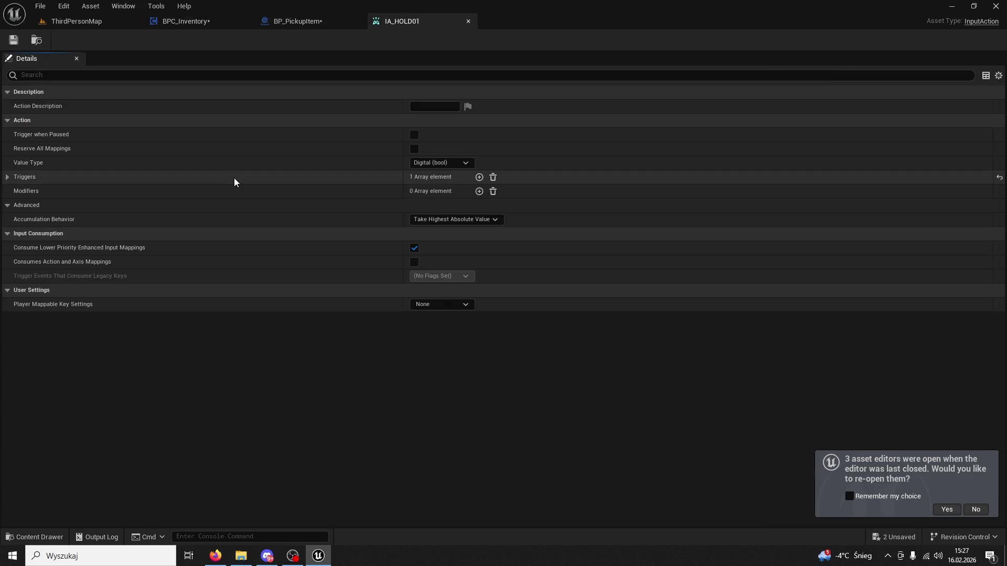
Step: Close IA_HOLD01, check AppleBase_Icon in the Icons folder, and return to BPC_Inventory
click(469, 21)
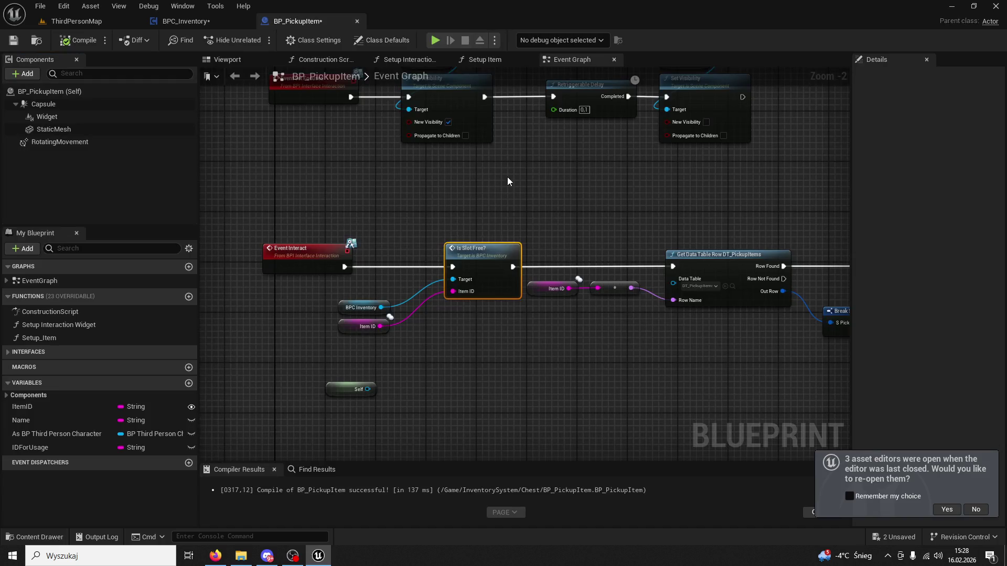
click(35, 537)
click(197, 388)
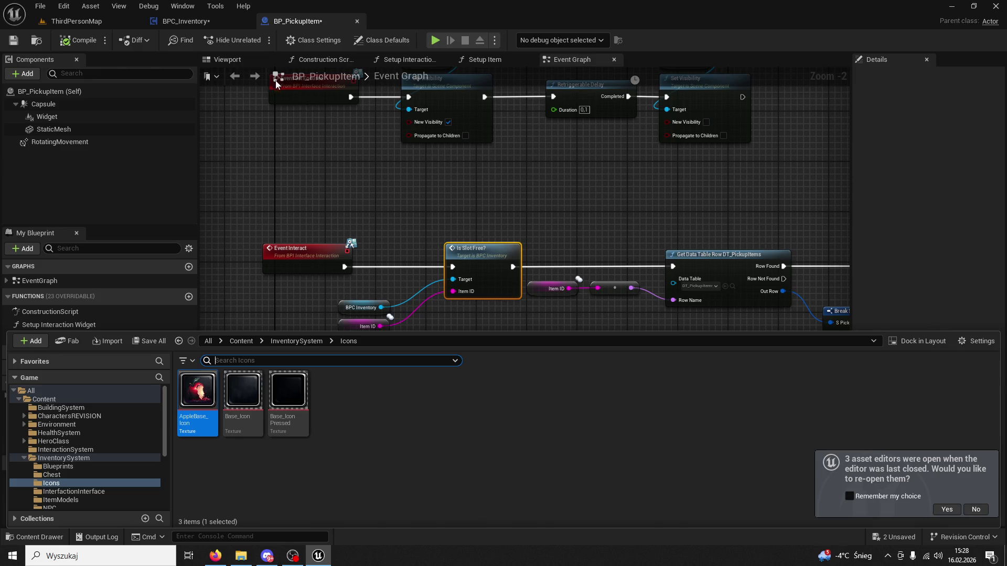
click(420, 197)
scroll(428, 198, down, 4)
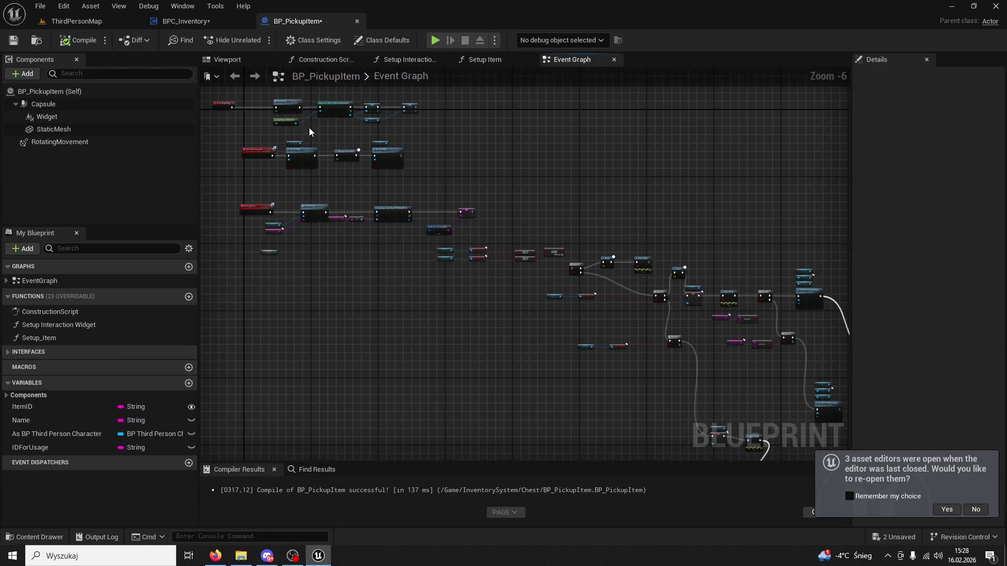
click(213, 23)
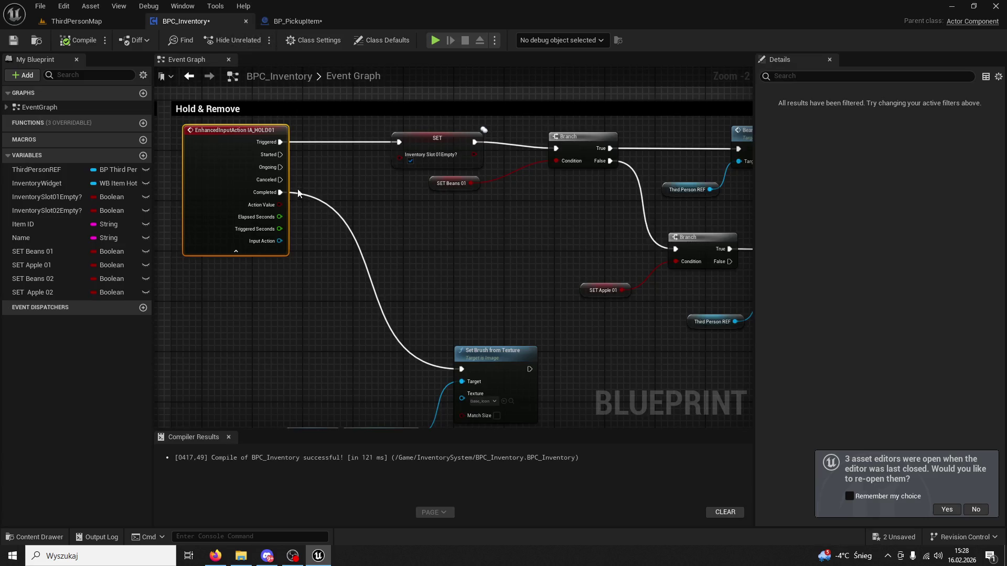
Step: Pan around the Hold & Remove section to show the Branch, Bean Initiate and Apple Initiate nodes
mouse_move(294, 215)
mouse_down()
mouse_move(314, 246)
mouse_move(539, 243)
mouse_move(490, 242)
mouse_move(469, 224)
mouse_up()
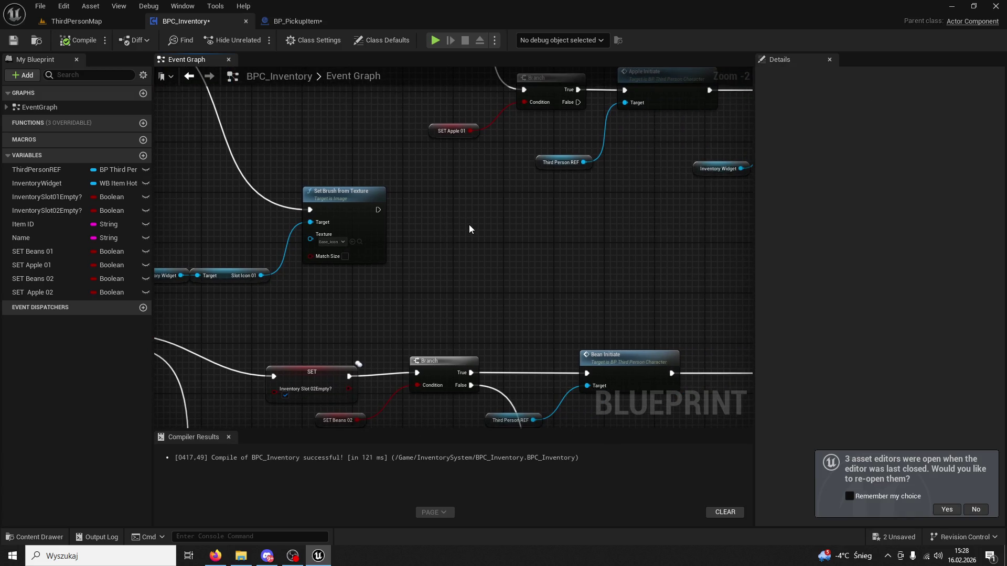
scroll(467, 238, down, 3)
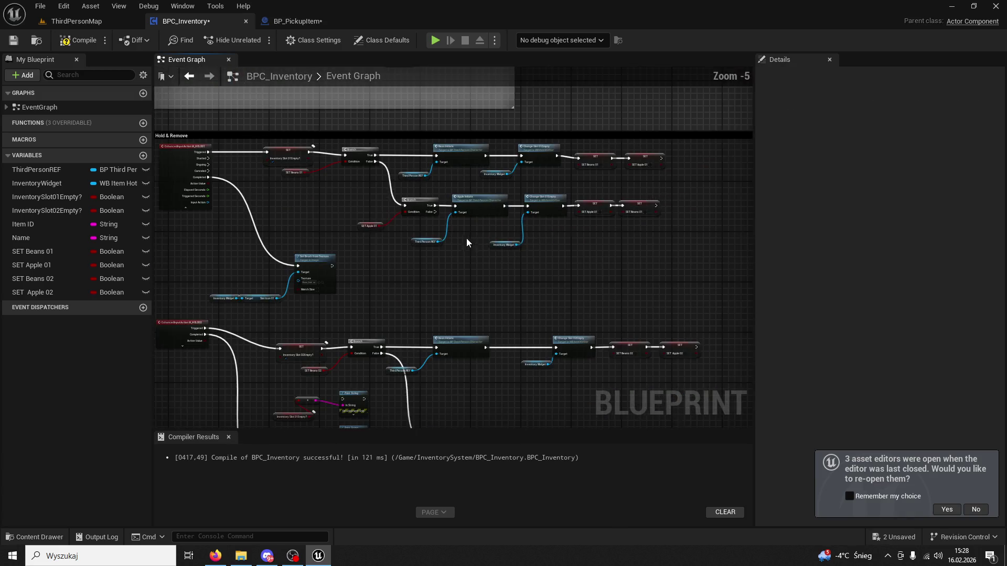
scroll(603, 202, up, 3)
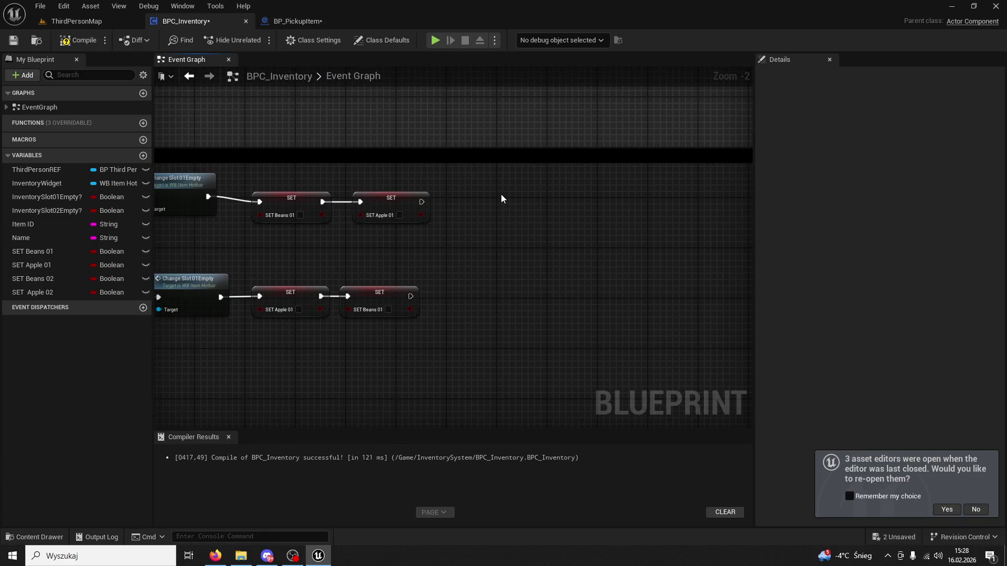
key(ctrl+v)
mouse_move(465, 230)
mouse_down()
mouse_move(619, 238)
mouse_move(456, 265)
mouse_move(358, 194)
mouse_up()
scroll(427, 295, down, 2)
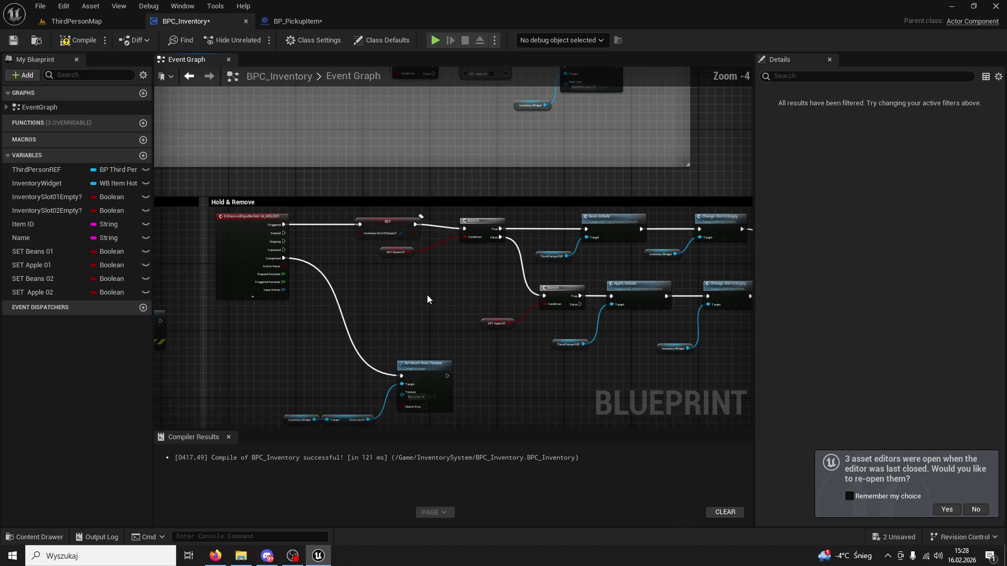
drag(427, 295, 435, 236)
scroll(436, 237, up, 3)
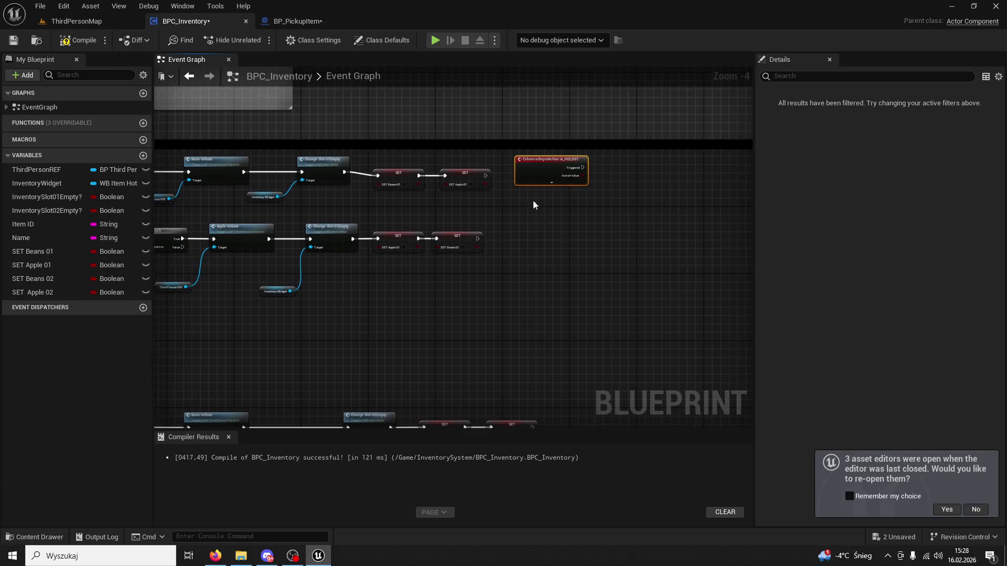
Step: Move and expand the IA_HOLD01 node, then add a Print String from its Started output
mouse_move(393, 149)
mouse_down()
mouse_move(445, 142)
mouse_move(530, 176)
mouse_up()
click(446, 175)
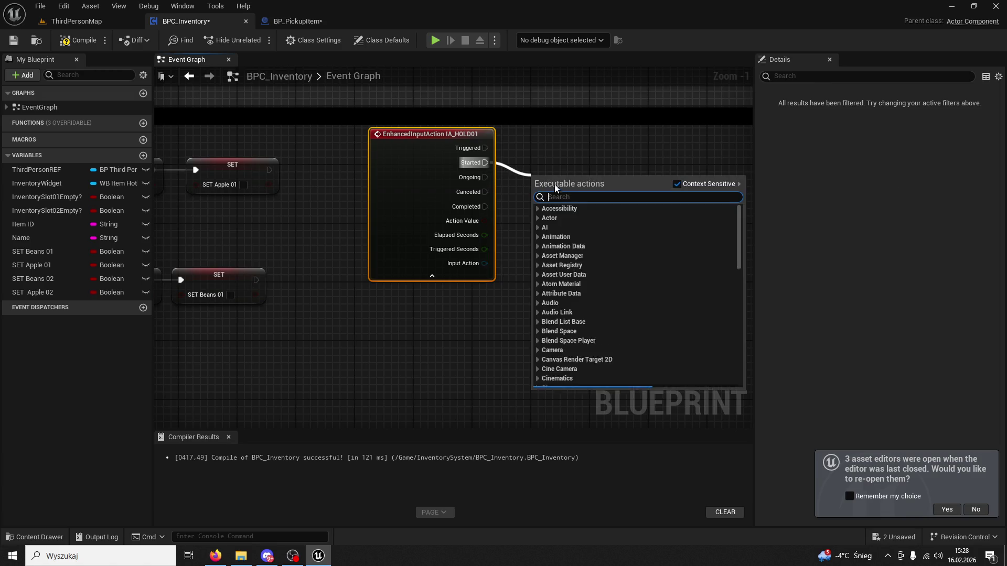
text(print string)
key(Return)
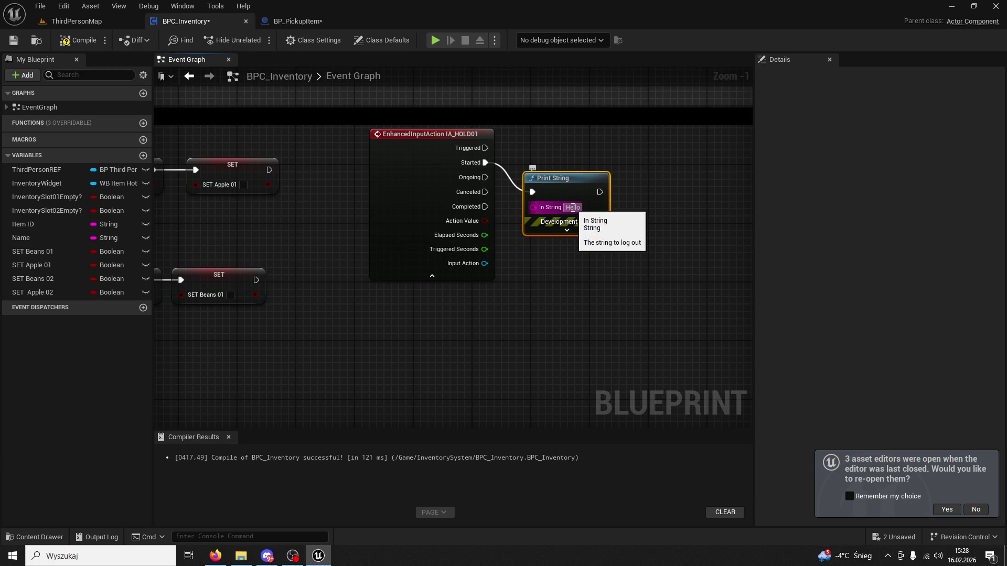
Step: Pan back to the Branch and Initiate nodes and inspect the Inventory Slot 01Empty? setter
drag(307, 241, 579, 215)
scroll(420, 234, down, 3)
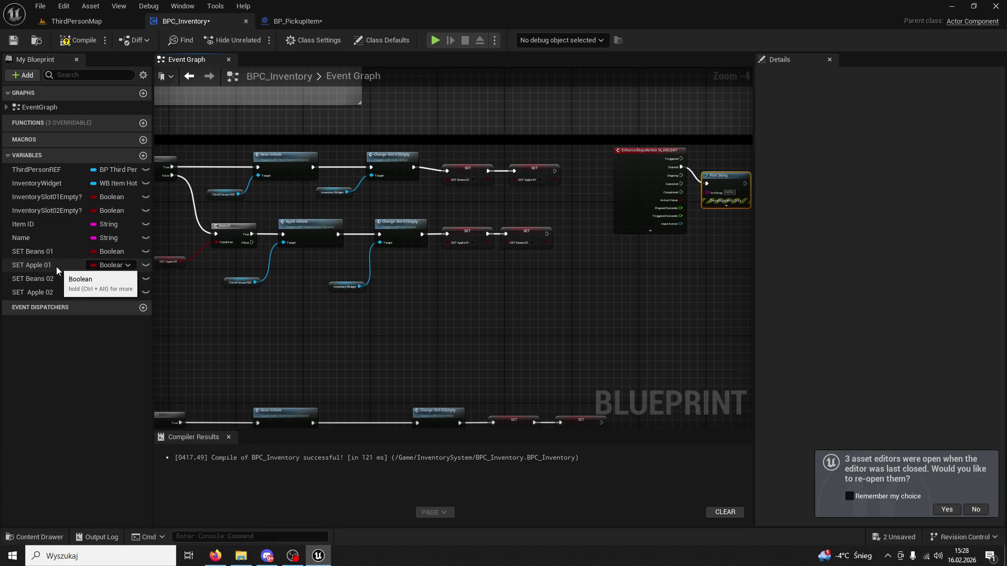
mouse_move(360, 270)
mouse_down()
mouse_move(402, 313)
mouse_move(465, 334)
mouse_move(354, 288)
mouse_move(62, 304)
mouse_up()
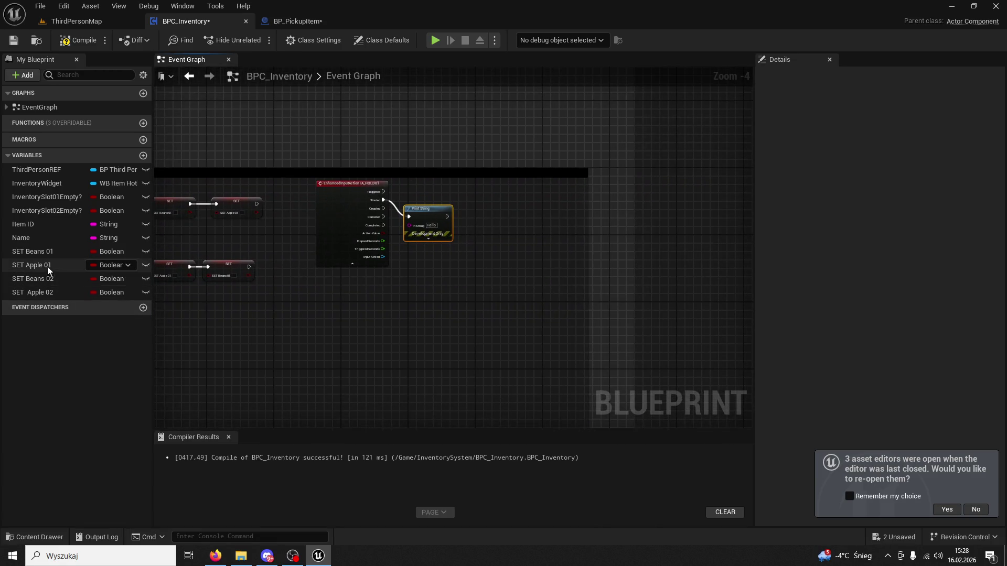
drag(252, 288, 341, 287)
scroll(424, 300, up, 2)
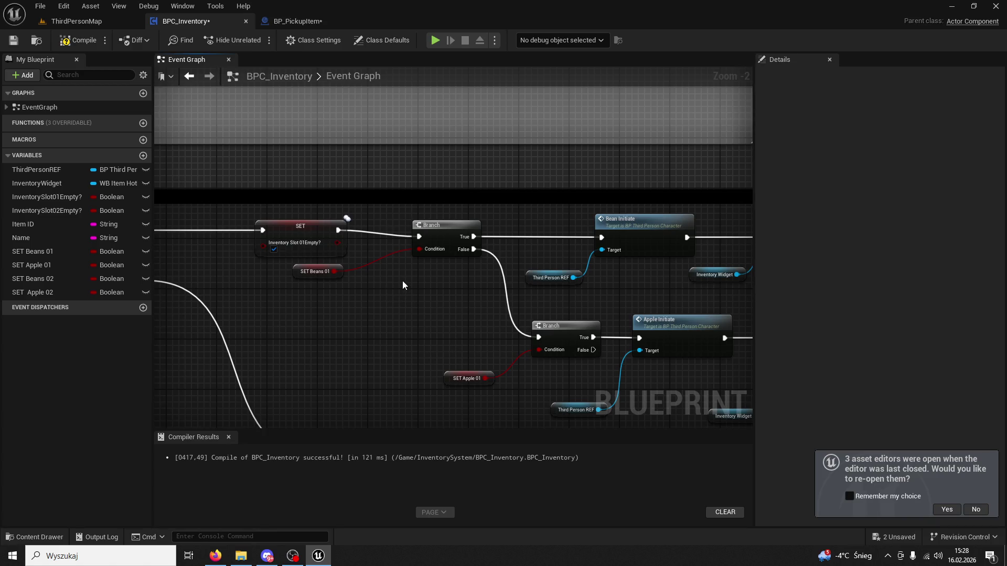
click(317, 225)
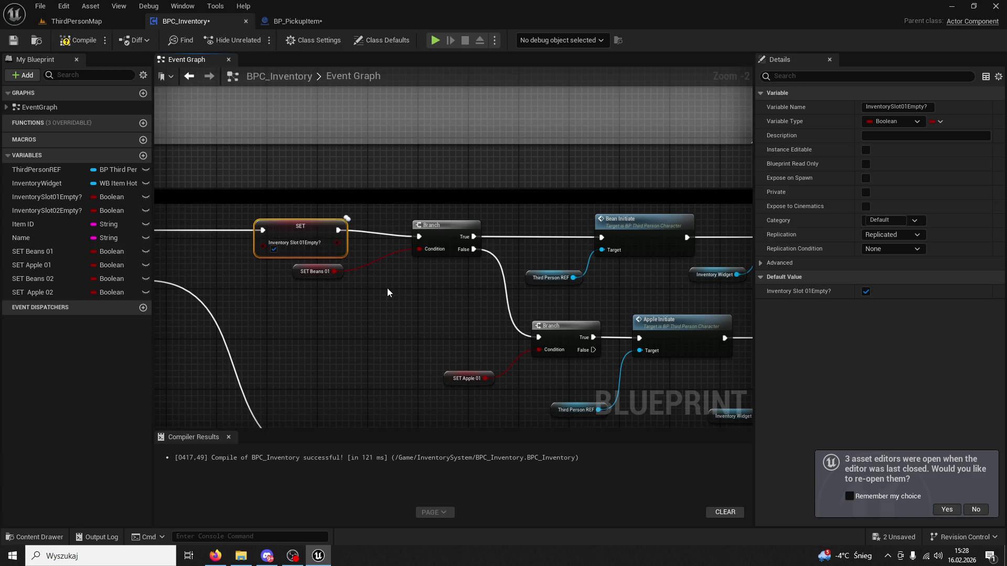
mouse_move(410, 282)
mouse_down()
mouse_move(325, 278)
mouse_move(366, 277)
mouse_up()
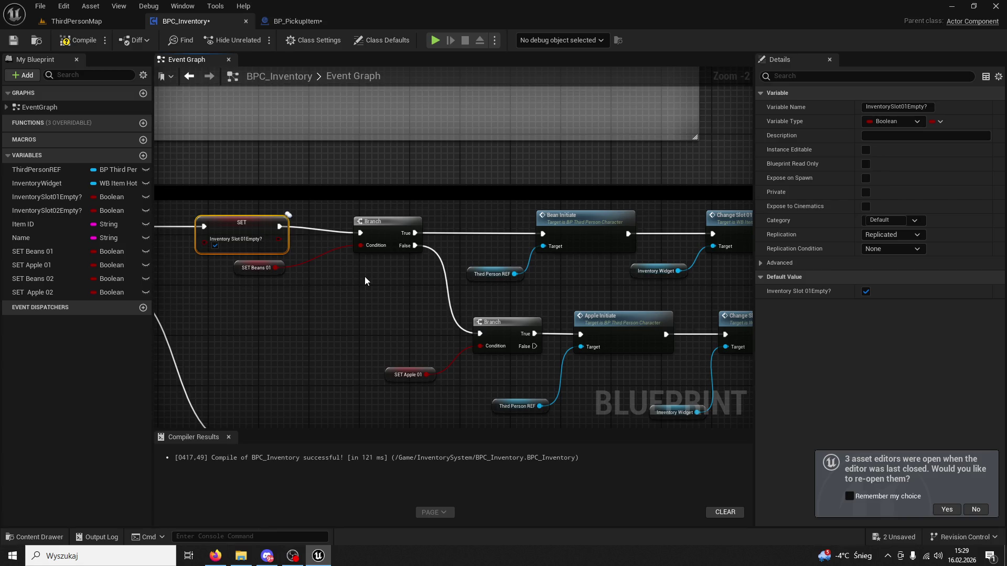
Step: Replace the Print String with a pasted Branch wired from IA_HOLD01 Started
click(237, 269)
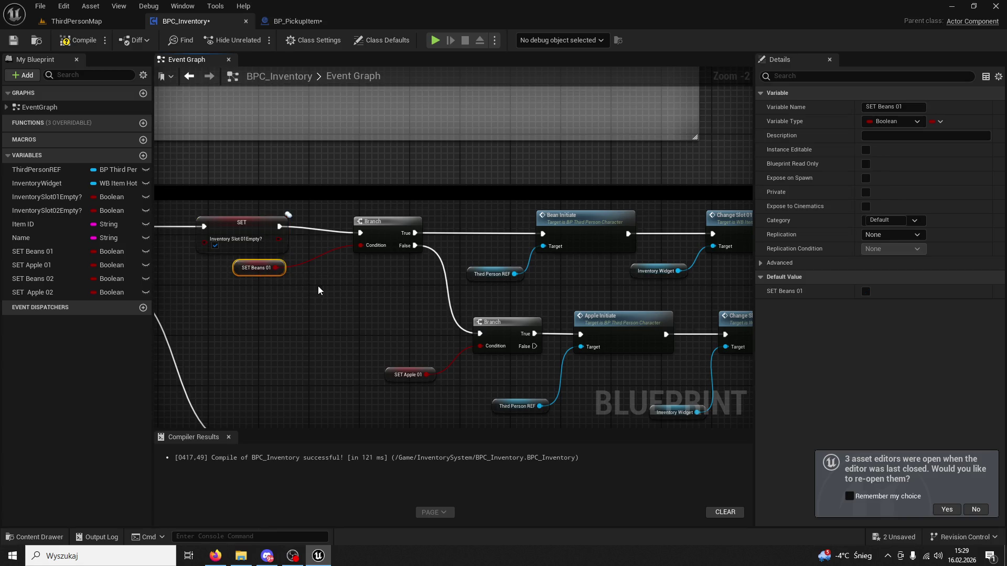
mouse_move(362, 296)
mouse_down()
mouse_move(220, 289)
mouse_move(265, 292)
mouse_move(479, 239)
mouse_move(290, 242)
mouse_move(424, 291)
mouse_move(496, 245)
mouse_up()
click(480, 240)
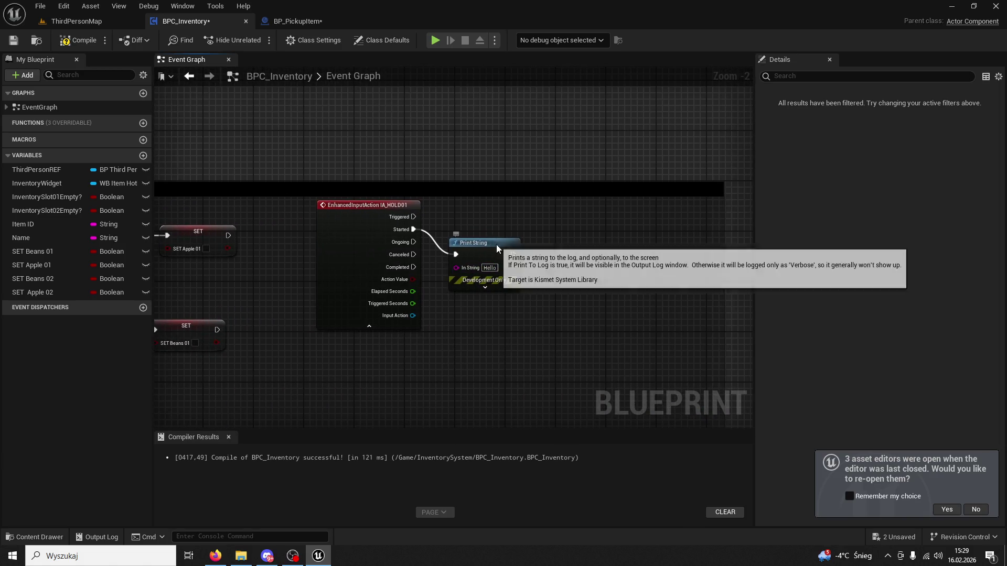
key(Delete)
key(ctrl+v)
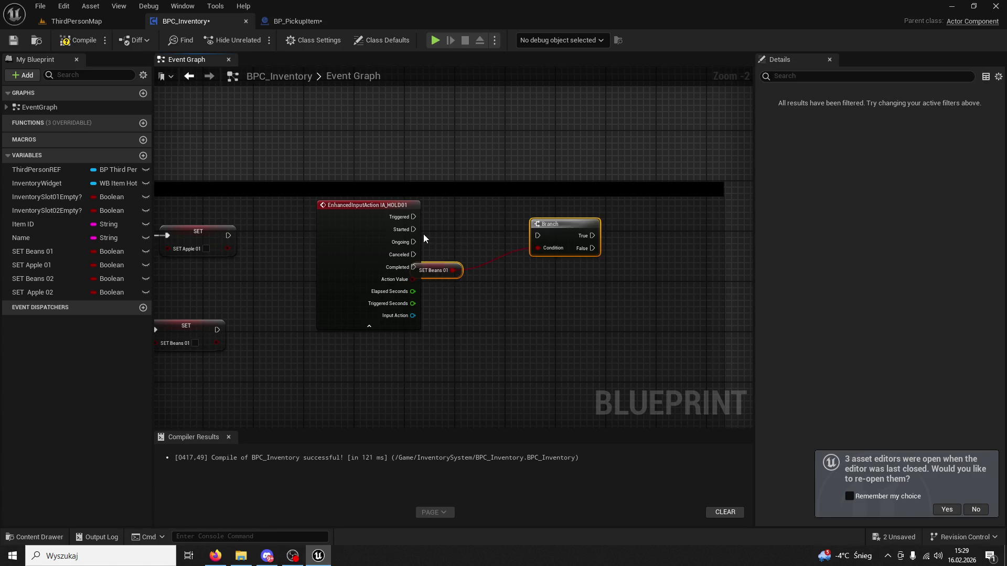
drag(418, 232, 538, 236)
mouse_move(453, 270)
mouse_down()
mouse_move(478, 268)
mouse_move(439, 273)
mouse_move(463, 285)
mouse_up()
key(Escape)
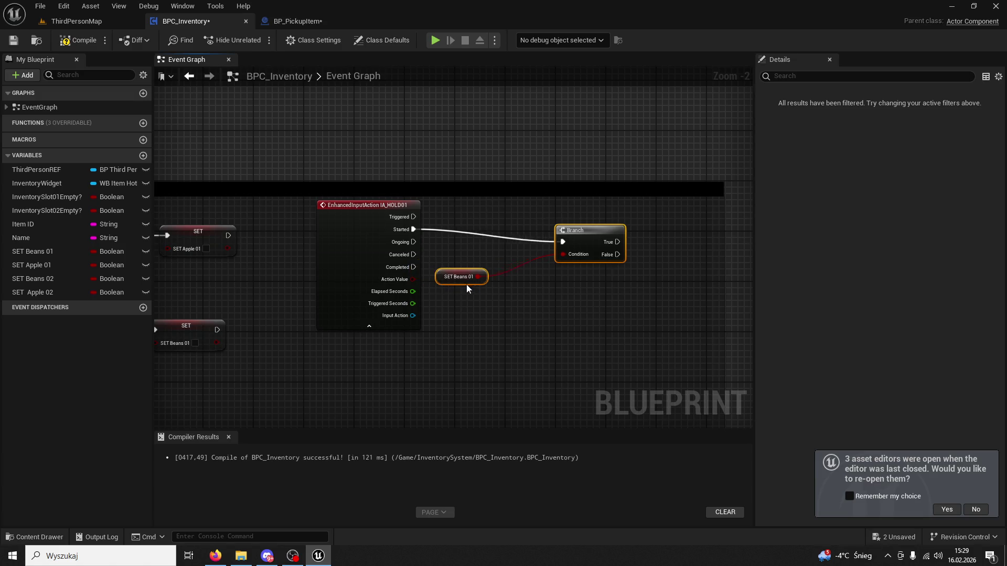
click(532, 283)
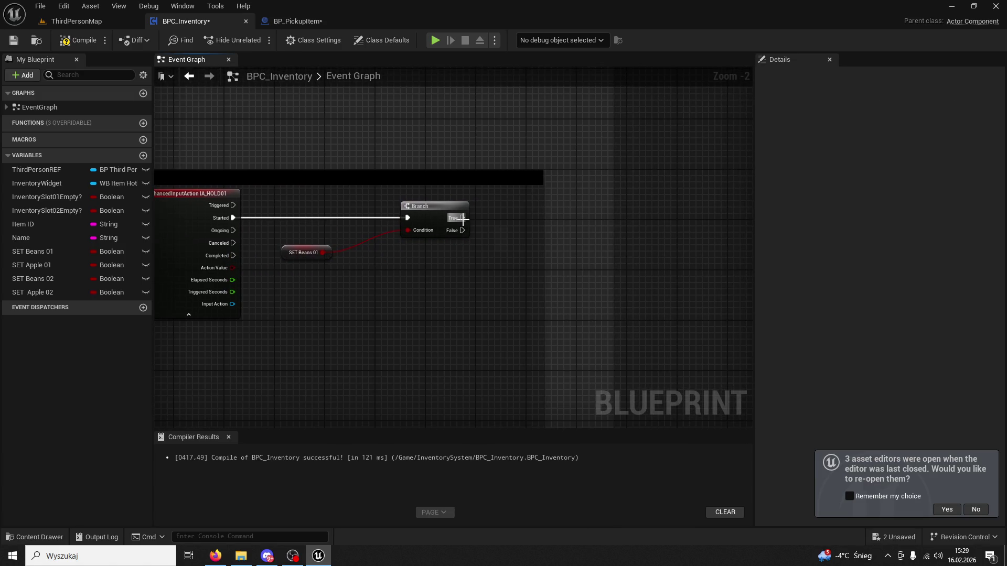
Step: Swap the Branch condition from SET Beans 01 to a SET Apple 01 getter
drag(462, 218, 557, 224)
drag(49, 186, 465, 251)
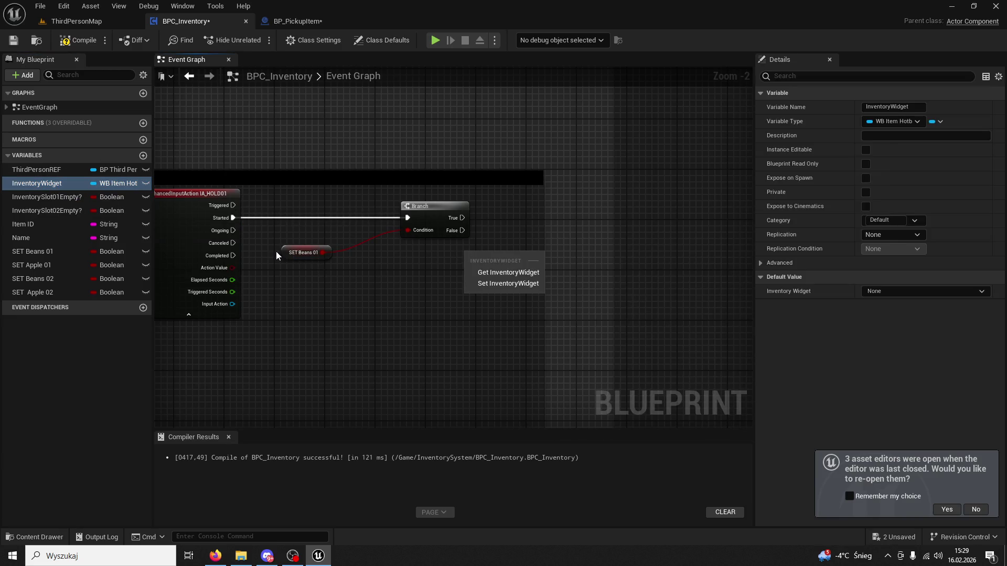
click(282, 280)
drag(32, 265, 315, 274)
click(341, 303)
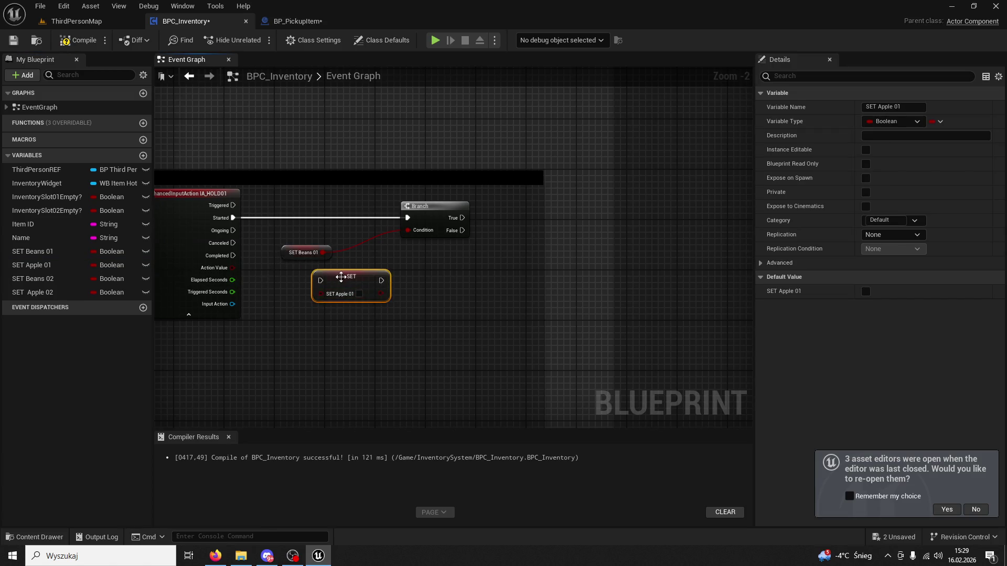
key(Delete)
mouse_move(61, 265)
mouse_down()
mouse_move(408, 231)
mouse_move(338, 253)
mouse_up()
click(294, 256)
key(Delete)
drag(408, 255, 323, 265)
drag(377, 227, 480, 231)
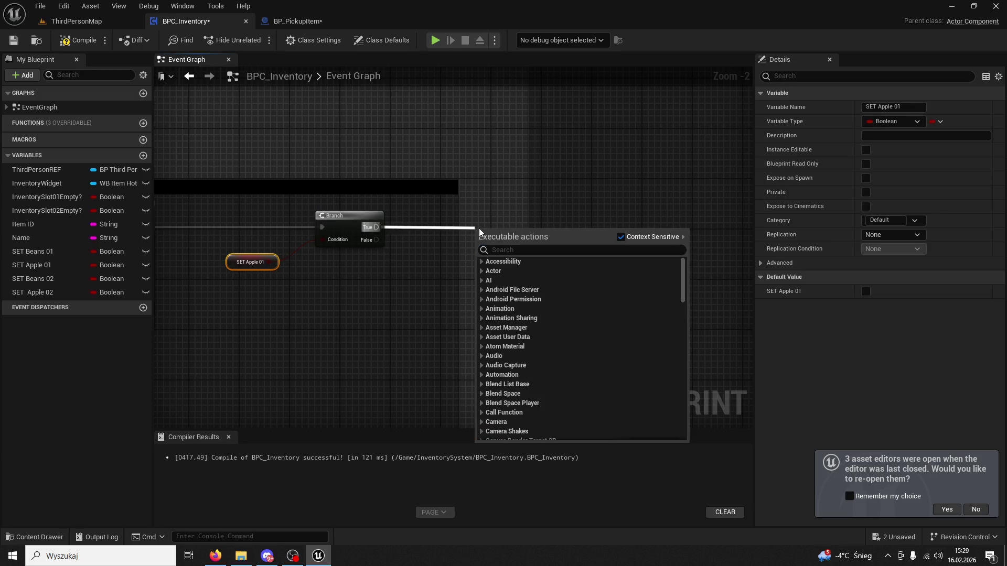
Step: Add an Inventory Widget getter and a Change Slot 01 call beside the Branch
mouse_move(37, 169)
mouse_down()
mouse_move(281, 262)
mouse_move(329, 257)
mouse_move(56, 175)
mouse_move(46, 183)
mouse_move(316, 275)
mouse_move(436, 261)
mouse_up()
click(339, 296)
text(set )
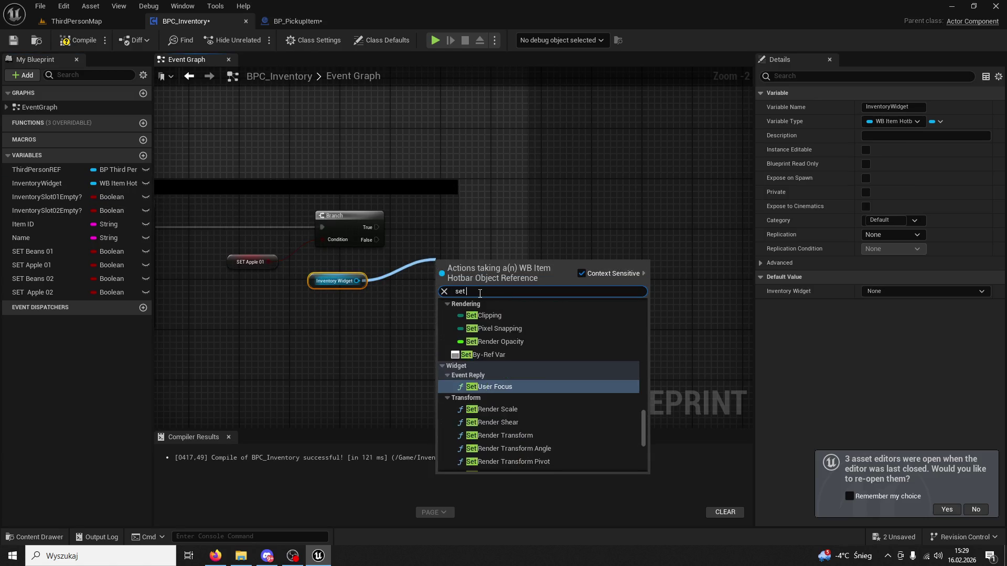
text(texture frse)
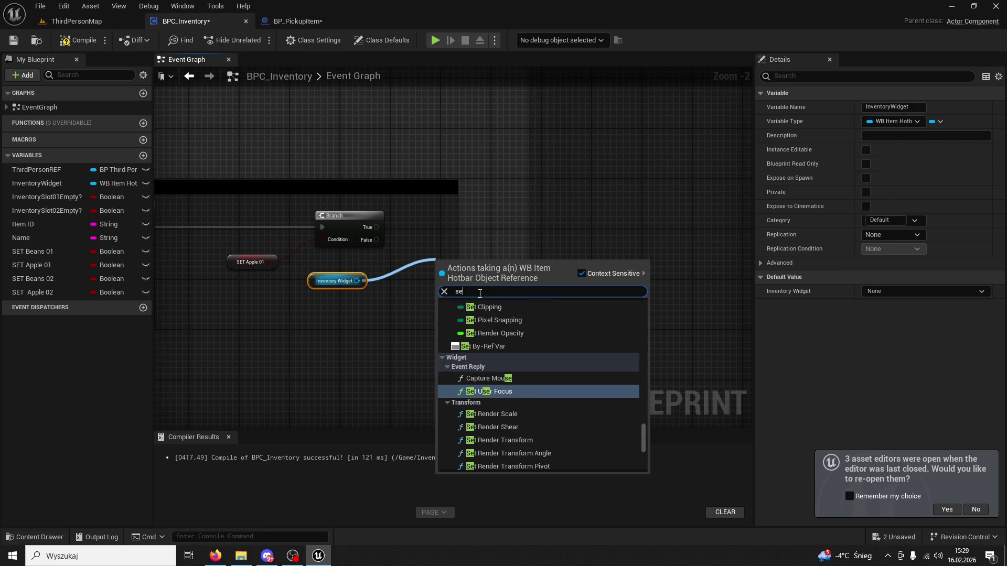
text(t texset brush)
text(brush from)
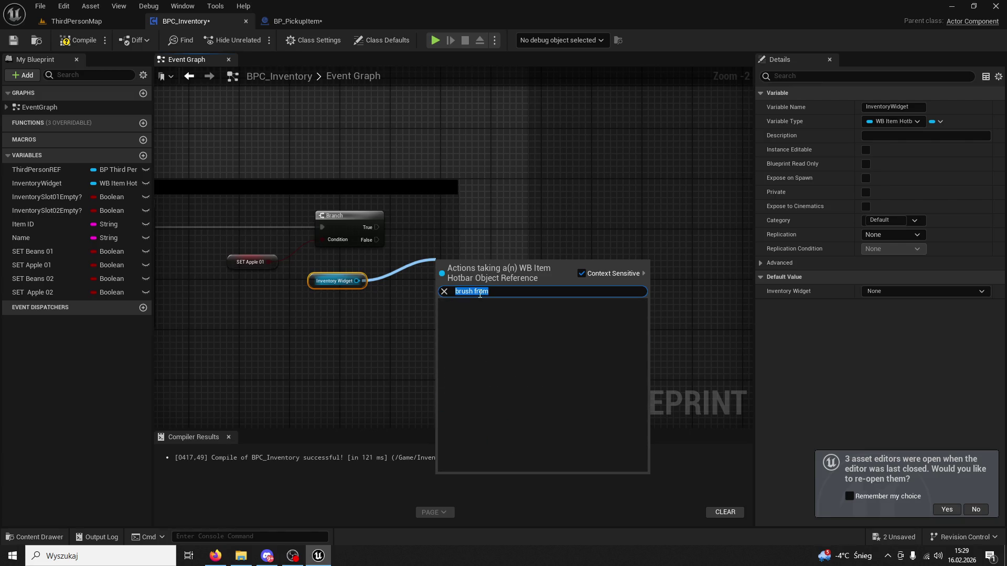
text(slot_)
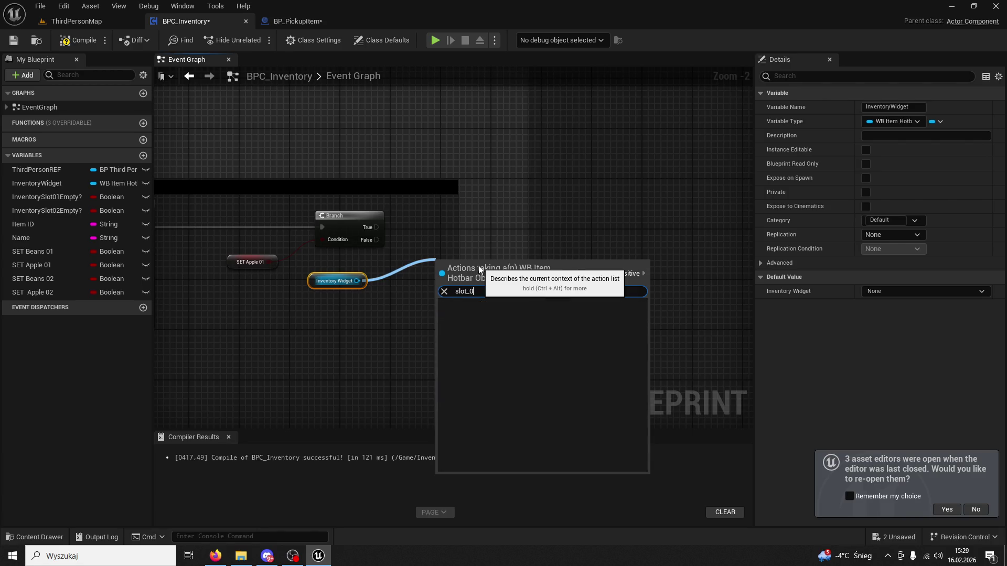
key(BackSpace)
text(01)
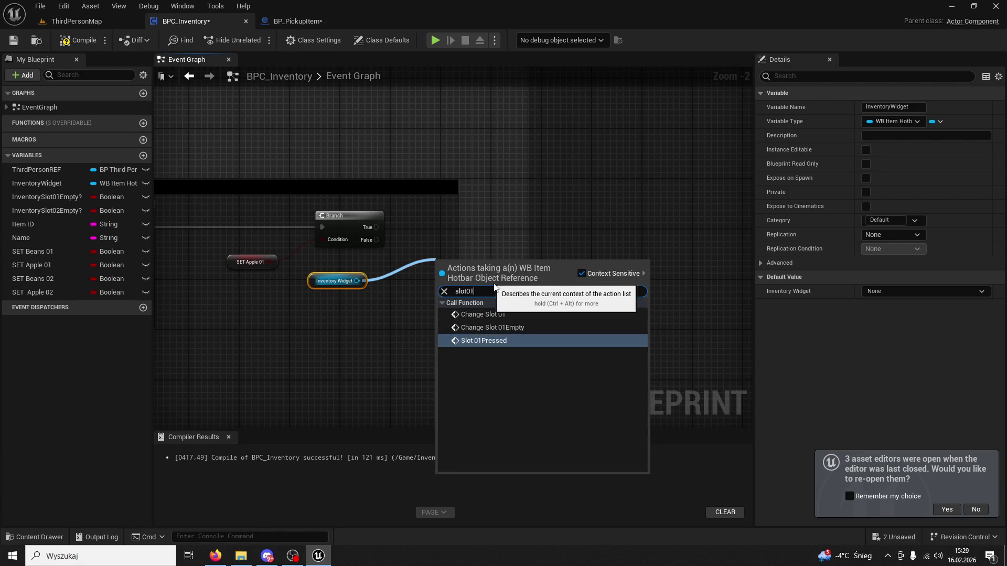
click(521, 314)
drag(477, 221, 466, 215)
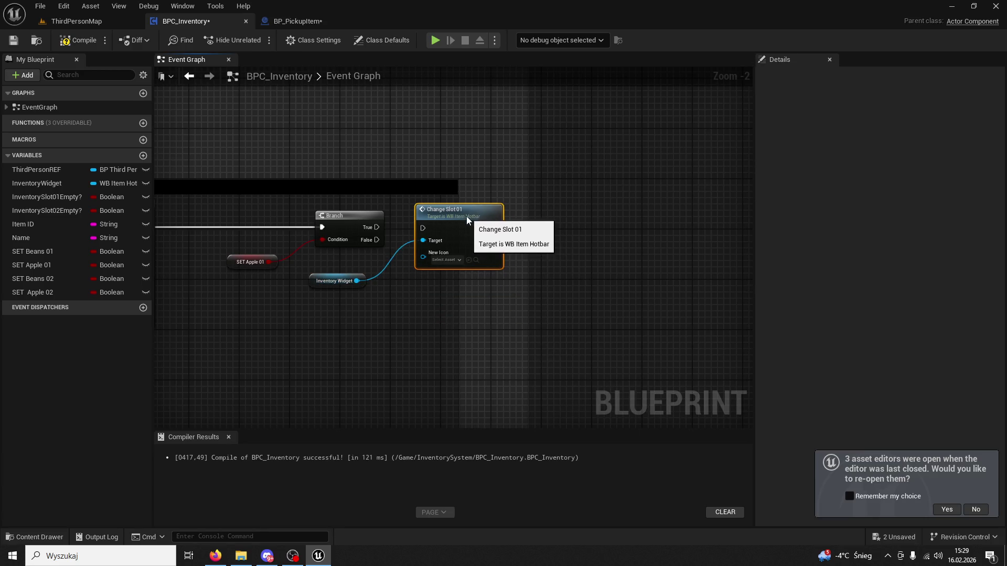
Step: Wire Branch True to Change Slot 01, set New Icon to AppleBase_Icon, and compile
drag(378, 227, 416, 228)
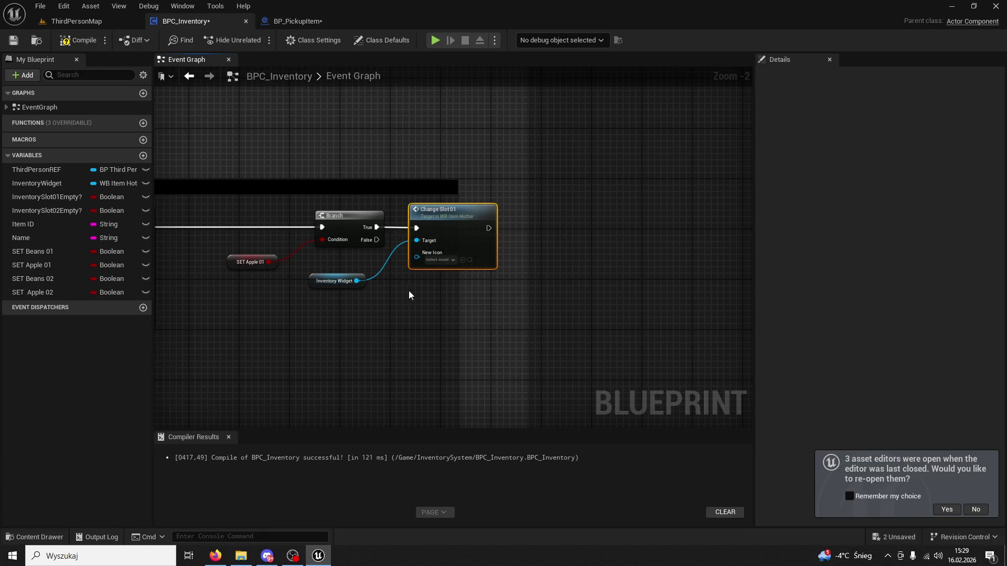
click(434, 260)
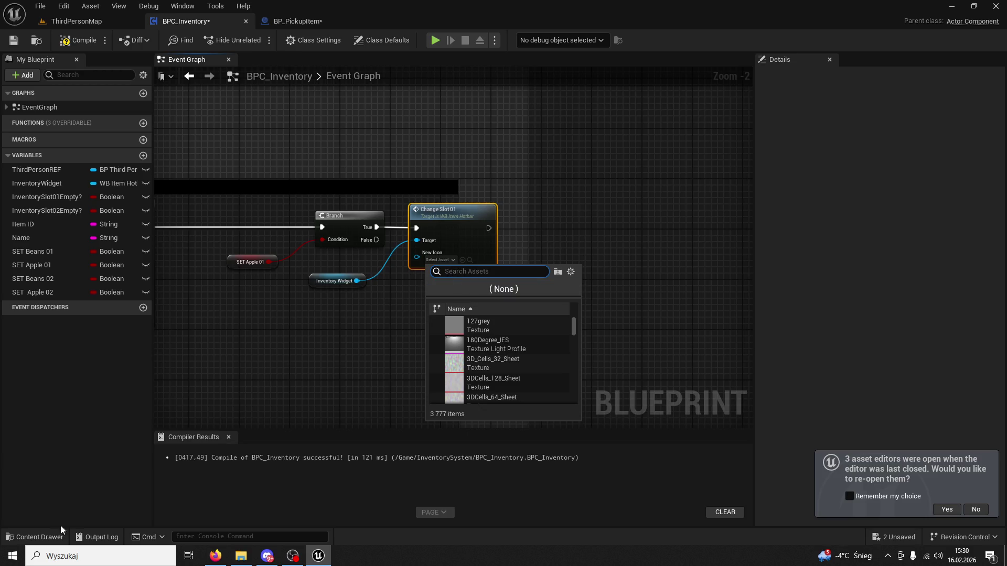
click(36, 537)
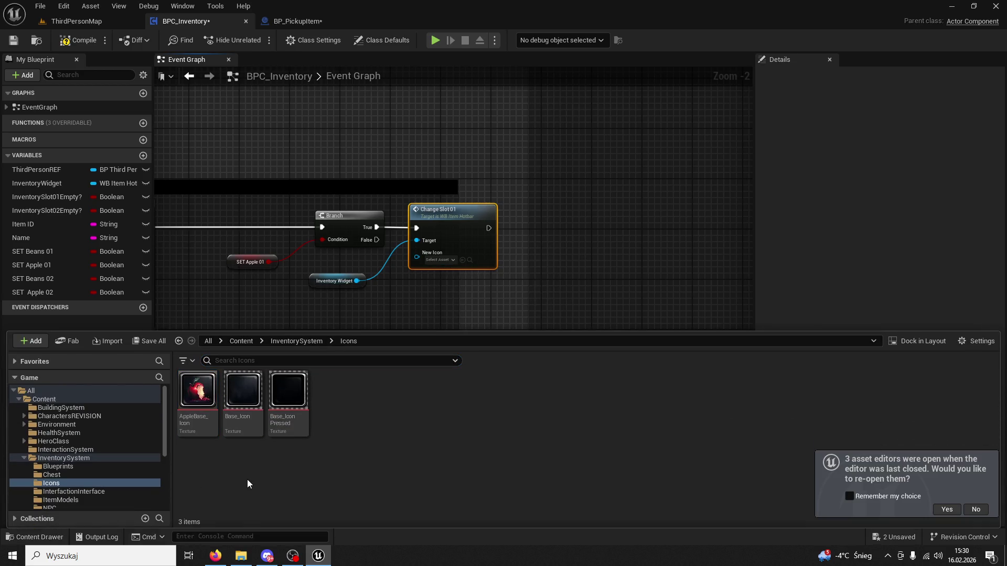
mouse_move(199, 393)
mouse_down()
mouse_move(299, 321)
mouse_move(345, 313)
mouse_move(444, 258)
mouse_up()
click(79, 40)
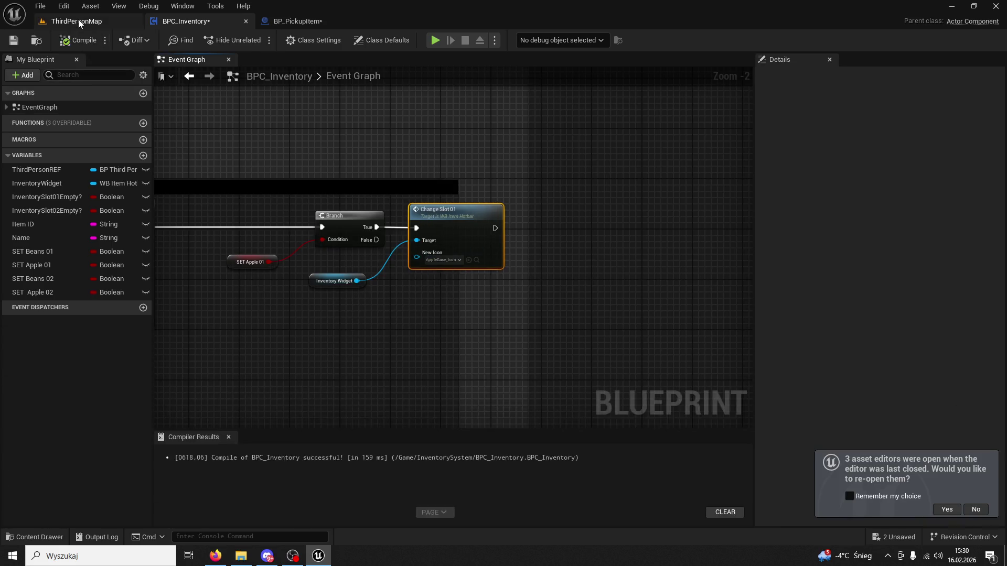
Step: Play-test ThirdPersonMap, taking an apple from the Apple NPC into hotbar slot 01
click(79, 23)
key(alt+p)
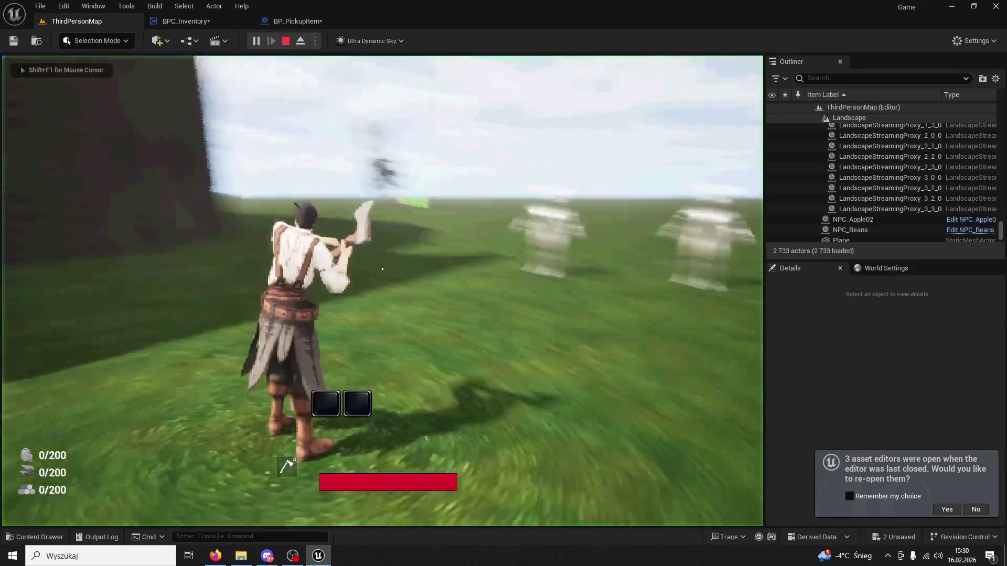
key(1)
key(1)
key(1)
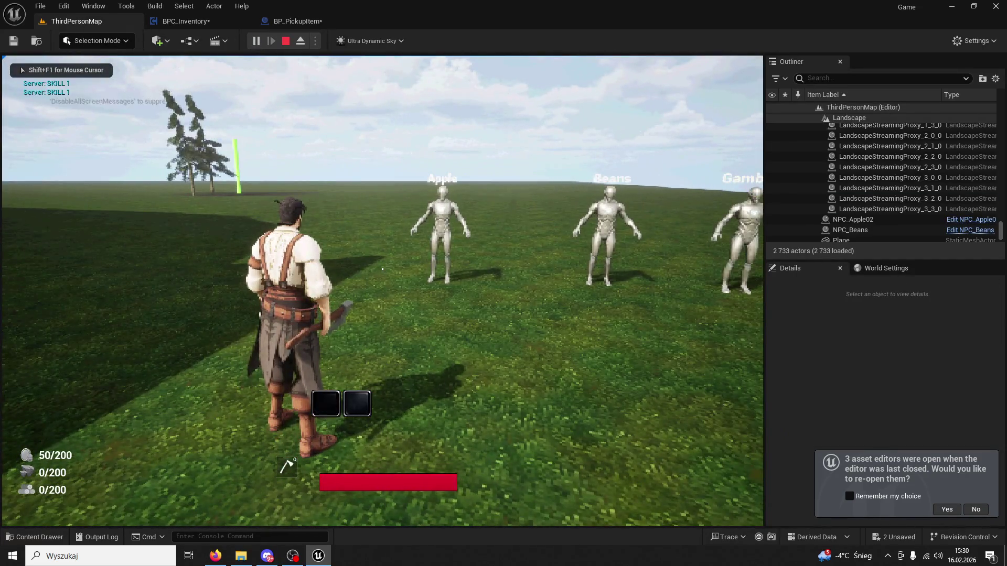
key(2)
key(1)
key(2)
key(w)
key(e)
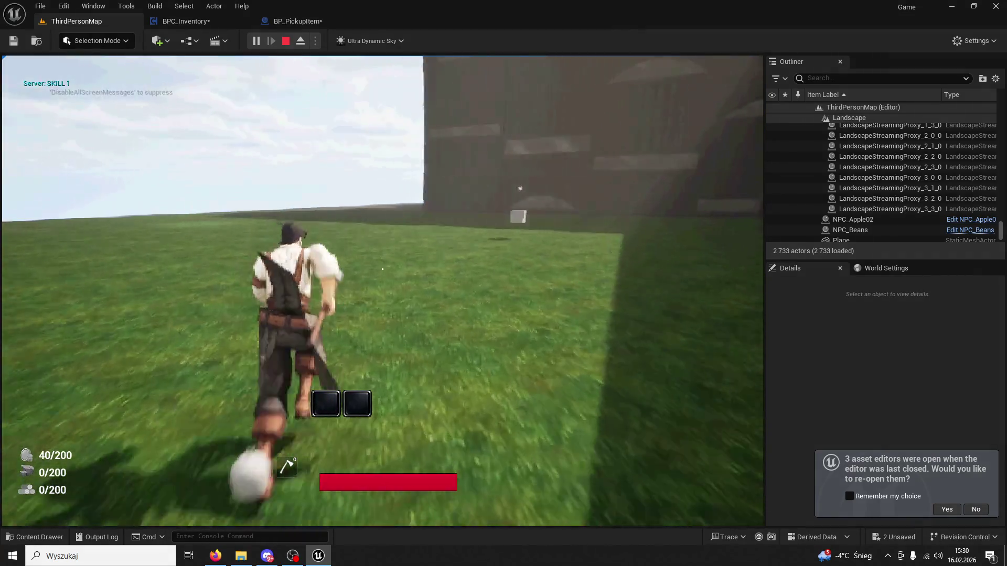
key(Escape)
Step: Save the level and switch to File Explorer
click(79, 218)
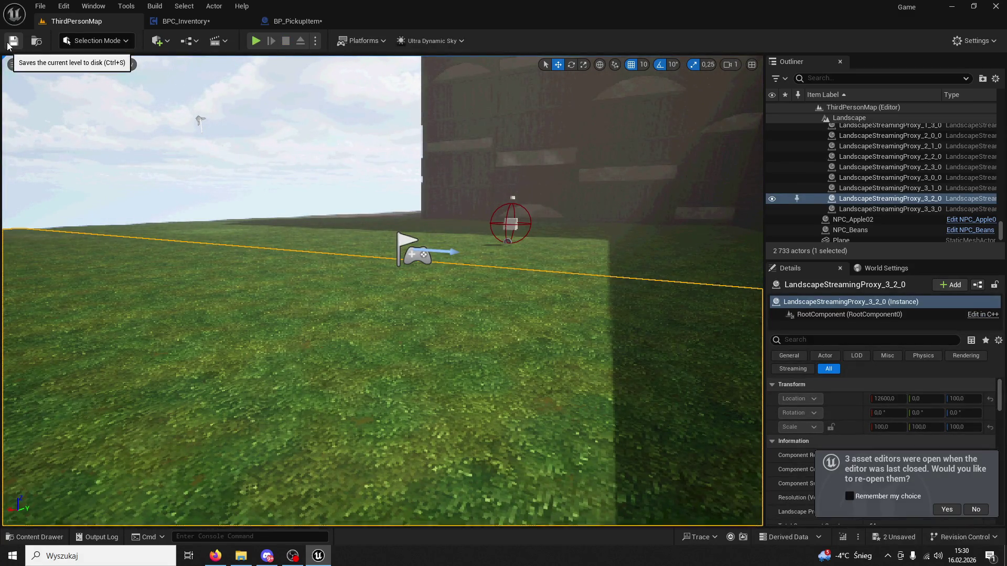
click(8, 46)
key(alt+Tab)
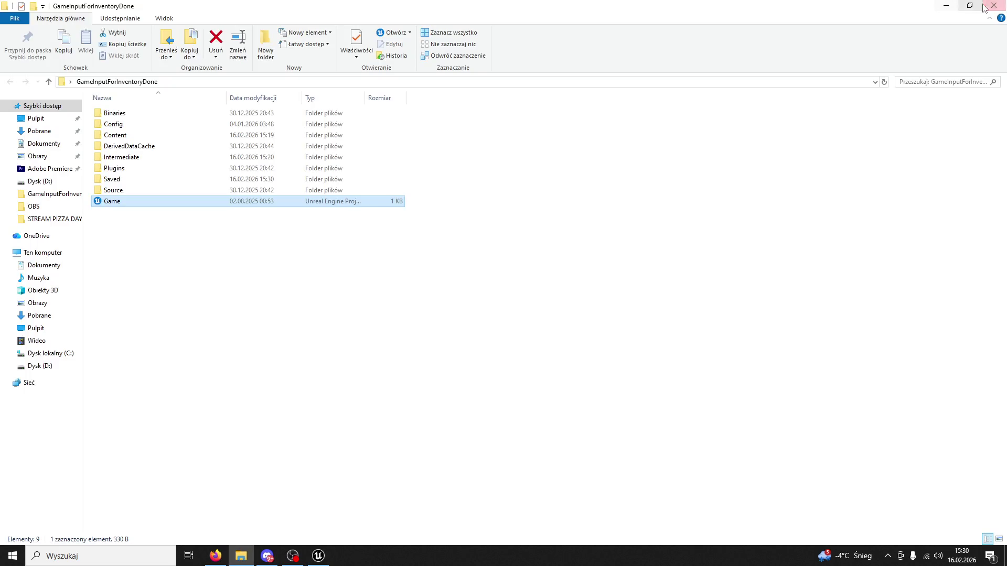
Step: Minimize File Explorer and start Adobe After Effects 2020 from Windows search
click(946, 6)
click(83, 551)
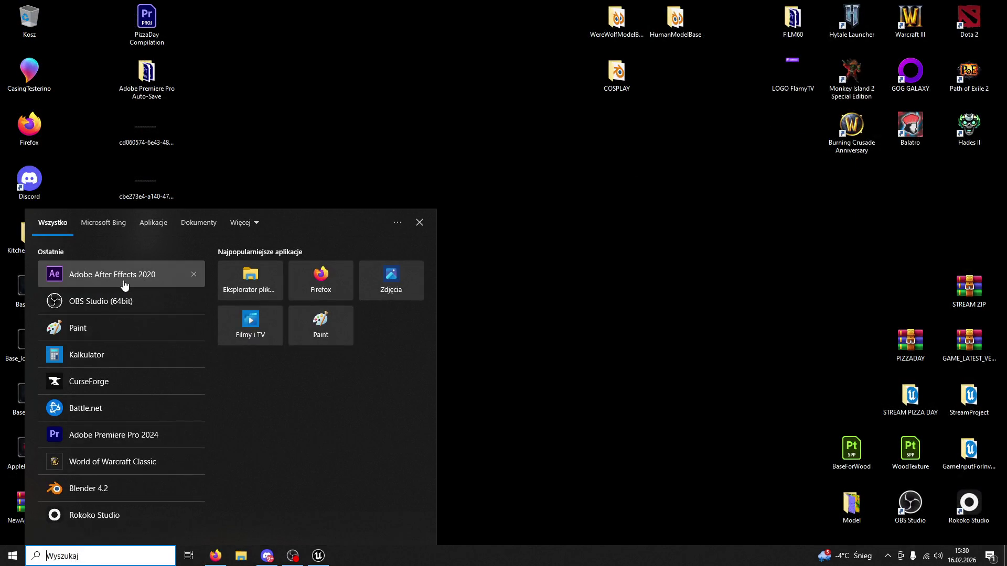
click(125, 285)
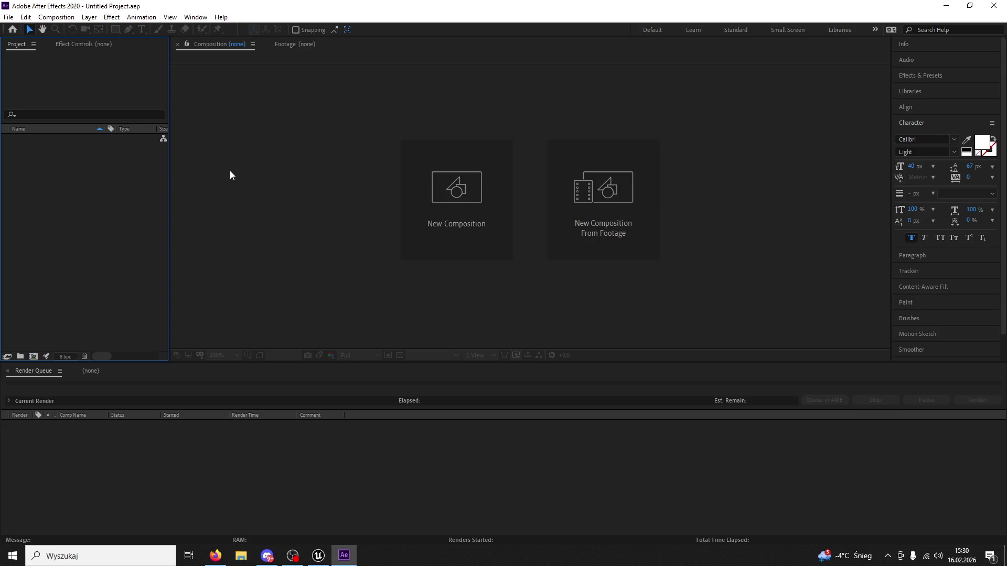
Step: Import AppleBase_Icon.png from the desktop and create a composition from it
click(250, 44)
key(ctrl+i)
click(485, 37)
double_click(87, 171)
click(40, 201)
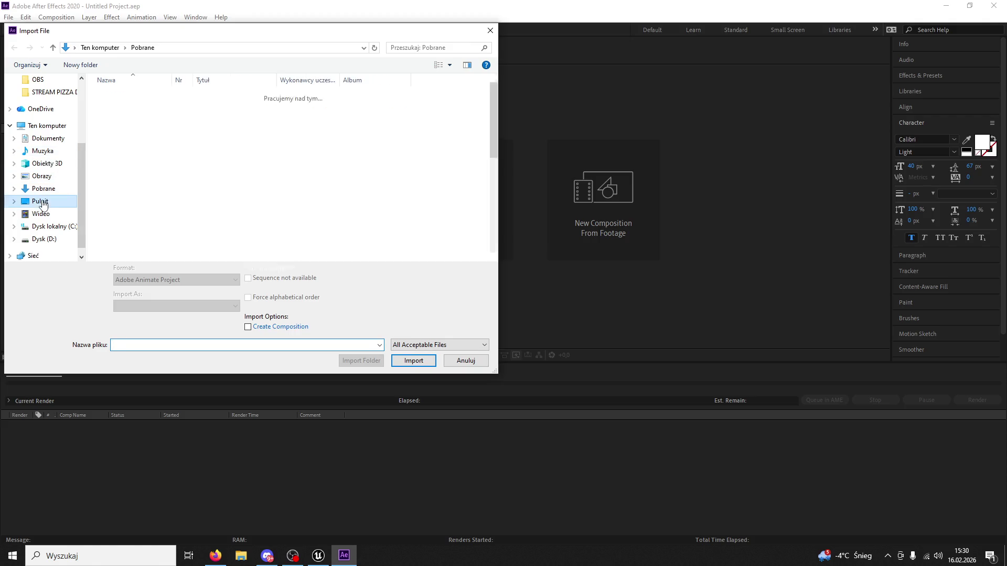
scroll(139, 157, down, 5)
scroll(139, 153, up, 2)
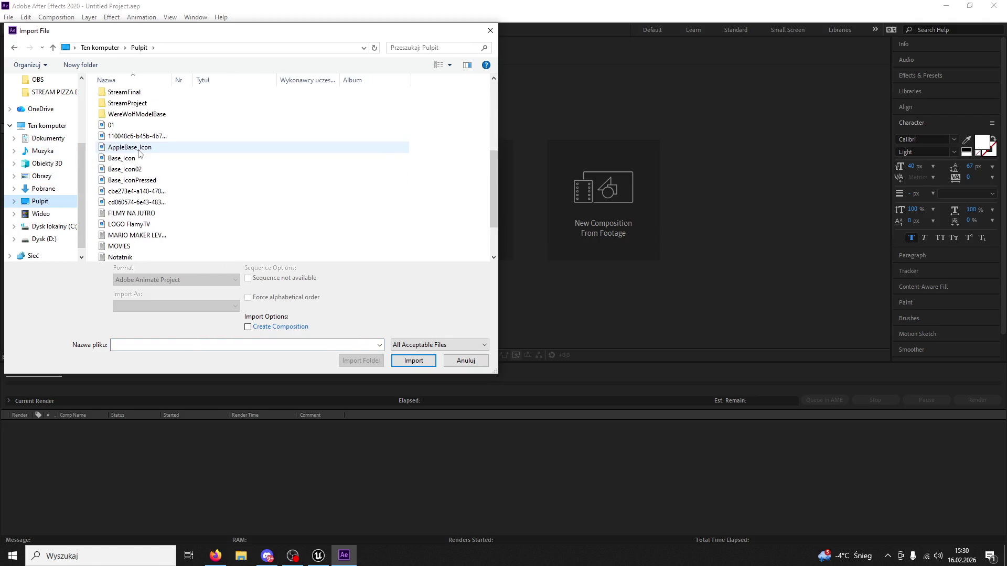
click(133, 148)
click(413, 360)
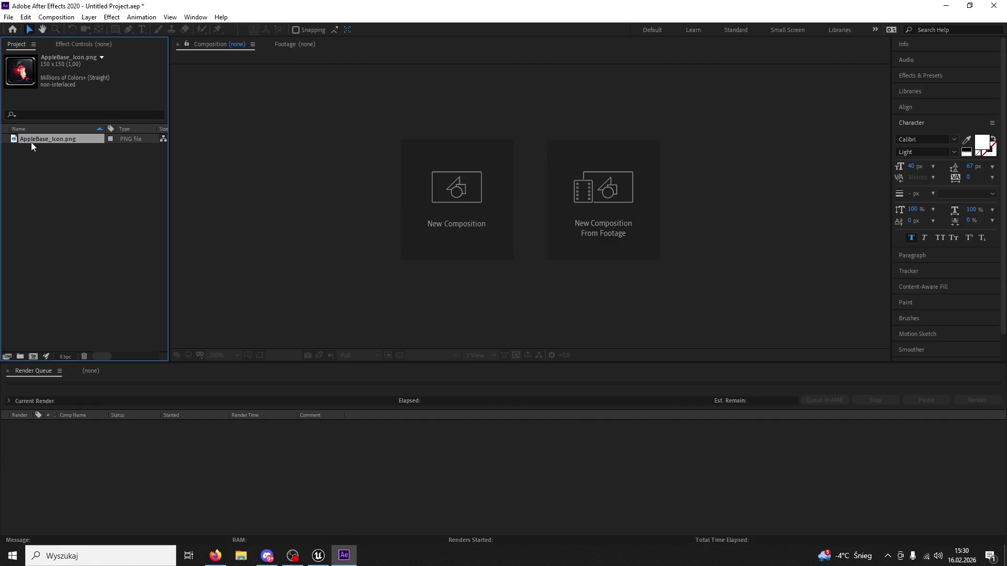
drag(31, 140, 417, 220)
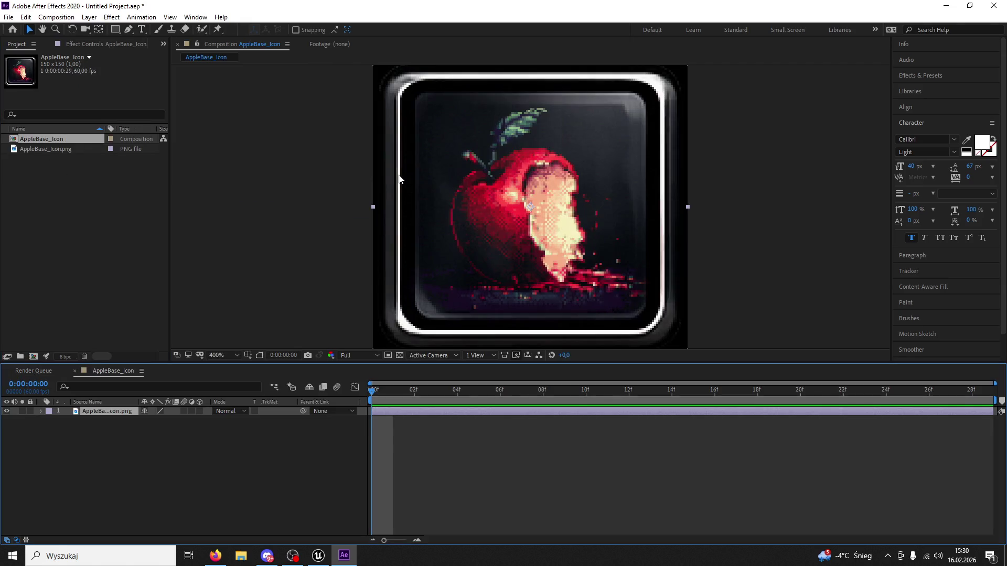
Step: Add a very dark solid layer and lower its opacity to 55% so the apple shows through
click(90, 17)
mouse_move(105, 24)
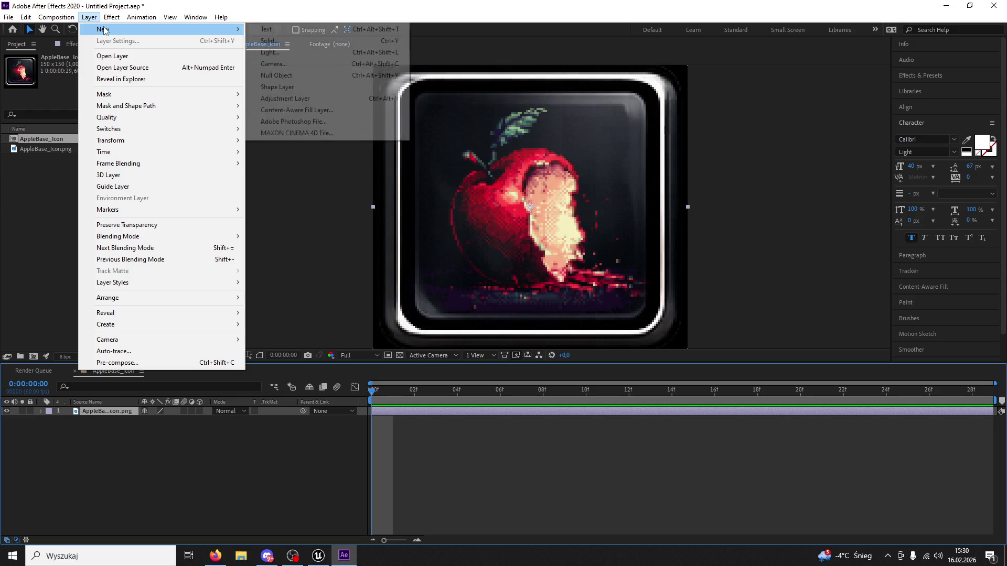
click(293, 37)
click(881, 297)
click(880, 300)
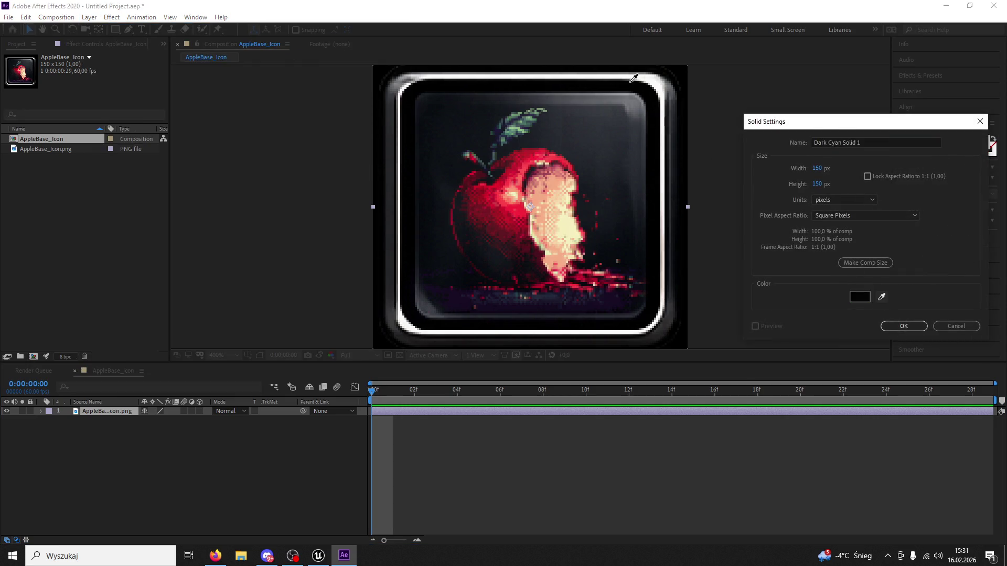
click(903, 326)
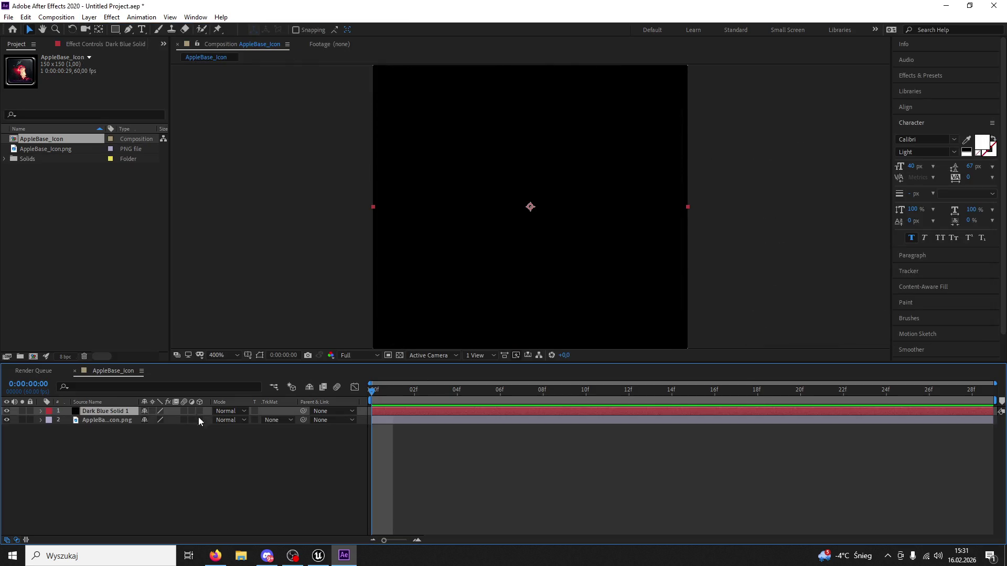
click(41, 412)
click(51, 421)
drag(147, 465, 124, 464)
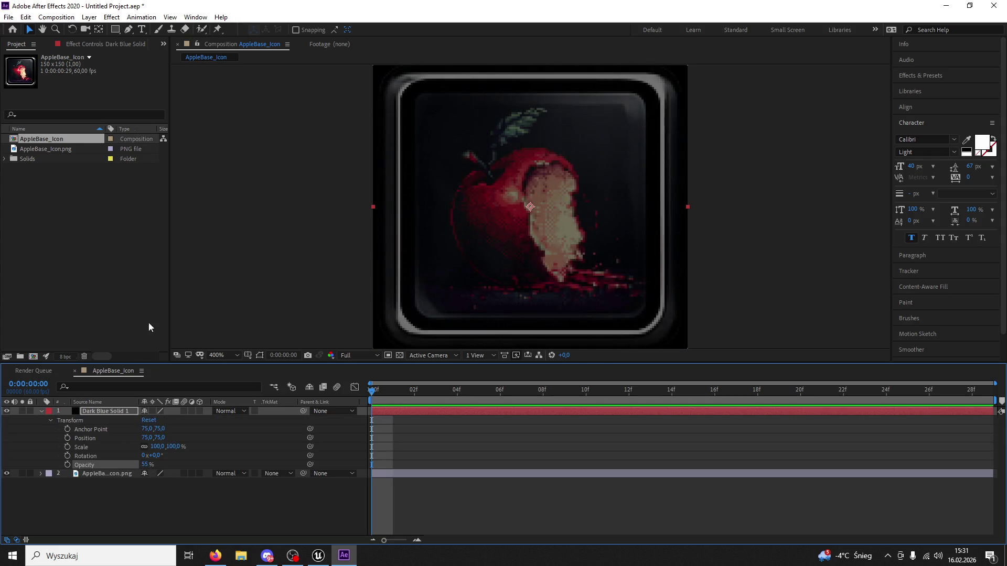
Step: Pen-mask the solid along the frame's inner left edge, top-left corner and top edge
click(128, 29)
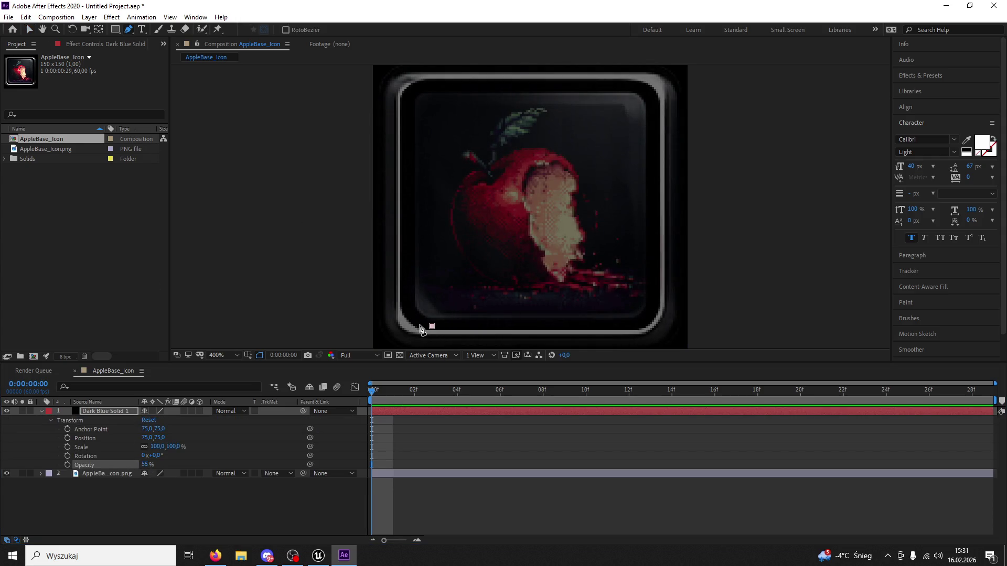
click(432, 326)
click(419, 321)
click(409, 308)
click(405, 244)
click(408, 112)
click(414, 92)
click(435, 88)
click(617, 88)
key(ctrl+t)
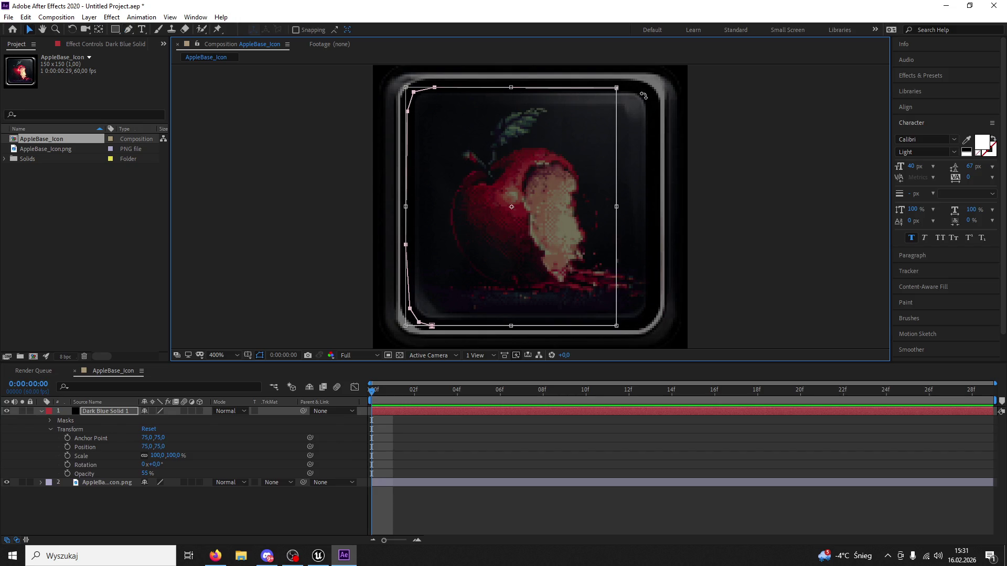
Step: Close the mask around the right and bottom inner edges and raise the solid's opacity to 100%
click(128, 29)
click(644, 91)
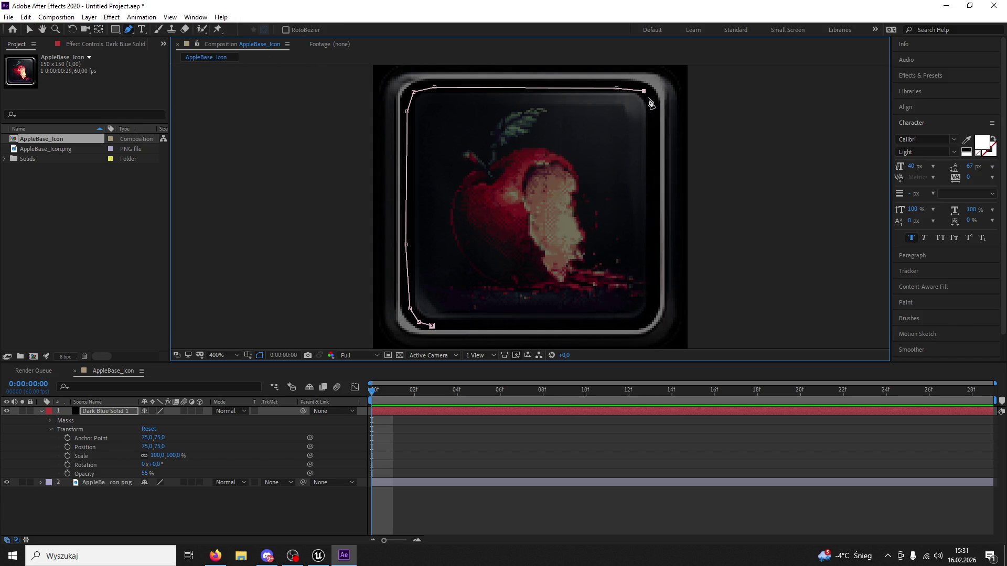
click(655, 166)
click(655, 279)
click(653, 314)
click(638, 326)
click(603, 327)
click(433, 326)
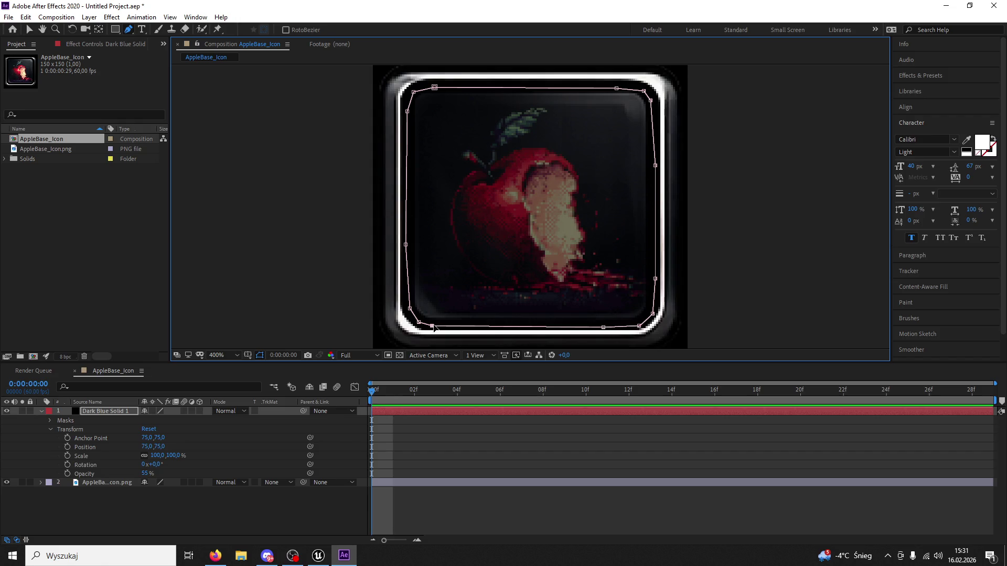
drag(146, 476, 170, 476)
click(28, 30)
click(110, 486)
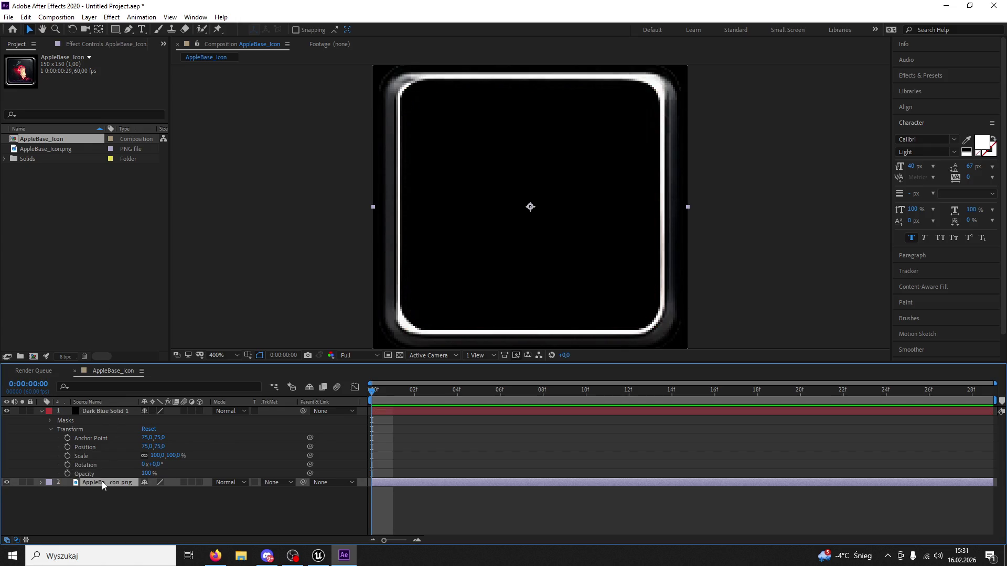
Step: Duplicate the apple layer, move the copy above the solid, and shrink it inside the frame
key(ctrl+d)
key(ctrl+bracketright)
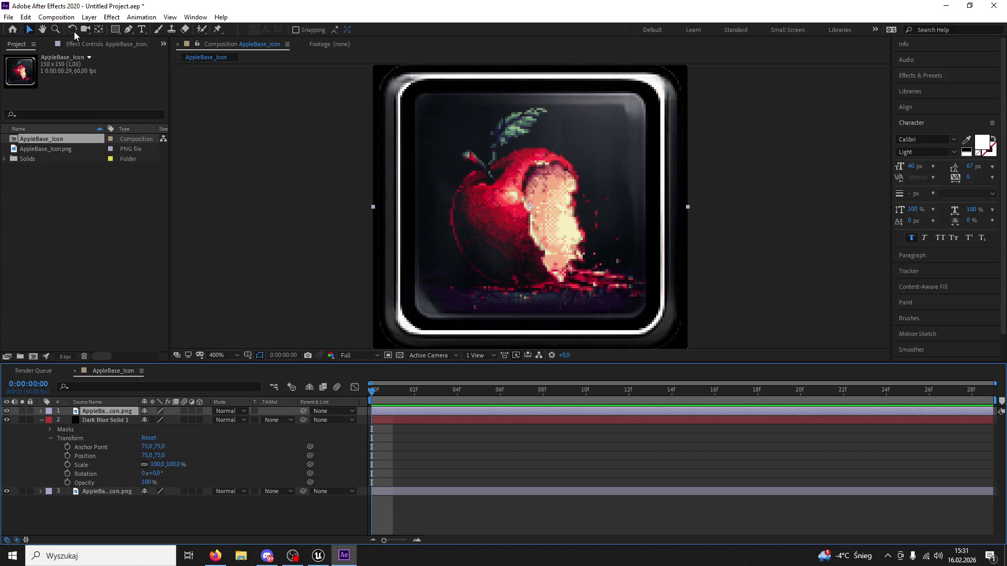
drag(687, 207, 665, 215)
Step: Draw a closed pen mask around the frame's inner rounded square on the apple copy
mouse_move(115, 30)
mouse_down()
mouse_move(153, 55)
mouse_move(145, 42)
mouse_up()
click(128, 29)
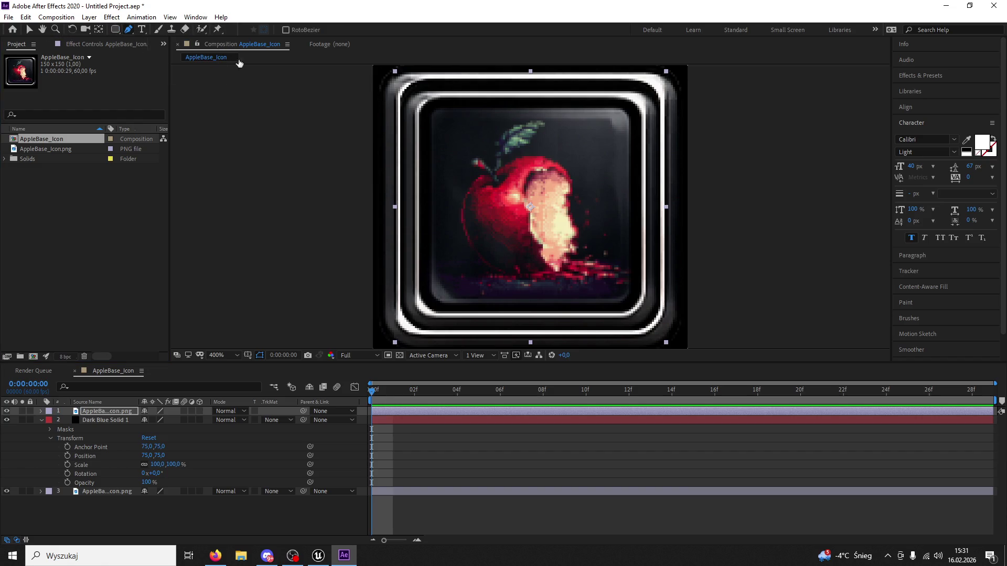
click(425, 138)
click(436, 106)
click(466, 103)
click(604, 105)
click(630, 110)
click(633, 122)
click(636, 232)
click(638, 293)
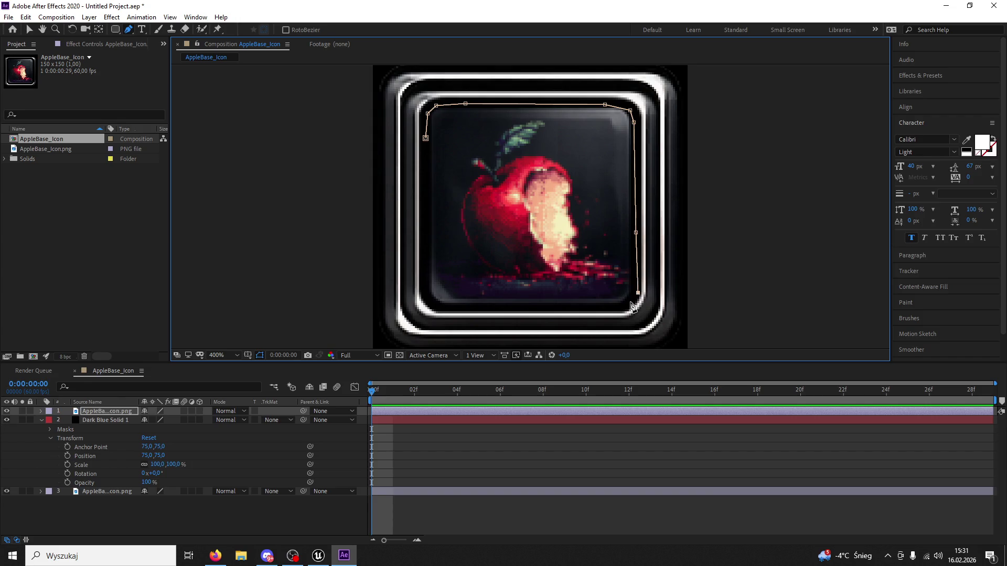
click(438, 309)
click(426, 297)
click(423, 280)
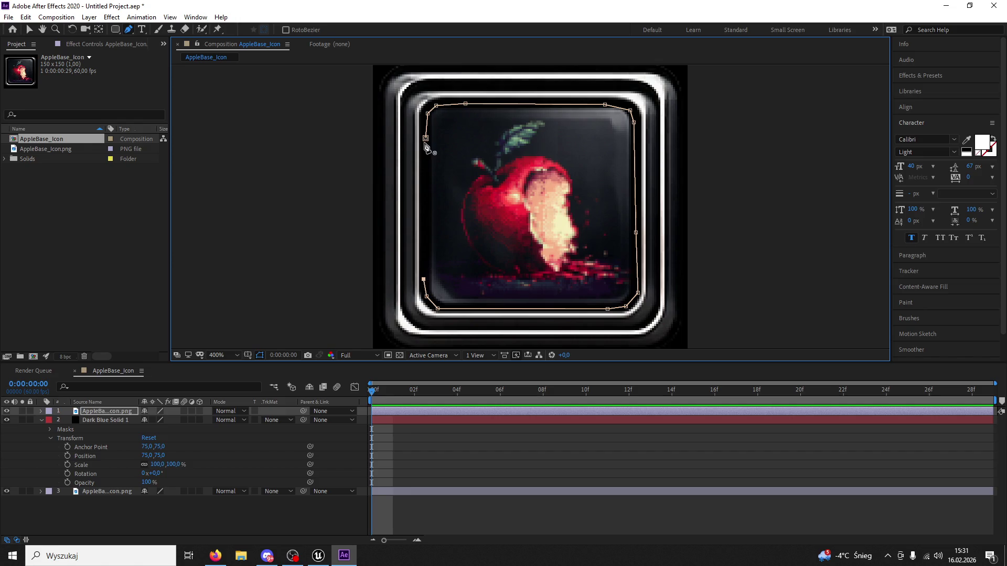
click(425, 139)
click(30, 30)
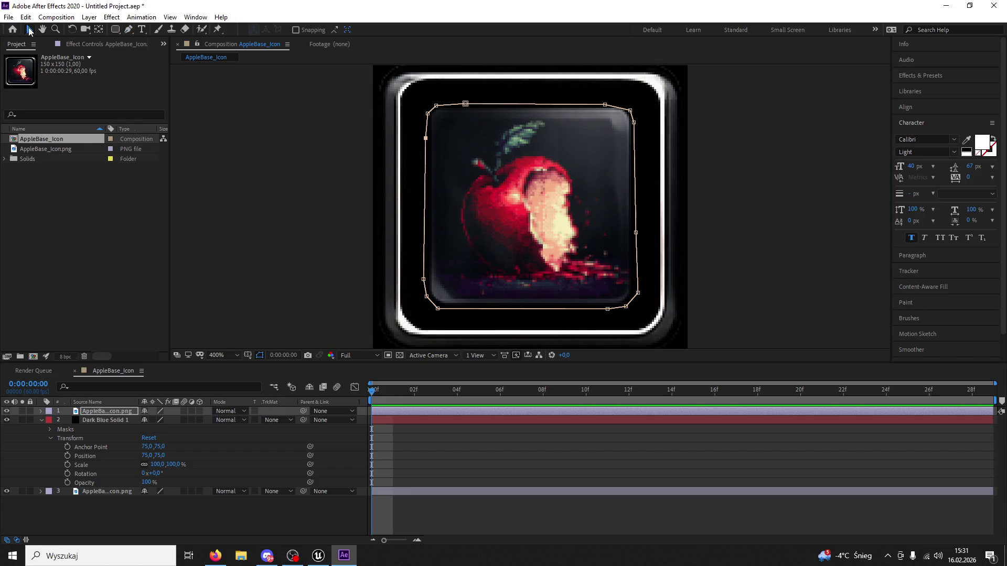
Step: Check the mask, enlarge it slightly outward, and turn the Dark Blue Solid back on
click(7, 411)
click(7, 411)
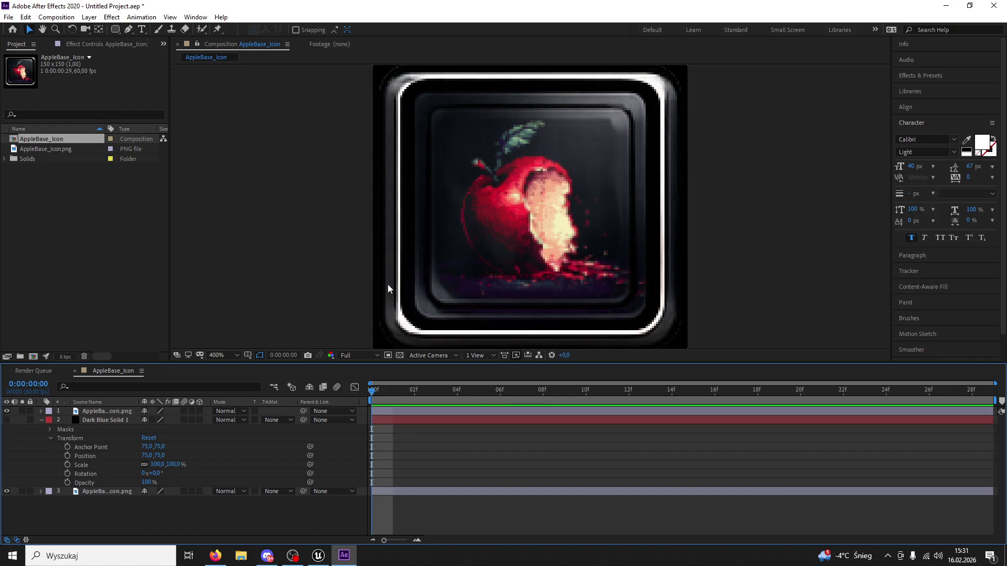
click(598, 170)
drag(640, 104, 650, 99)
click(314, 293)
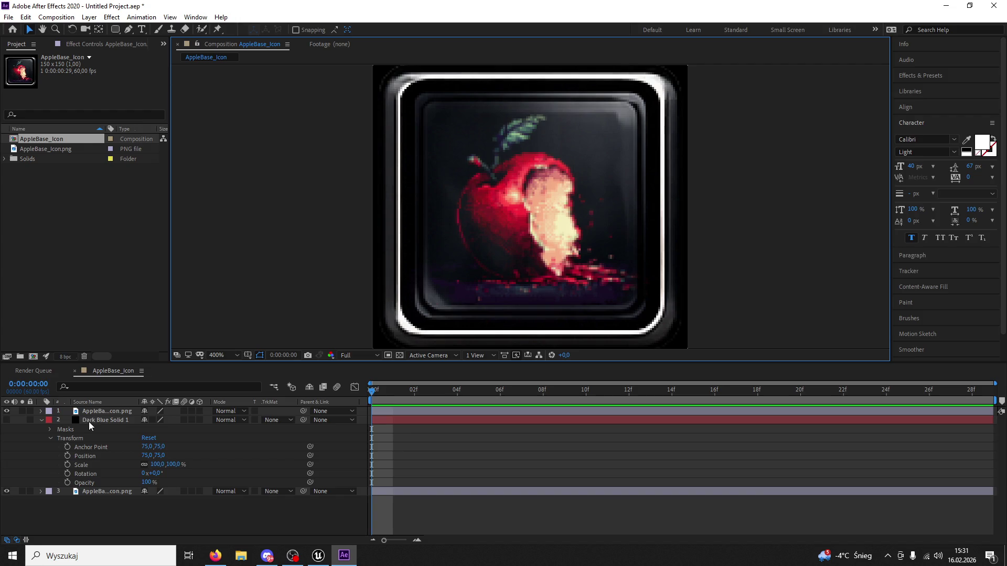
click(6, 419)
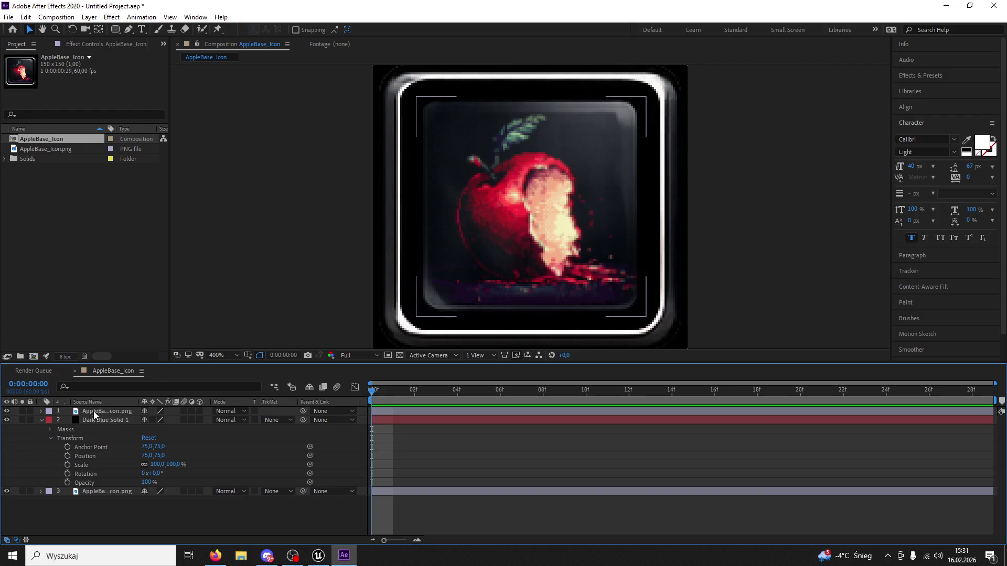
Step: Set the apple copy's Opacity to 25%
click(93, 411)
click(42, 411)
click(51, 429)
drag(147, 474, 102, 474)
click(144, 474)
text(25)
key(Return)
click(243, 204)
scroll(310, 222, down, 5)
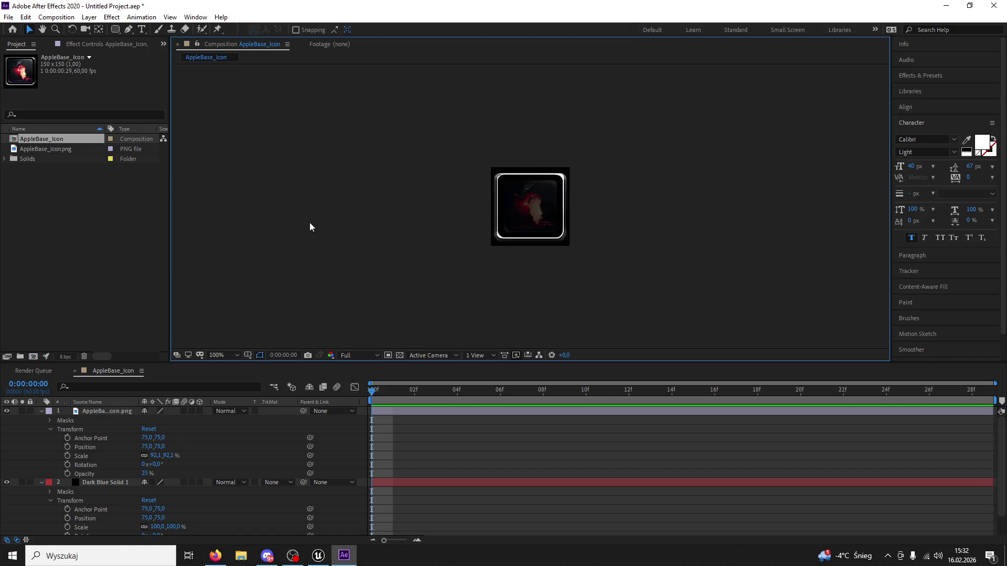
scroll(310, 223, up, 1)
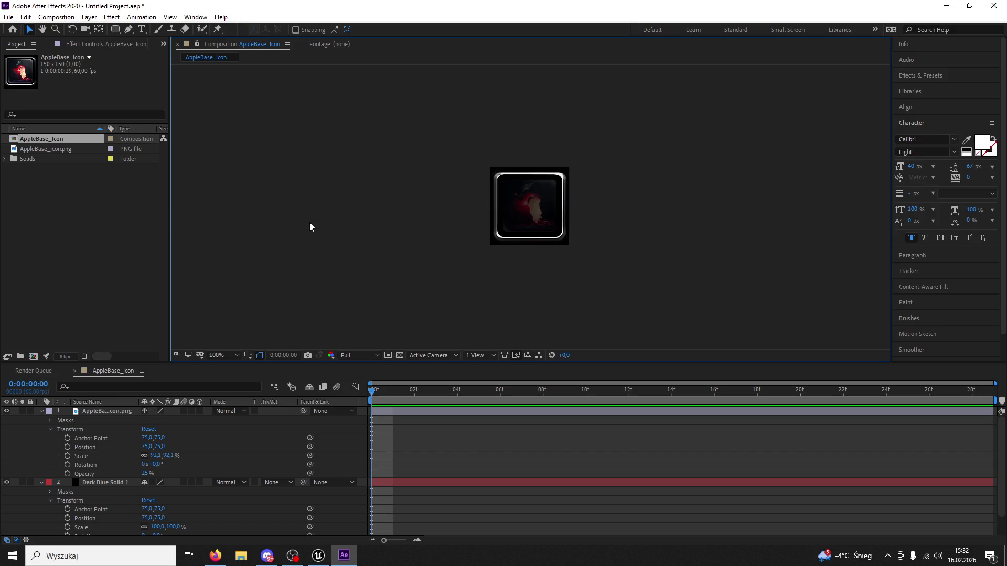
scroll(310, 223, up, 4)
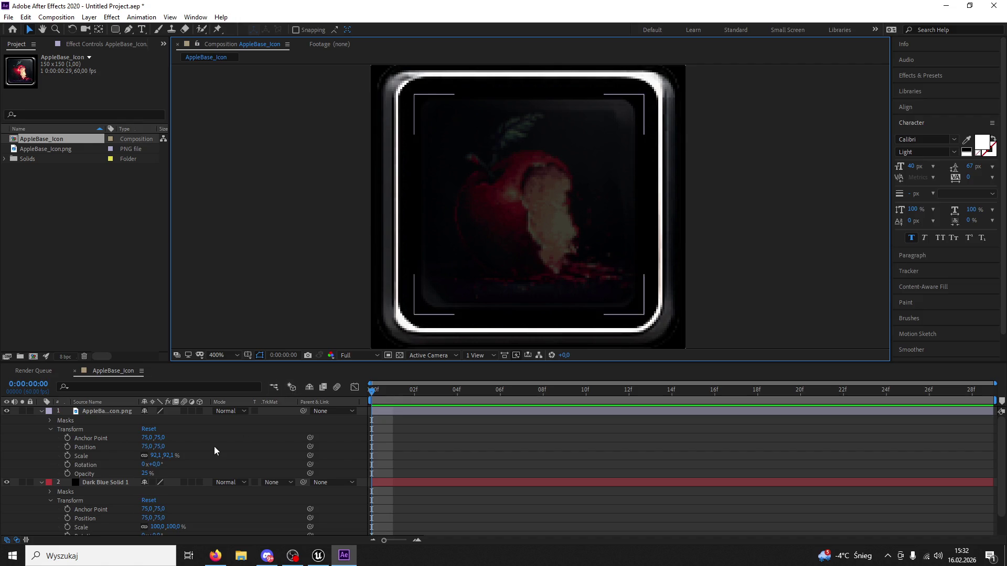
Step: Compare the icon with the Dark Blue Solid hidden and shown, then collapse layers and reset the view to 100%
click(454, 219)
click(7, 483)
click(7, 483)
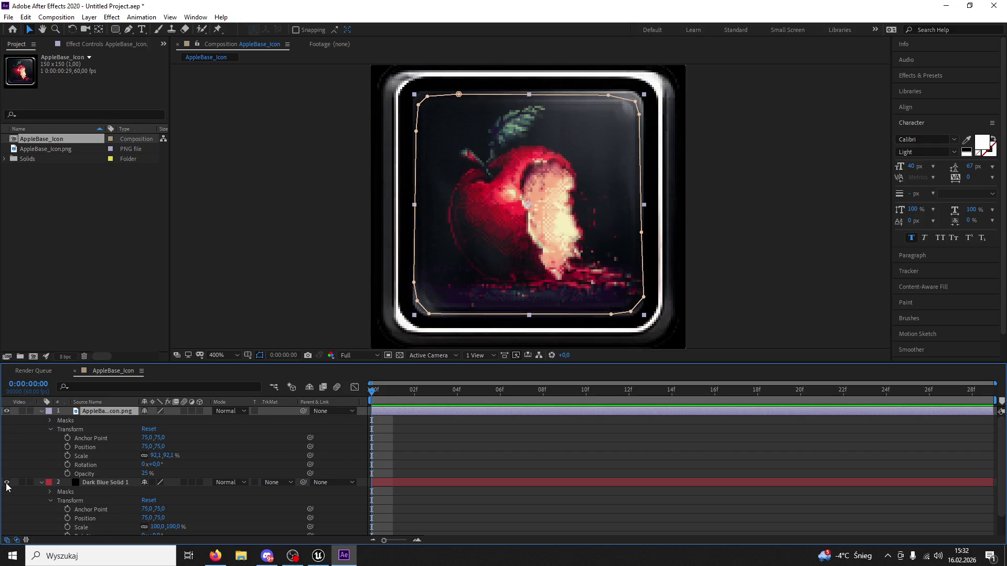
click(7, 483)
click(240, 249)
key(comma)
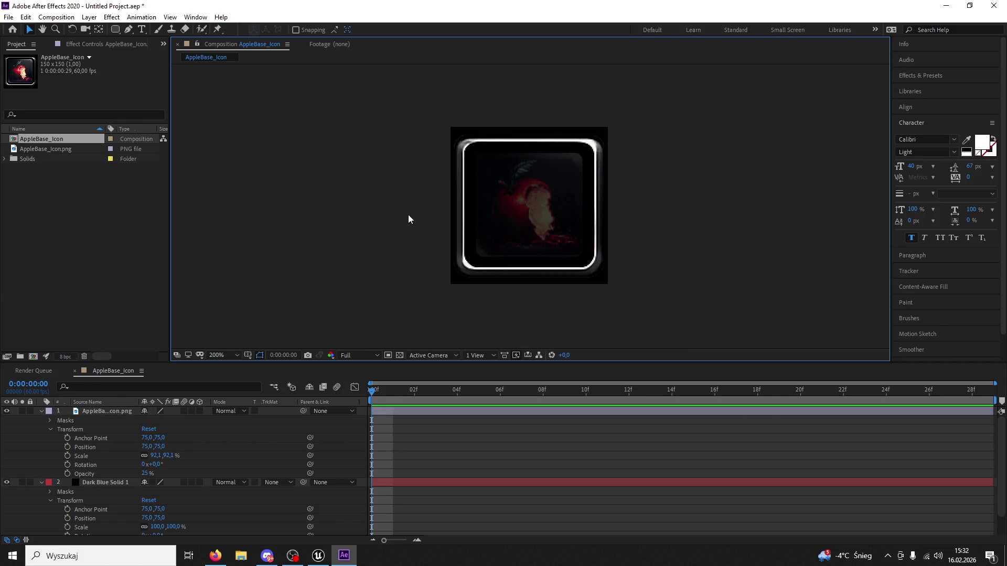
key(apostrophe)
click(40, 411)
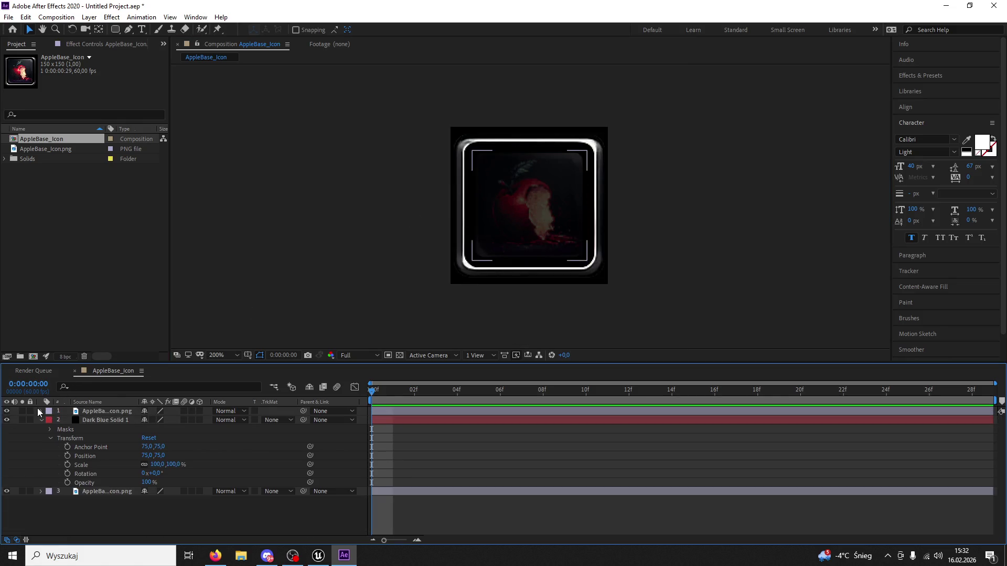
click(43, 420)
key(comma)
key(comma)
key(comma)
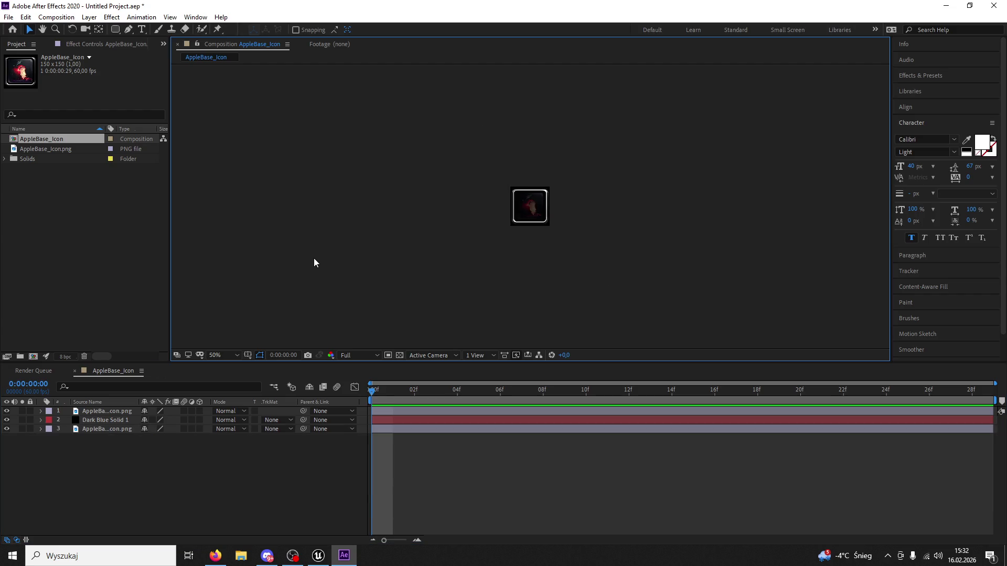
key(period)
key(period)
click(8, 17)
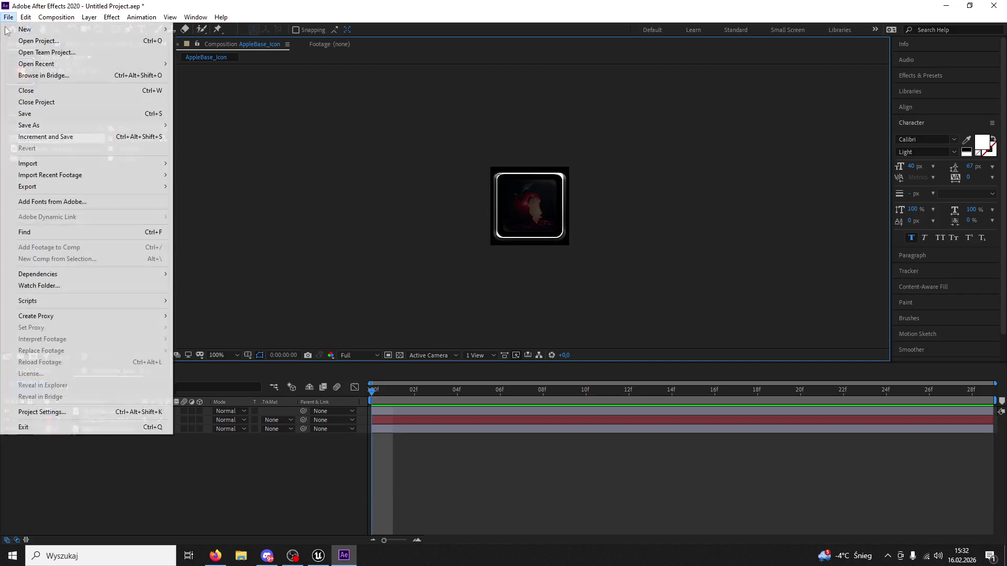
Step: Queue the current frame as a still render with PNG Sequence output
mouse_move(152, 316)
click(195, 316)
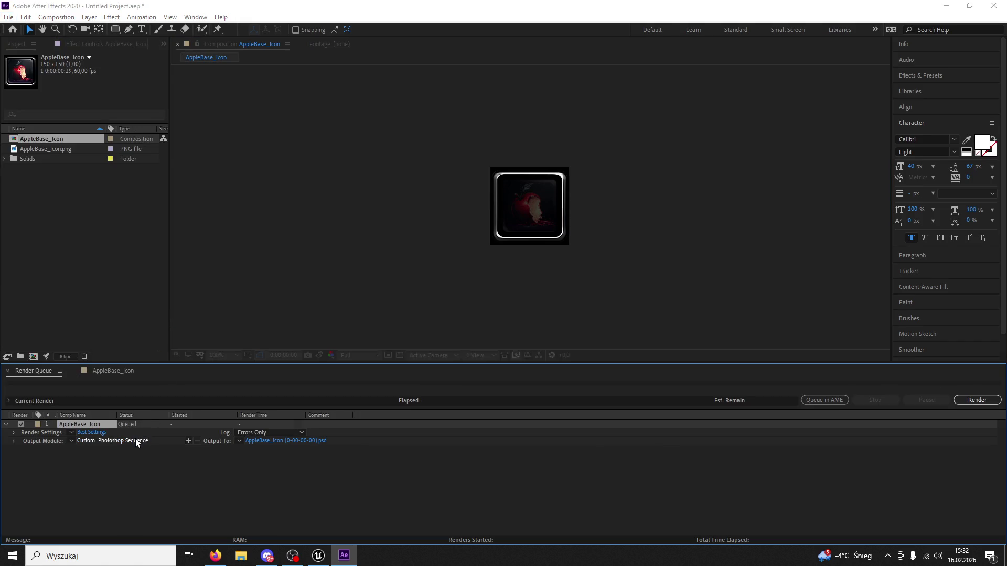
click(112, 441)
click(449, 147)
click(454, 239)
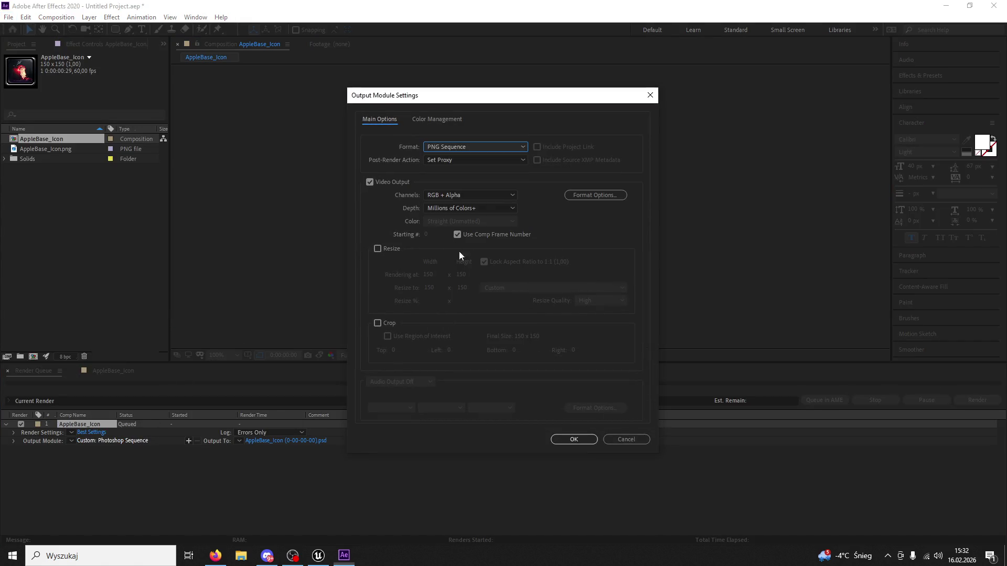
click(574, 440)
Step: Render the still to the desktop as AppleBase_IconPressed, then close After Effects without saving
click(316, 441)
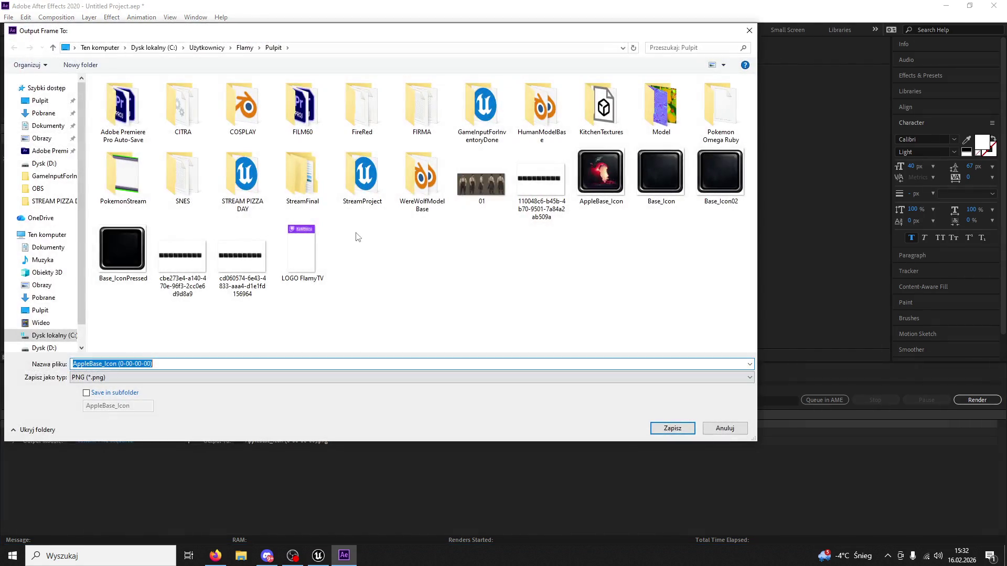
click(604, 163)
click(142, 364)
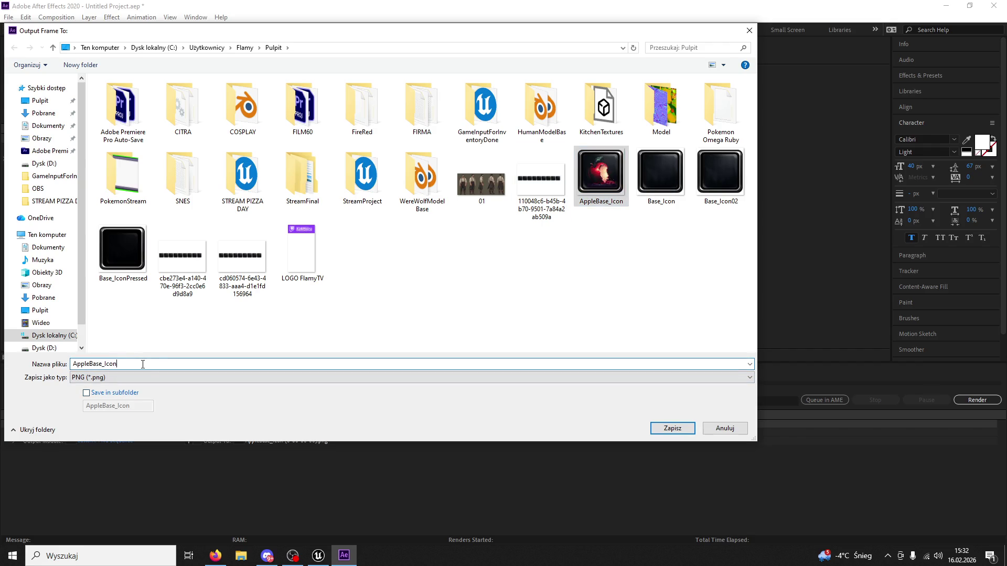
text(Pressed)
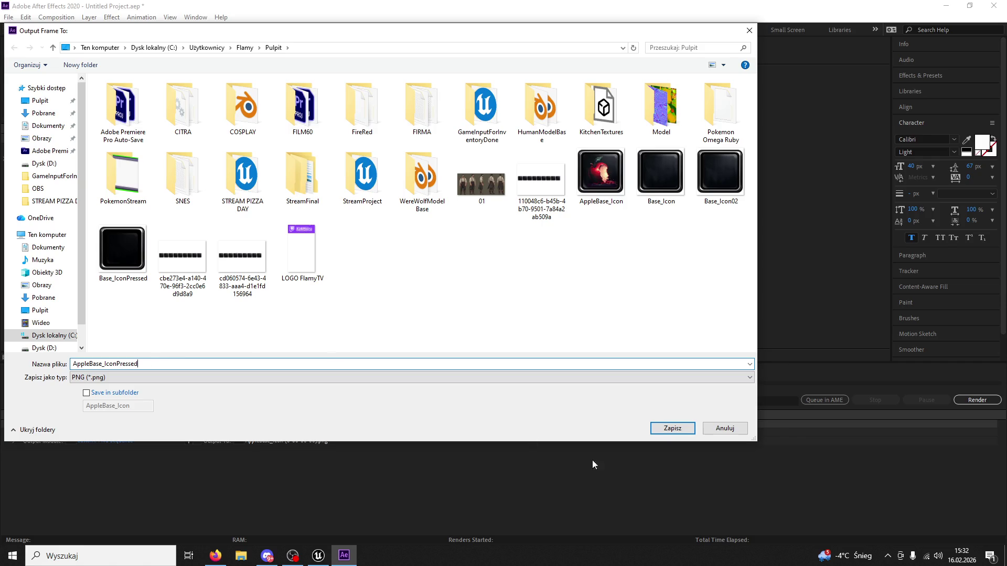
click(660, 431)
click(977, 399)
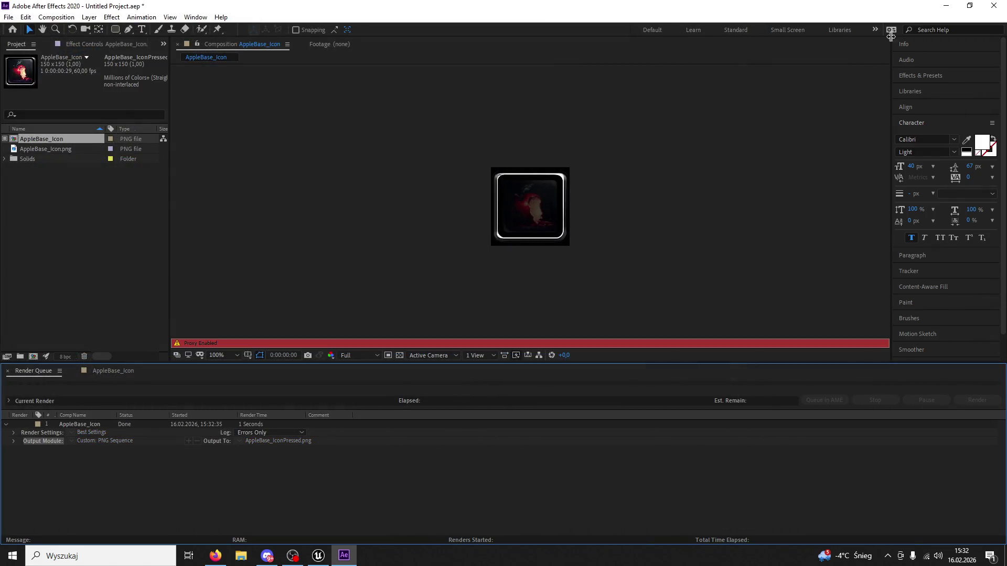
click(994, 6)
click(524, 293)
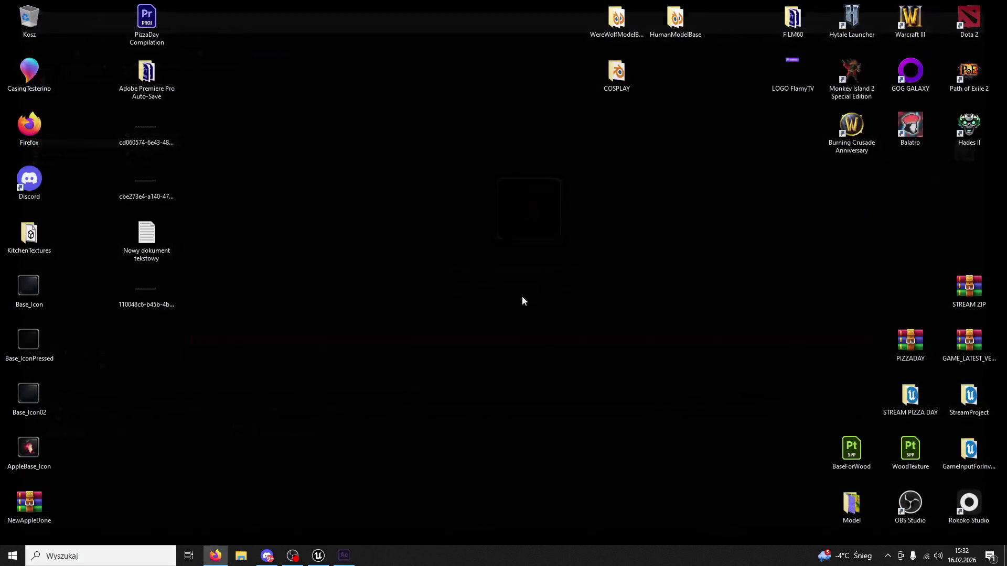
Step: Import AppleBase_IconPressed.png from the desktop into the InventorySystem Icons folder
click(319, 556)
click(37, 538)
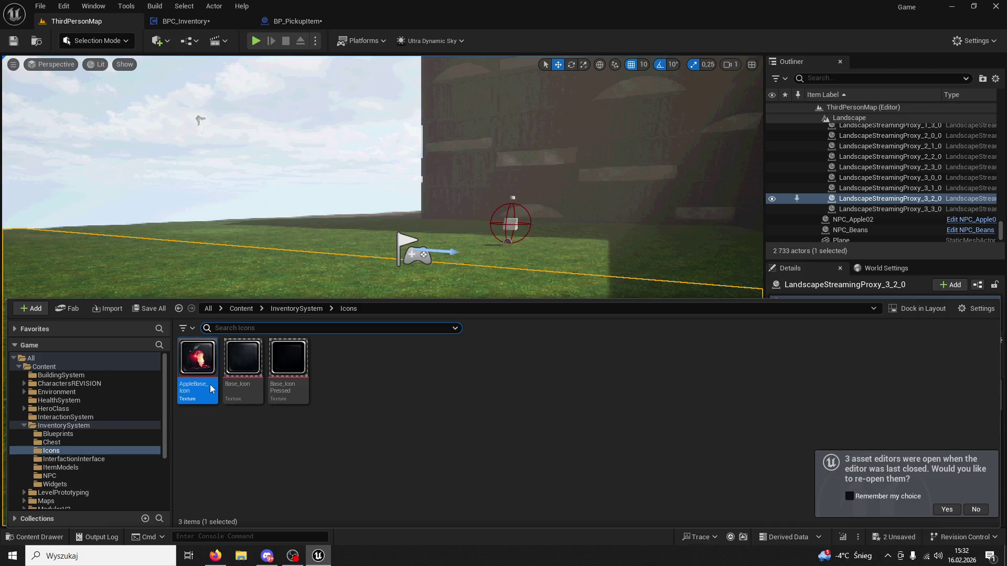
double_click(304, 8)
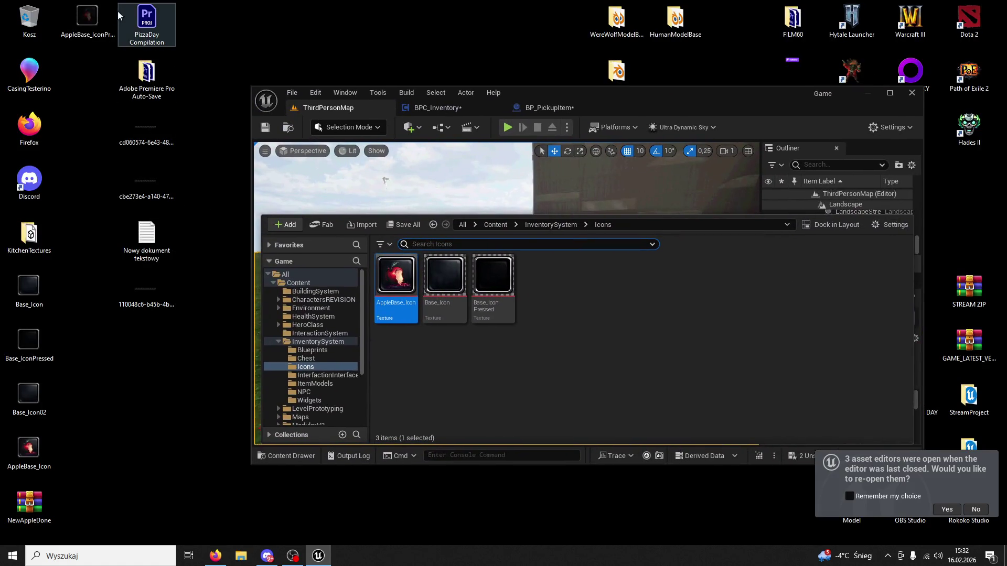
mouse_move(87, 18)
mouse_down()
mouse_move(538, 254)
mouse_move(563, 285)
mouse_up()
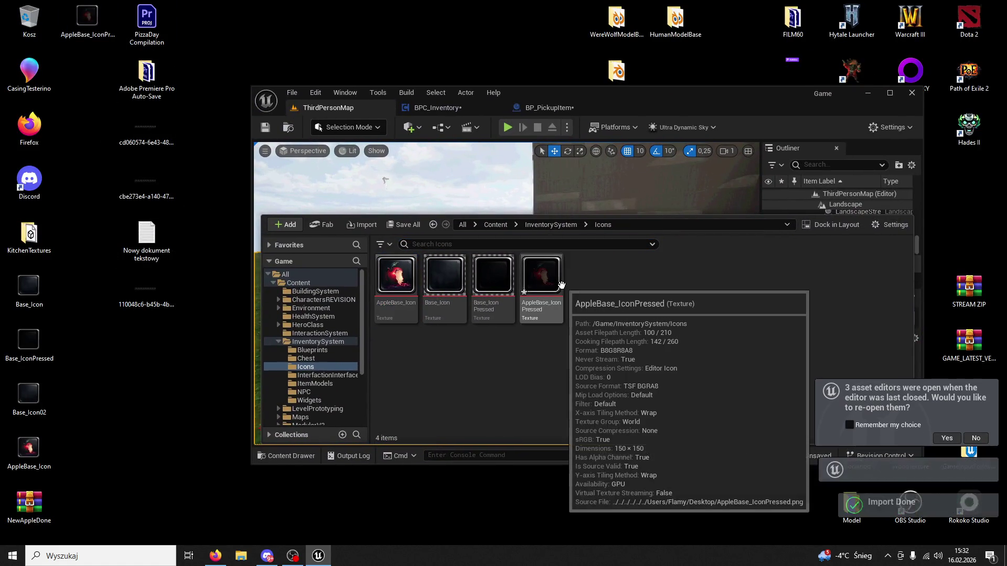
double_click(574, 88)
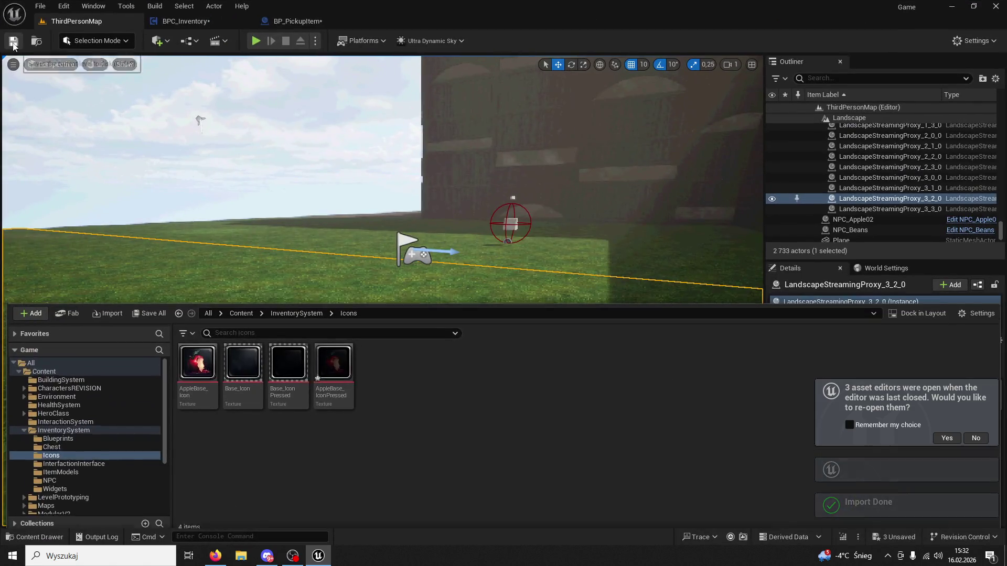
Step: Set Change Slot 01's New Icon to AppleBase_IconPressed in BPC_Inventory, compile, save, and play ThirdPersonMap
click(279, 21)
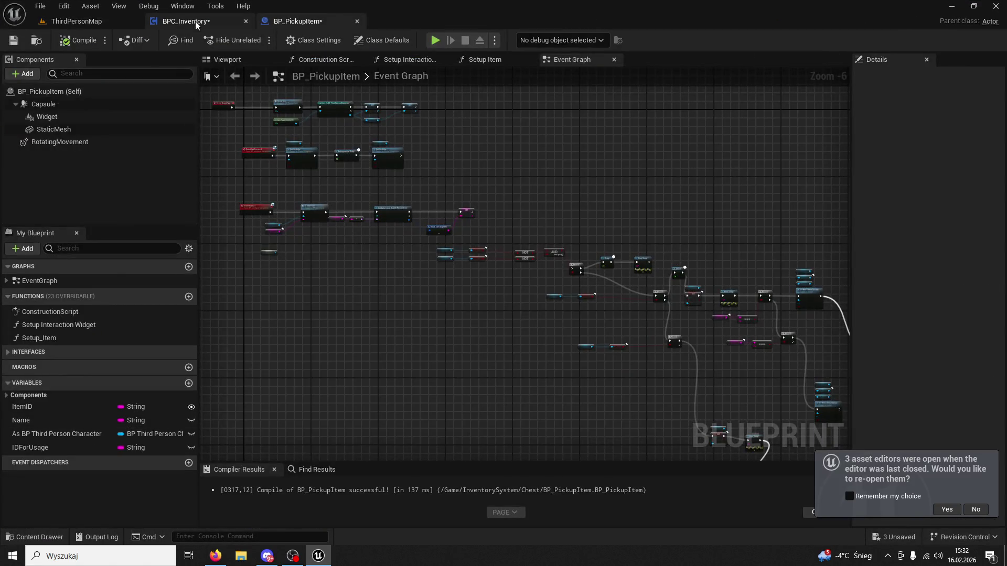
click(186, 21)
click(495, 345)
click(58, 537)
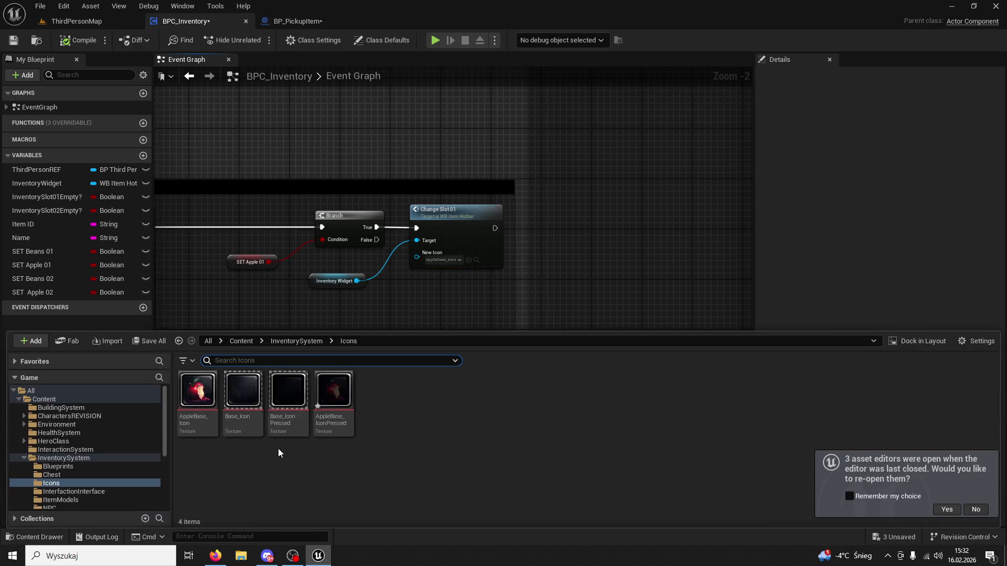
click(337, 394)
click(469, 260)
click(76, 40)
click(13, 40)
click(76, 21)
click(256, 41)
Step: Run to the Apple pickup, testing slot one on the way, and pick it up with E
key(w)
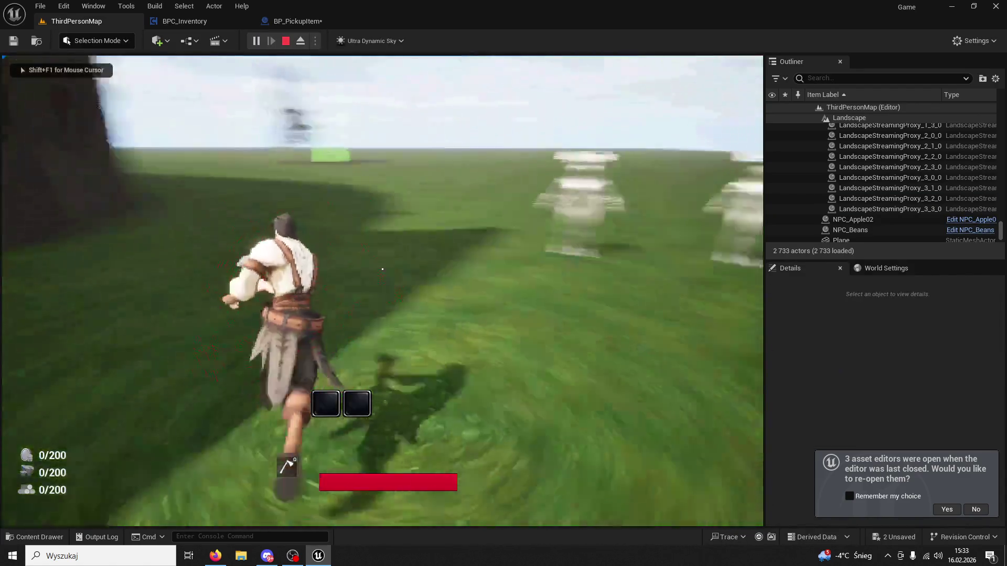
key(w)
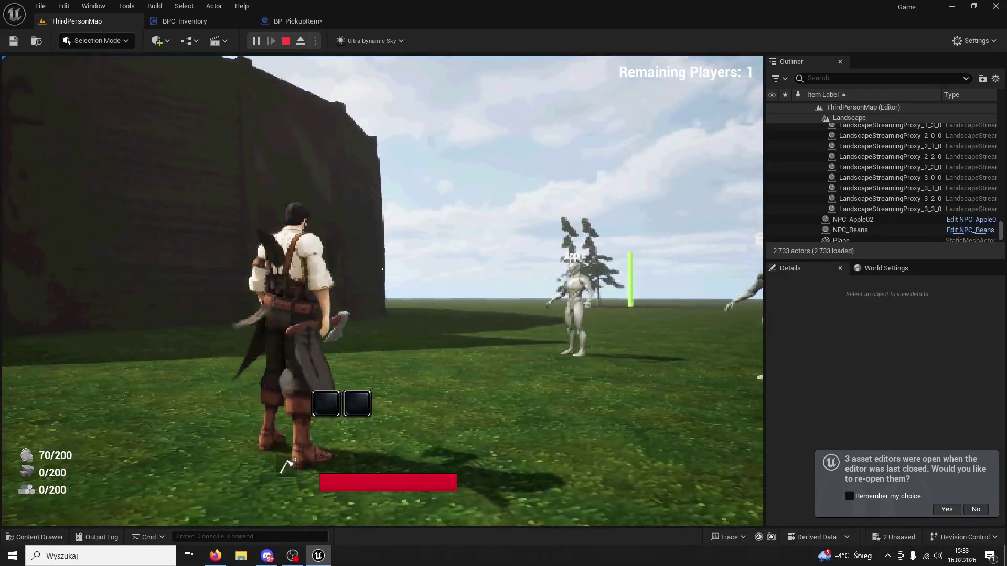
key(1)
key(w)
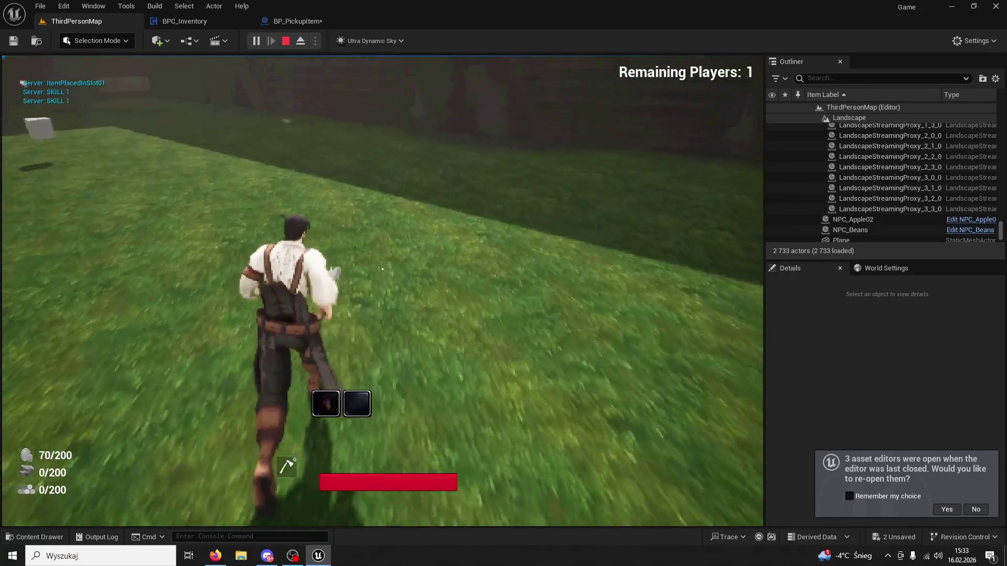
key(1)
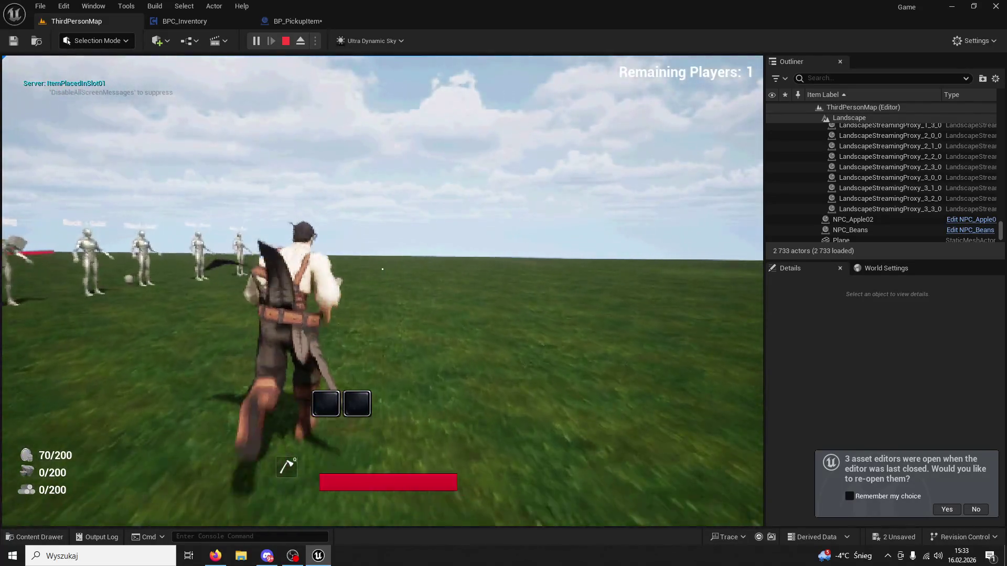
key(1)
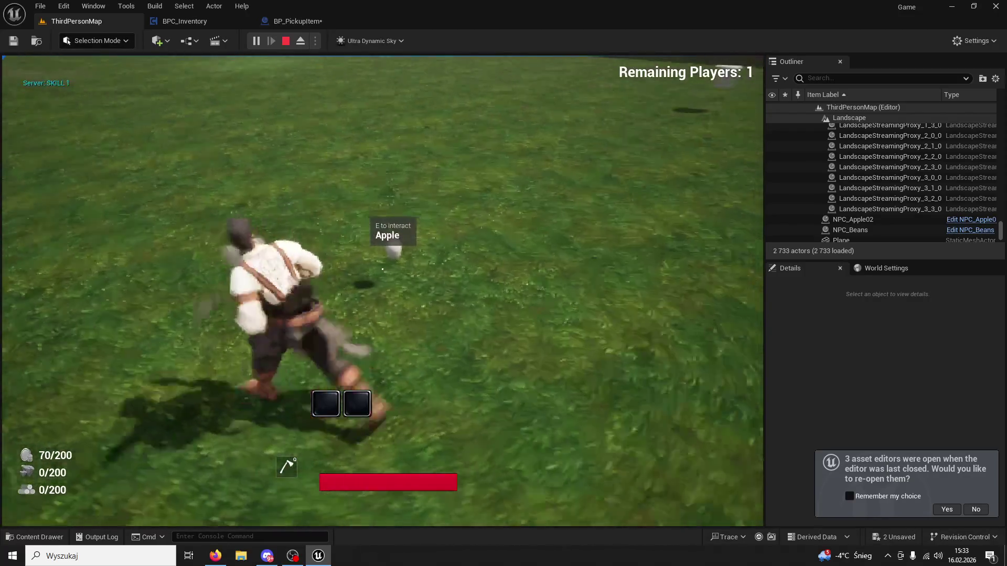
key(e)
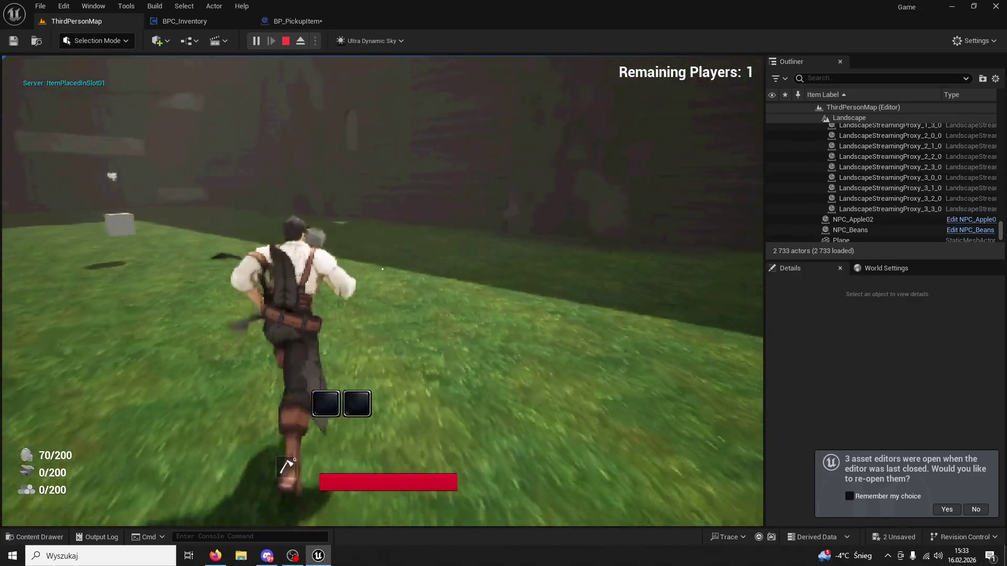
Step: Alternate the 1 and 2 hotbar keys to test icon swapping, then end the play session
key(1)
key(2)
key(1)
key(1)
key(2)
key(1)
key(2)
key(1)
key(2)
key(1)
key(2)
key(Escape)
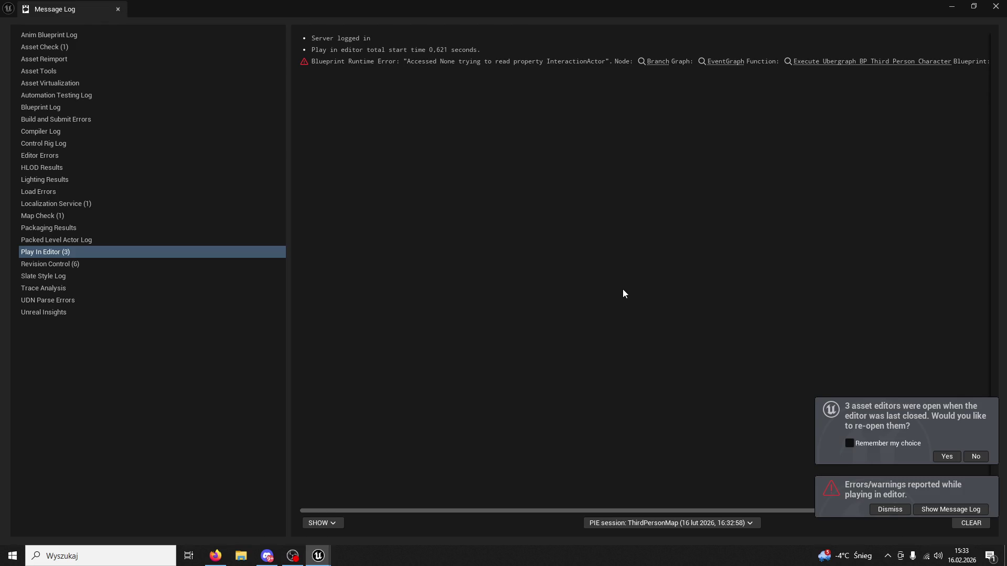
Step: Close the Message Log and switch to the BPC_Inventory blueprint graph
click(118, 9)
click(275, 21)
click(209, 20)
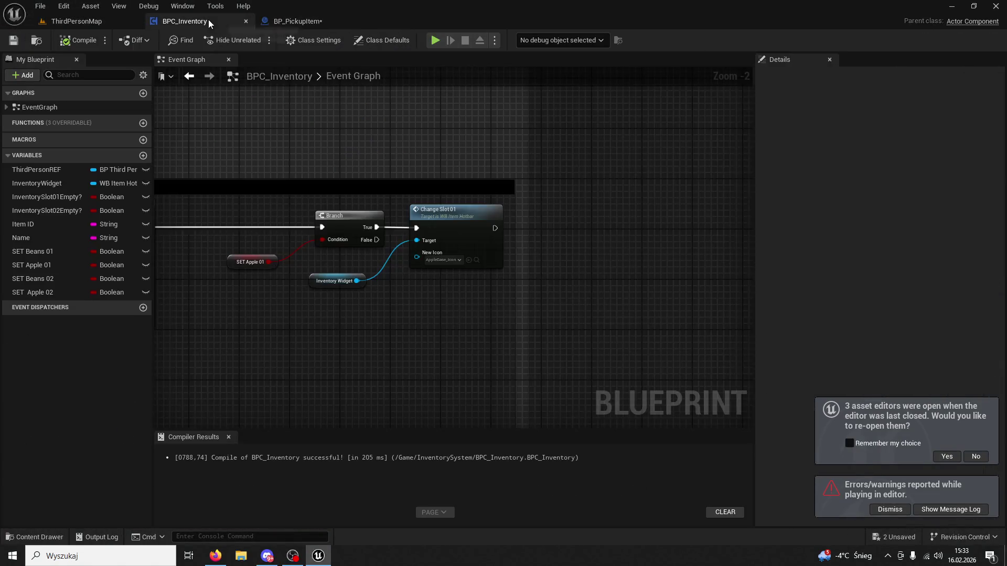
Step: Pan the Event Graph past the IsSlotFree and vendor sections to centre the Change Slot 01 nodes
scroll(475, 196, down, 5)
drag(474, 197, 555, 338)
scroll(628, 276, up, 6)
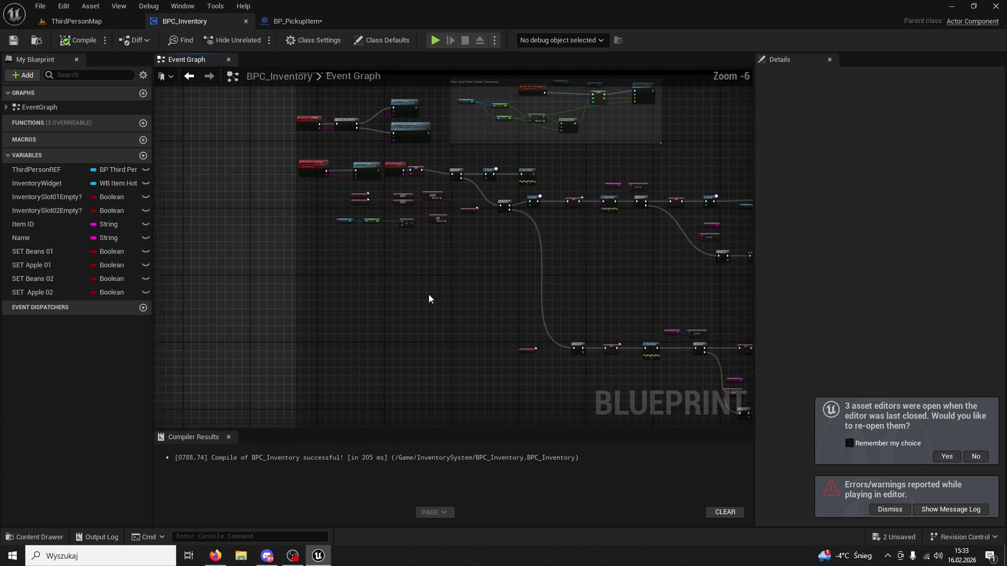
drag(395, 264, 427, 360)
mouse_move(386, 254)
mouse_down()
mouse_move(466, 322)
mouse_move(394, 317)
mouse_up()
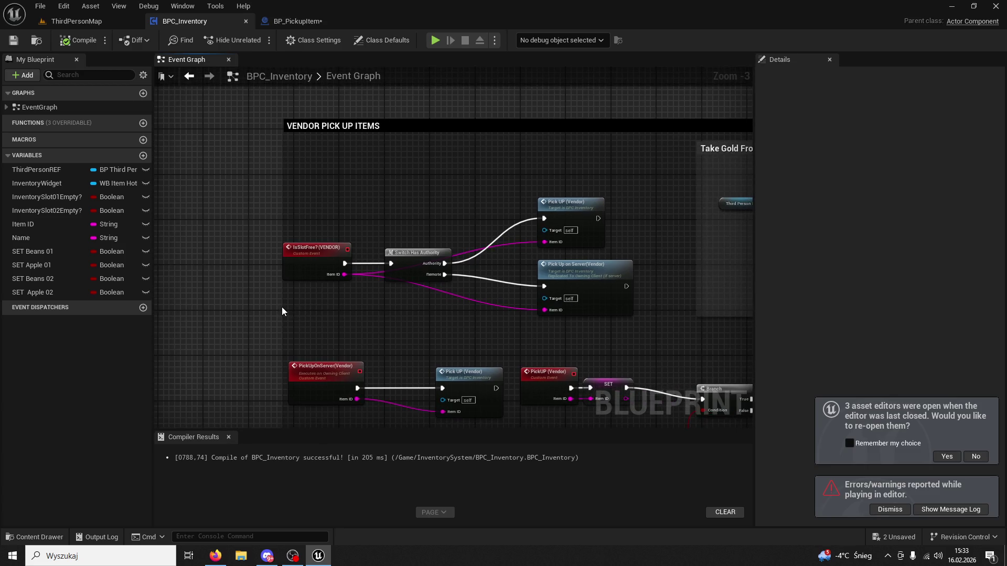
drag(282, 307, 214, 258)
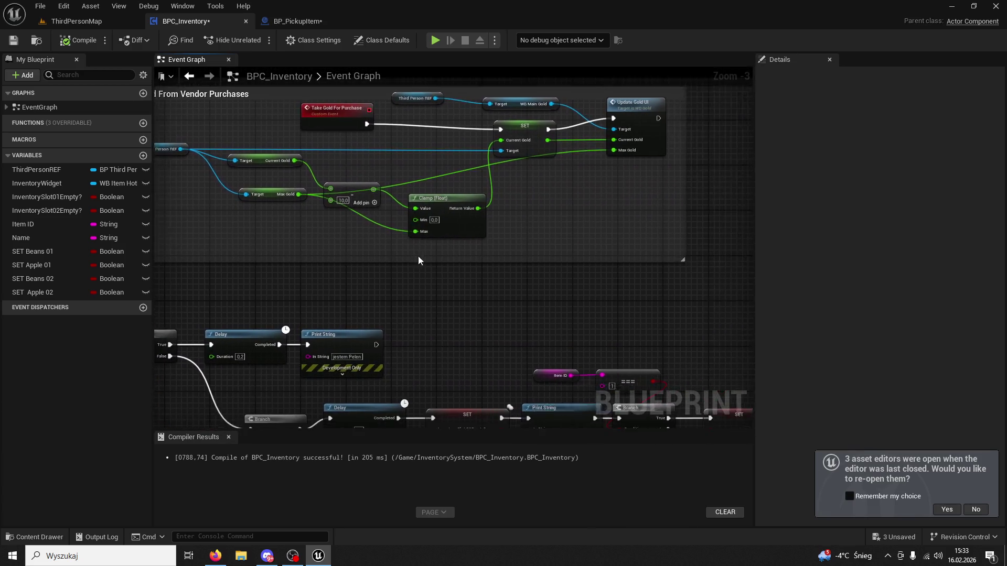
scroll(492, 300, down, 3)
scroll(464, 272, up, 3)
drag(464, 272, 499, 273)
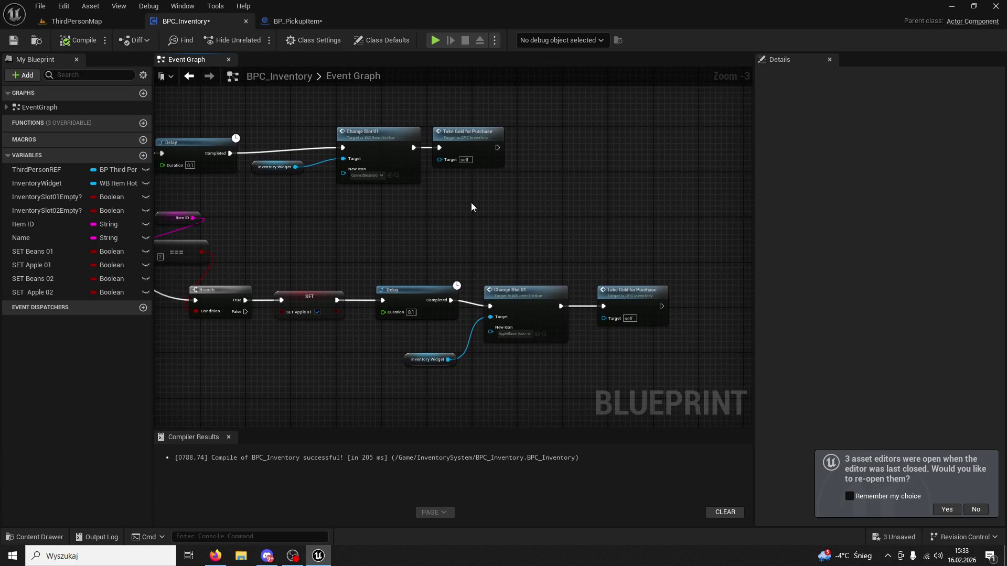
scroll(464, 203, up, 2)
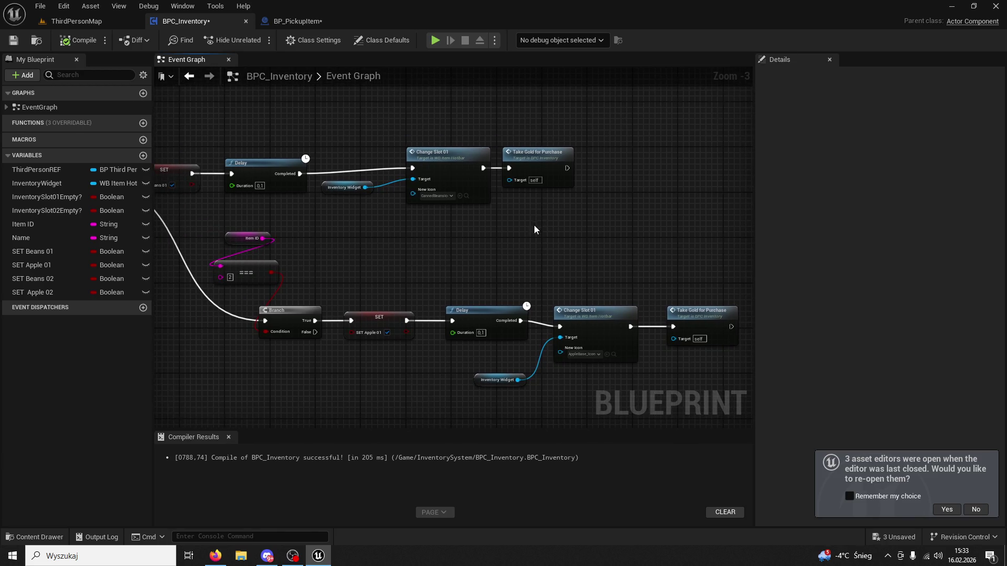
Step: Dismiss the graph action list and launch Adobe After Effects from Windows search
right_click(525, 227)
click(459, 225)
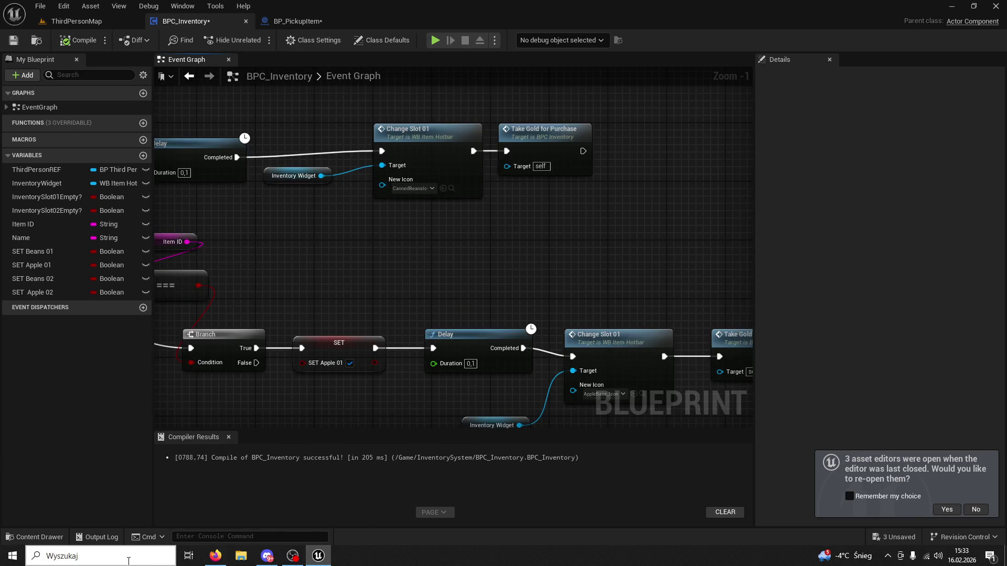
click(99, 556)
click(112, 274)
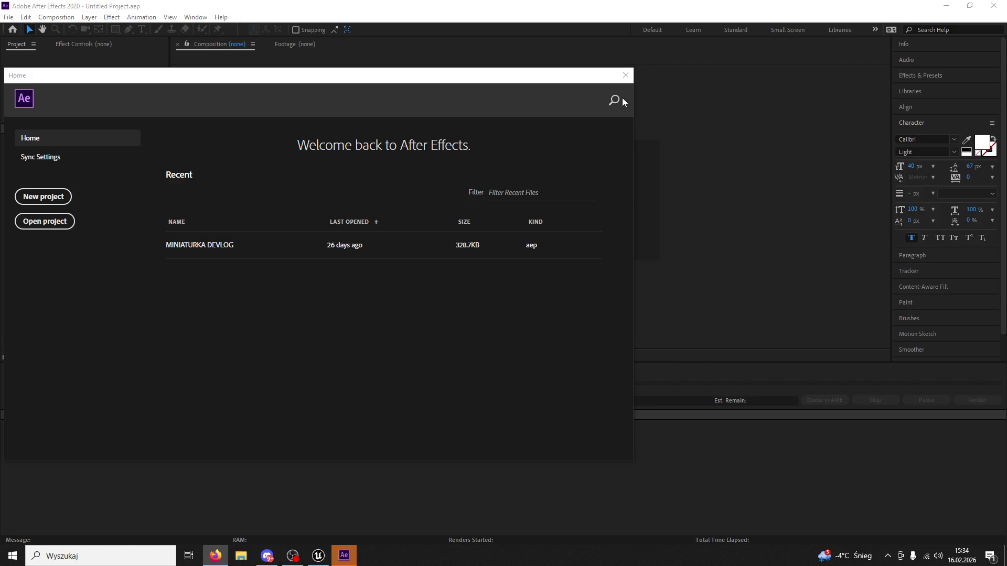
Step: Import the Base_Icon image and make a composition from it
click(626, 75)
double_click(112, 215)
scroll(320, 223, down, 3)
double_click(126, 101)
drag(26, 135, 420, 203)
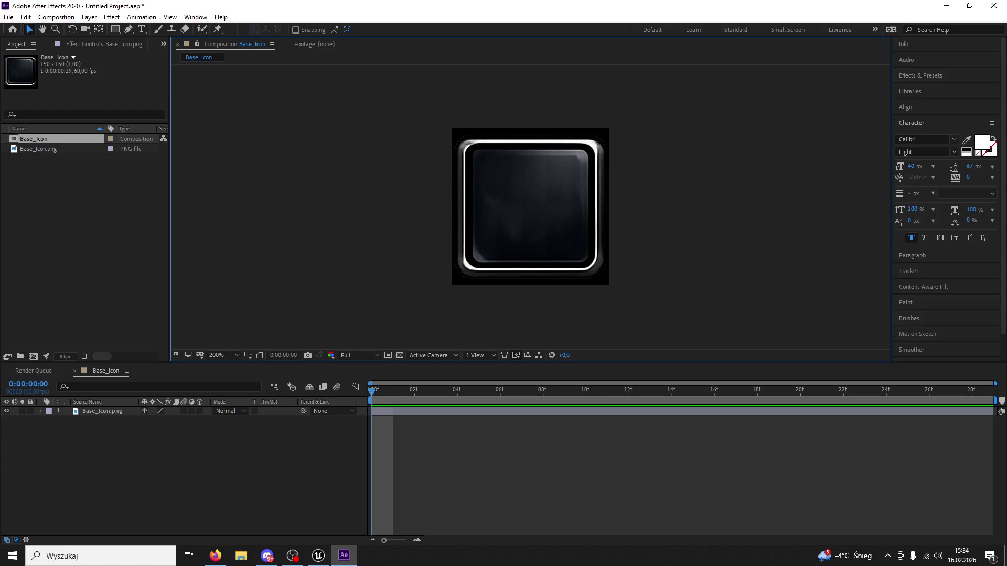
Step: Import the downloaded beans picture from Downloads into the Base_Icon composition
key(alt+Tab)
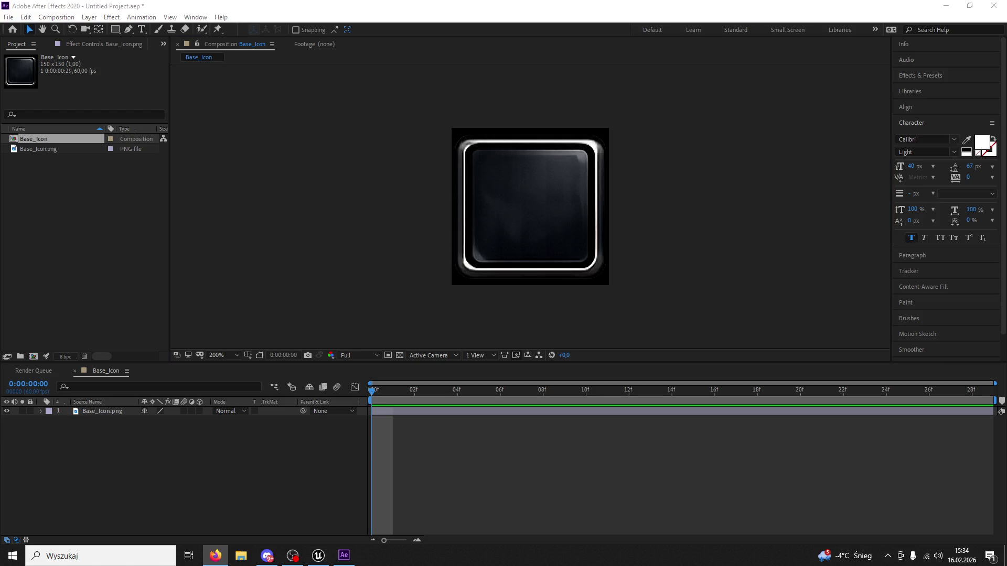
double_click(54, 232)
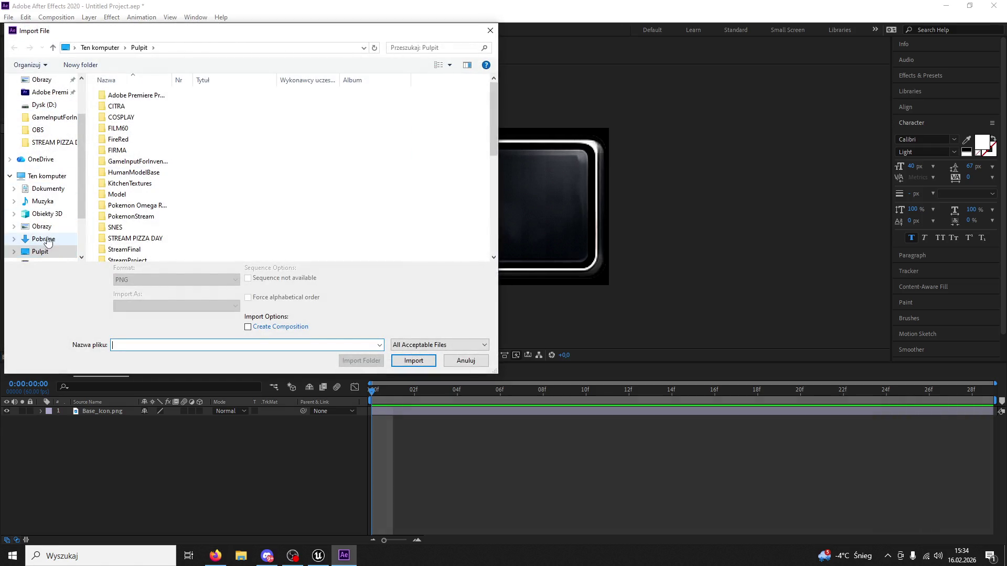
click(47, 241)
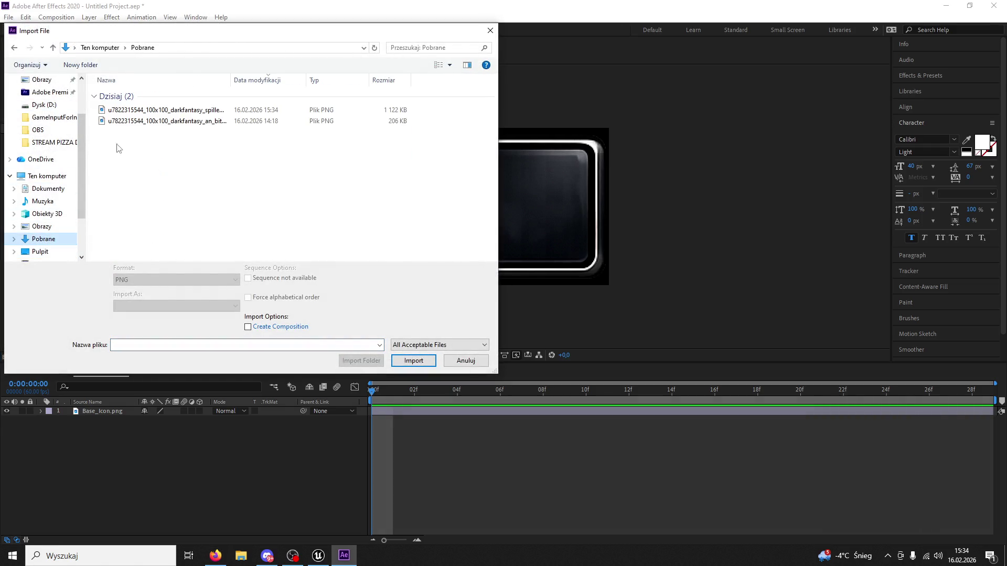
click(131, 112)
double_click(130, 112)
drag(56, 159, 534, 216)
Step: Fade the beans image to 22% opacity and shrink its scale from 16% to 12%
key(comma)
key(comma)
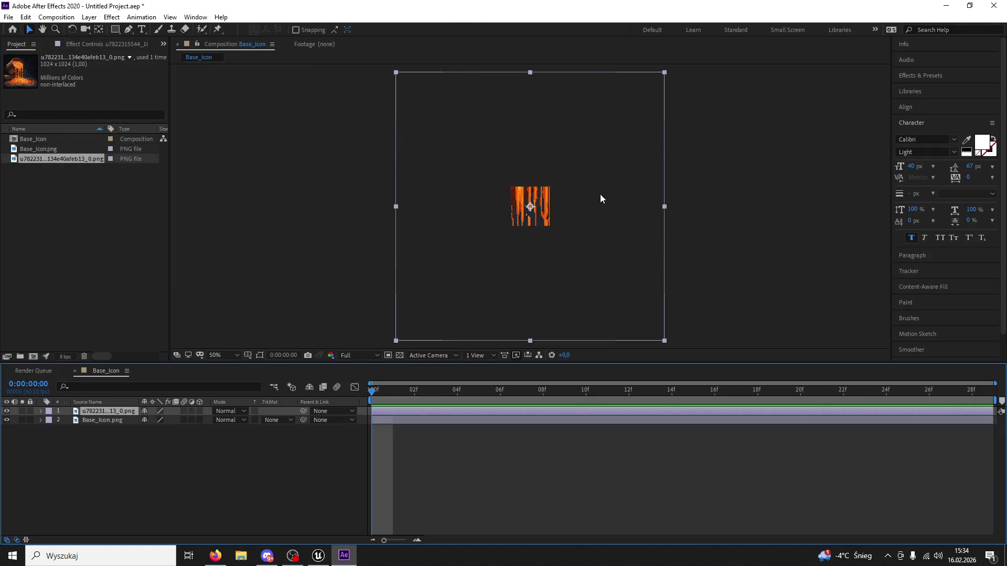
key(period)
key(period)
key(period)
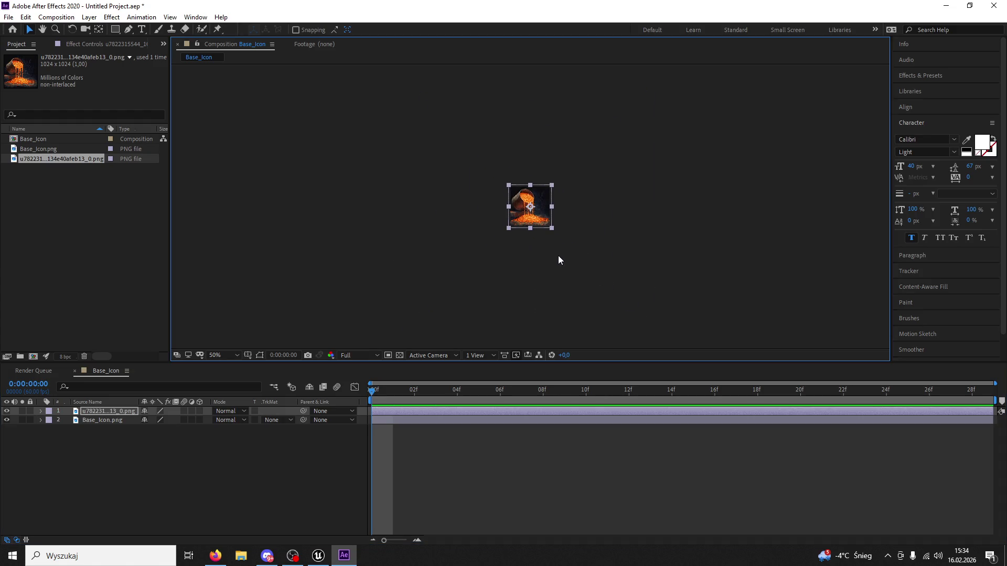
click(41, 411)
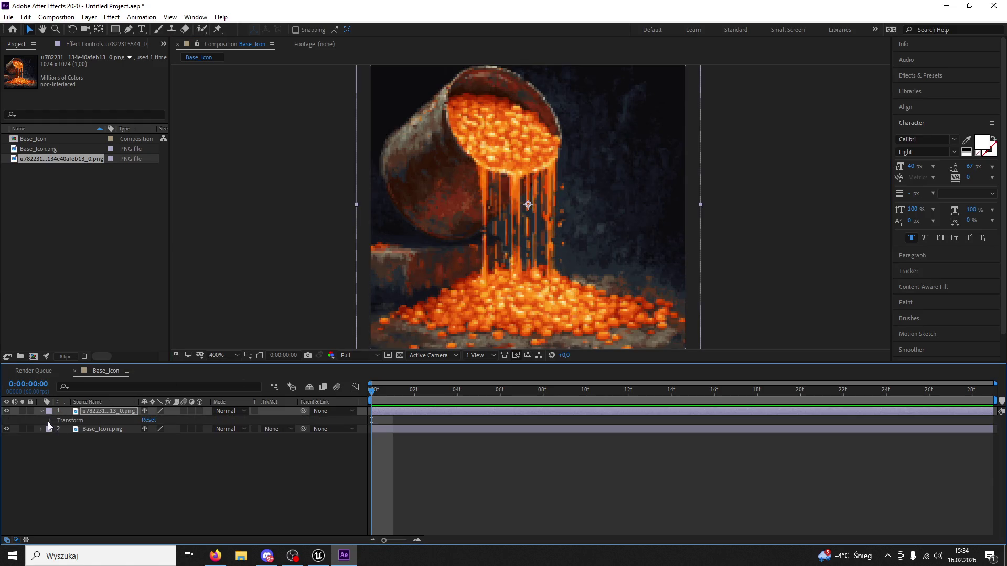
click(51, 420)
drag(148, 464, 108, 464)
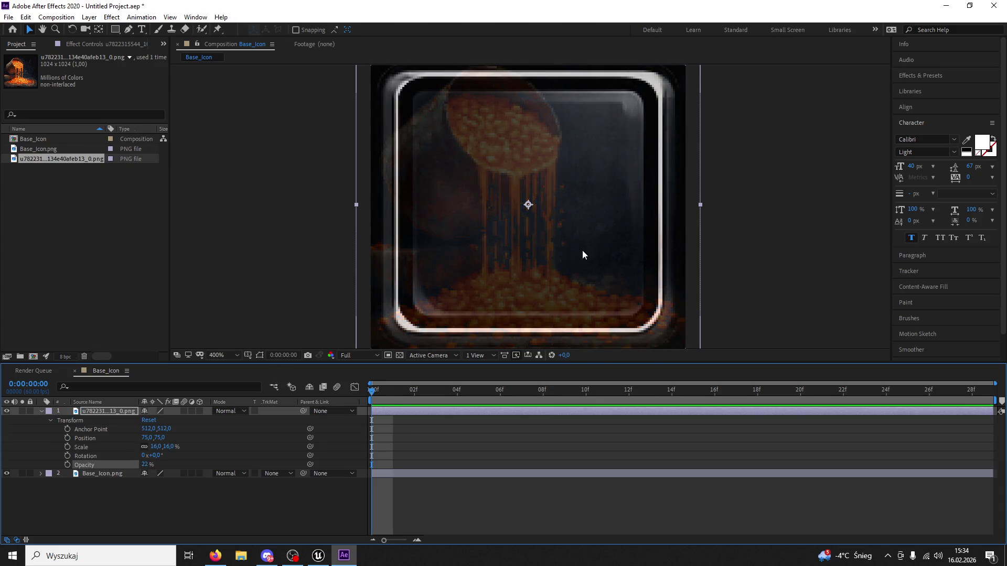
drag(701, 206, 659, 234)
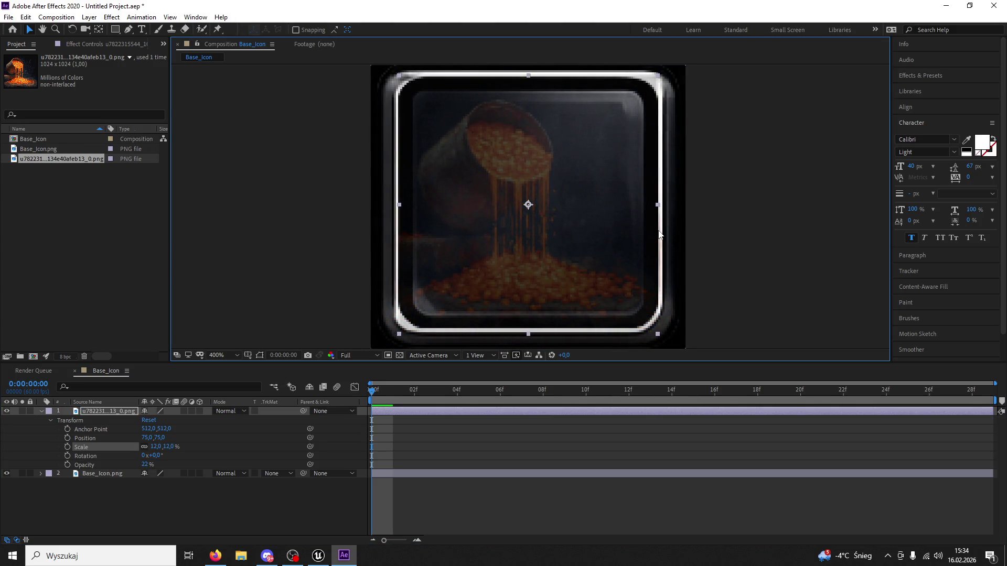
click(314, 85)
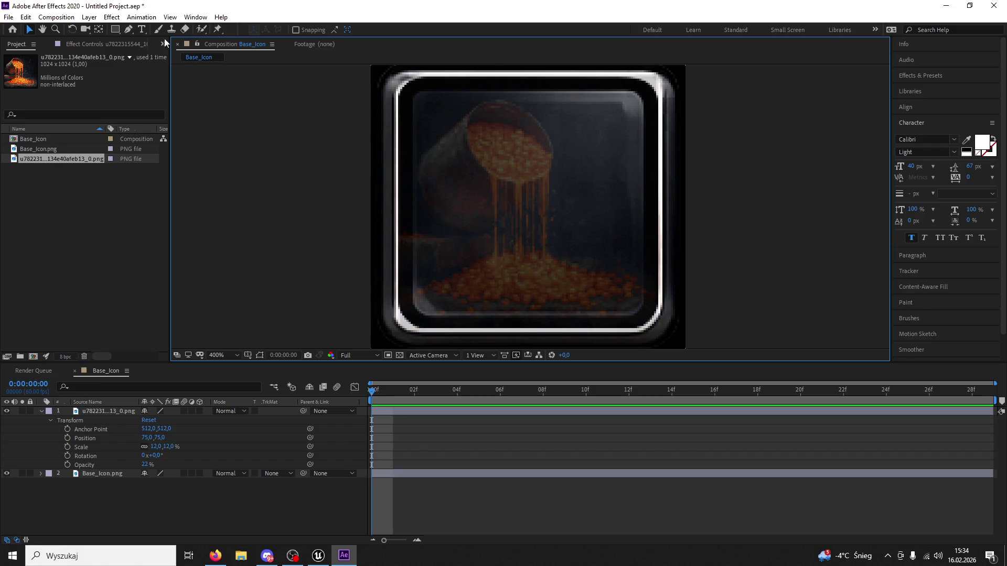
Step: Discard a trial red rectangle and mask the beans image to the inside of the frame
drag(115, 30, 144, 52)
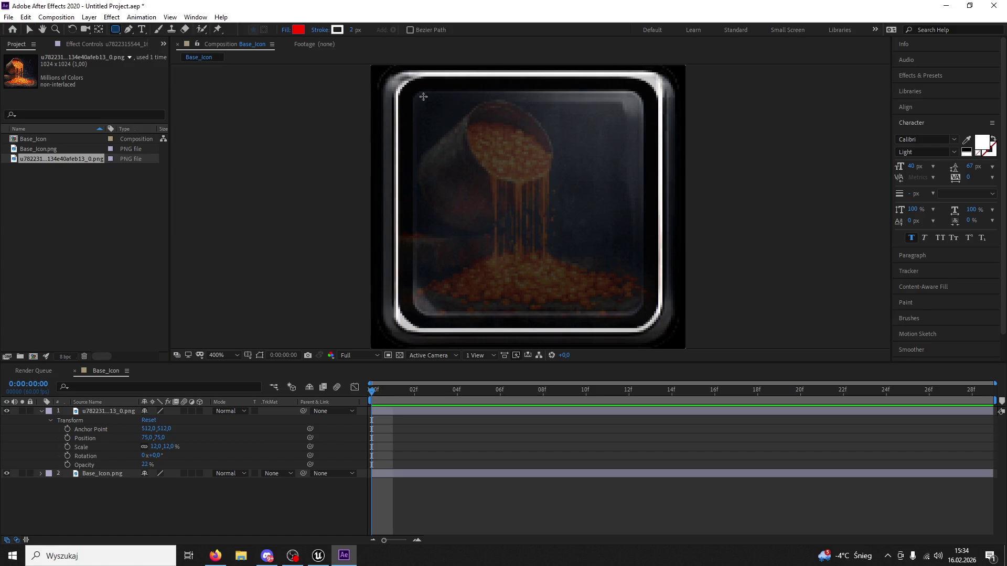
drag(417, 95, 613, 282)
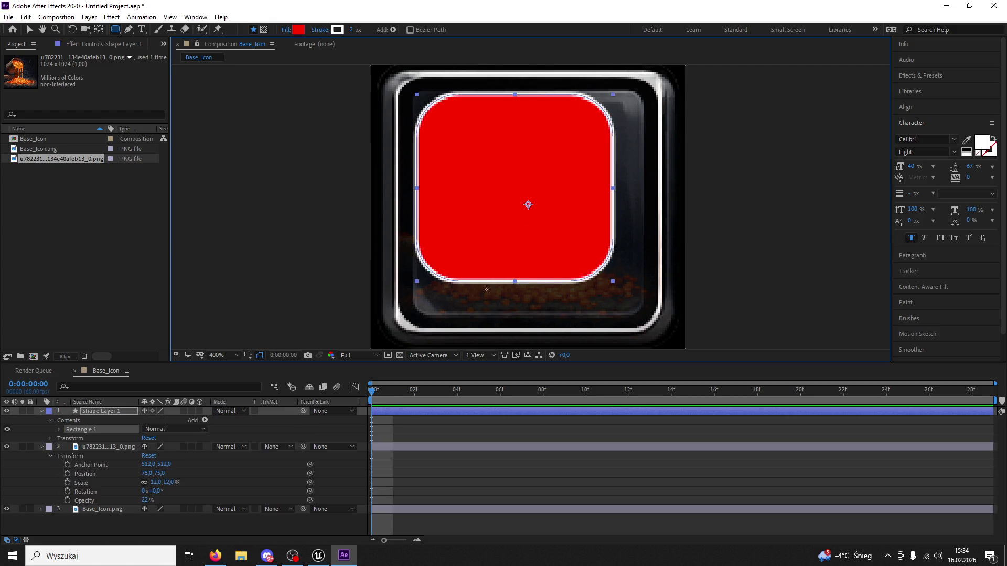
click(122, 411)
key(Delete)
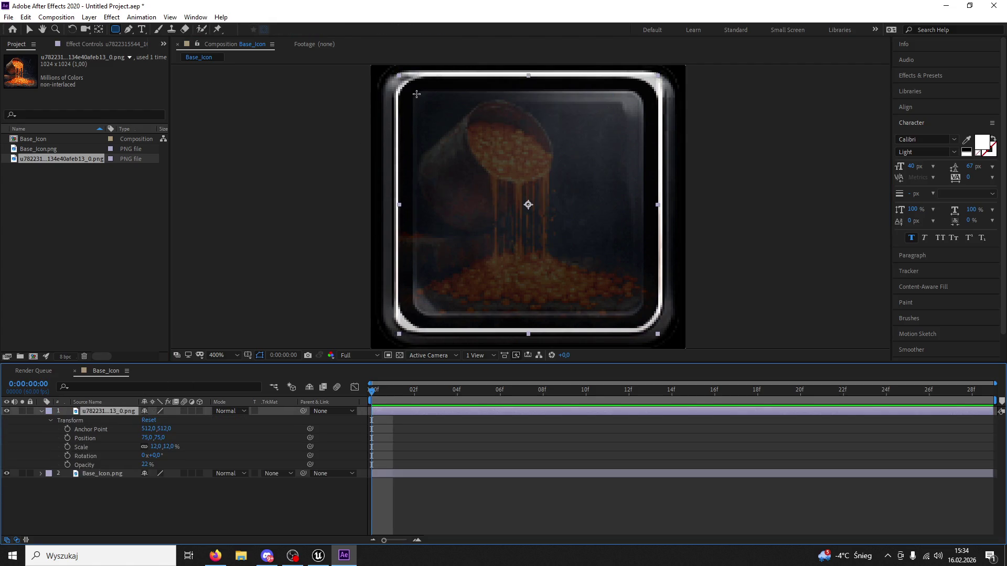
mouse_move(416, 95)
mouse_down()
mouse_move(619, 307)
mouse_move(641, 315)
mouse_up()
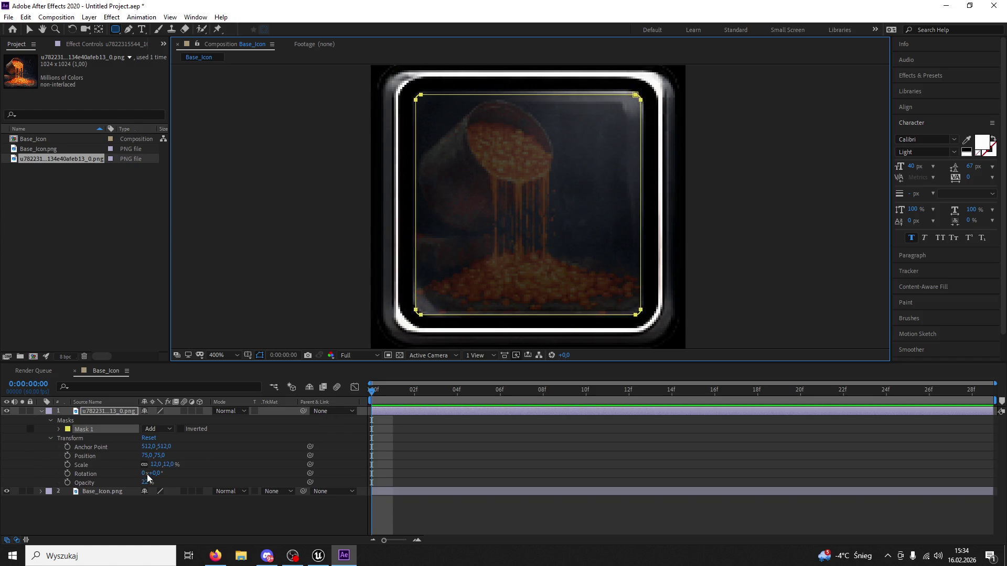
drag(145, 486, 169, 485)
Step: Set the mask feather to 28 pixels after trying 10 and 40
click(59, 430)
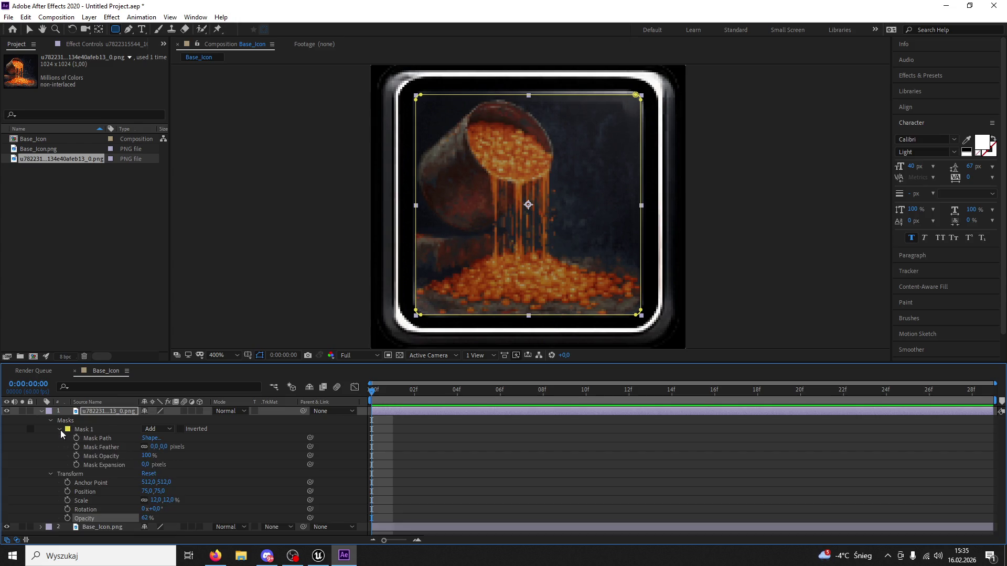
click(152, 447)
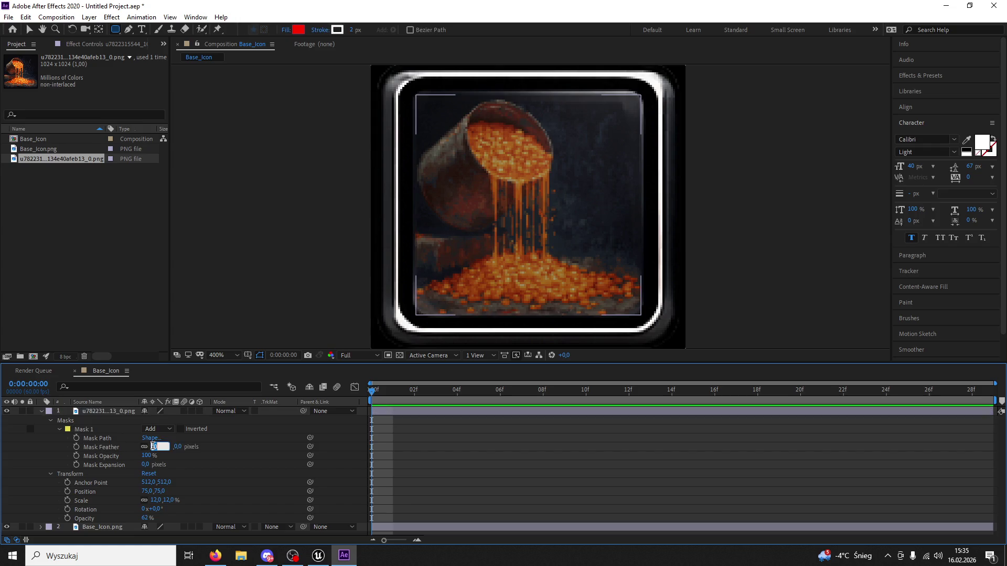
text(10)
key(Return)
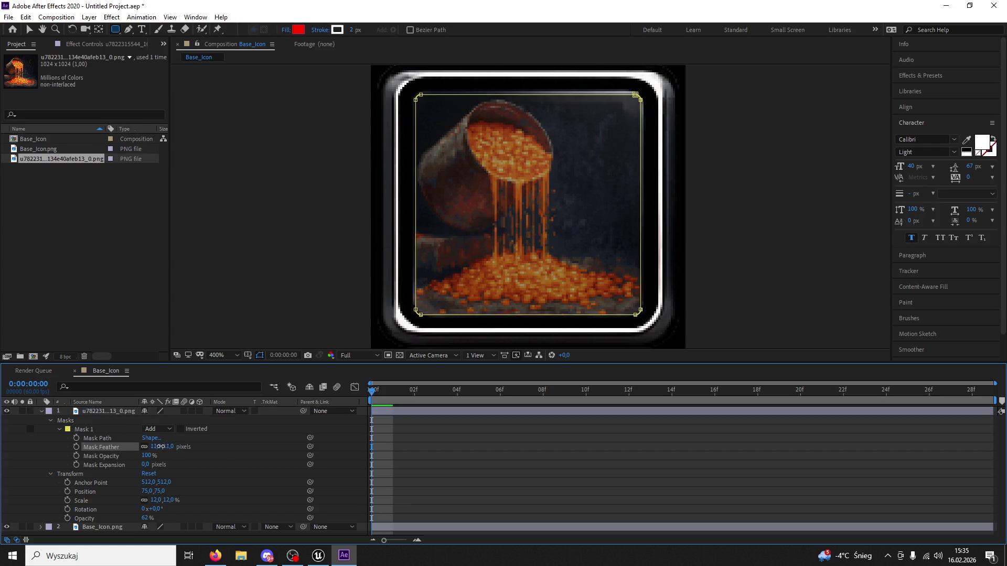
drag(168, 446, 165, 447)
click(160, 414)
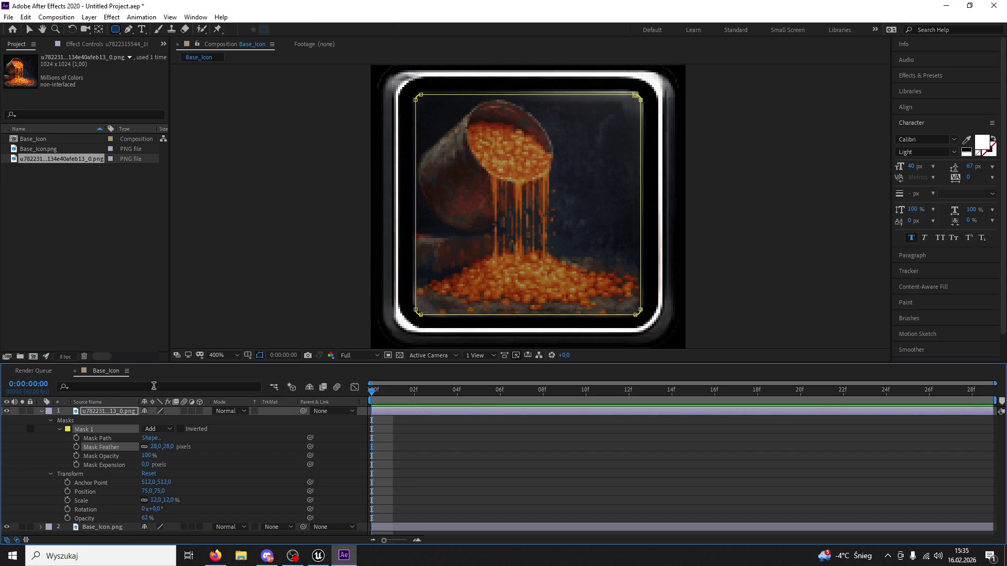
Step: Raise the bean picture's opacity to 100%, checking it at 100% and 200% zoom
click(29, 30)
click(253, 118)
key(comma)
key(comma)
key(comma)
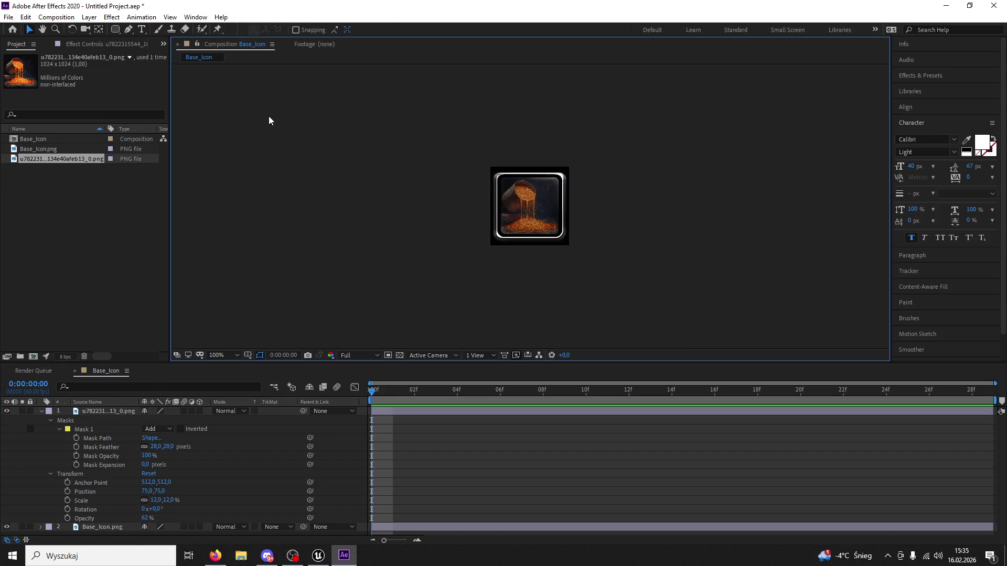
key(period)
key(period)
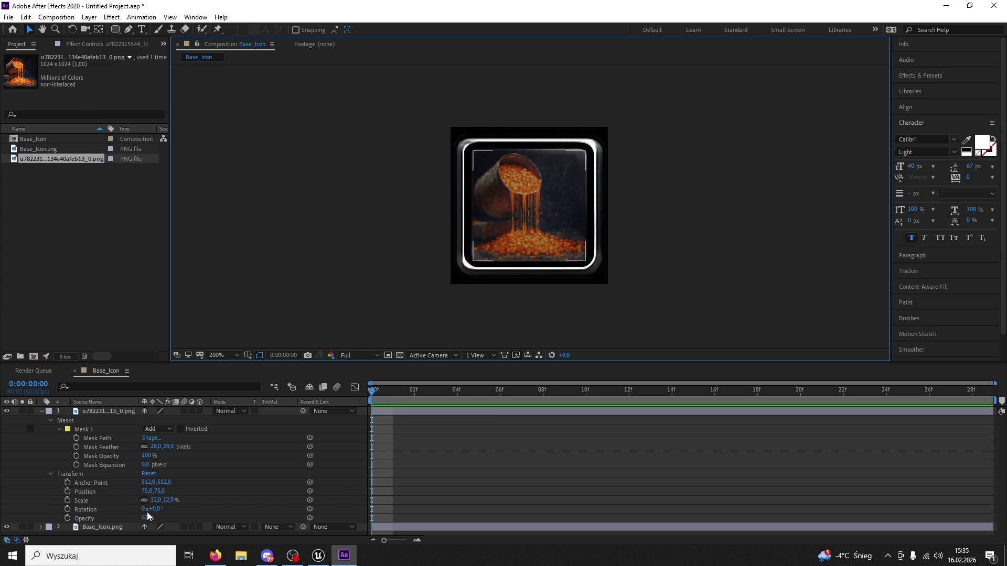
drag(148, 517, 173, 517)
key(comma)
key(comma)
key(period)
key(period)
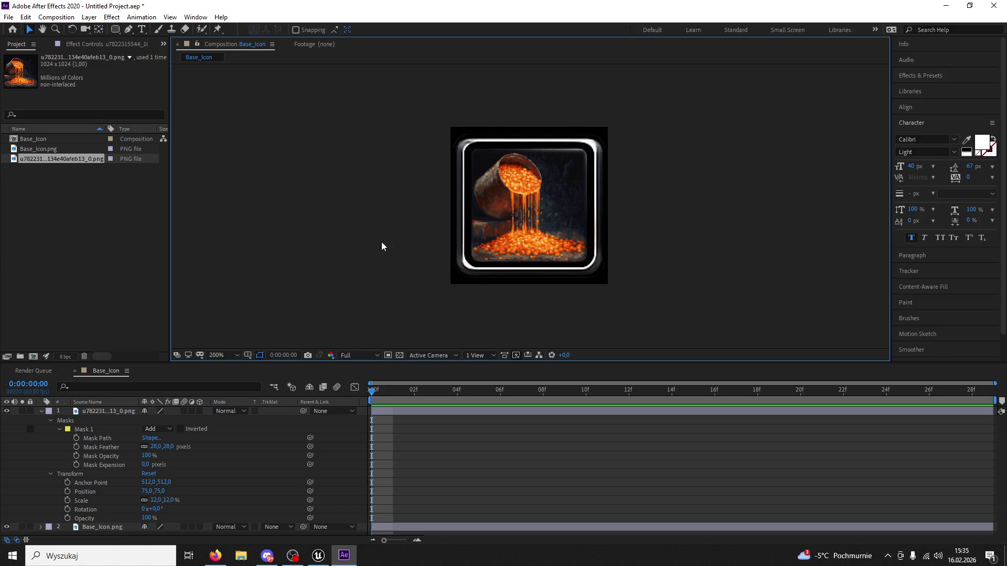
Step: Collapse the layer's properties and check the icon's size at several zoom levels
click(41, 411)
key(comma)
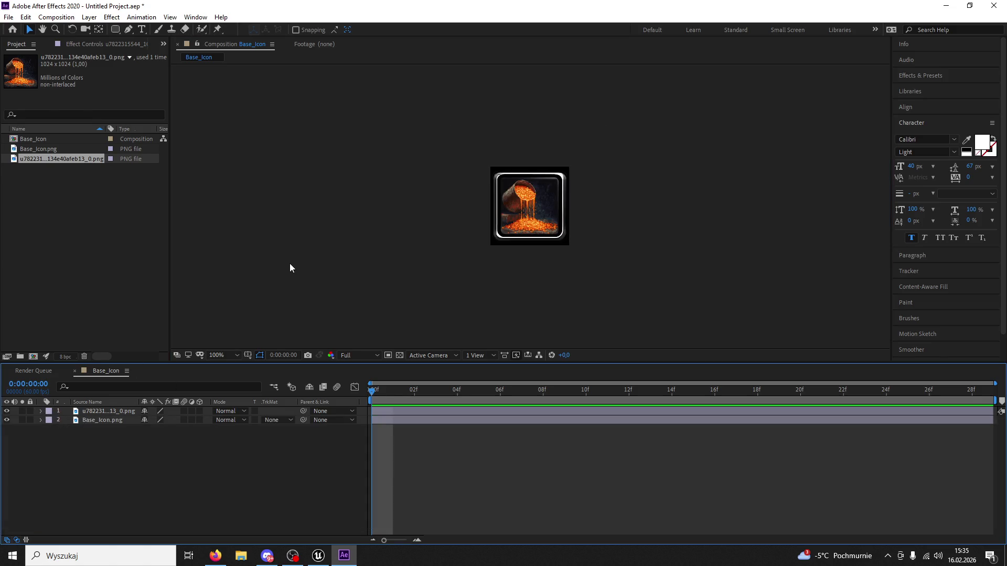
key(comma)
key(period)
key(period)
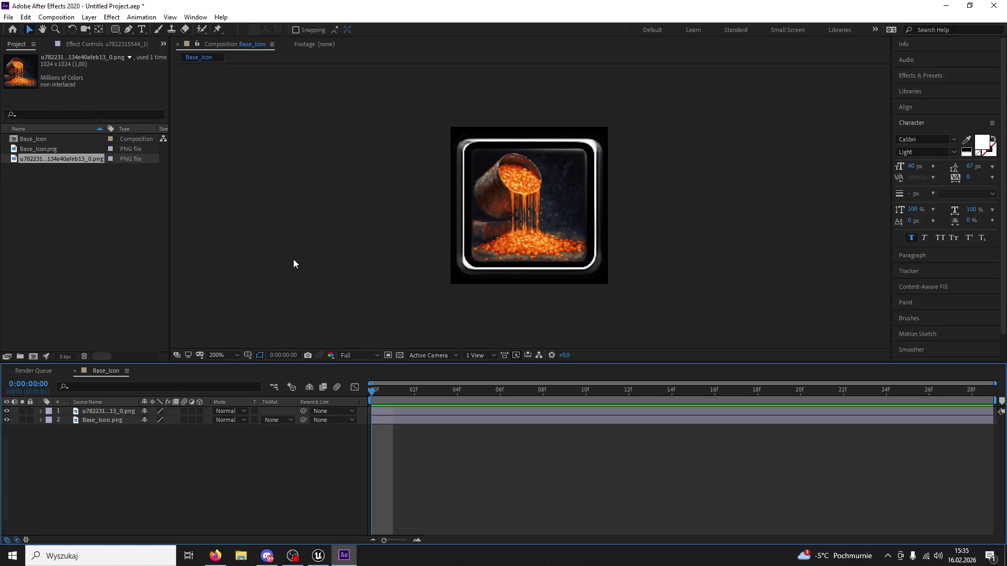
click(322, 232)
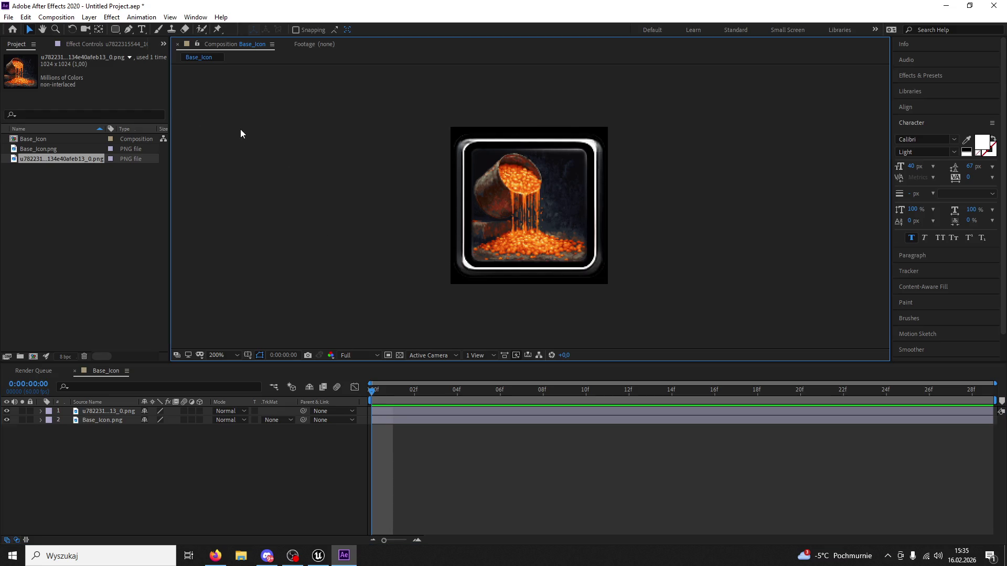
click(8, 16)
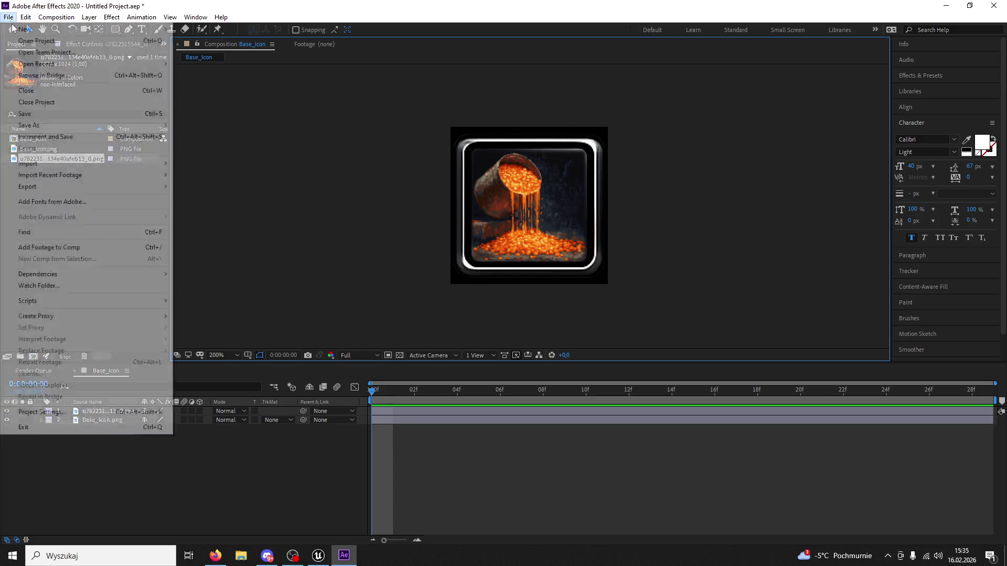
Step: Save the project as fasola on the Desktop
click(50, 114)
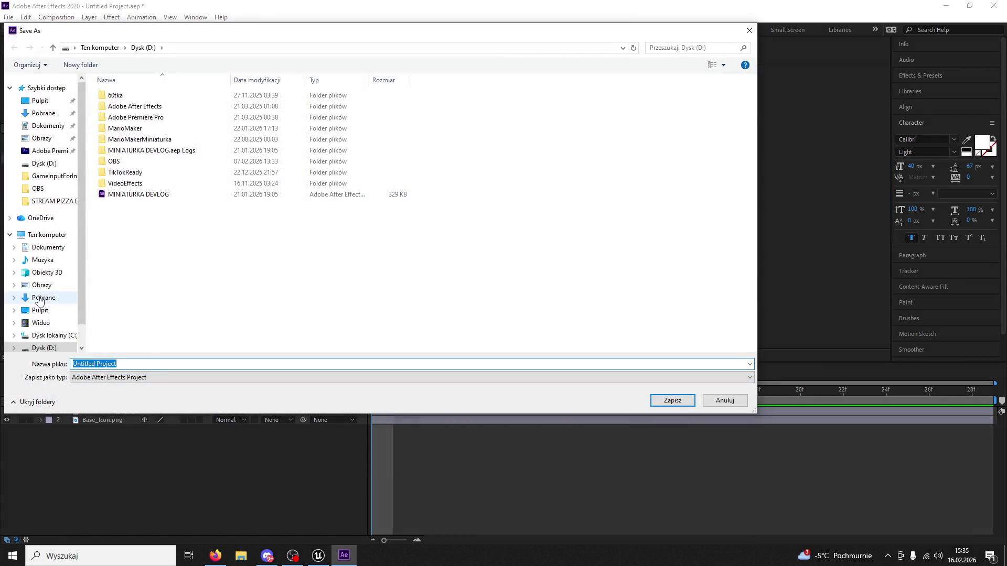
click(40, 310)
text(fasola)
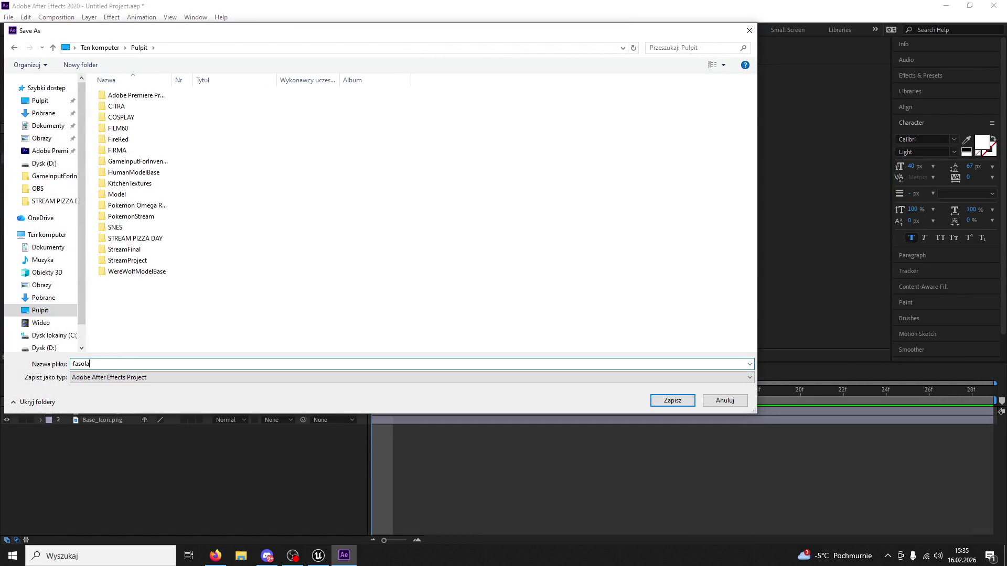
key(Return)
Step: Queue a still render of the icon with PNG Sequence as the output format
click(9, 16)
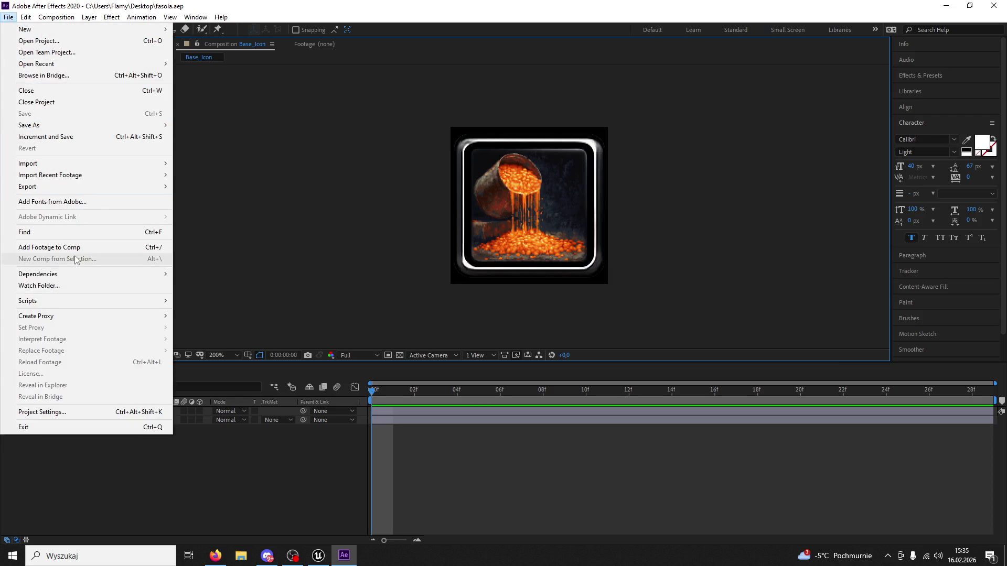
mouse_move(75, 317)
click(181, 316)
click(90, 440)
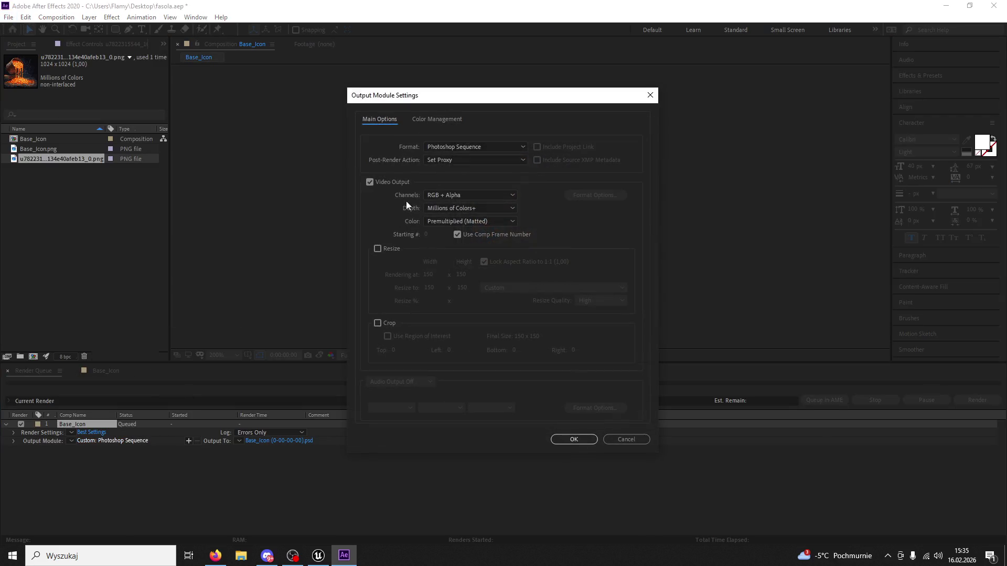
click(459, 148)
click(454, 239)
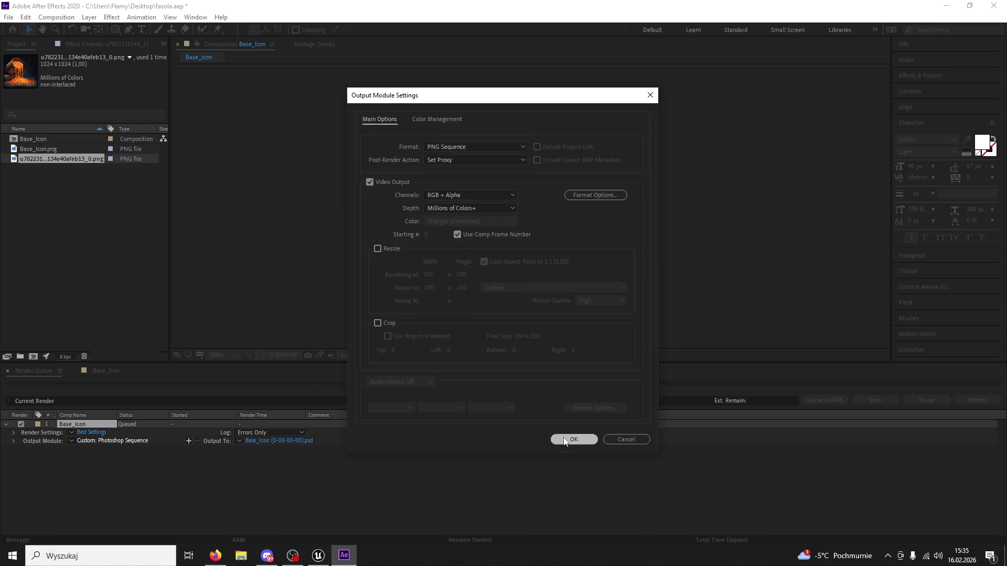
click(573, 439)
Step: Name the output file BeanBase_Icon and render the still
click(291, 441)
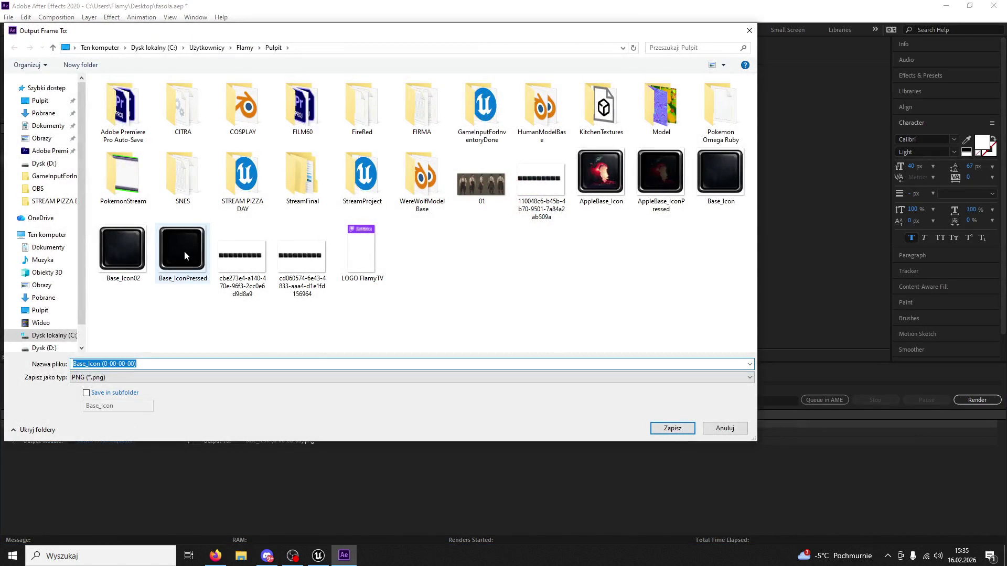
click(601, 173)
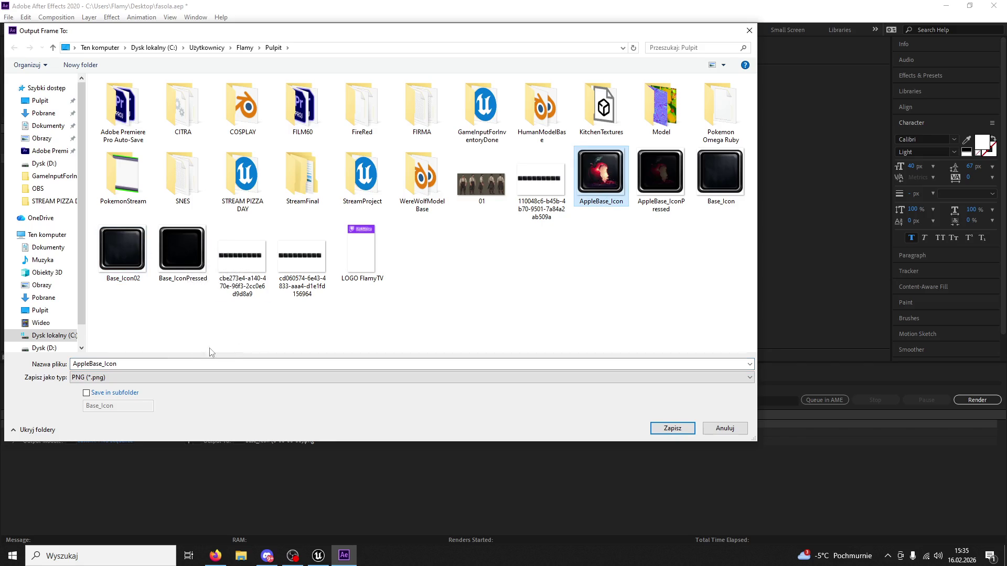
click(88, 363)
drag(88, 363, 73, 363)
text(Bean)
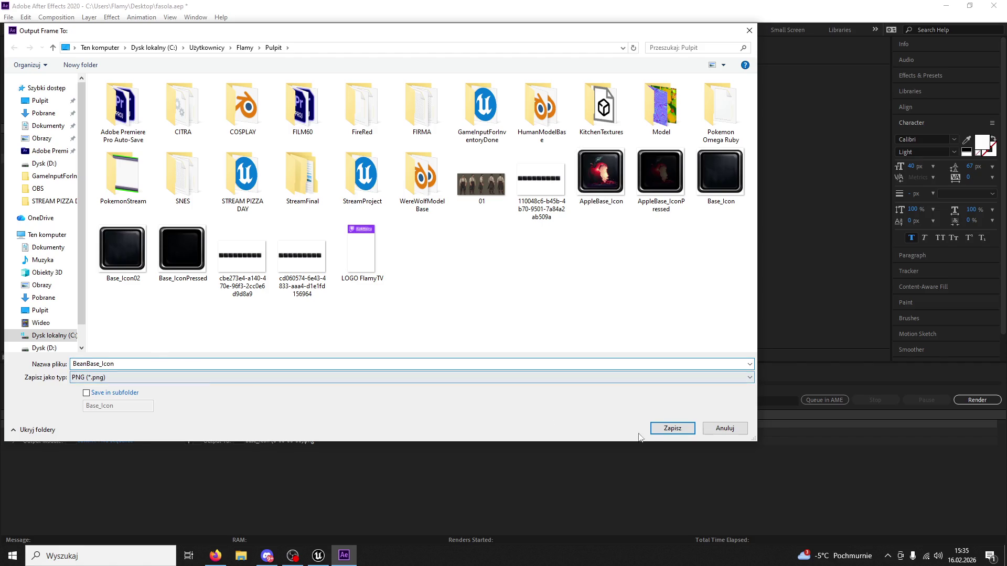
click(684, 431)
click(971, 403)
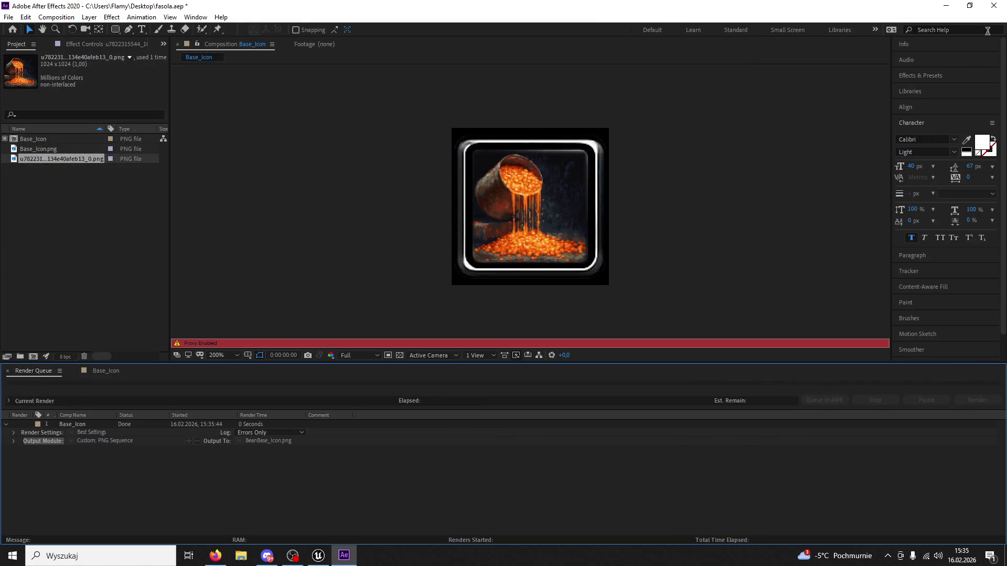
Step: Quit After Effects, answering the save-changes prompt
click(994, 6)
click(516, 292)
click(81, 556)
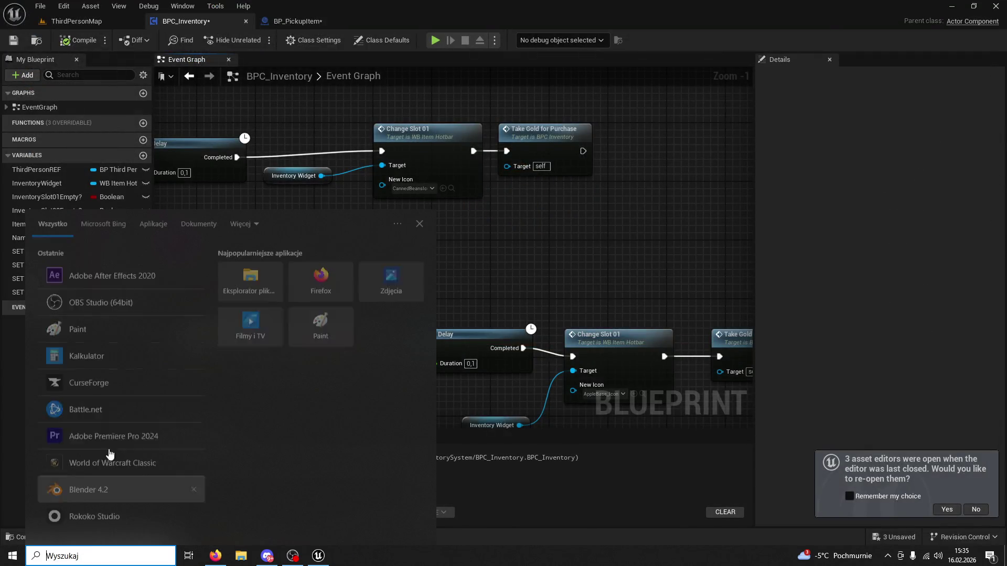
Step: Relaunch After Effects, import BeanBase_Icon.png from the Desktop, and build a 150×150 composition from it
click(107, 281)
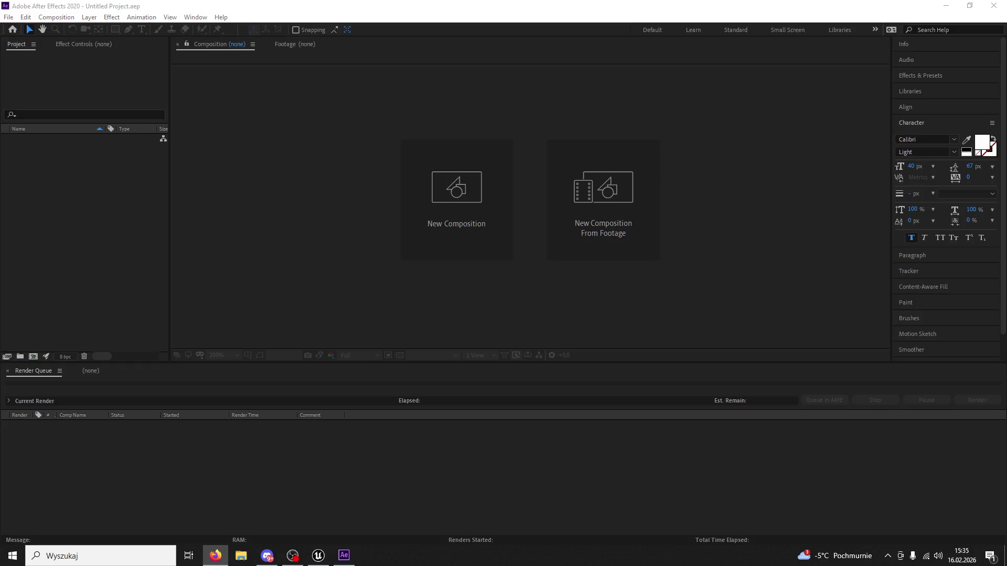
double_click(62, 202)
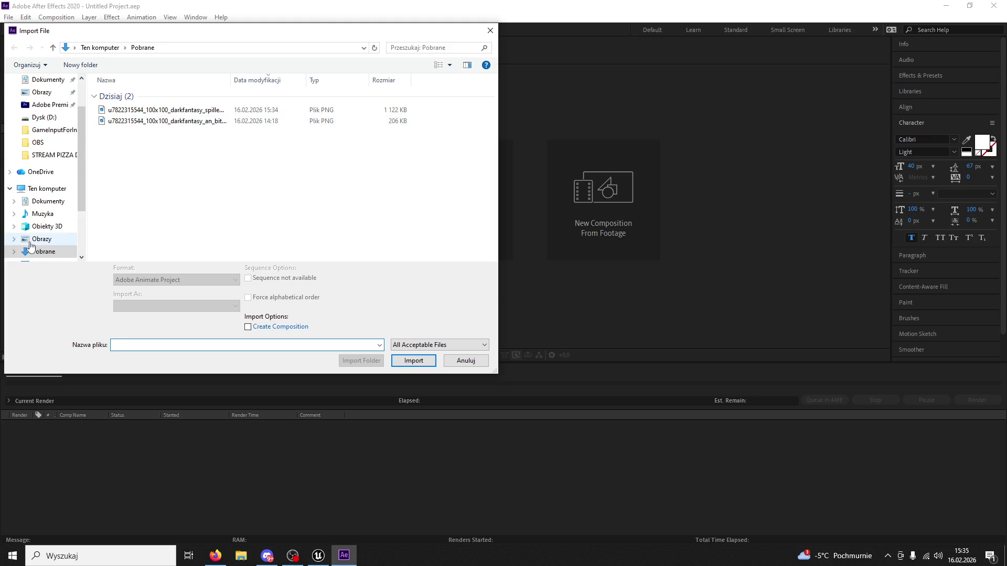
click(39, 252)
scroll(165, 186, down, 5)
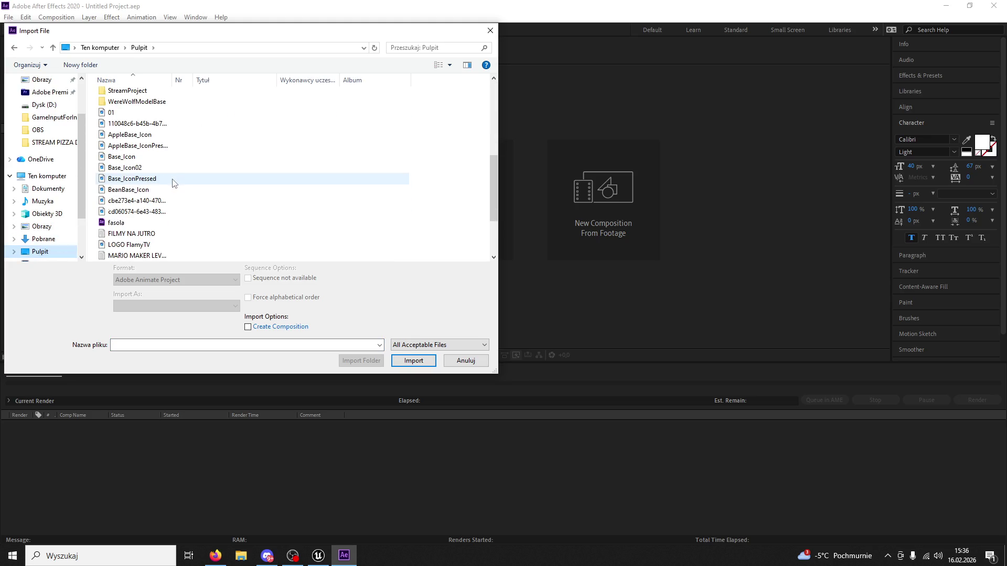
click(138, 146)
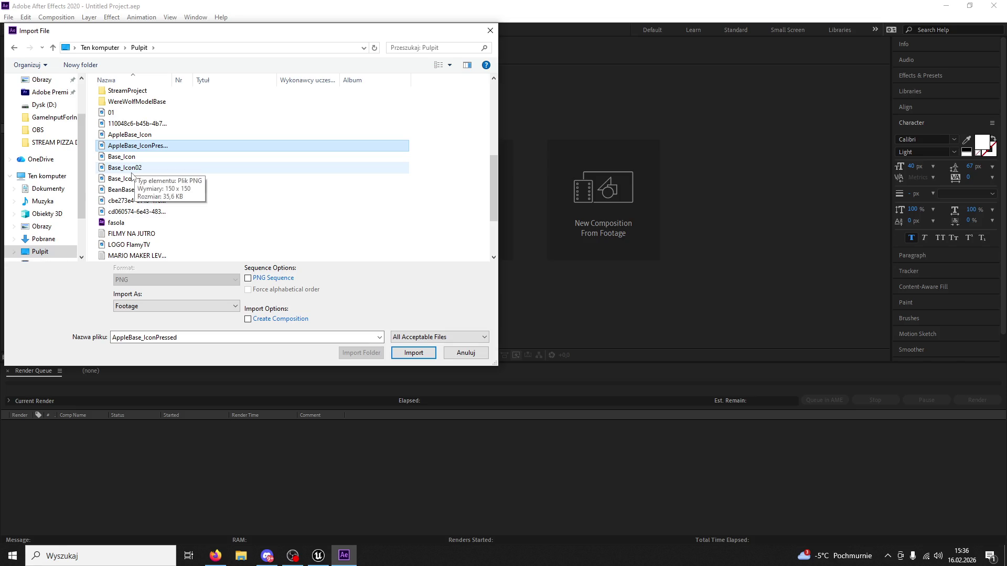
click(153, 188)
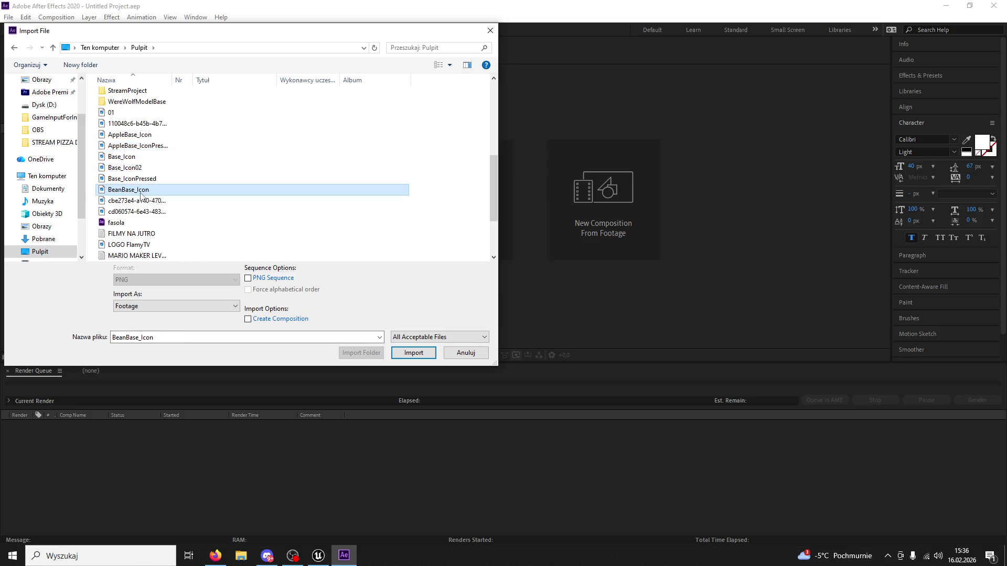
double_click(140, 194)
drag(70, 140, 355, 194)
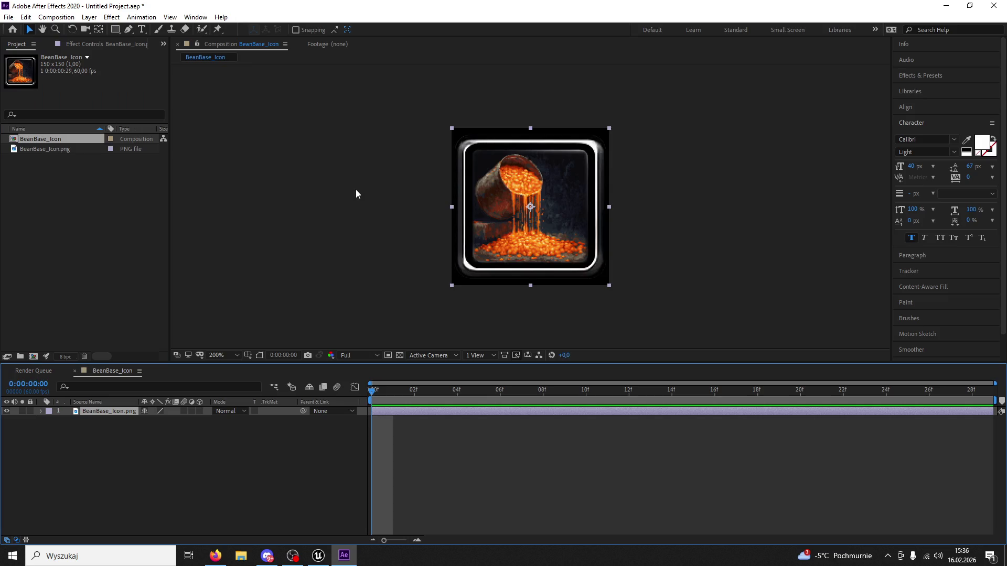
Step: Add a Dark Purple Solid 1 sampled from the icon and set its opacity to 50%
key(period)
click(89, 17)
mouse_move(105, 27)
click(262, 38)
click(881, 296)
click(656, 164)
click(903, 326)
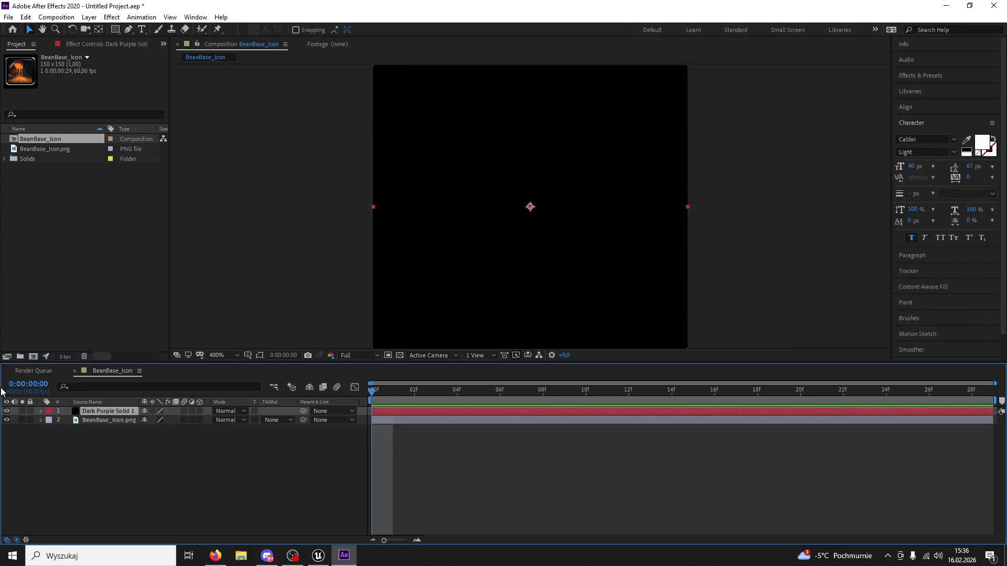
click(41, 412)
click(50, 421)
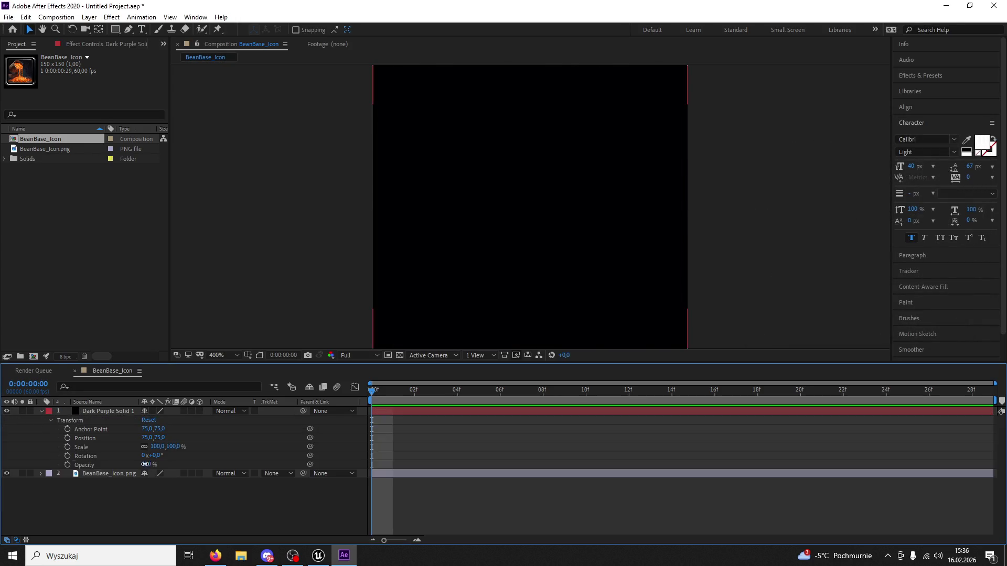
drag(146, 464, 119, 456)
Step: Undo a trial rounded-rectangle mask and pen mask points along the frame's inner top edge
key(q)
key(q)
key(q)
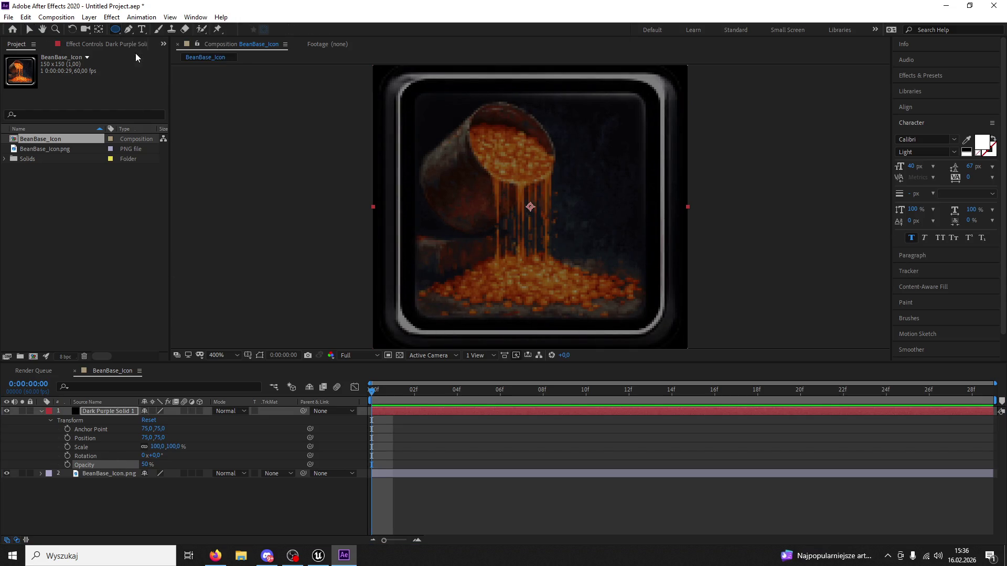
mouse_move(116, 30)
mouse_down()
mouse_move(140, 65)
mouse_move(152, 40)
mouse_up()
drag(410, 90, 656, 326)
key(ctrl+z)
key(g)
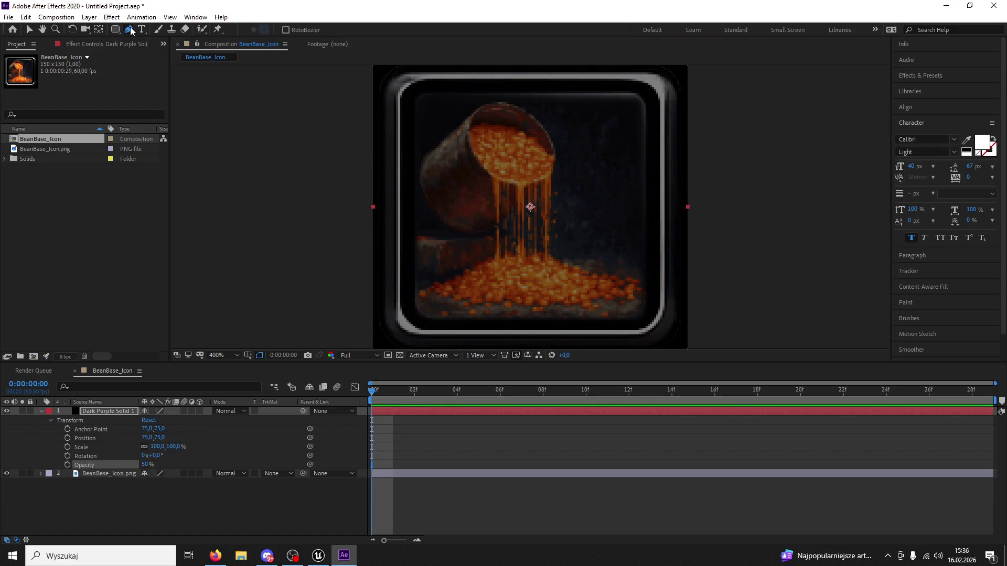
click(407, 153)
click(413, 93)
click(619, 88)
click(650, 95)
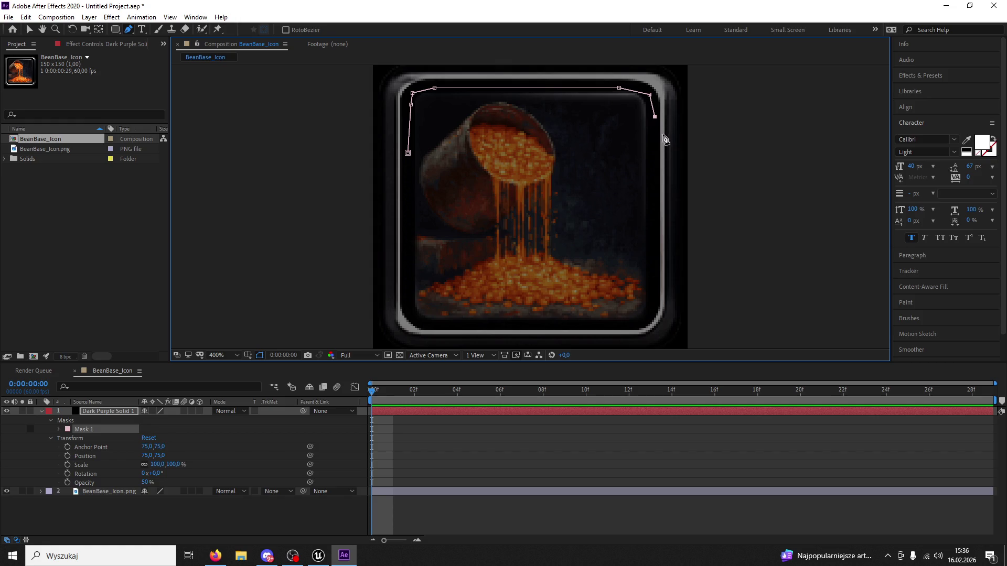
Step: Close the dark purple solid's Pen mask along its right, bottom and left edges
click(650, 215)
click(653, 302)
click(647, 319)
click(630, 326)
click(593, 325)
click(423, 325)
click(411, 315)
click(404, 293)
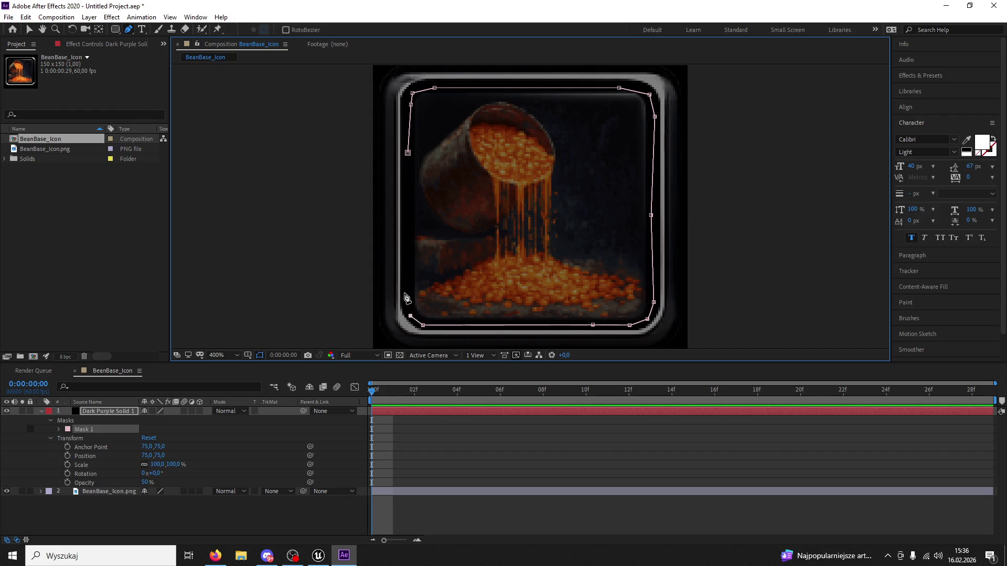
click(408, 153)
Step: Set the solid to 100% opacity, then duplicate BeanBase_Icon.png and move the copy to the top
drag(149, 478, 175, 479)
click(29, 30)
click(88, 491)
key(ctrl+d)
drag(90, 491, 110, 410)
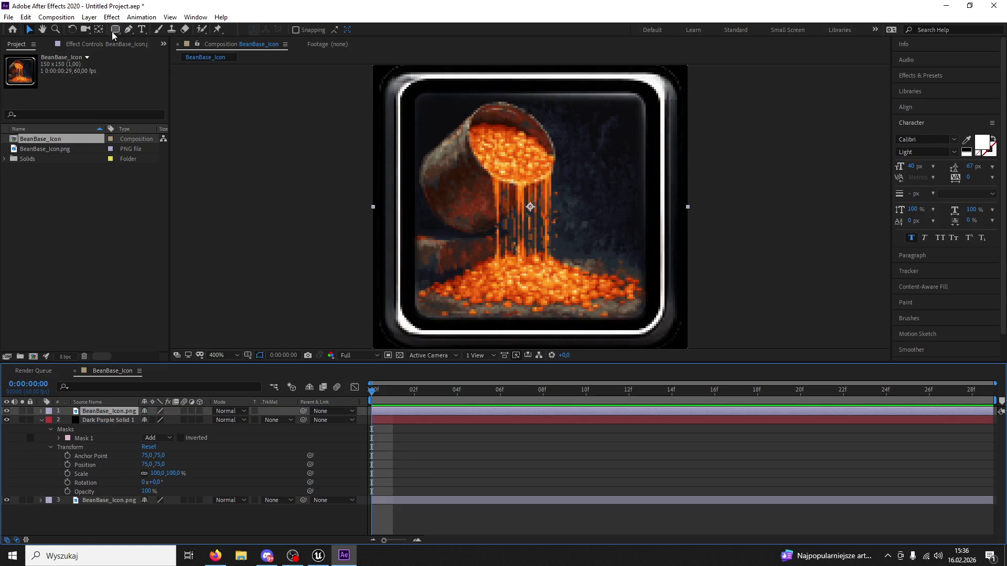
Step: Start a mask on the icon copy, tracing the frame's left, top and right inner edges
click(129, 29)
click(408, 180)
click(409, 125)
click(408, 99)
click(420, 89)
click(477, 86)
click(624, 90)
click(649, 93)
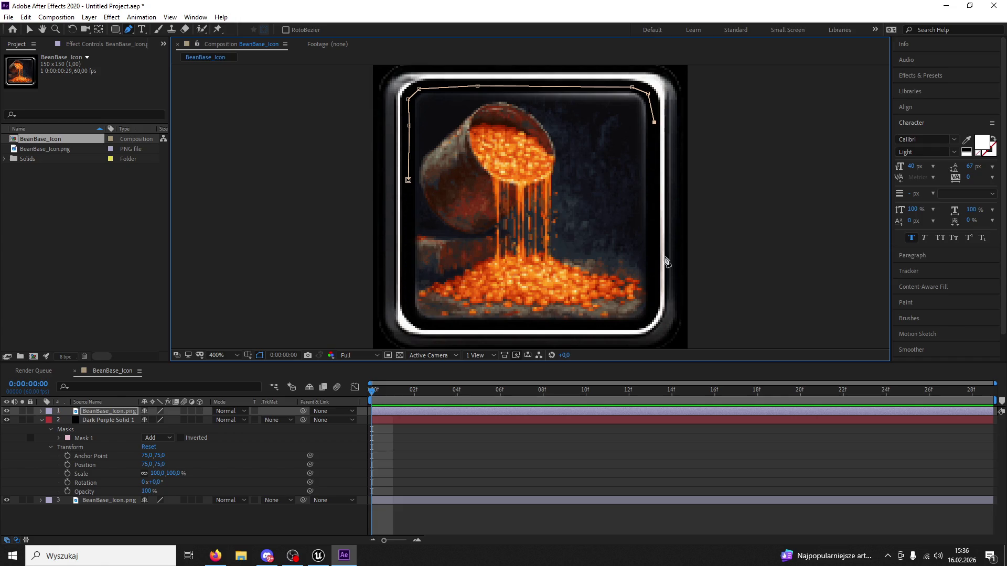
click(653, 293)
click(648, 322)
key(v)
Step: Continue the copy's mask along the bottom and left edges and close it at the start point
click(128, 29)
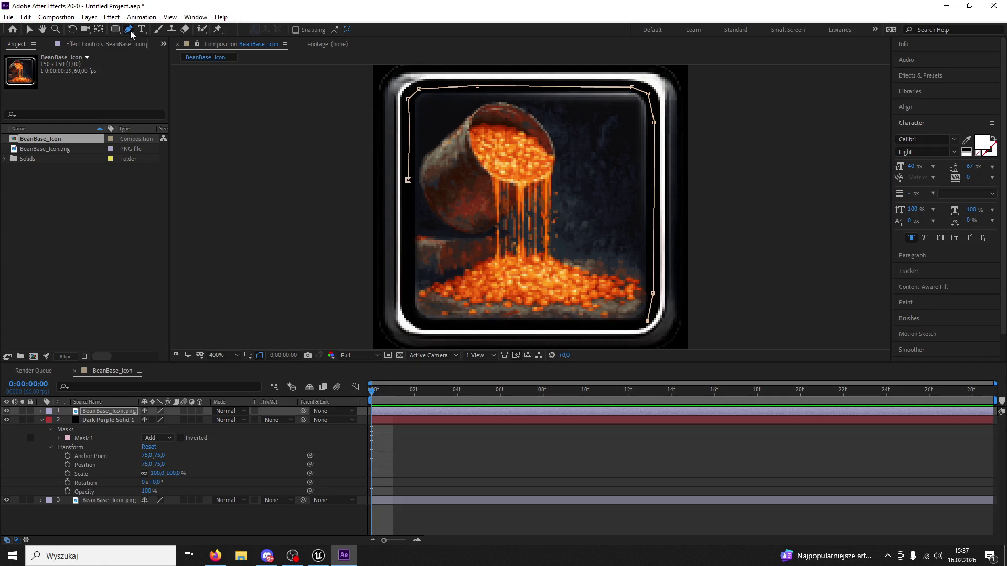
click(626, 327)
click(553, 325)
click(453, 324)
click(424, 324)
click(407, 296)
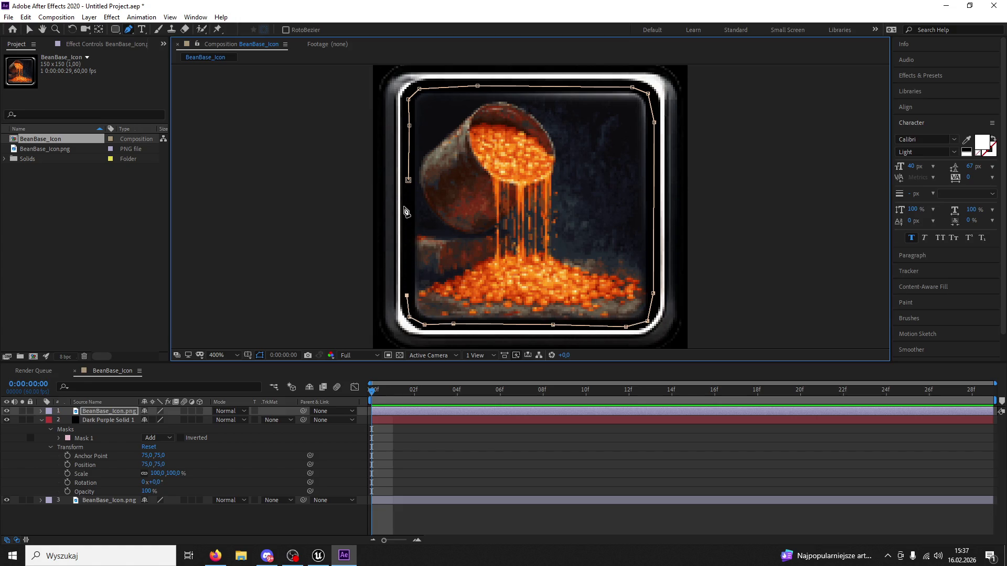
click(408, 180)
click(29, 29)
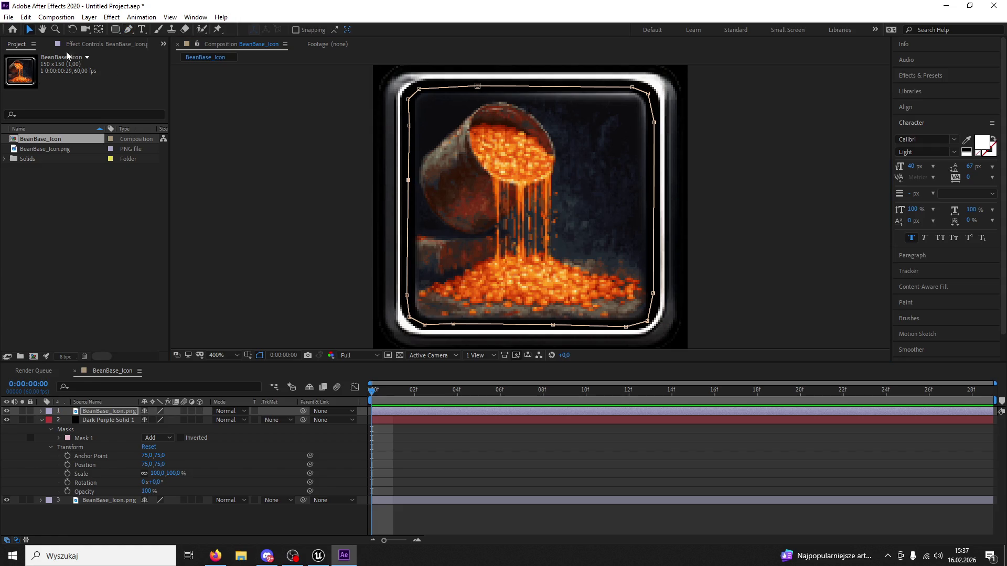
double_click(657, 93)
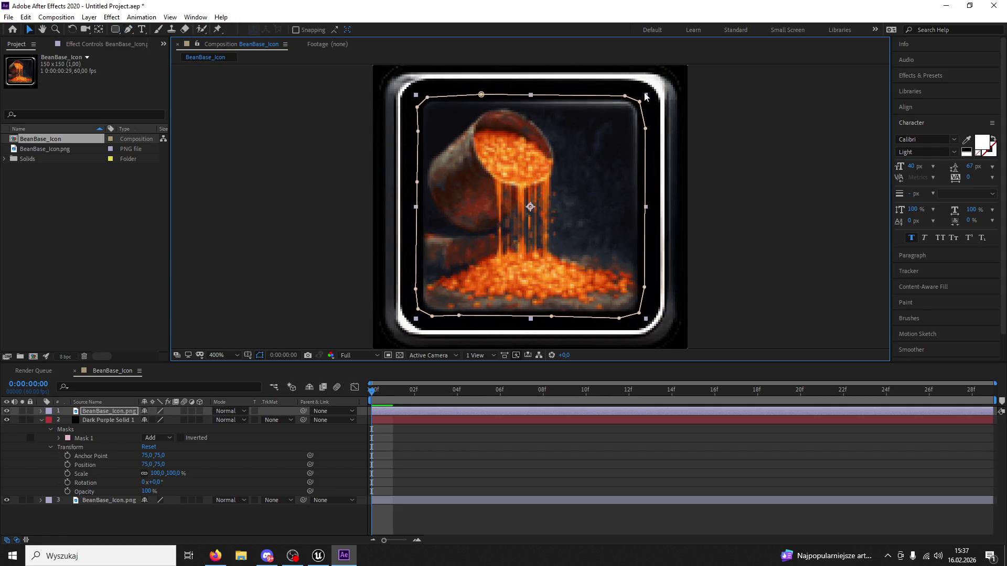
key(slash)
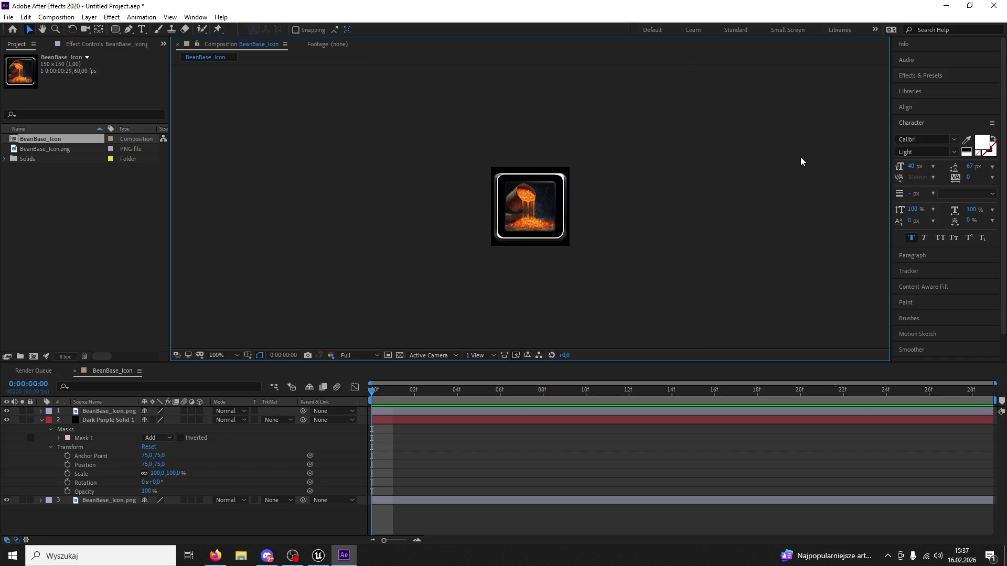
Step: Expand the icon copy's Transform properties and dim it to 30% opacity
key(period)
click(574, 218)
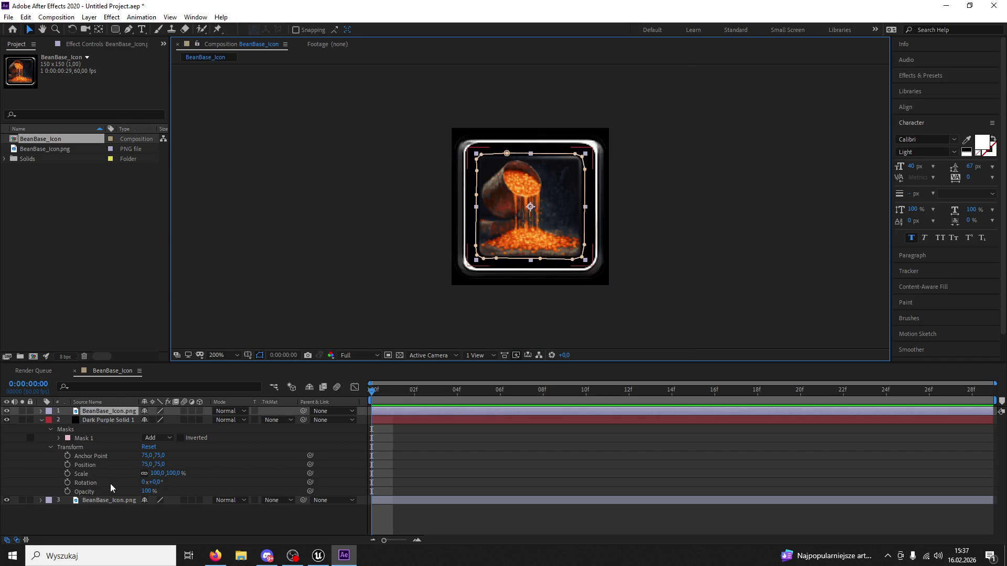
click(41, 419)
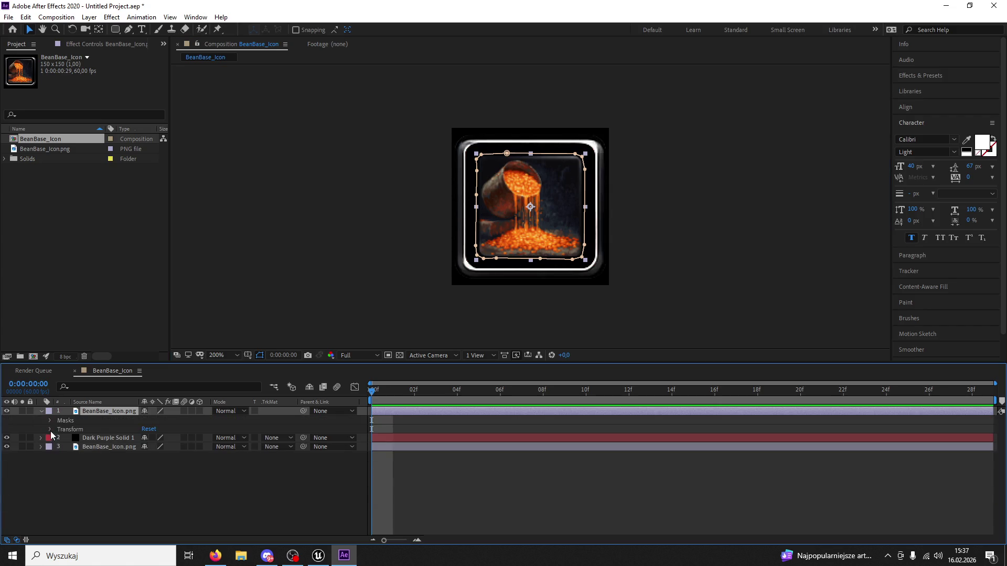
click(41, 411)
drag(146, 473, 119, 474)
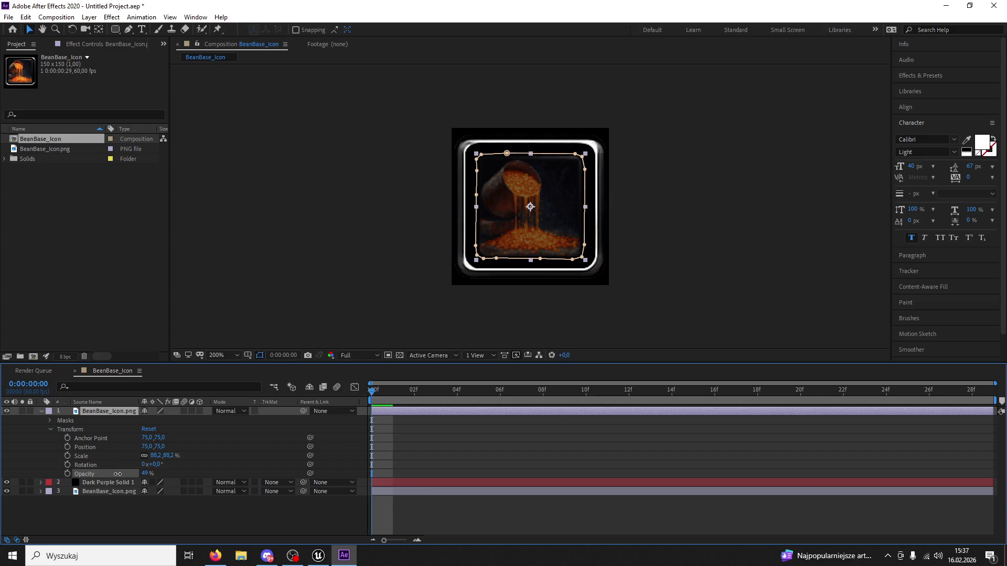
drag(117, 475, 112, 474)
click(333, 269)
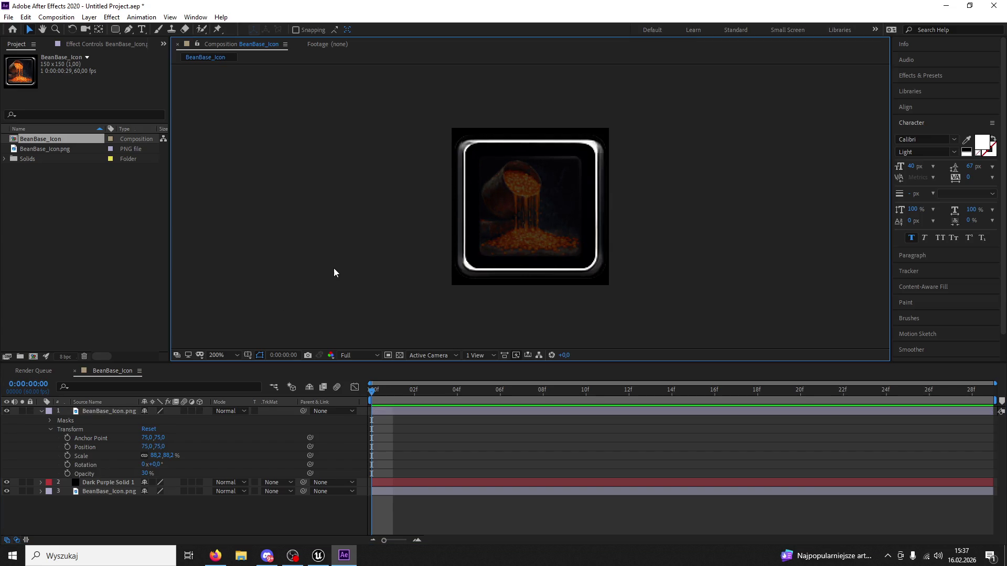
scroll(333, 268, down, 2)
scroll(525, 224, up, 5)
Step: Scale the icon copy to 91.4% and pull the mask's top-right vertex slightly inward
click(525, 224)
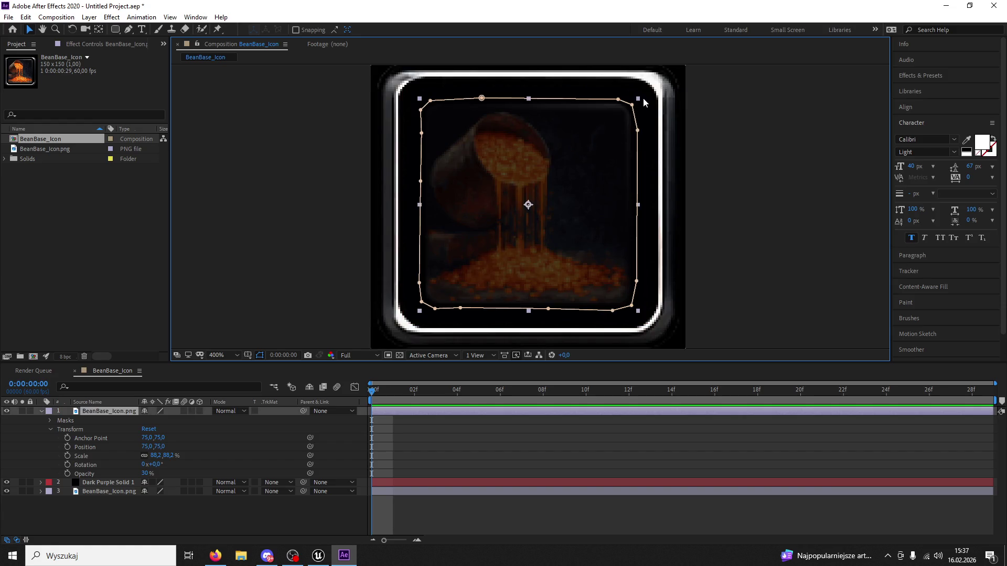
drag(638, 102, 647, 92)
scroll(744, 121, down, 1)
scroll(560, 204, down, 1)
click(560, 205)
scroll(558, 204, up, 1)
drag(590, 150, 585, 154)
click(568, 173)
scroll(567, 176, up, 1)
drag(649, 93, 642, 100)
Step: Review the dimmed copy at actual size against the dark purple solid
click(728, 133)
key(comma)
key(comma)
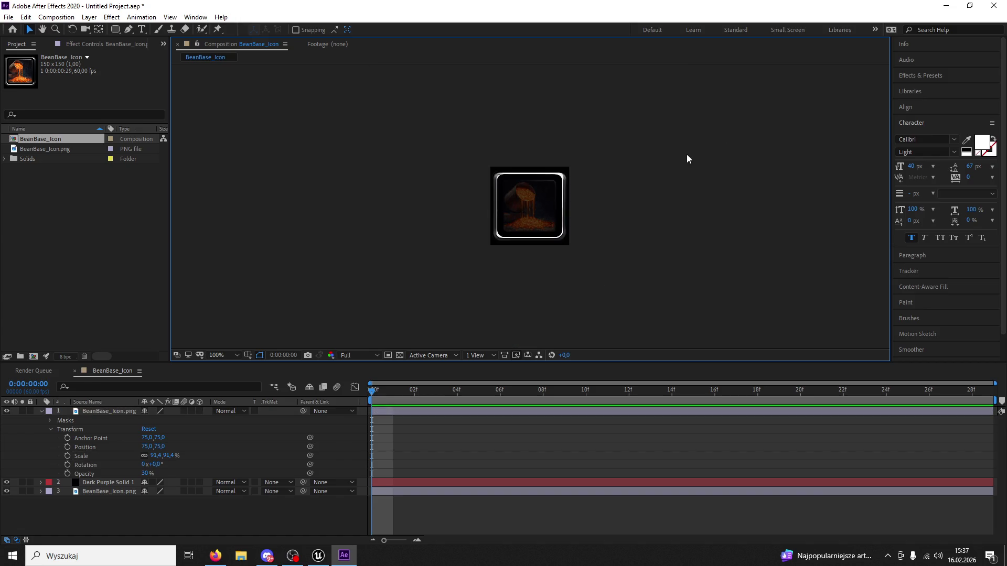
click(561, 198)
click(424, 164)
click(9, 17)
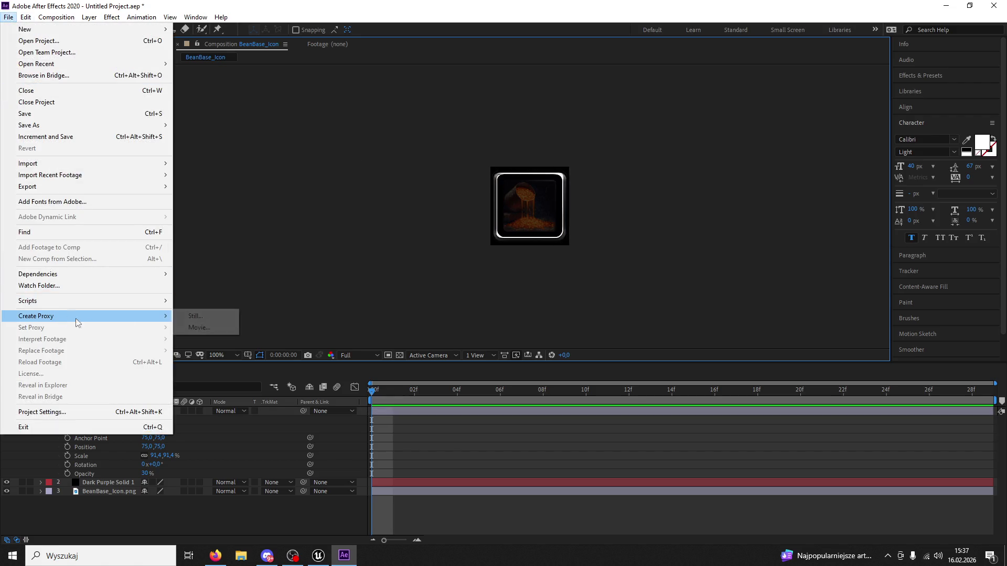
Step: Queue the comp as a still render with PNG Sequence output format
click(184, 327)
click(126, 441)
click(475, 147)
click(460, 239)
click(562, 437)
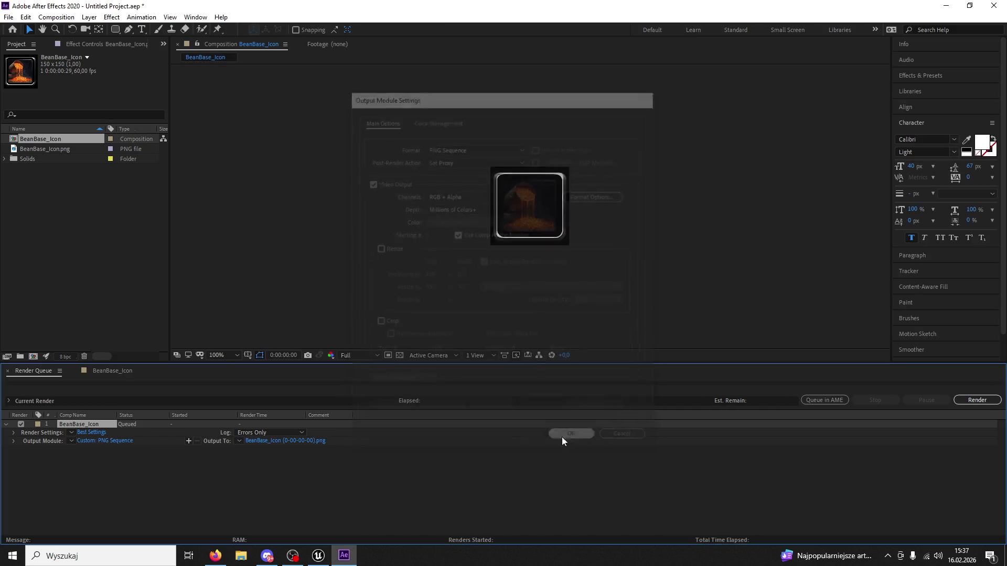
Step: Render the output as BeanBase_IconPressed.png, then quit After Effects without saving the project
click(325, 440)
click(195, 365)
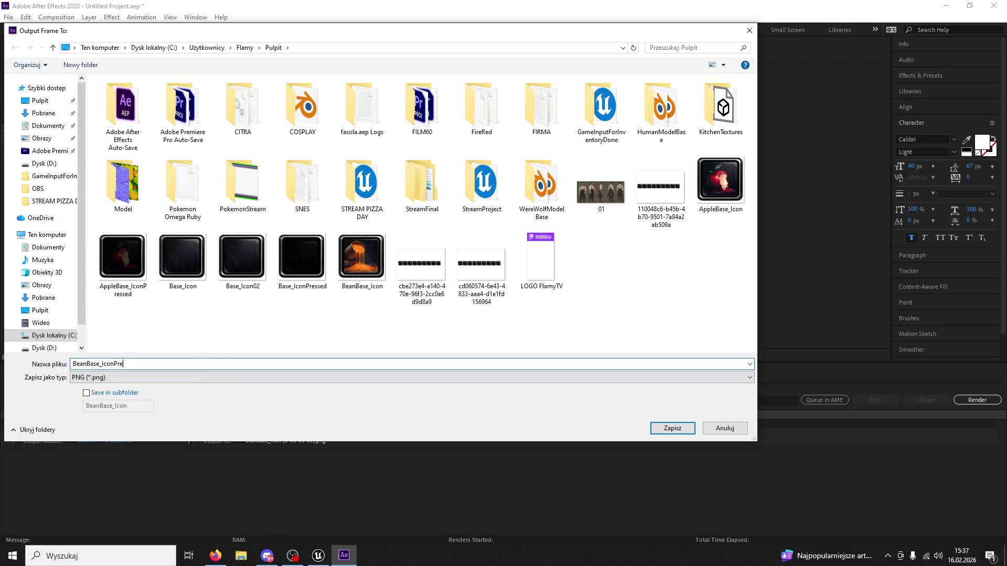
click(672, 428)
click(977, 399)
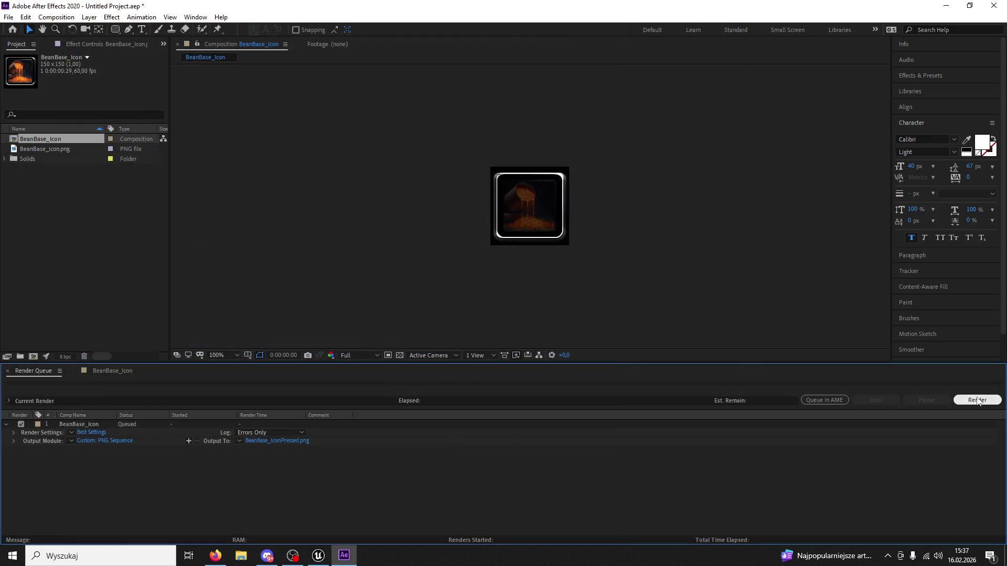
click(999, 6)
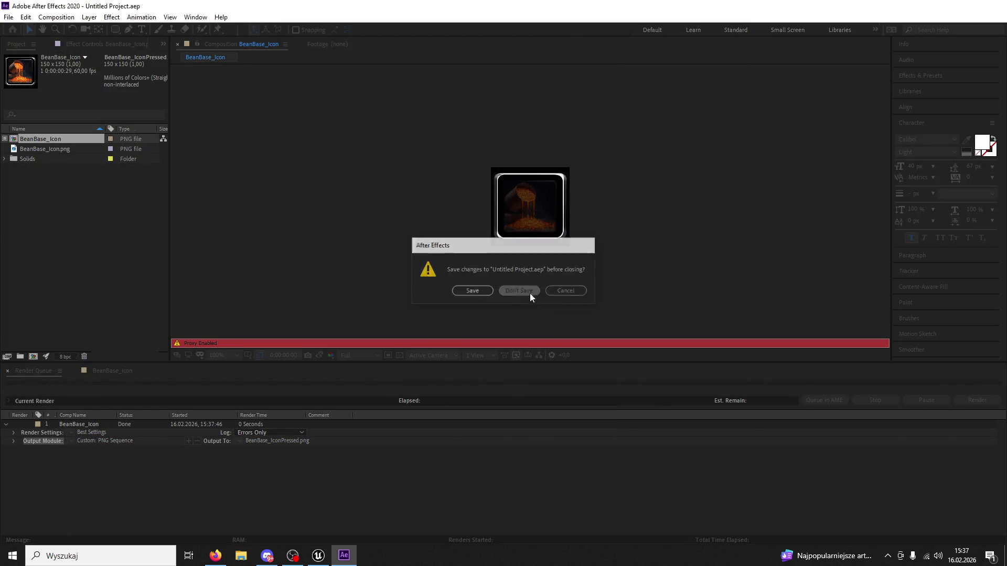
click(530, 293)
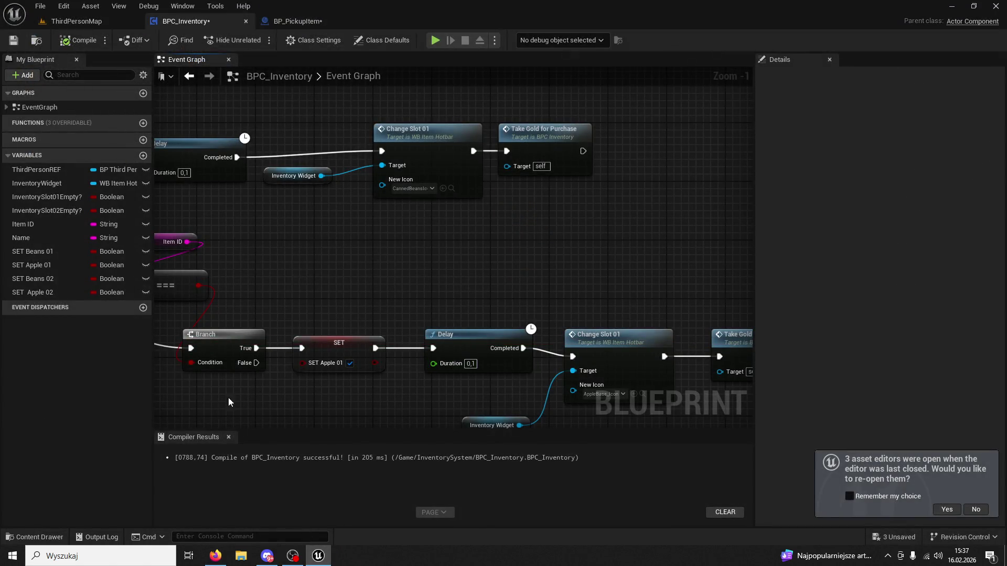
Step: Drag BeanBase_Icon and BeanBase_IconPressed from the desktop into the Icons folder, then maximize the editor
click(37, 537)
drag(288, 9, 536, 104)
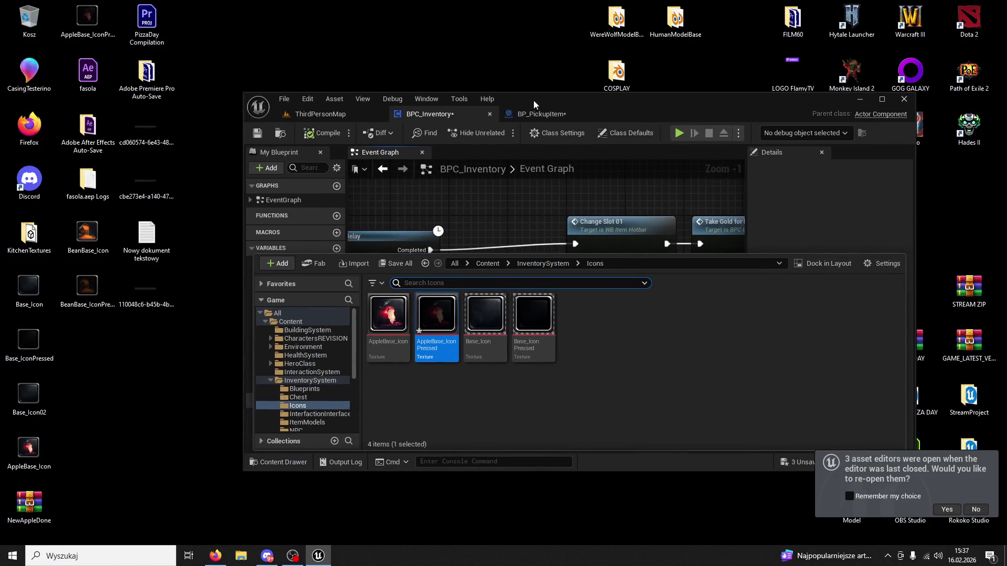
drag(114, 322, 79, 234)
drag(602, 331, 603, 330)
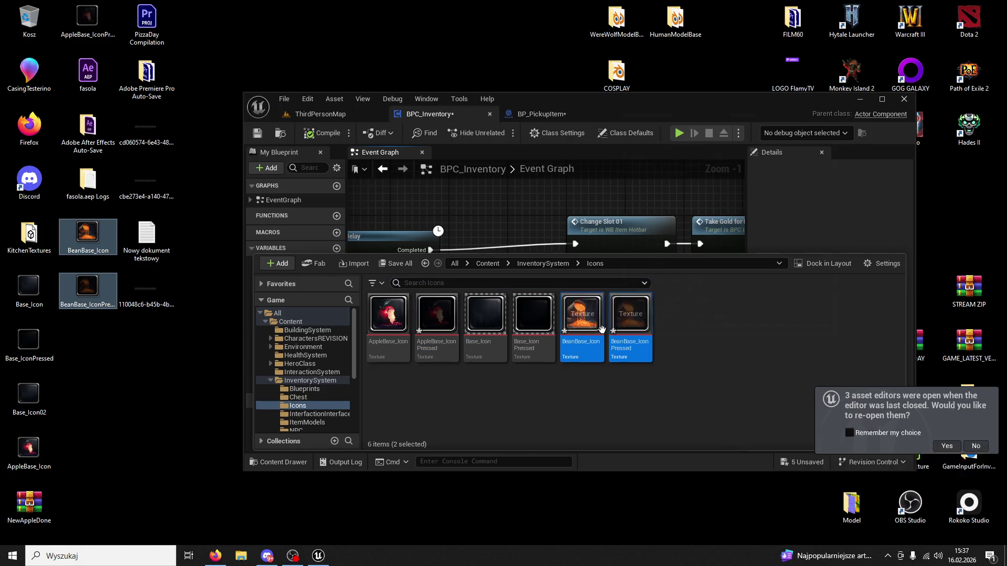
double_click(690, 105)
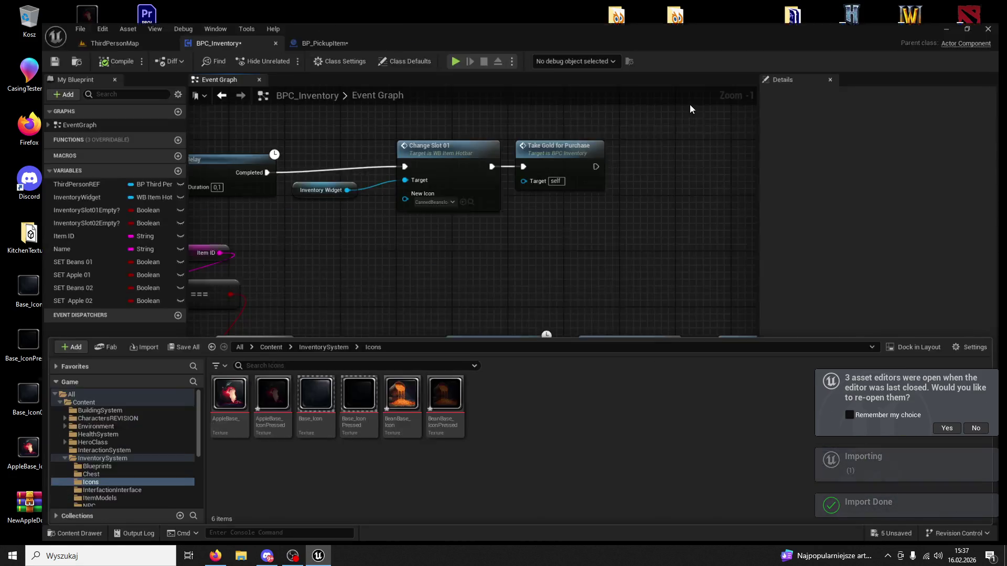
scroll(503, 216, down, 2)
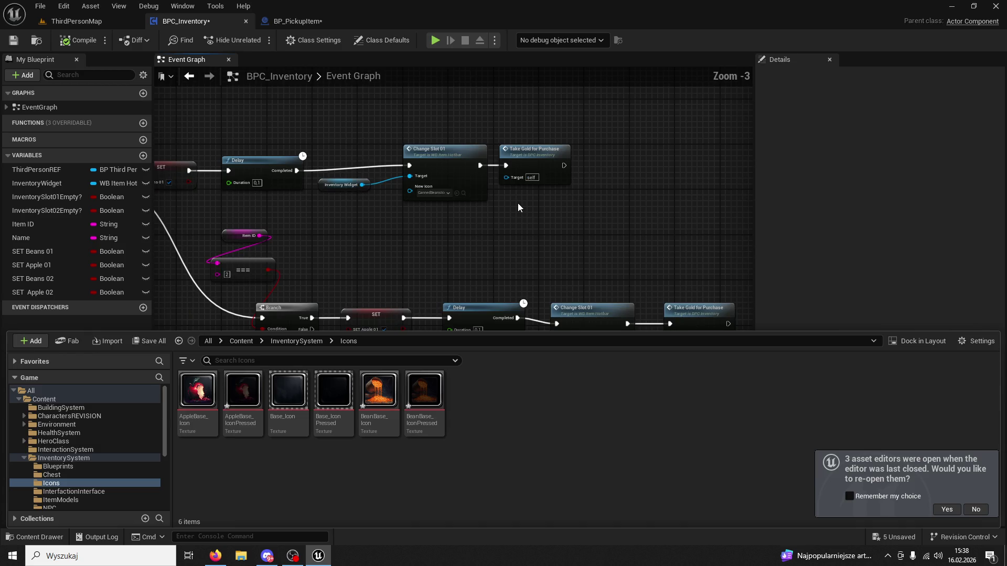
click(517, 204)
Step: Set the New Icon of Change Slot 01 and Change Slot 02 to BeanBase_Icon
click(562, 202)
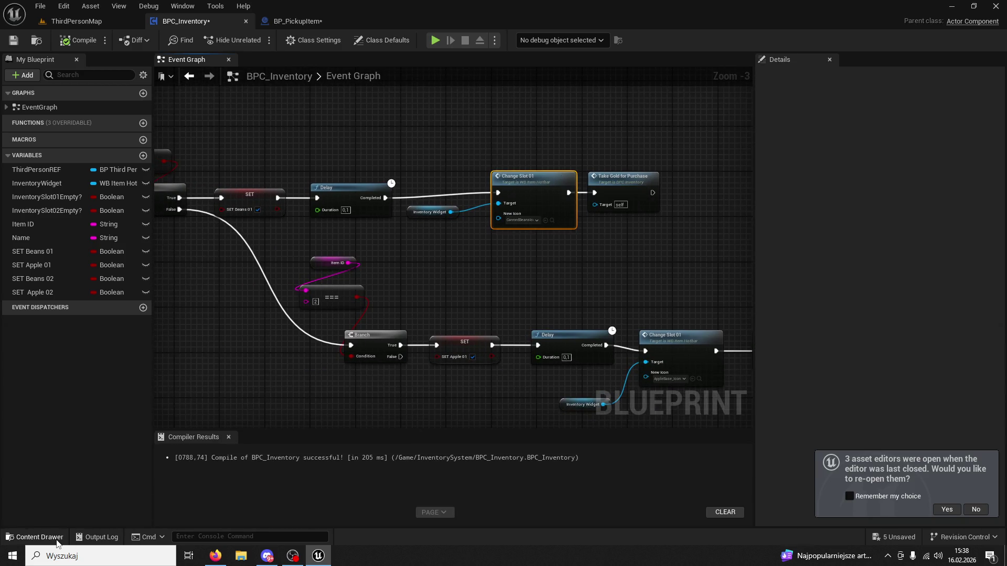
click(35, 537)
click(544, 220)
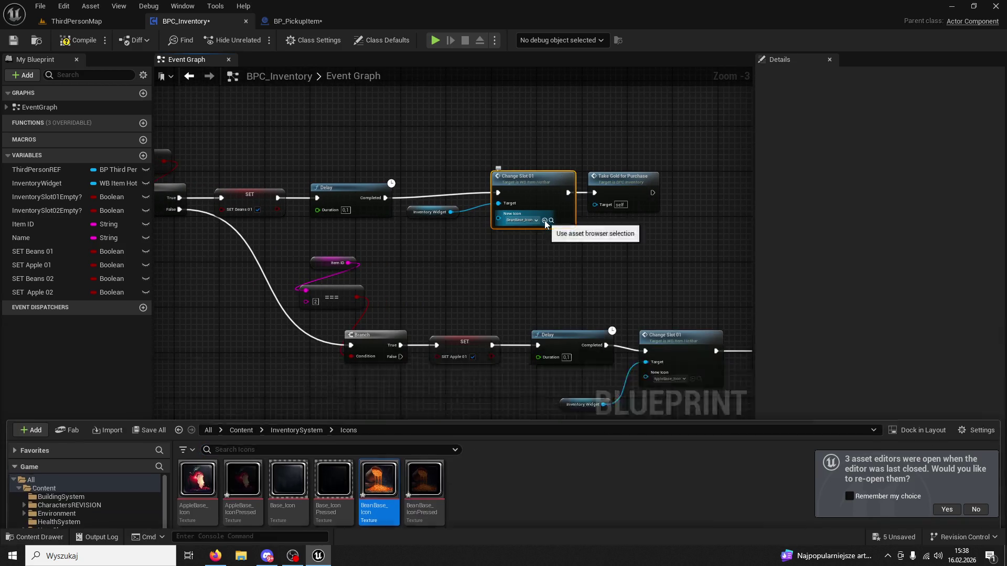
right_click(504, 181)
scroll(522, 272, down, 5)
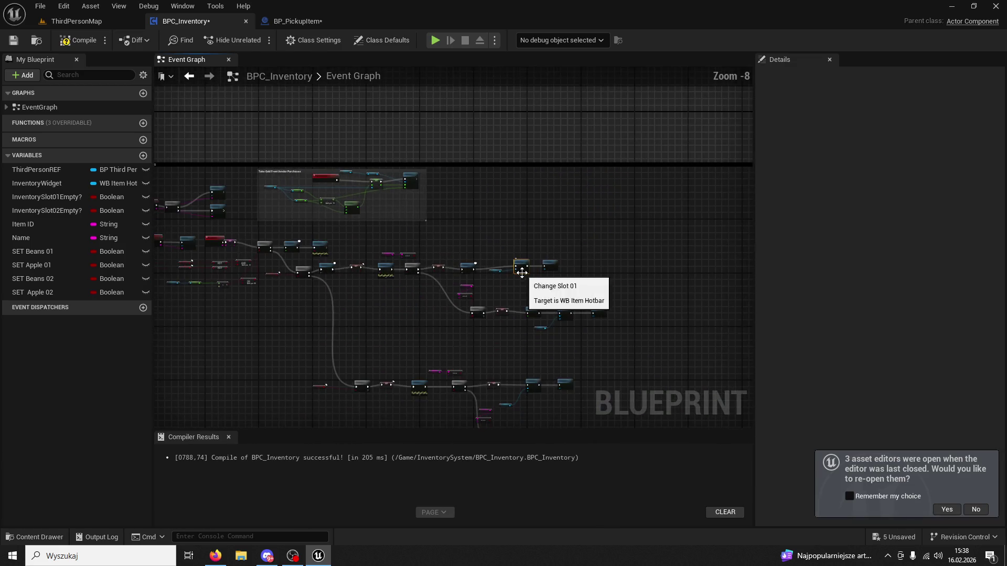
scroll(513, 197, up, 6)
click(428, 210)
scroll(495, 247, up, 2)
click(470, 205)
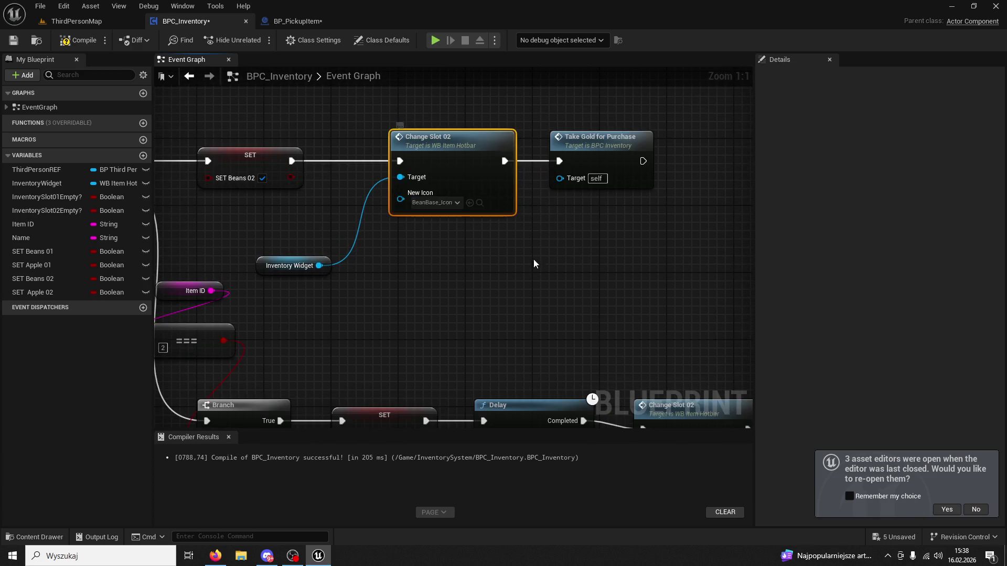
Step: Pan the BPC_Inventory graph to review the Branch, SET, Hold & Remove and Take Gold nodes
scroll(529, 261, down, 2)
mouse_move(485, 187)
mouse_down()
mouse_move(634, 251)
mouse_move(595, 294)
mouse_up()
scroll(595, 294, down, 4)
mouse_move(389, 292)
mouse_down()
mouse_move(470, 281)
mouse_move(607, 216)
mouse_move(610, 248)
mouse_up()
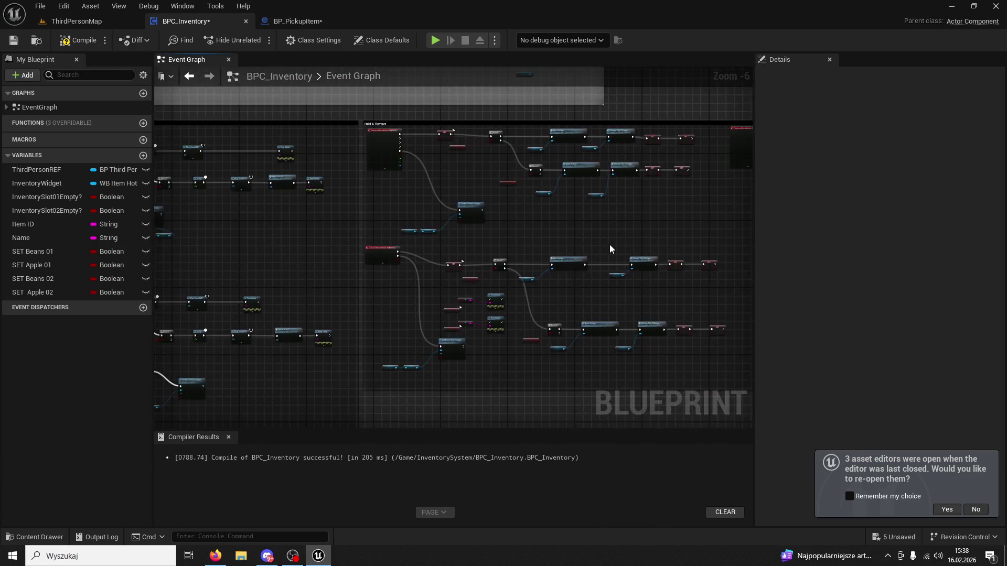
scroll(609, 241, up, 6)
scroll(608, 241, down, 2)
scroll(514, 178, down, 1)
scroll(491, 185, down, 1)
mouse_move(491, 185)
mouse_down()
mouse_move(320, 286)
mouse_move(189, 268)
mouse_move(400, 245)
mouse_move(424, 285)
mouse_up()
scroll(475, 242, up, 3)
mouse_move(475, 242)
mouse_down()
mouse_move(508, 288)
mouse_move(542, 249)
mouse_up()
Step: Inspect BP_PickupItem's event graph around the Set Visibility and data-table nodes
click(299, 22)
mouse_move(314, 131)
mouse_down()
mouse_move(326, 184)
mouse_move(521, 231)
mouse_move(694, 225)
mouse_move(777, 288)
mouse_up()
scroll(619, 244, up, 3)
mouse_move(621, 244)
mouse_down()
mouse_move(573, 173)
mouse_move(582, 218)
mouse_up()
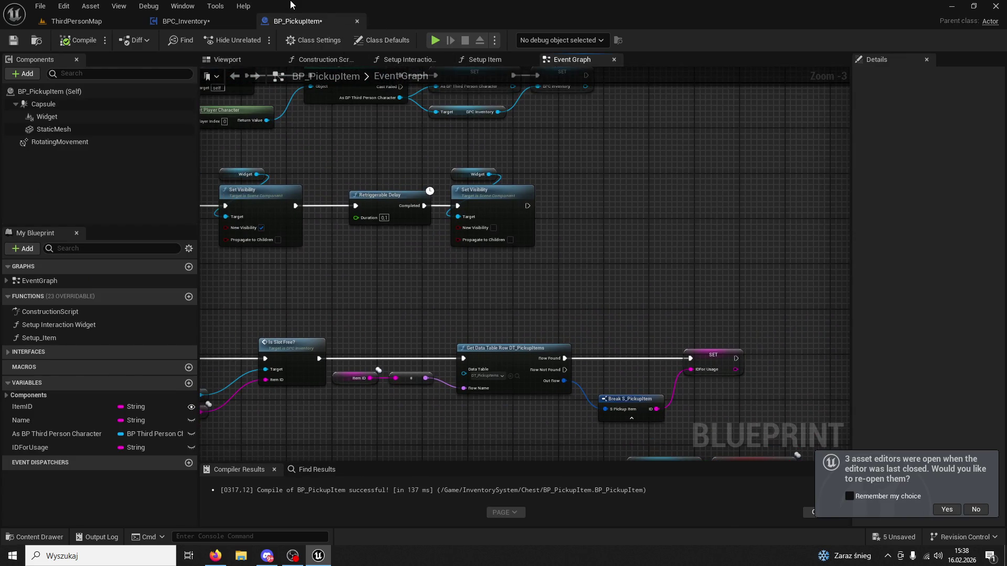
Step: In BPC_Inventory, copy and paste Change Slot 01 with its Inventory Widget for the SET Beans 01 branch
click(186, 21)
scroll(477, 250, down, 5)
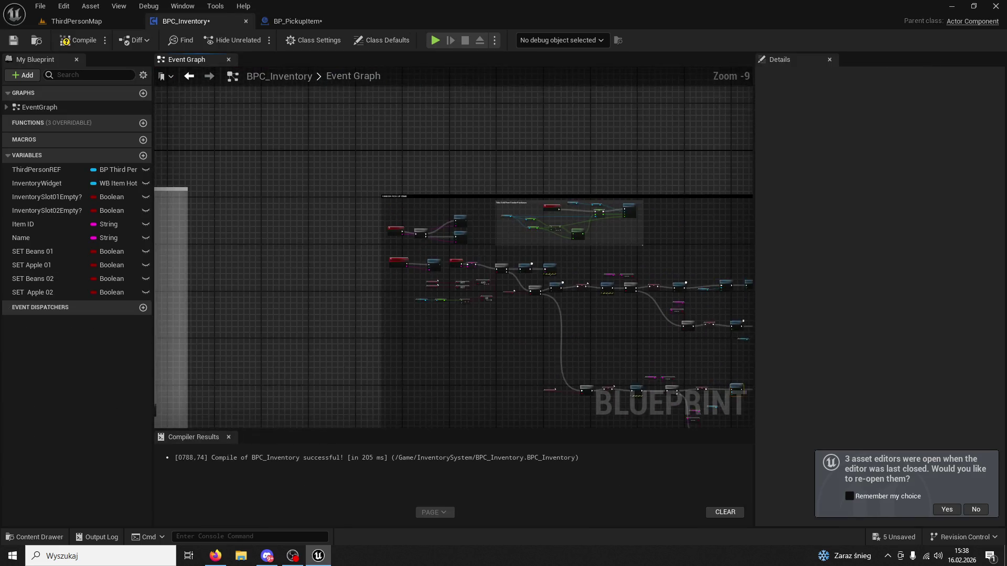
scroll(715, 273, up, 10)
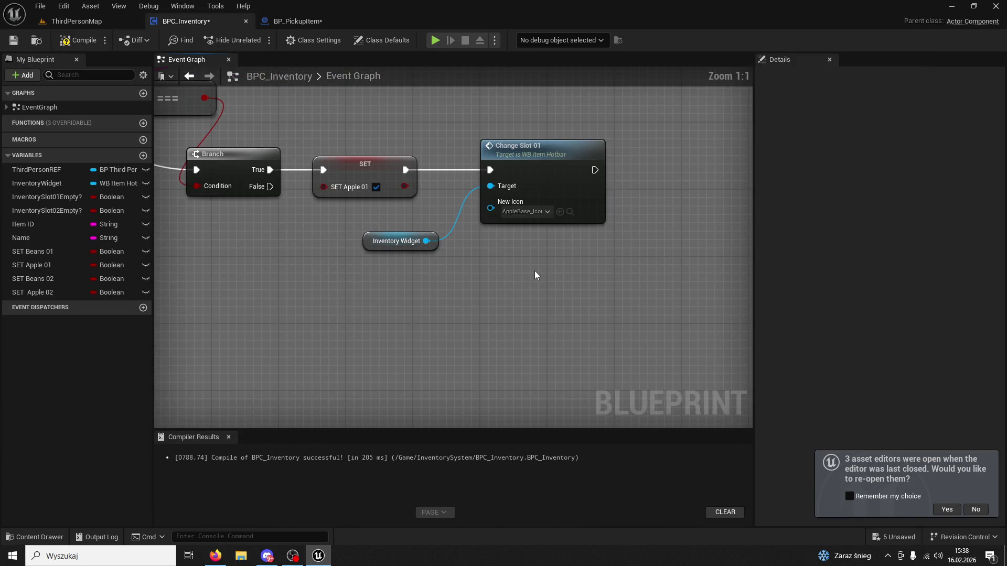
scroll(534, 270, down, 2)
mouse_move(521, 302)
mouse_down()
mouse_move(629, 367)
mouse_move(454, 164)
mouse_up()
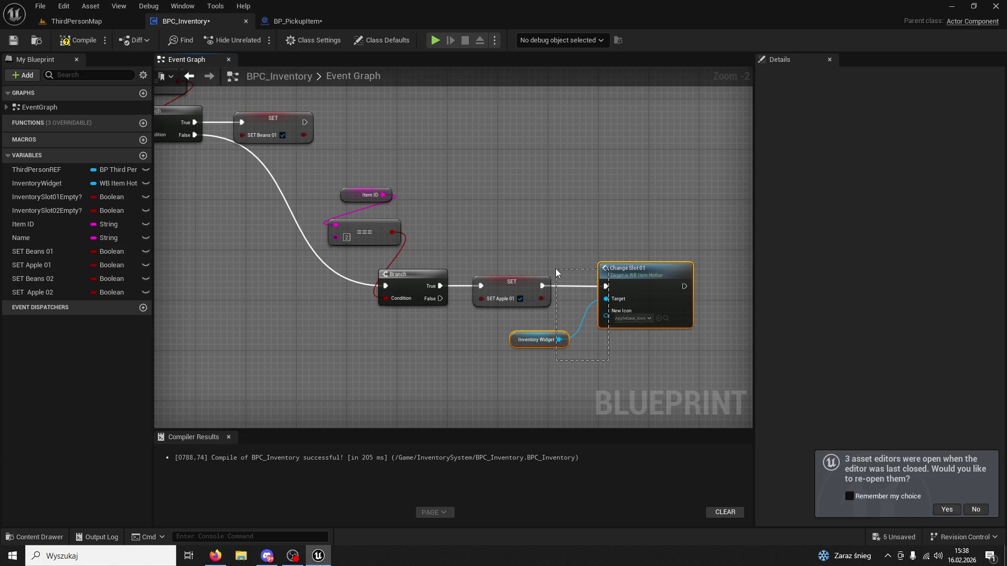
drag(557, 272, 556, 269)
key(ctrl+c)
key(ctrl+v)
click(435, 177)
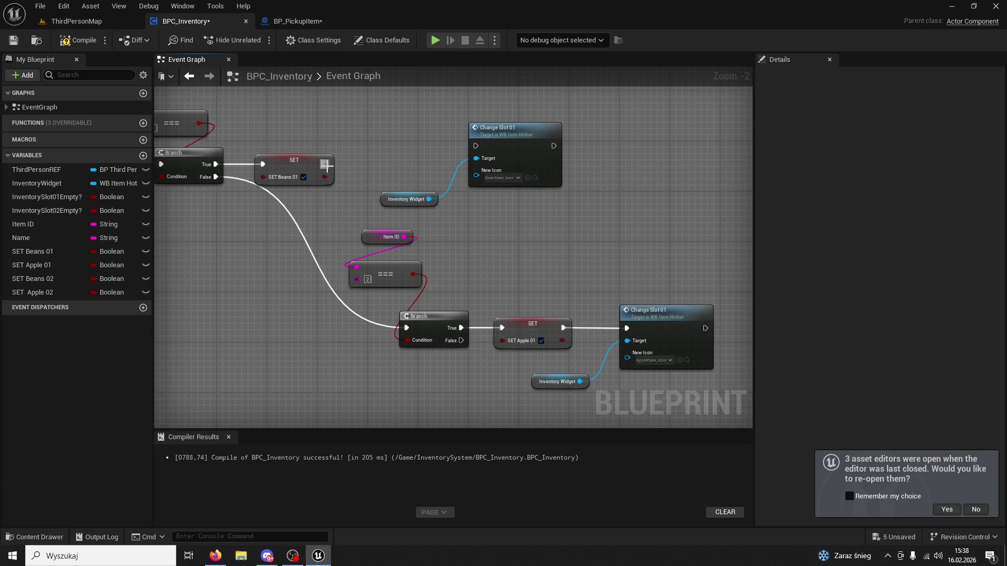
Step: Duplicate Change Slot 02 with BeanBase_Icon, wire it after SET Beans 02, then return to ThirdPersonMap
drag(525, 234, 485, 385)
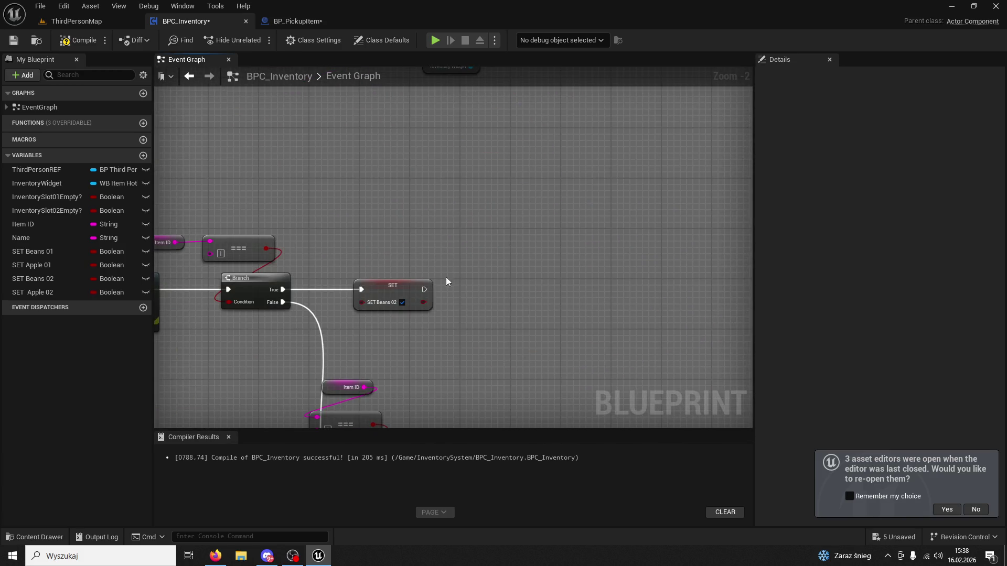
drag(444, 278, 459, 168)
mouse_move(644, 259)
mouse_down()
mouse_move(540, 385)
mouse_move(515, 227)
mouse_move(458, 213)
mouse_up()
key(ctrl+v)
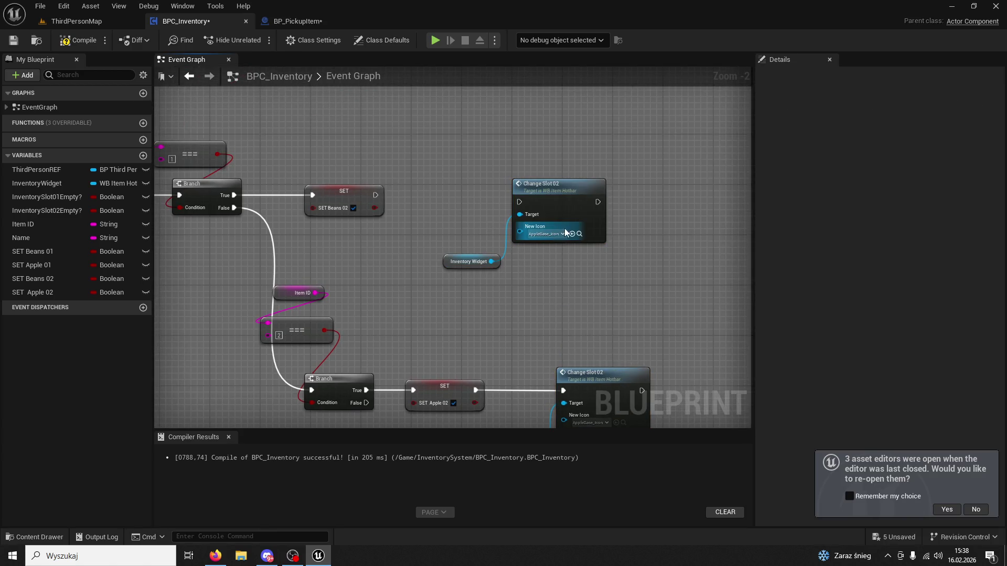
click(571, 234)
drag(375, 195, 515, 207)
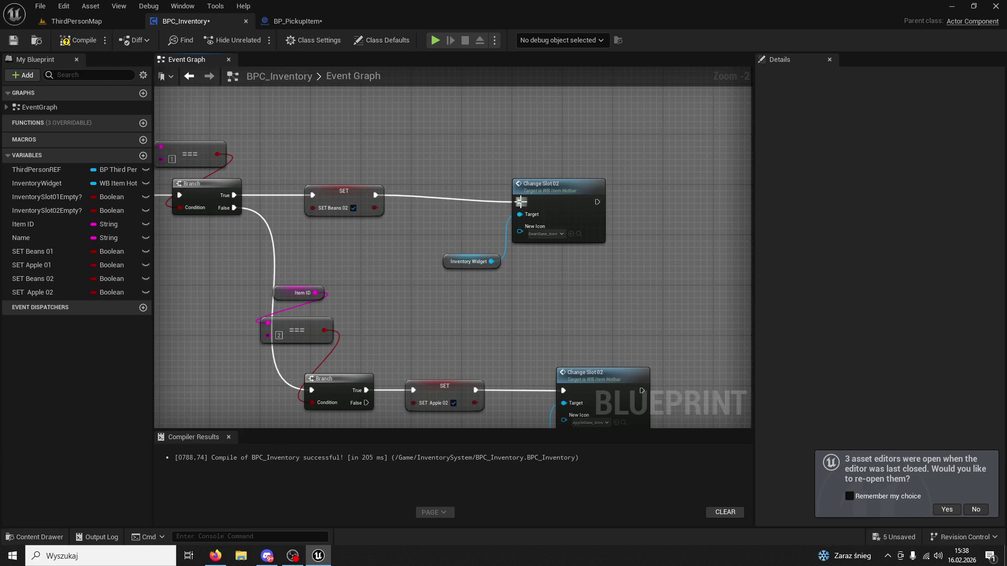
drag(515, 241, 446, 265)
drag(558, 202, 545, 196)
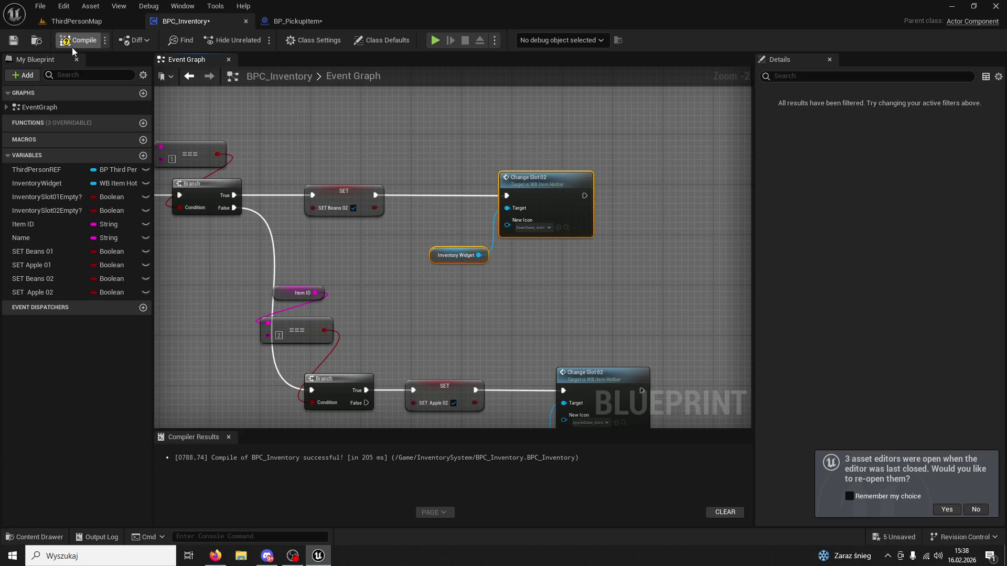
click(98, 23)
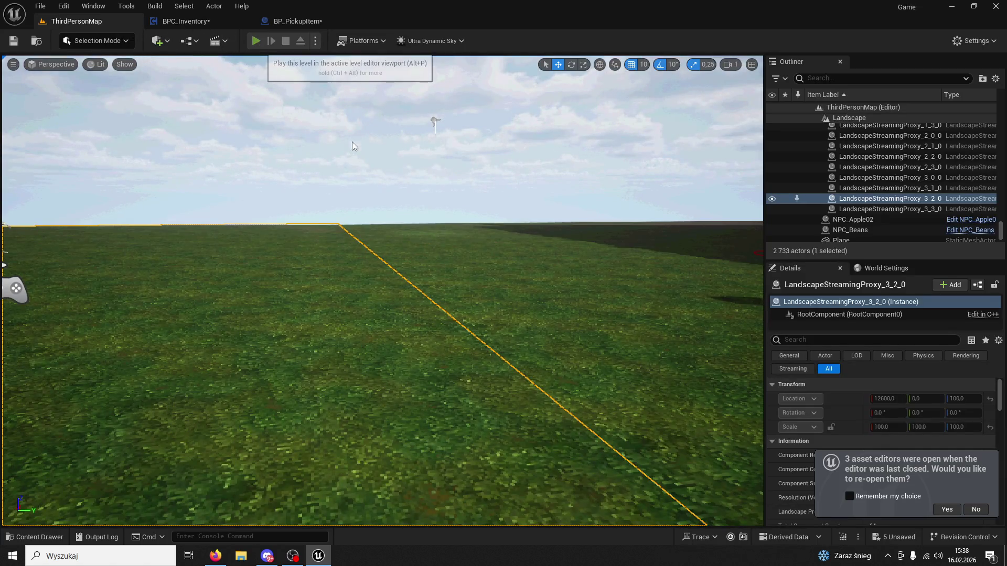
Step: Play the ThirdPersonMap level and walk the character to the Apple vendor
click(257, 41)
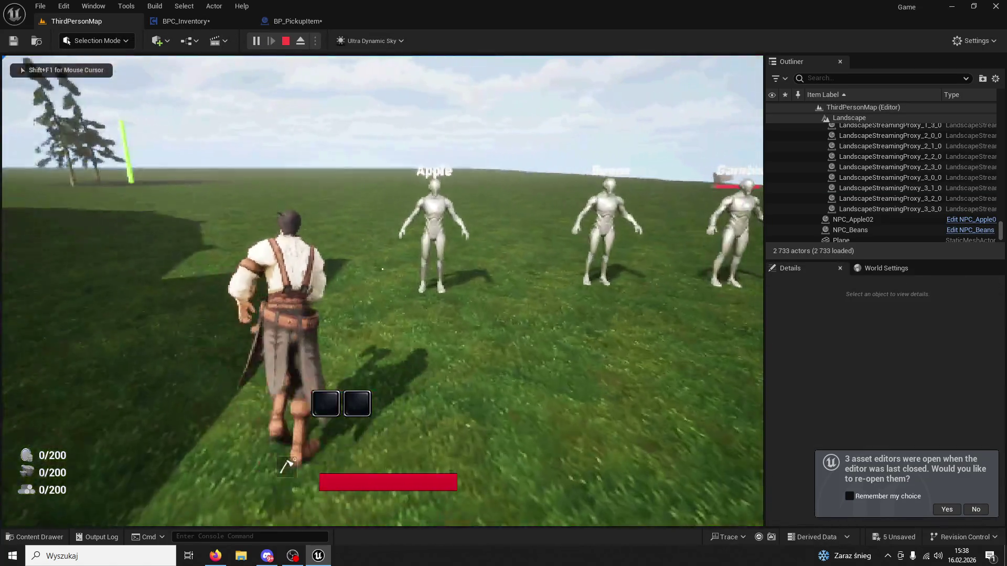
key(1)
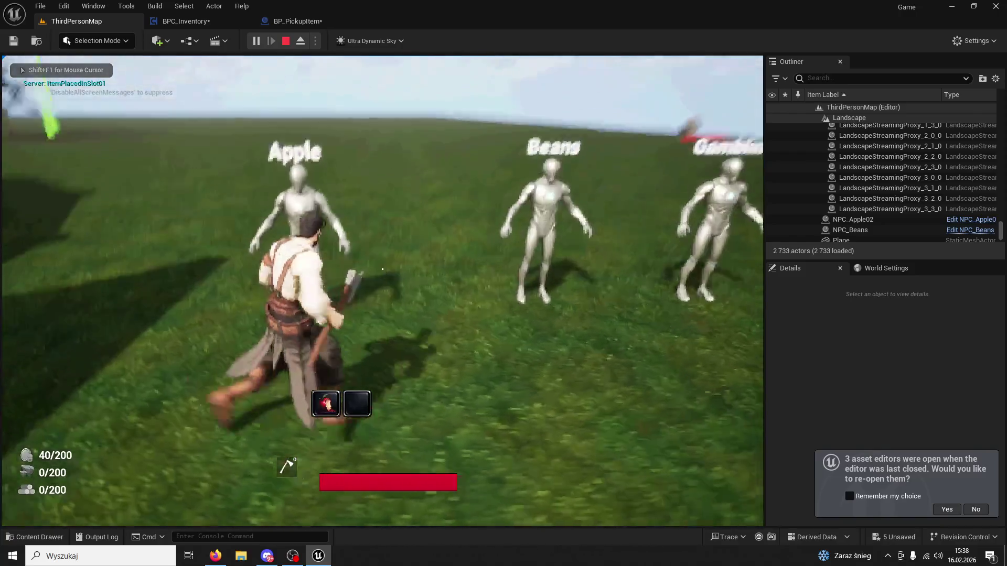
key(1)
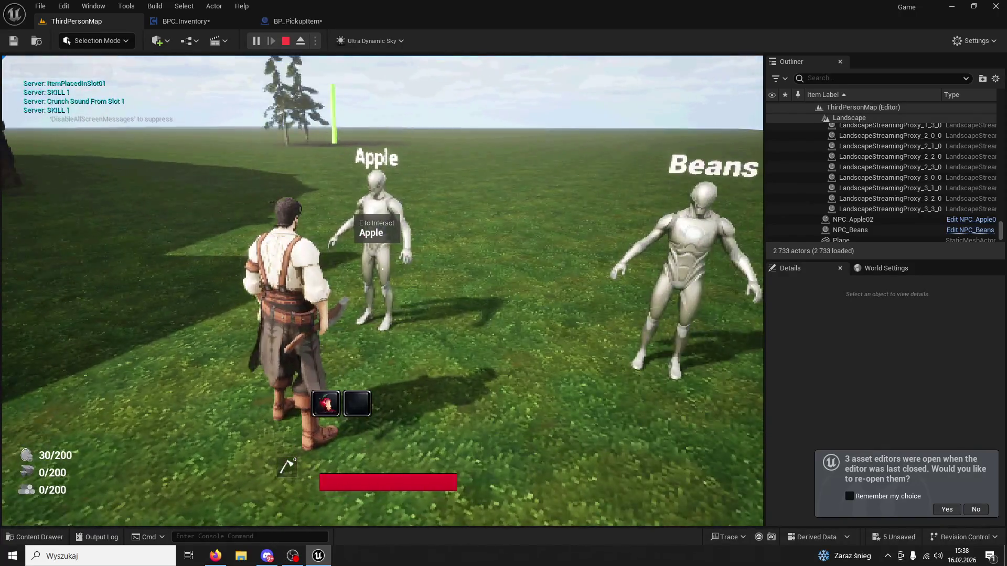